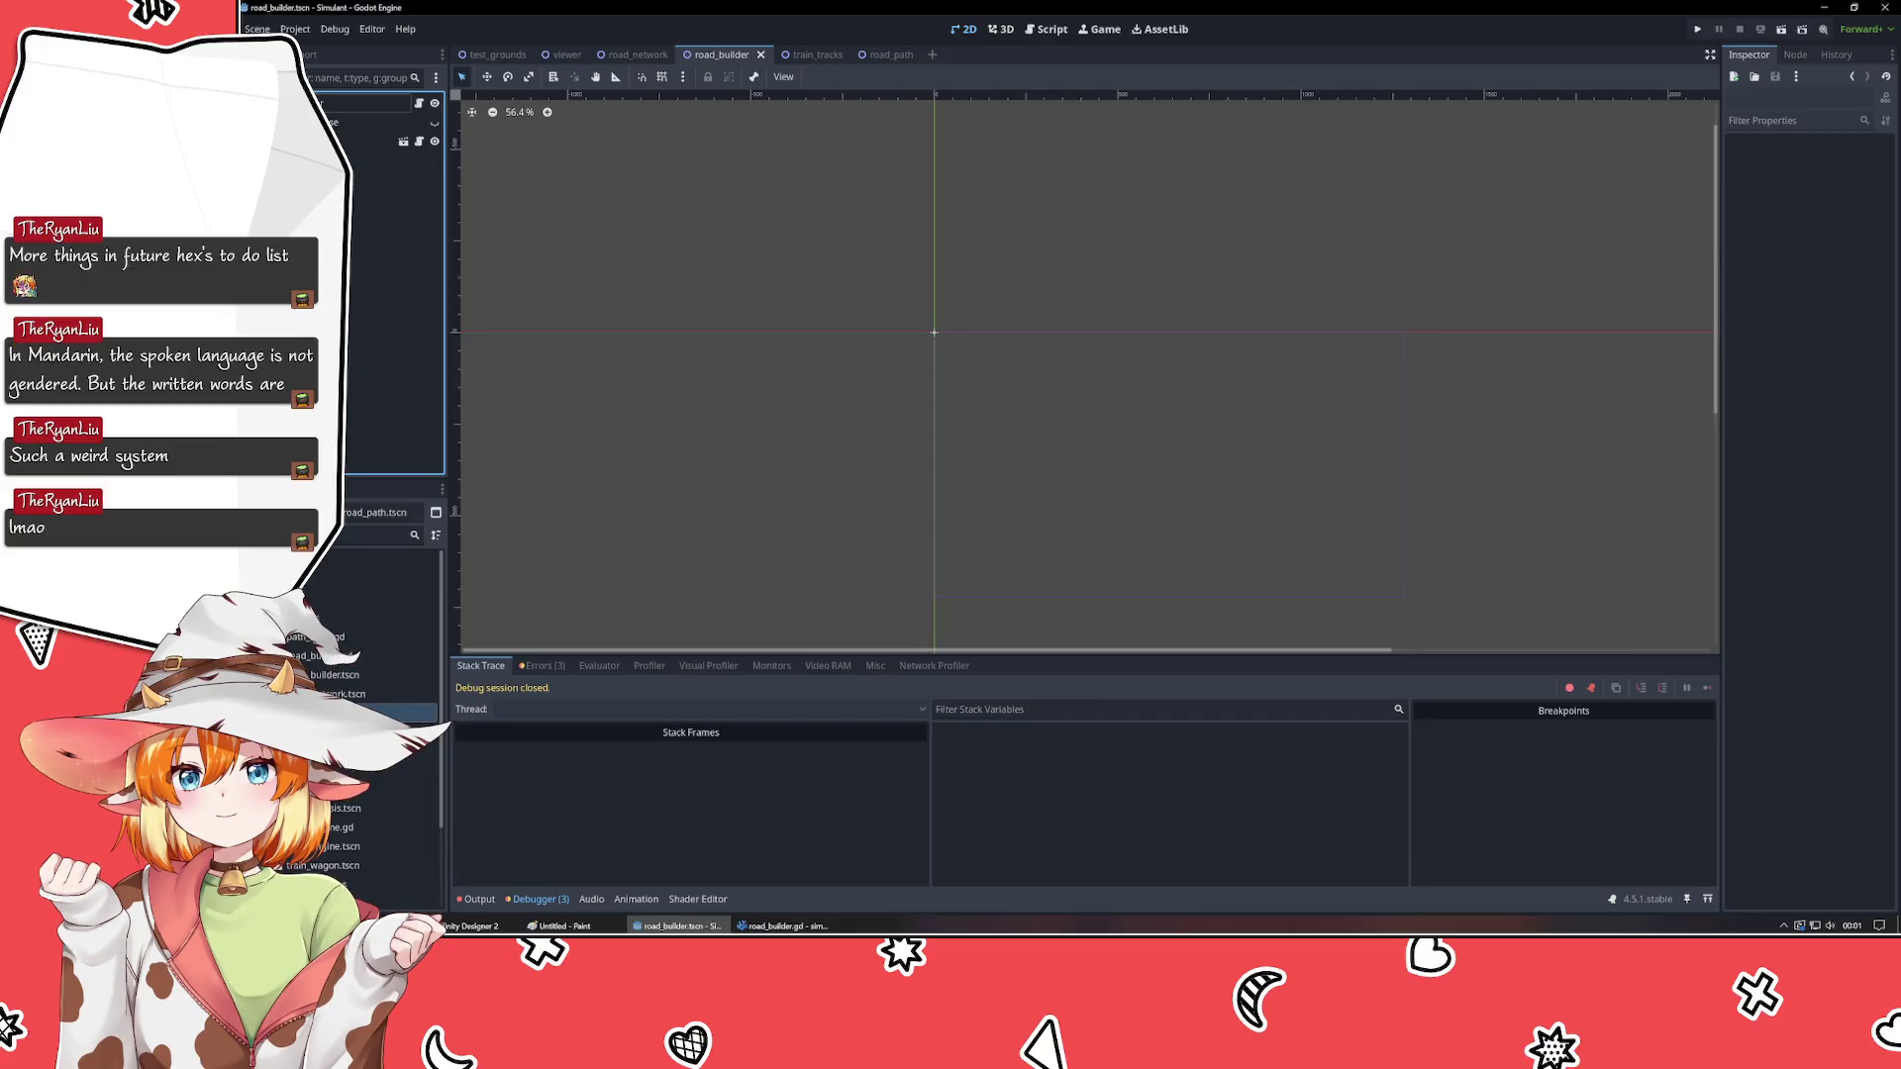
- Glance at the road builder script in VSCodium, then run the Godot project with F5
{"action": "key", "text": "alt+Tab"}
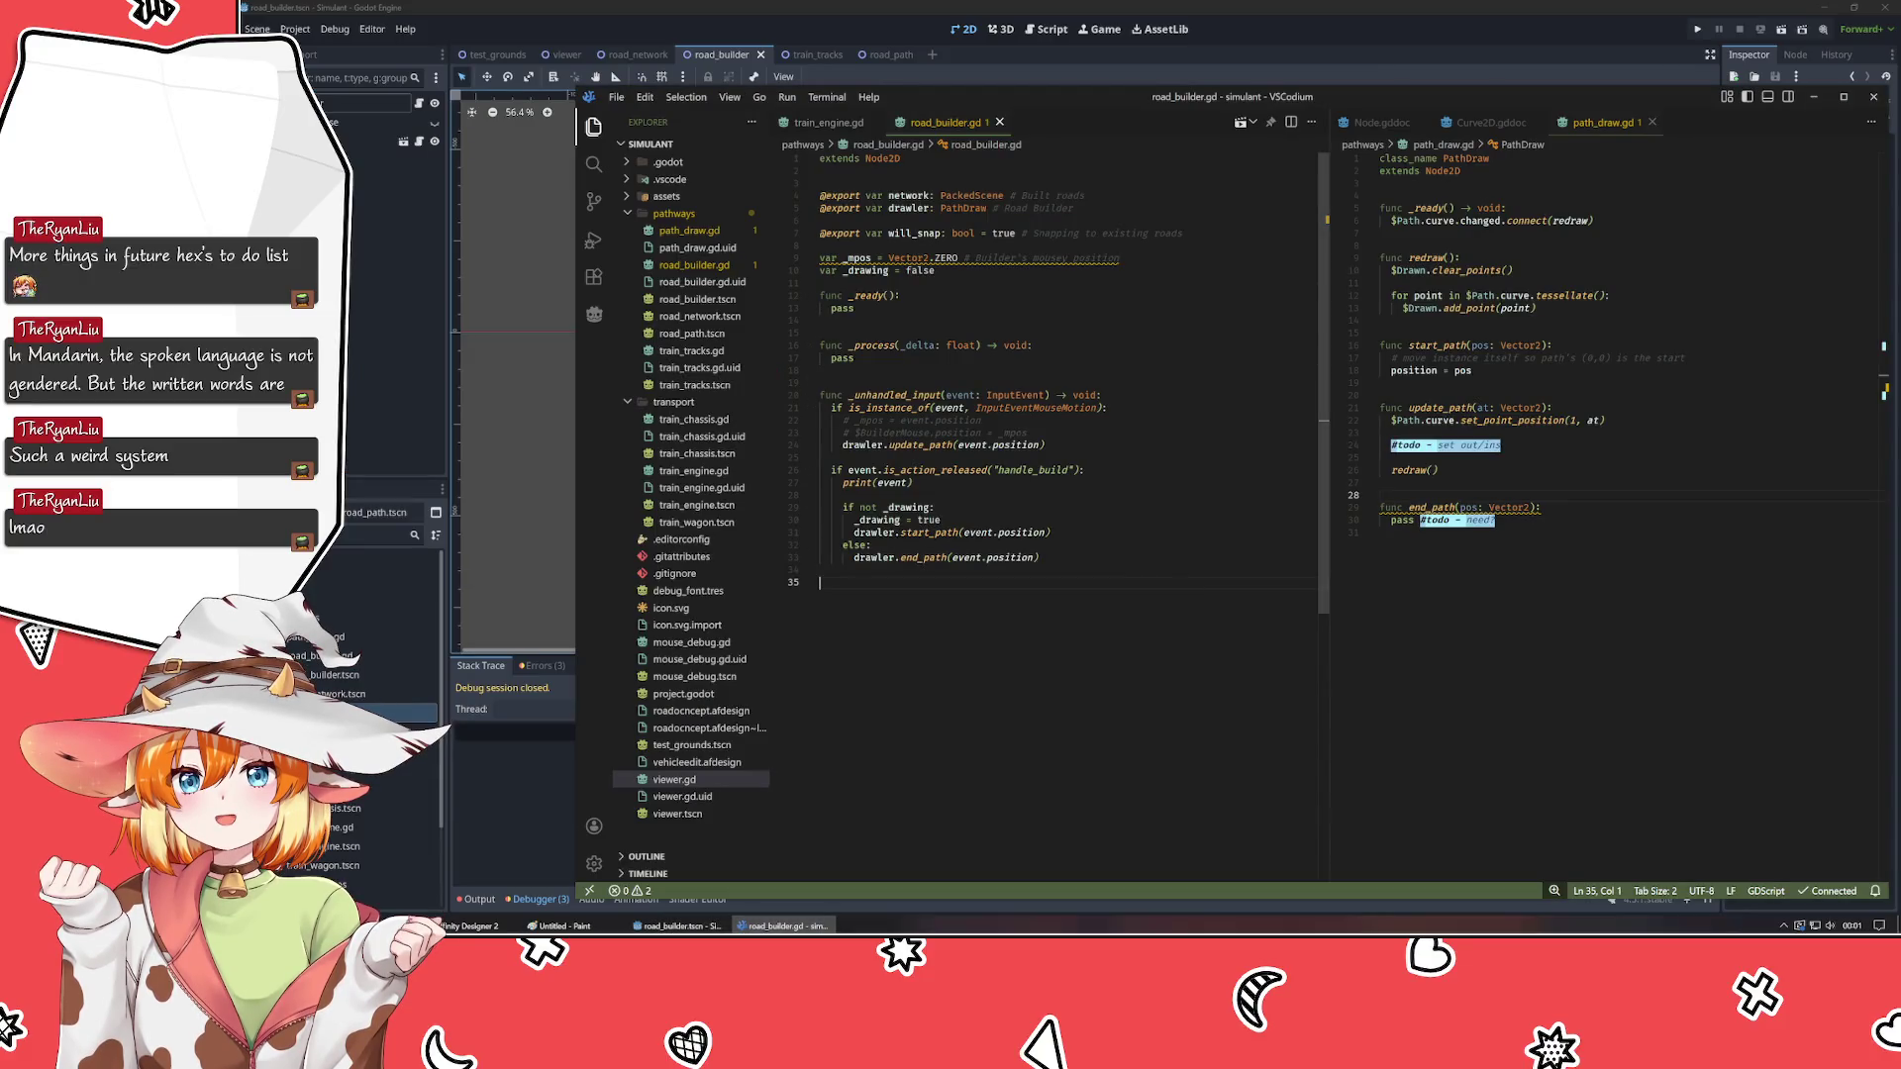
{"action": "key", "text": "alt+Tab"}
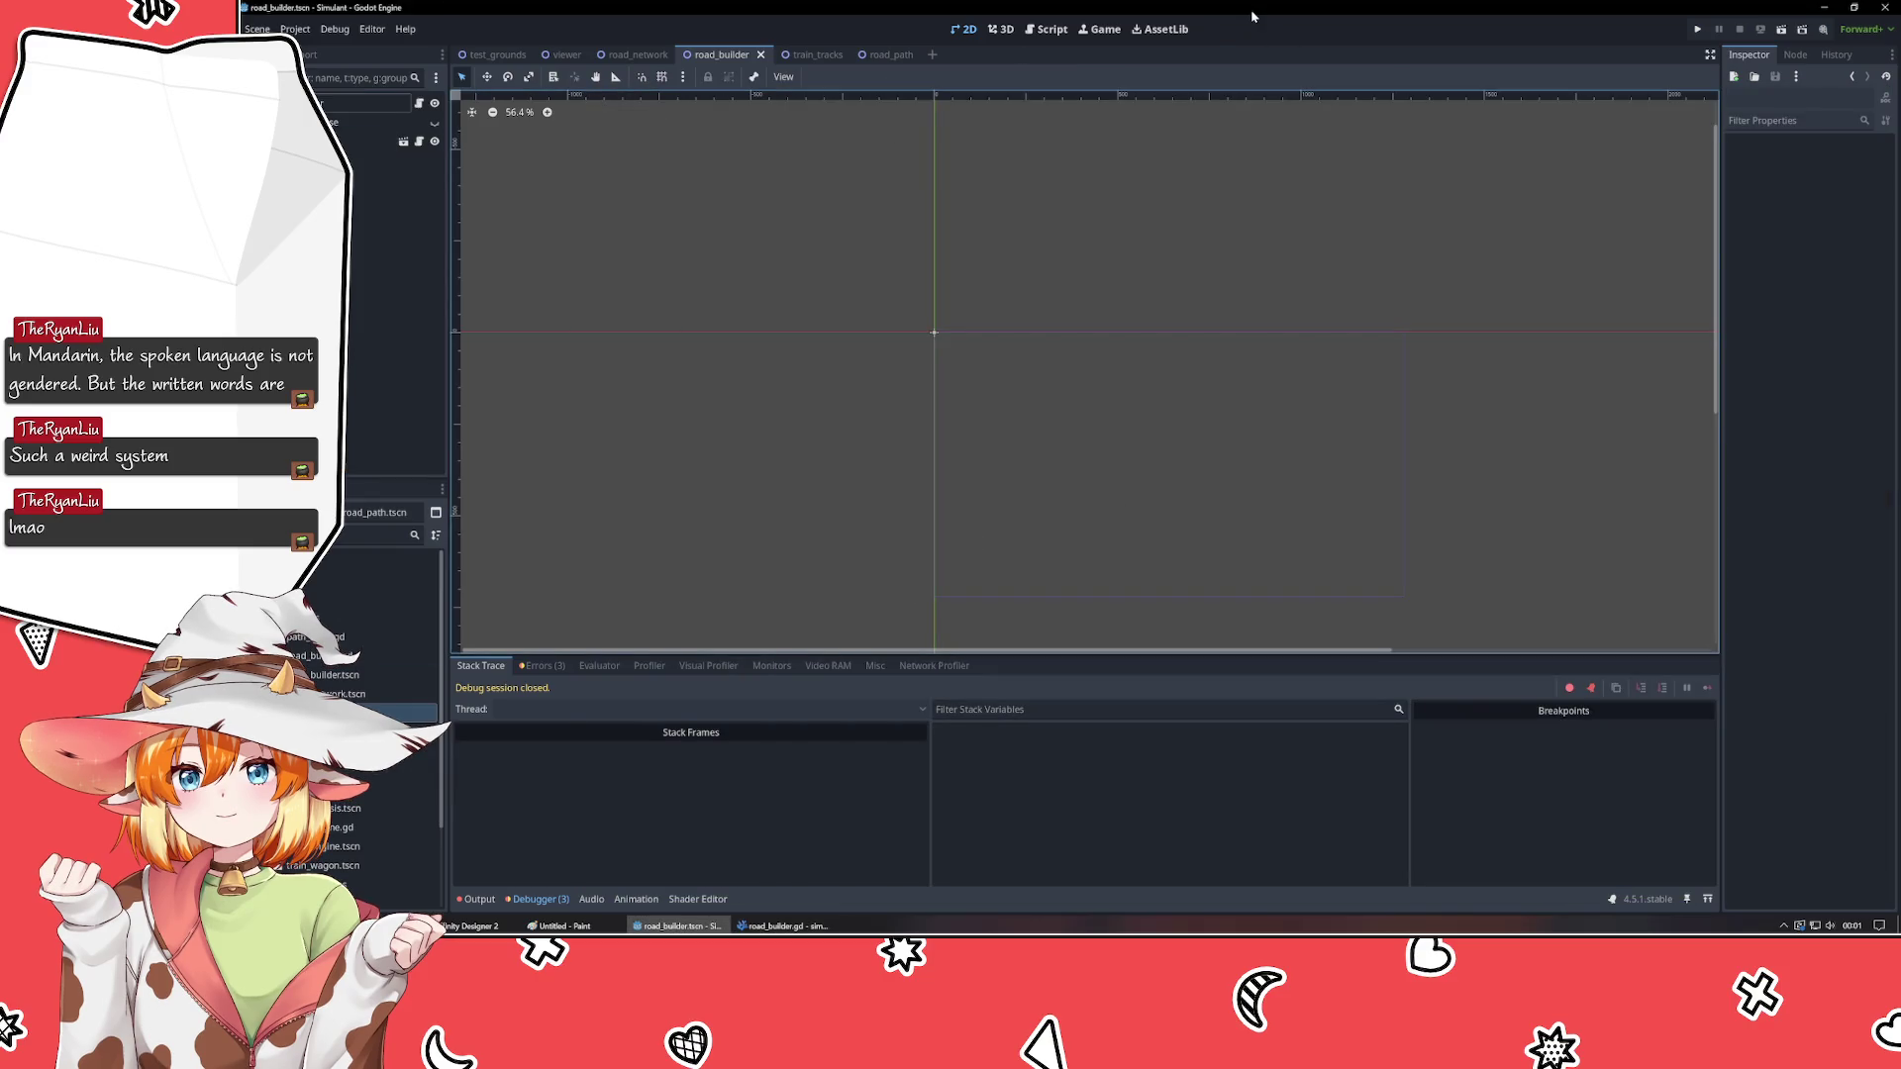
{"action": "scroll", "coordinate": [1102, 219], "scroll_direction": "down", "scroll_amount": 2}
{"action": "scroll", "coordinate": [1102, 218], "scroll_direction": "up", "scroll_amount": 2}
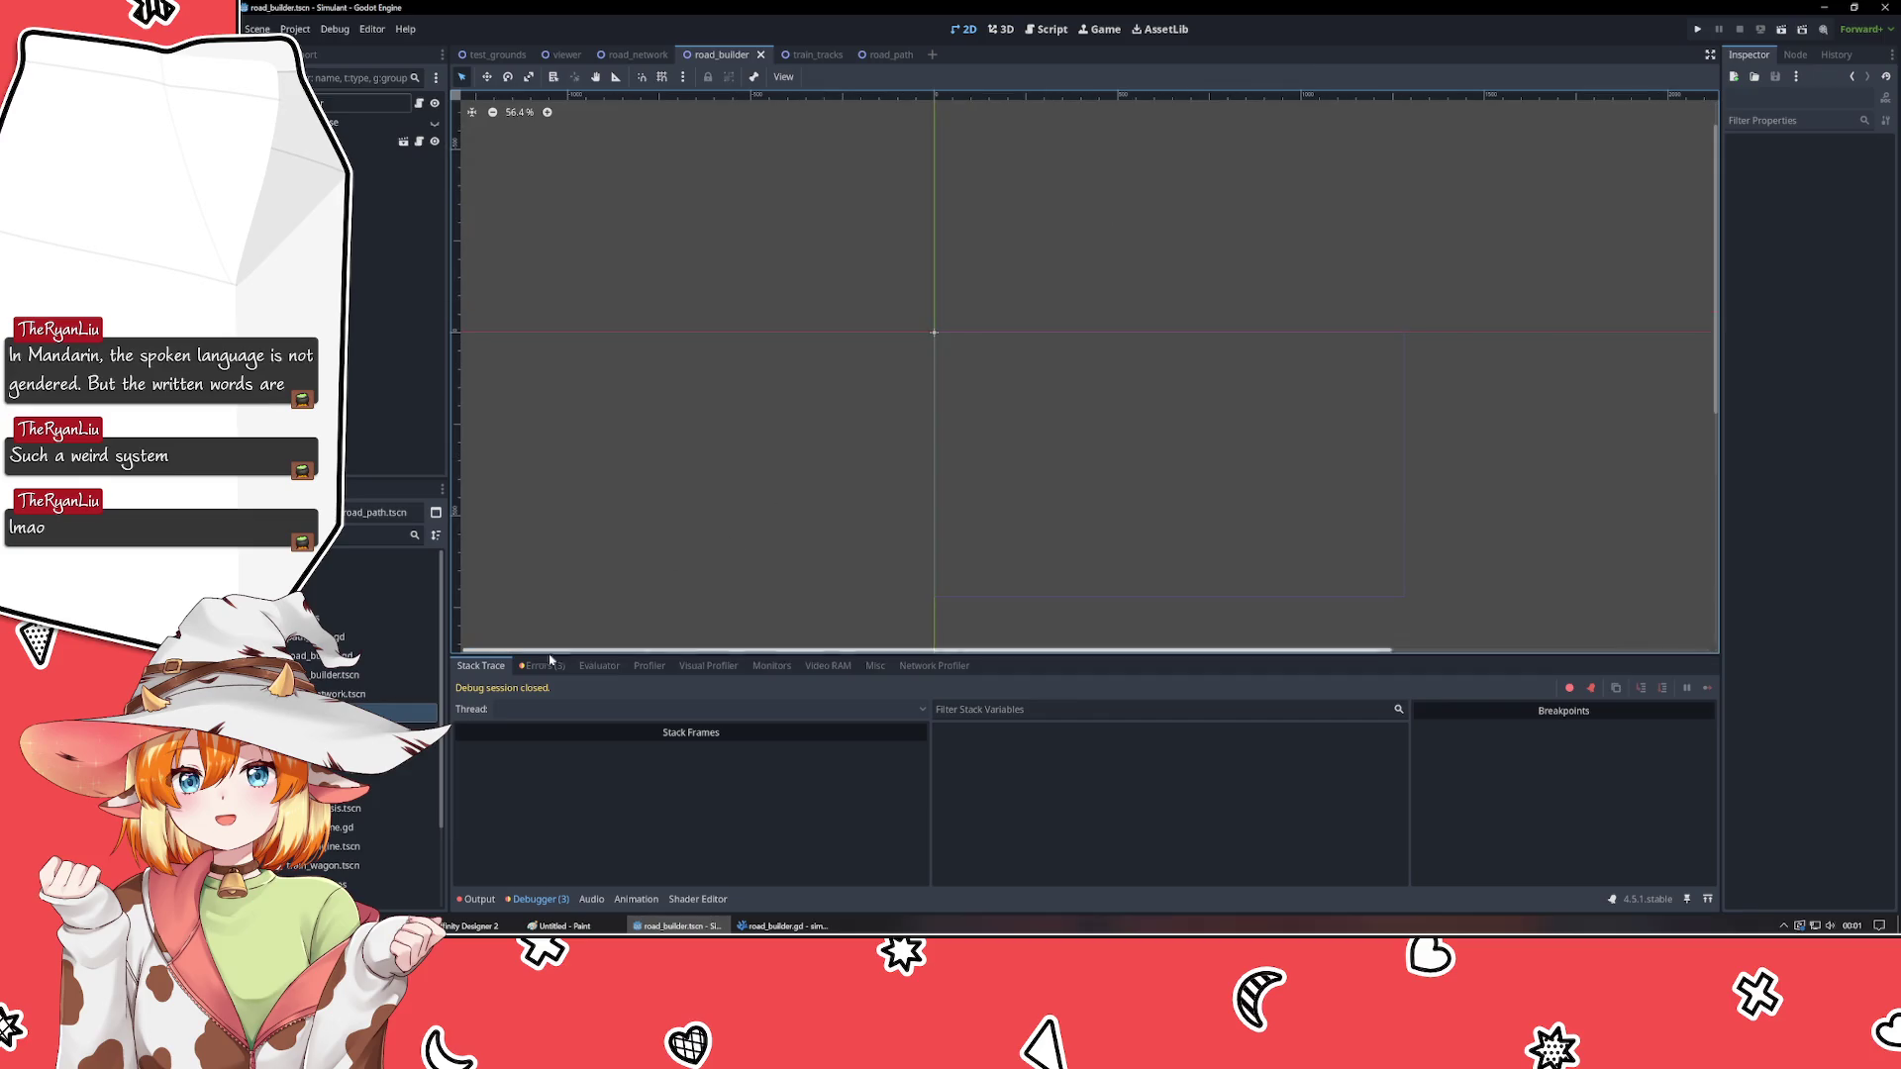
{"action": "key", "text": "F5"}
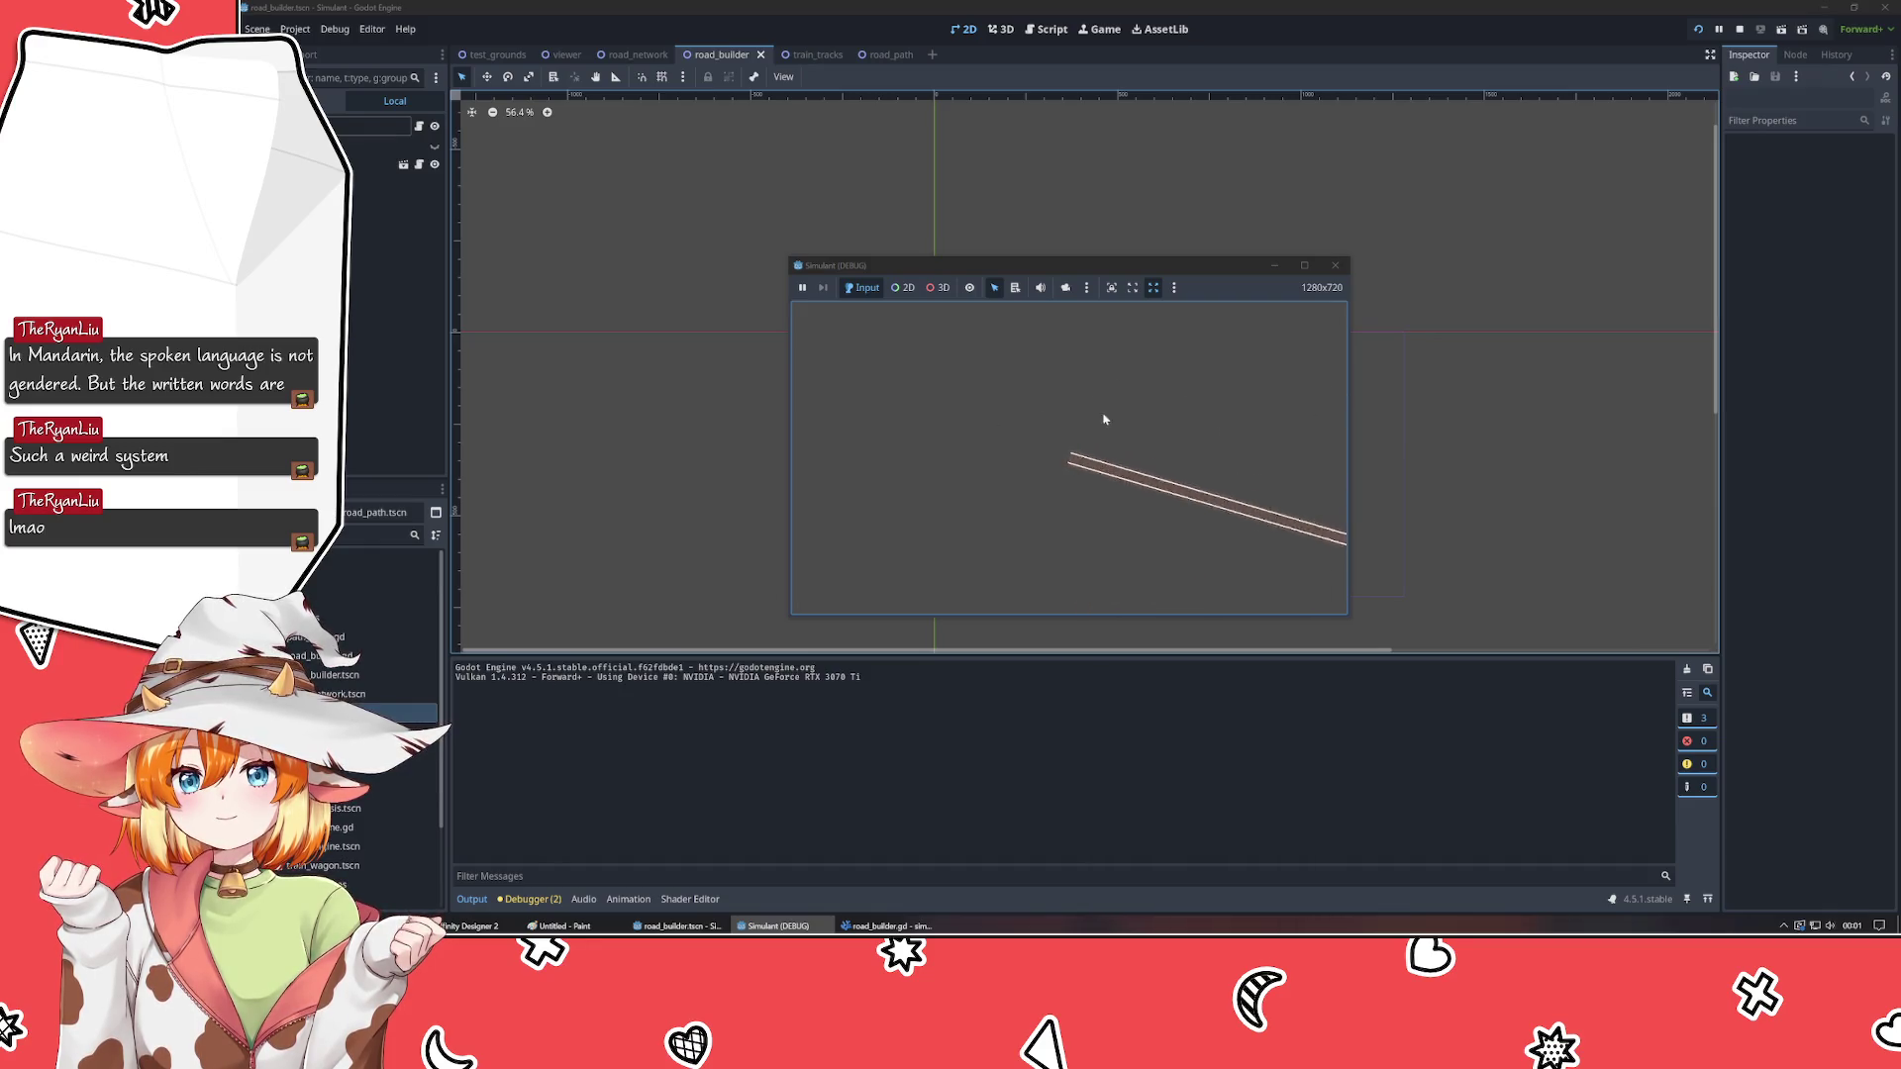
- Click several points in the game to start and end roads, then close and relaunch it
{"action": "left_click", "coordinate": [980, 416]}
{"action": "left_click", "coordinate": [922, 367]}
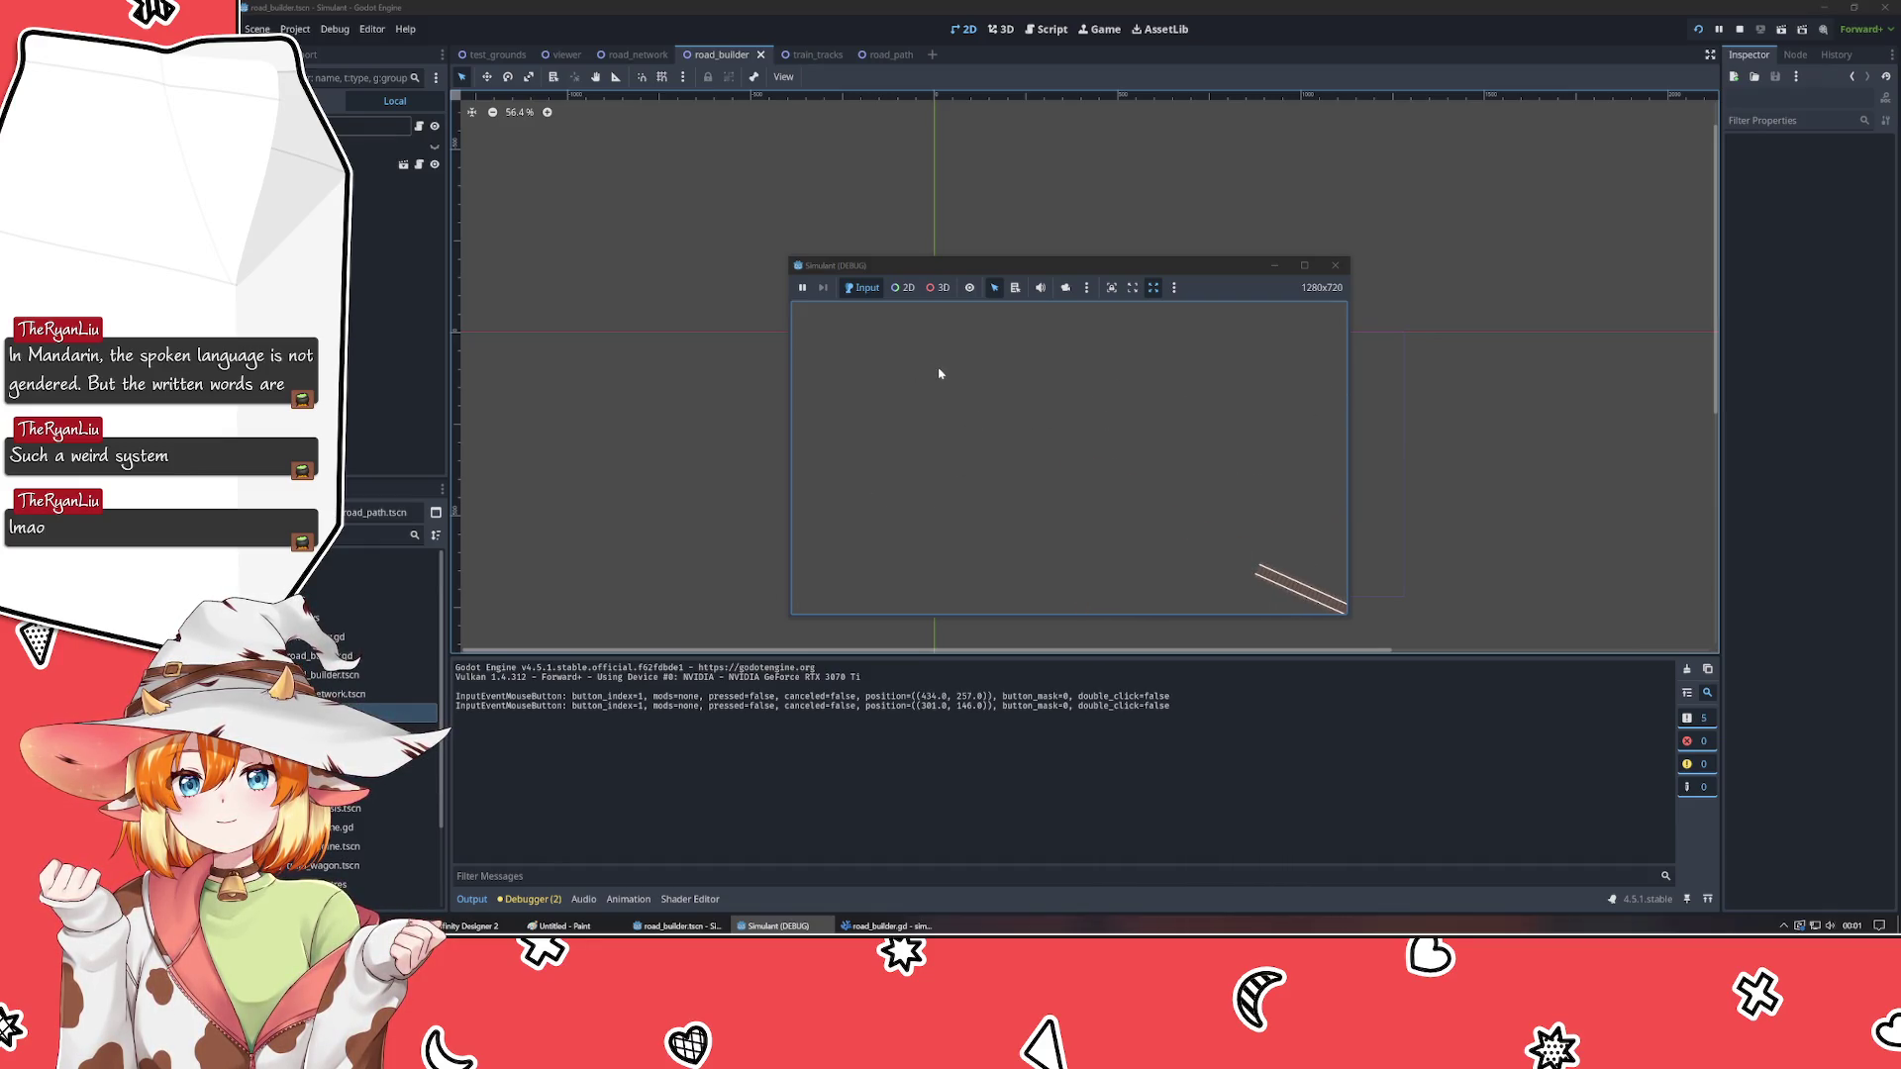
{"action": "left_click", "coordinate": [890, 340]}
{"action": "left_click", "coordinate": [889, 343]}
{"action": "left_click", "coordinate": [890, 342]}
{"action": "left_click", "coordinate": [889, 342]}
{"action": "left_click", "coordinate": [890, 342]}
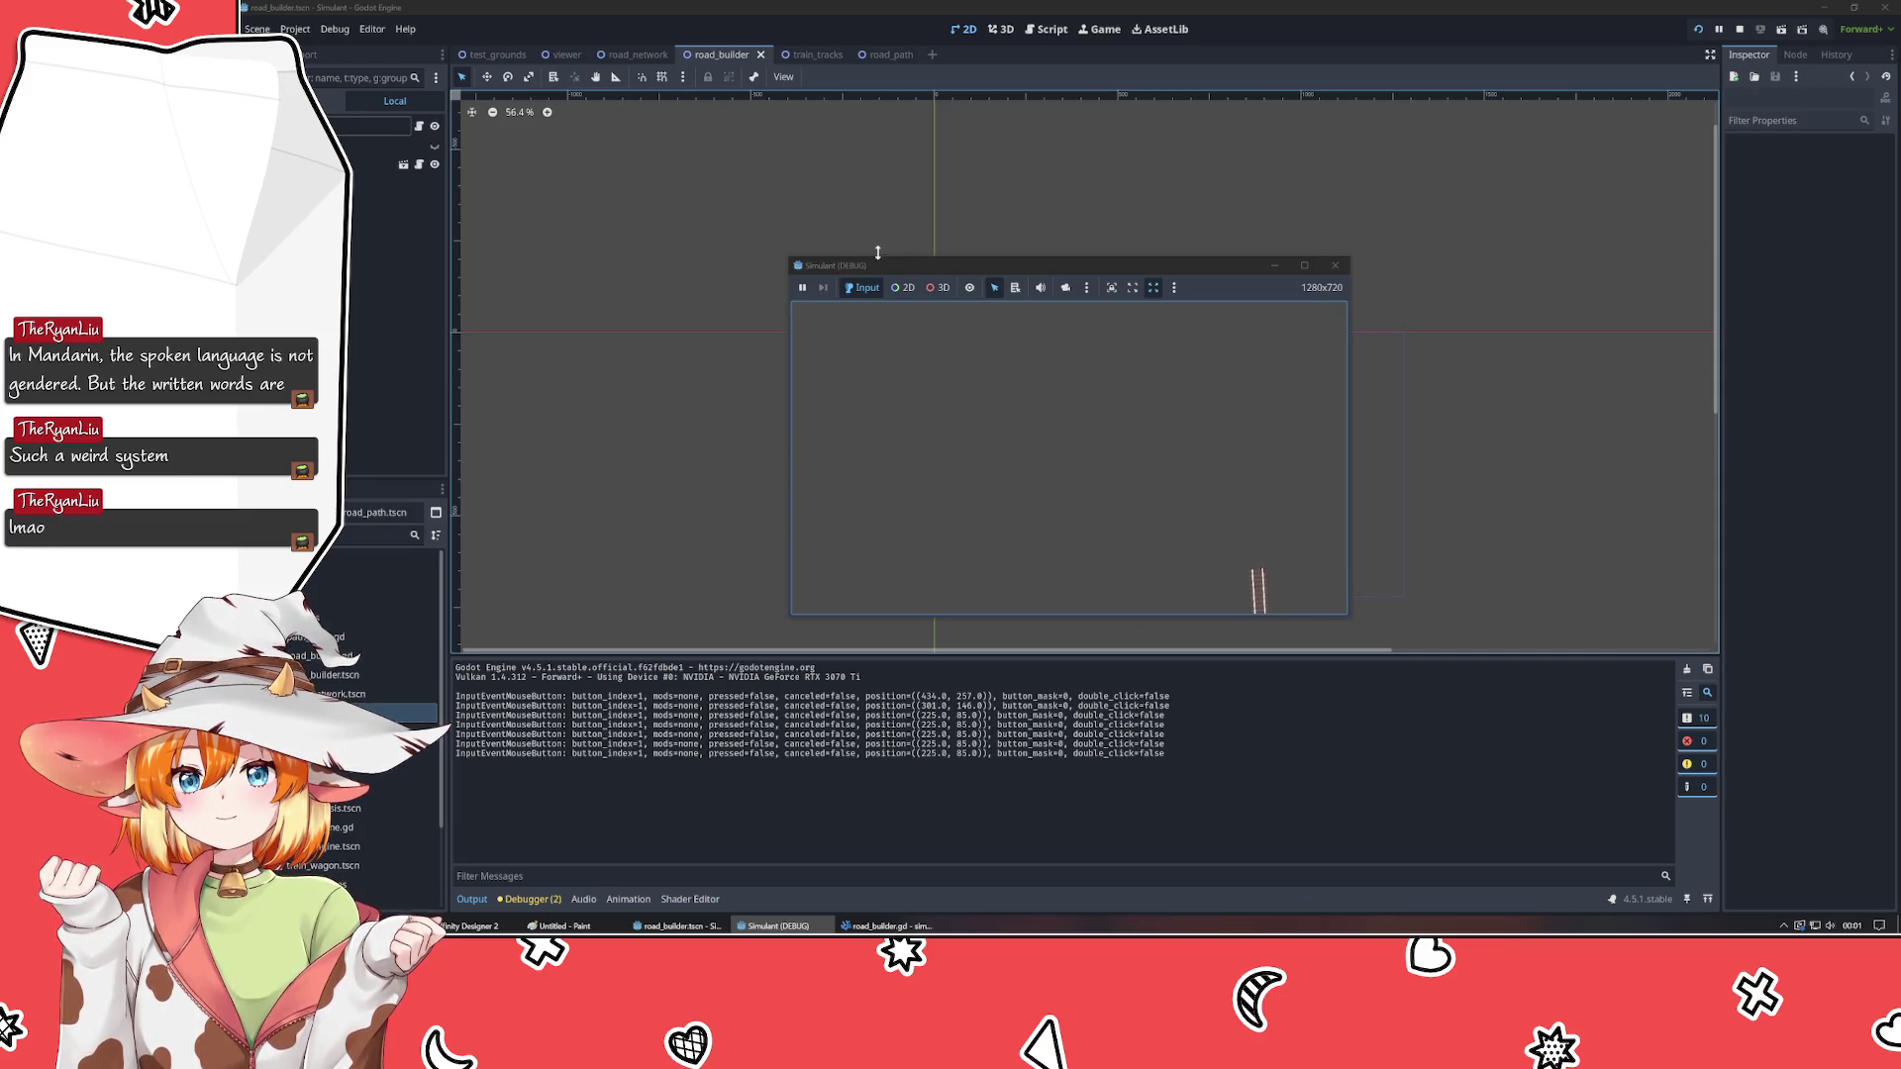
{"action": "left_click", "coordinate": [942, 357]}
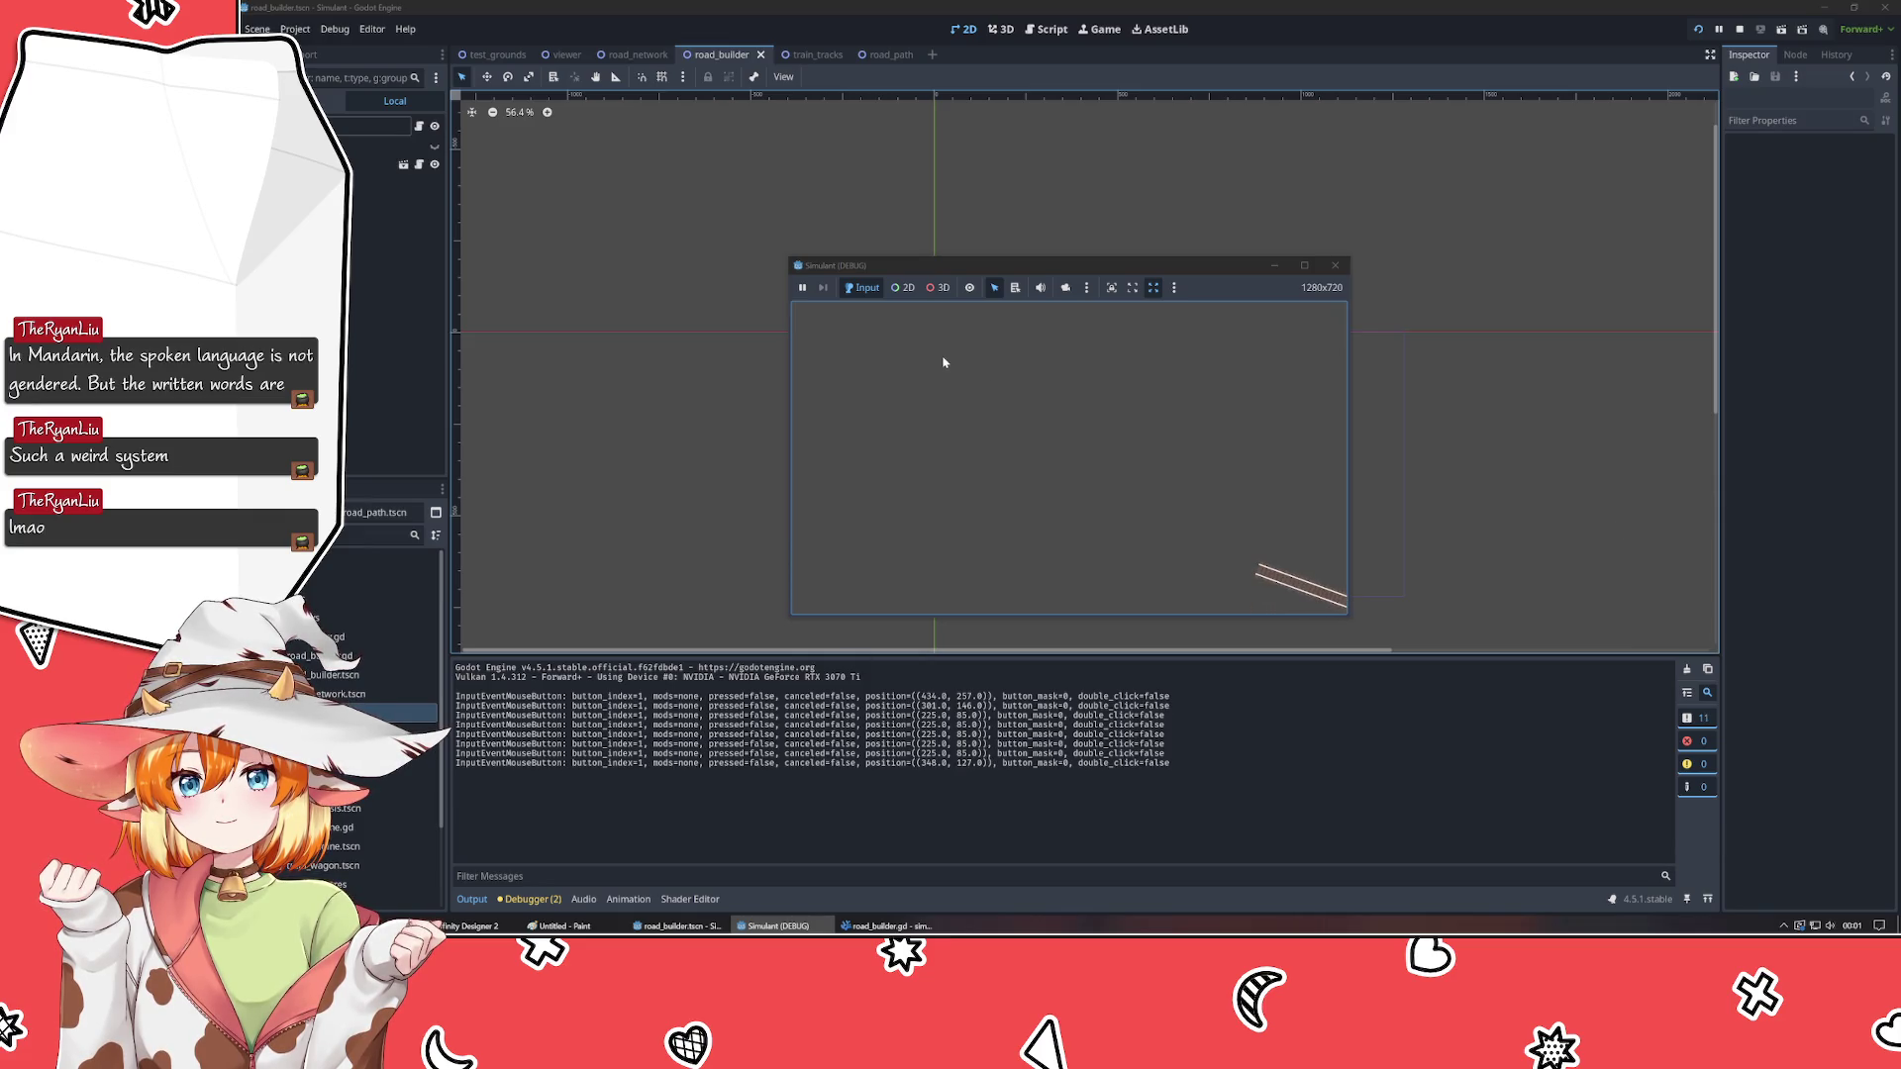
{"action": "left_click", "coordinate": [1333, 268]}
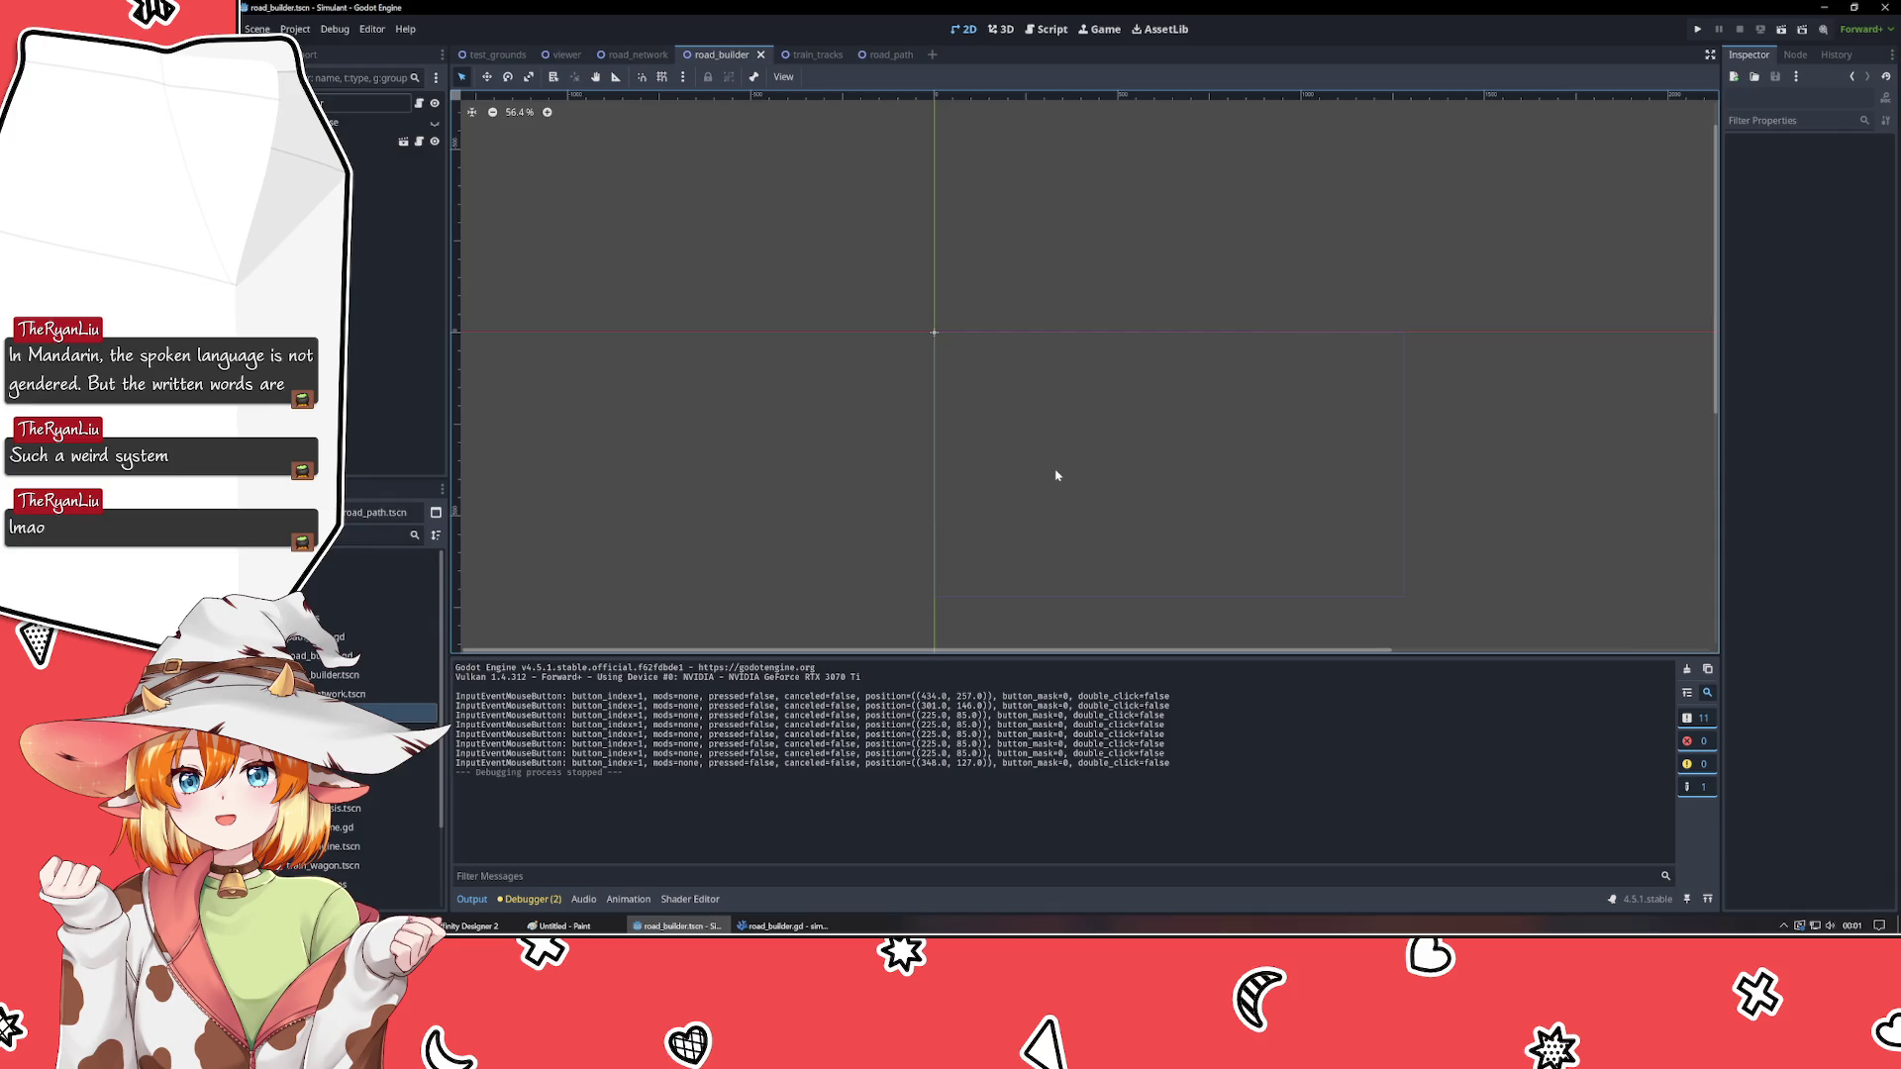
{"action": "key", "text": "F5"}
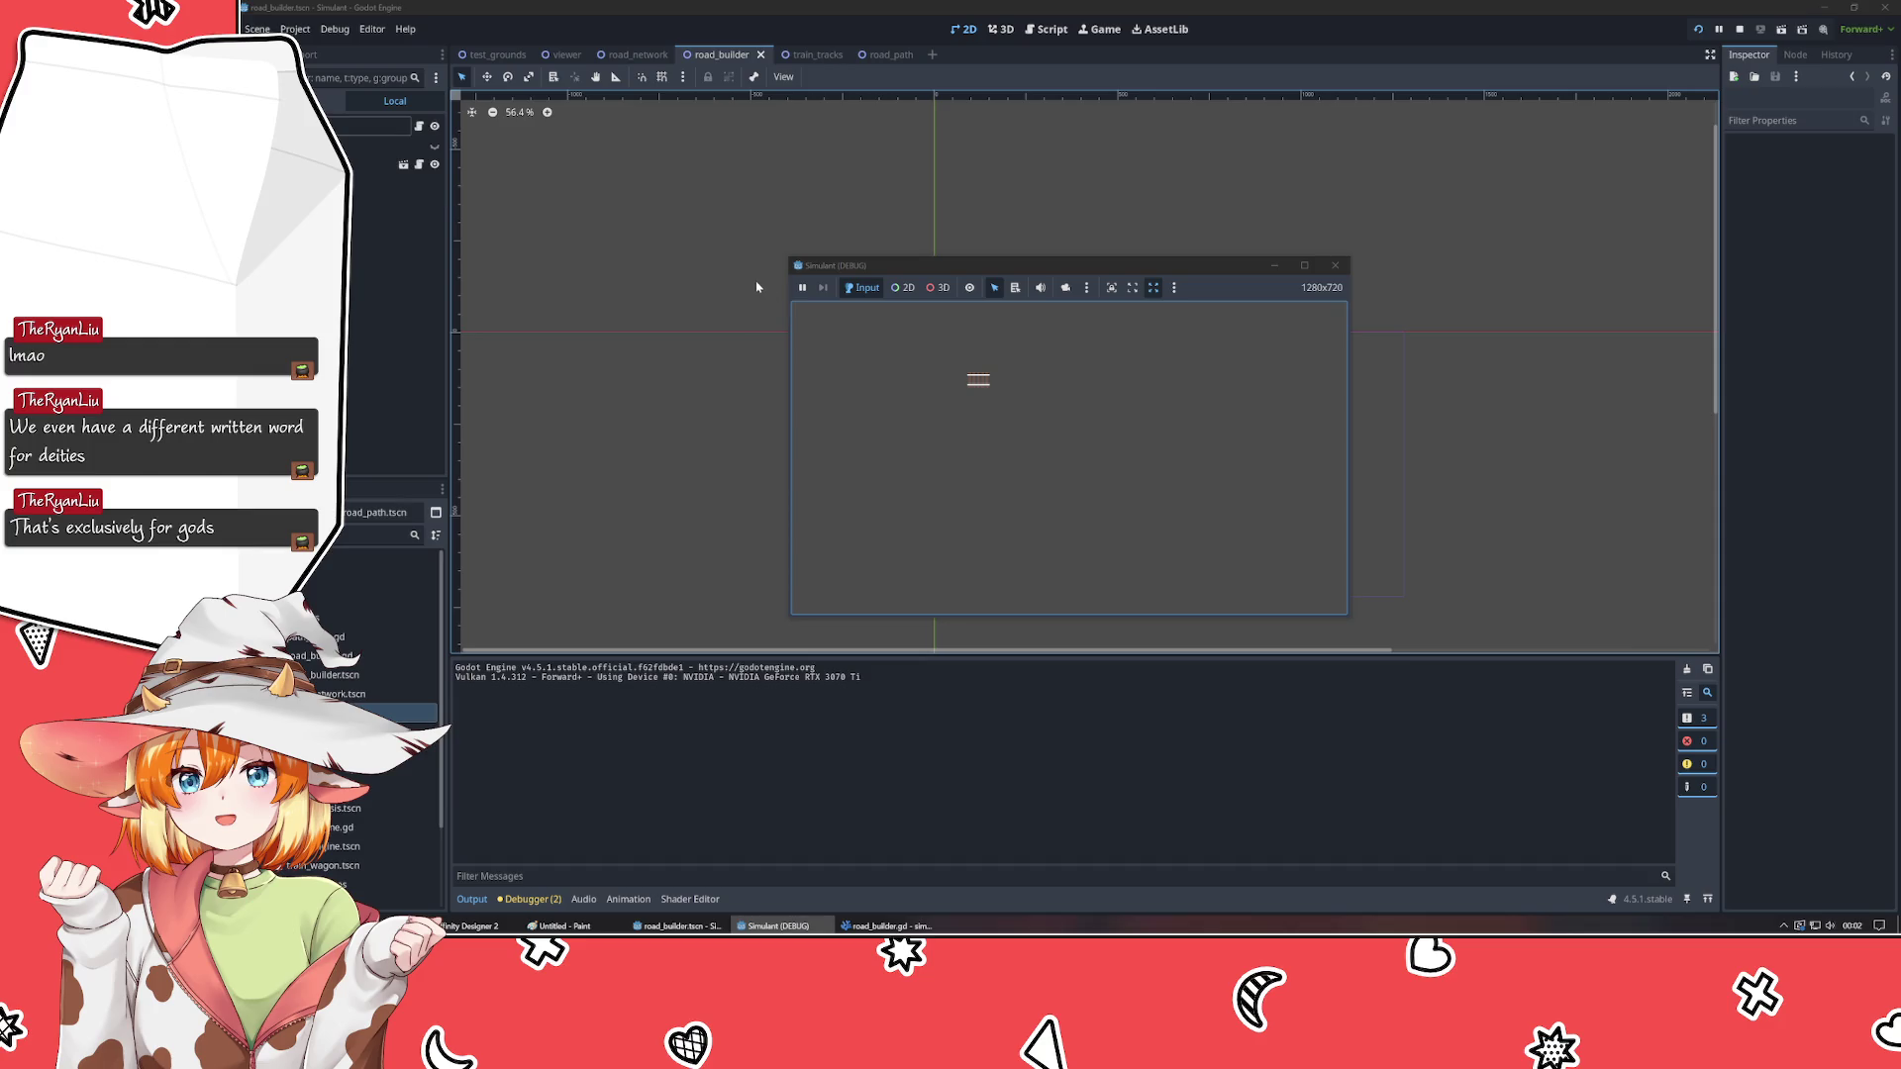
- Draw a road between two distant points, then start another near the top left
{"action": "left_click", "coordinate": [808, 330]}
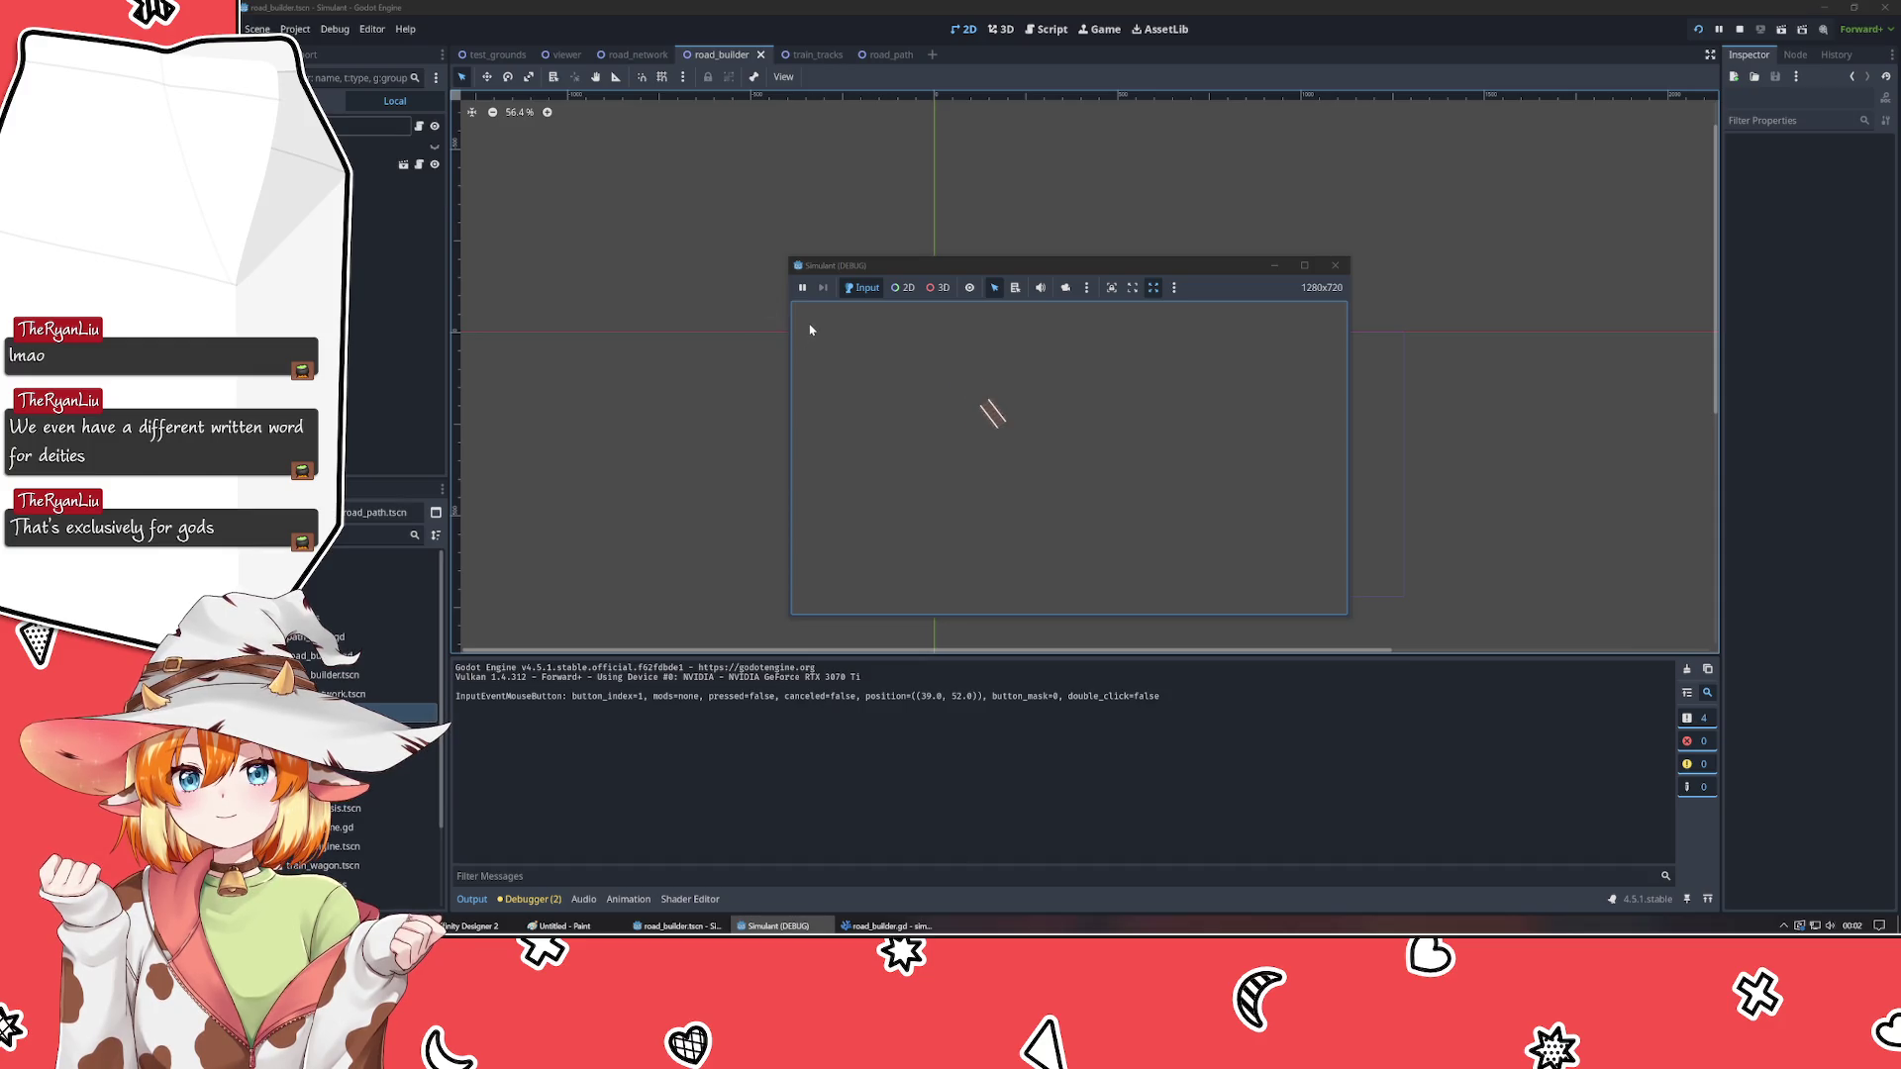
{"action": "left_click", "coordinate": [1120, 377]}
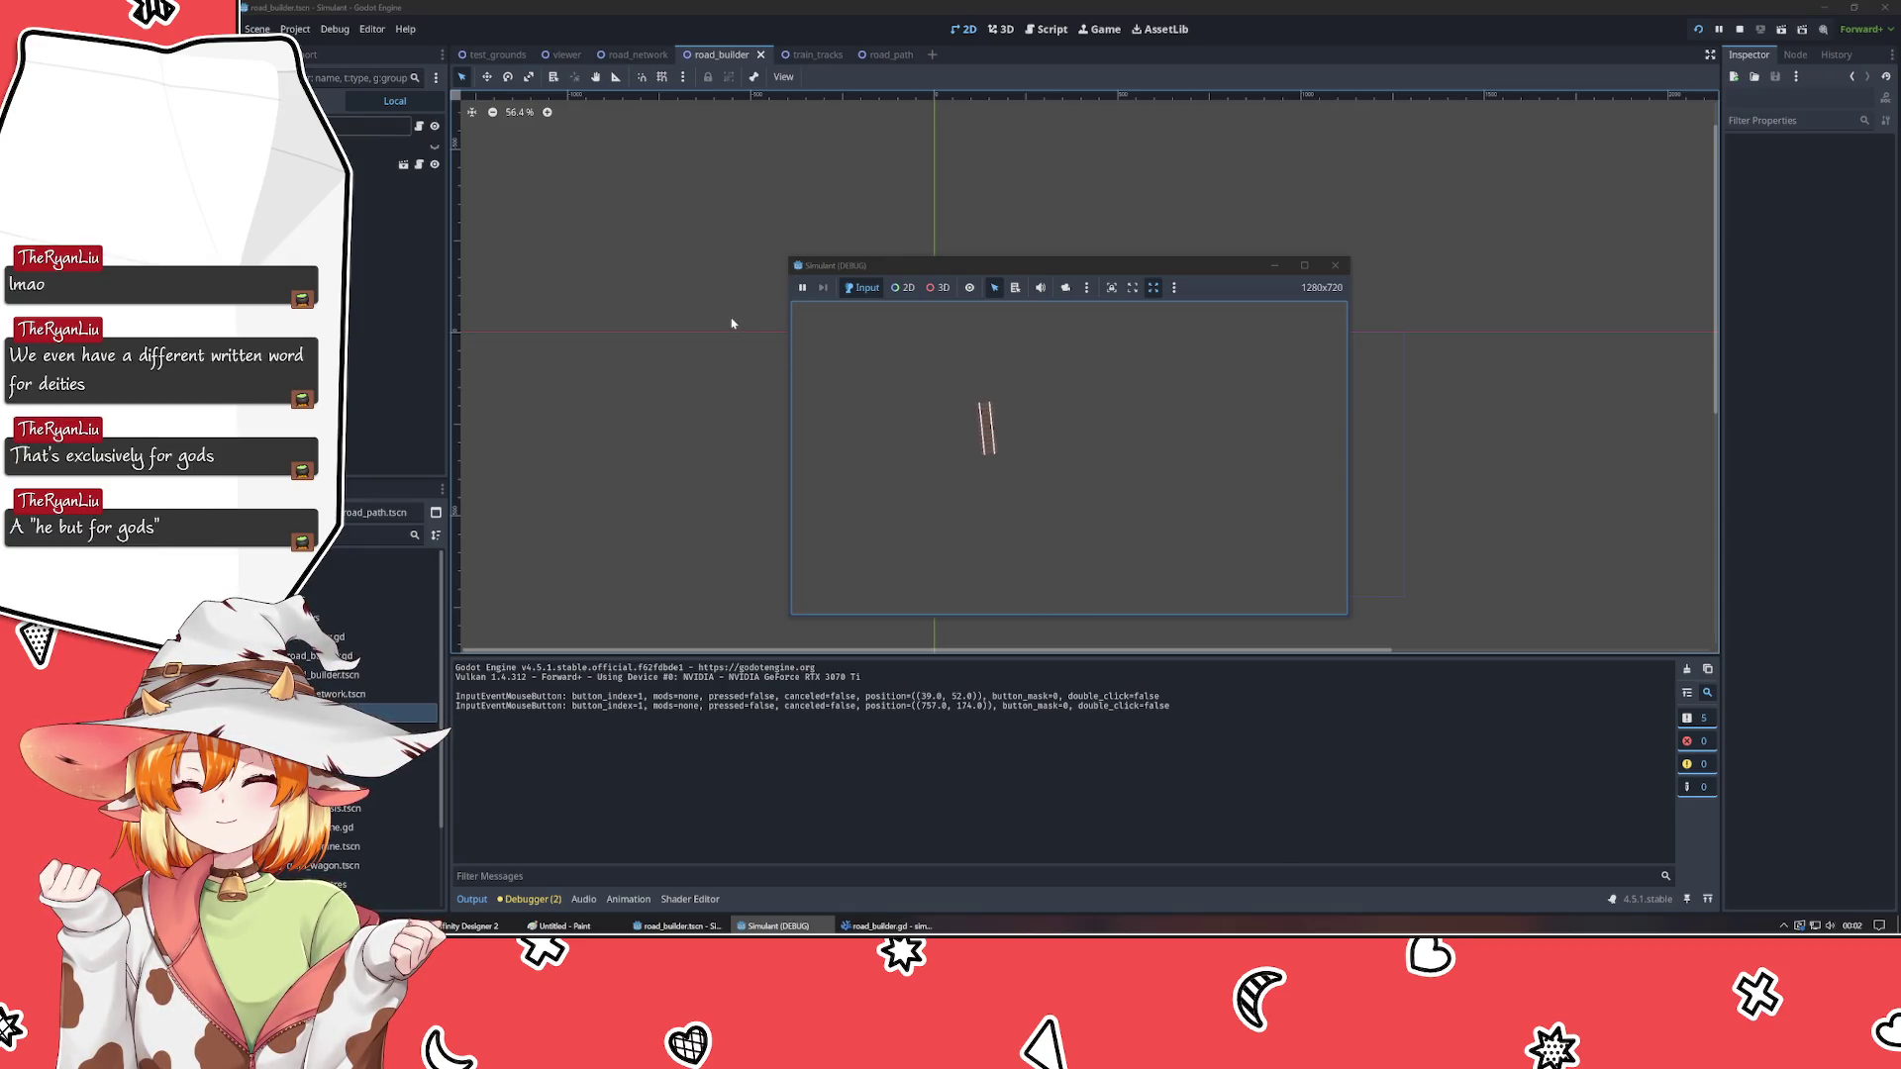
{"action": "left_click", "coordinate": [851, 359]}
{"action": "left_click", "coordinate": [825, 316]}
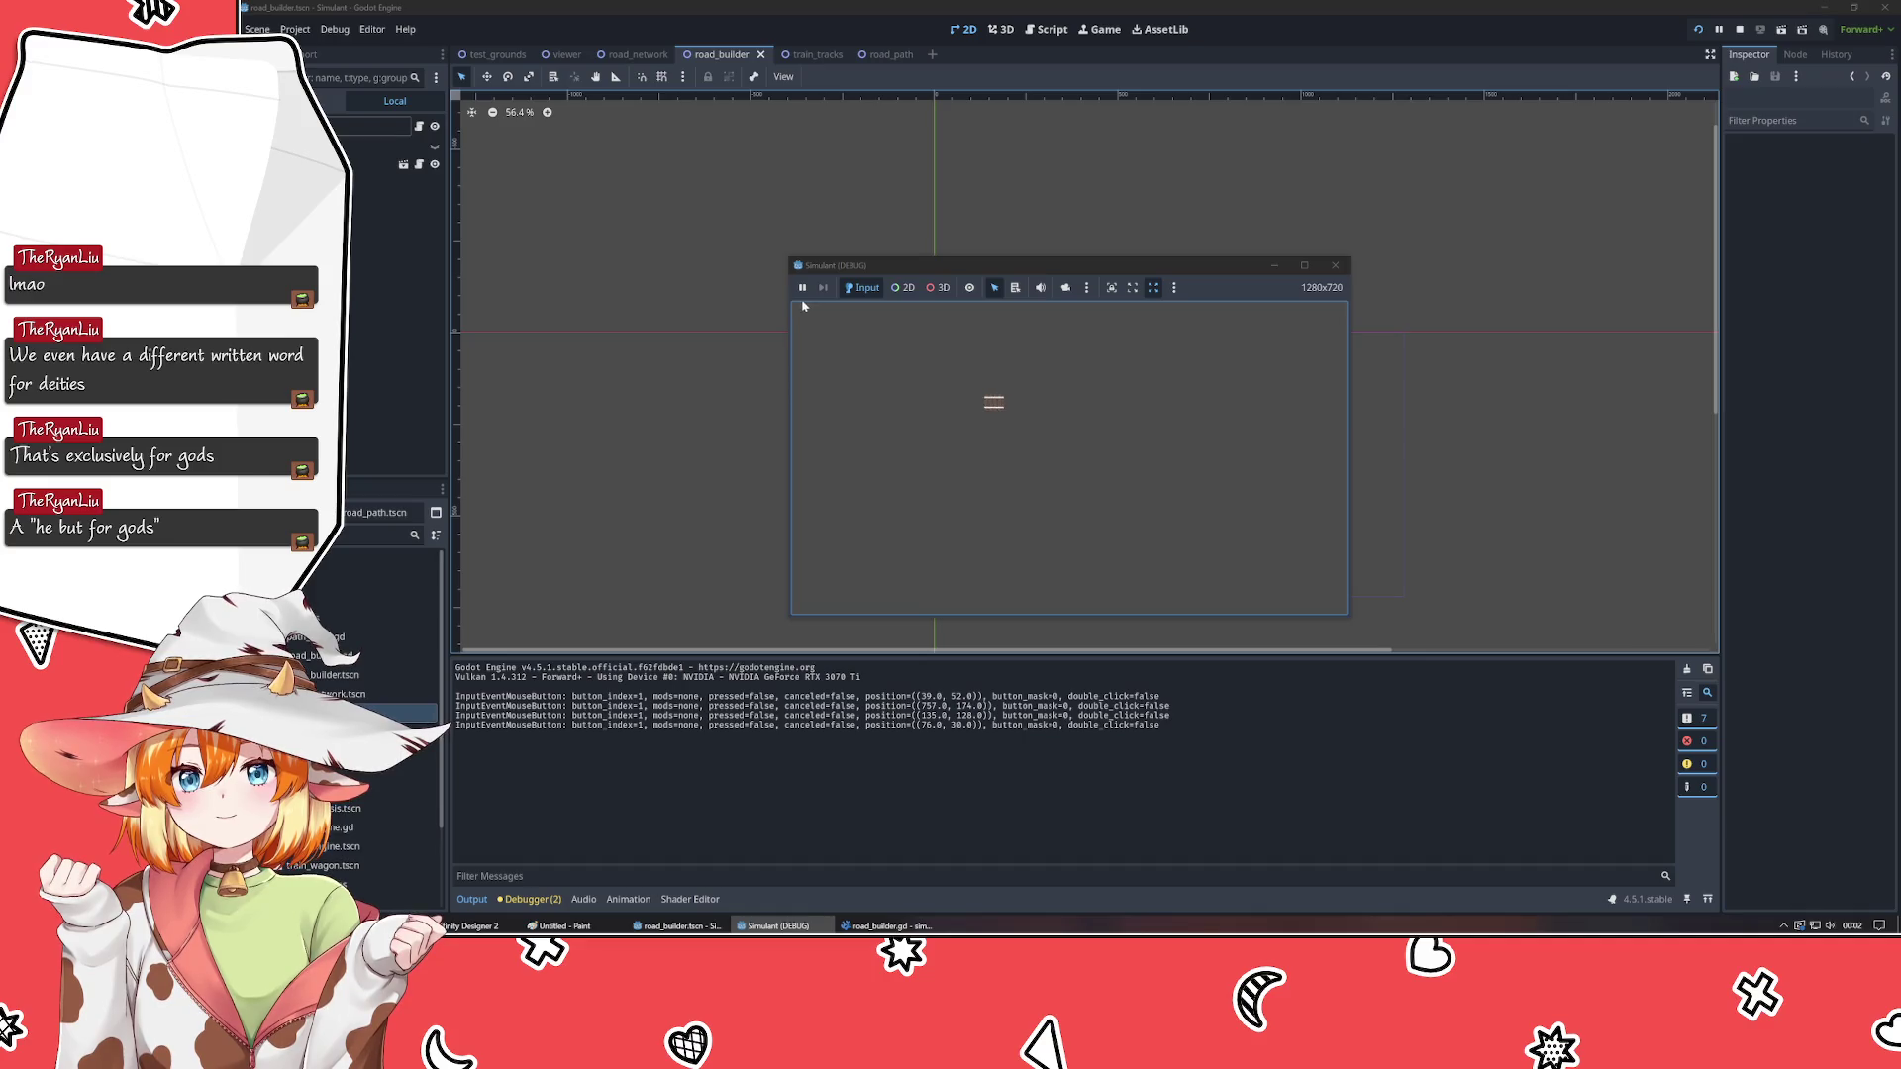
- Click rapidly near the game window's top-left corner to test road input
{"action": "left_click", "coordinate": [790, 307]}
{"action": "left_click", "coordinate": [793, 313]}
{"action": "left_click", "coordinate": [793, 312]}
{"action": "left_click", "coordinate": [792, 313]}
{"action": "left_click", "coordinate": [793, 313]}
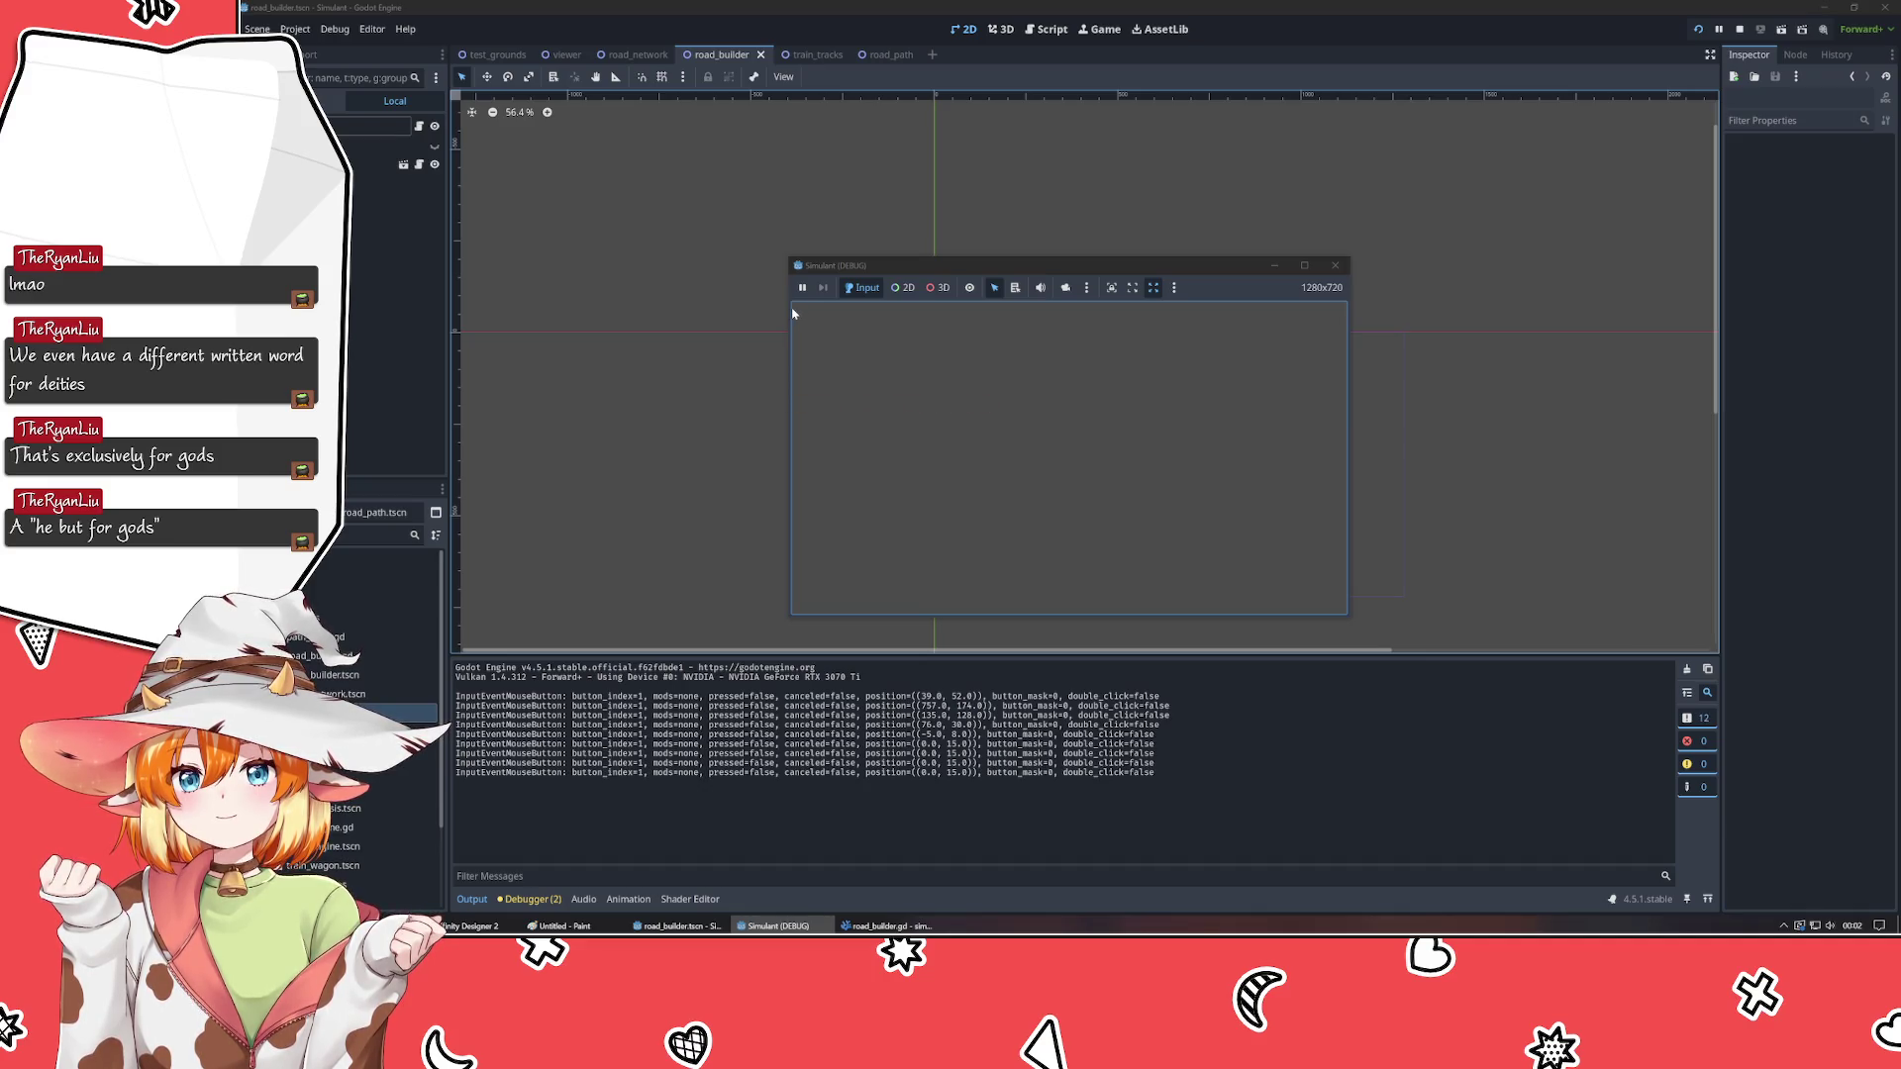
{"action": "left_click", "coordinate": [793, 313]}
{"action": "left_click", "coordinate": [794, 312]}
{"action": "left_click", "coordinate": [796, 314]}
{"action": "left_click", "coordinate": [798, 315]}
{"action": "left_click", "coordinate": [798, 315]}
{"action": "left_click", "coordinate": [798, 314]}
{"action": "left_click", "coordinate": [796, 315]}
{"action": "left_click", "coordinate": [796, 315]}
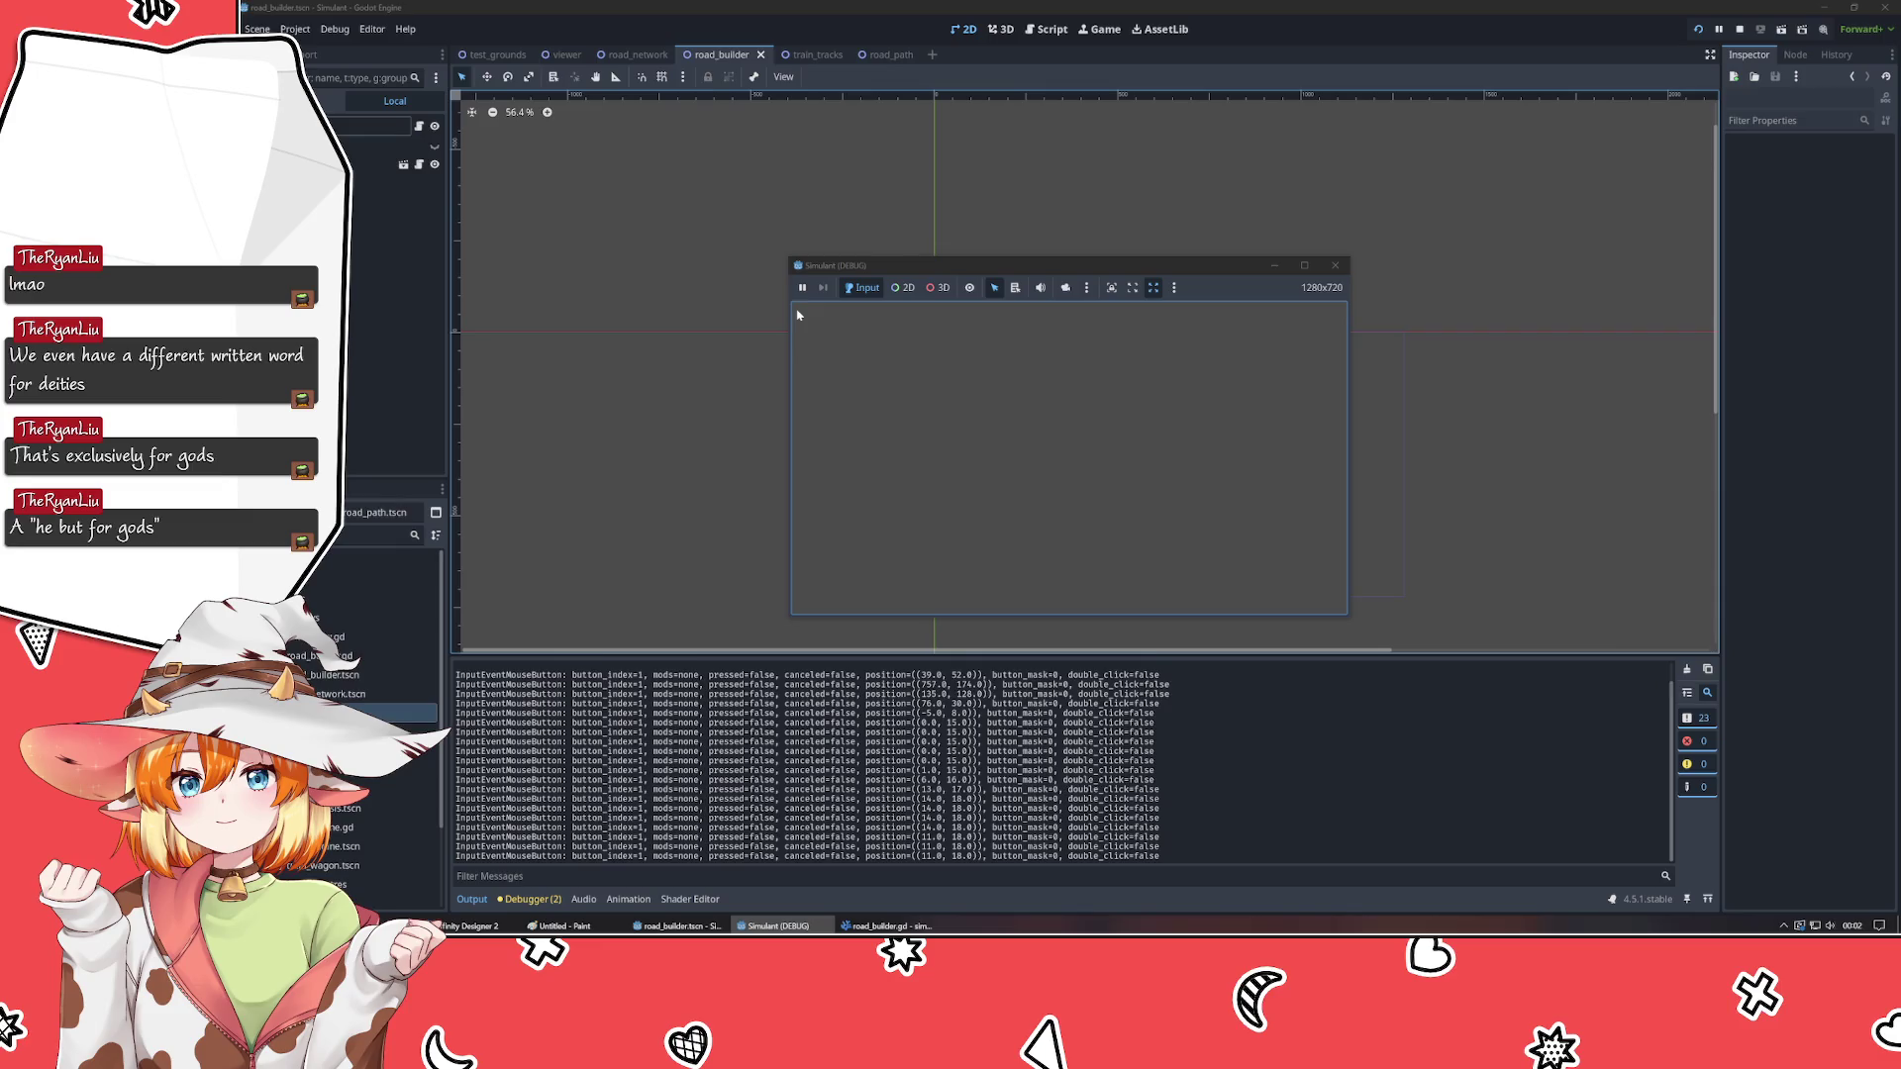
{"action": "left_click", "coordinate": [796, 315]}
{"action": "left_click", "coordinate": [796, 315]}
{"action": "left_click", "coordinate": [798, 315]}
{"action": "left_click", "coordinate": [798, 314]}
{"action": "left_click", "coordinate": [798, 315]}
{"action": "left_click", "coordinate": [798, 314]}
{"action": "left_click", "coordinate": [803, 314]}
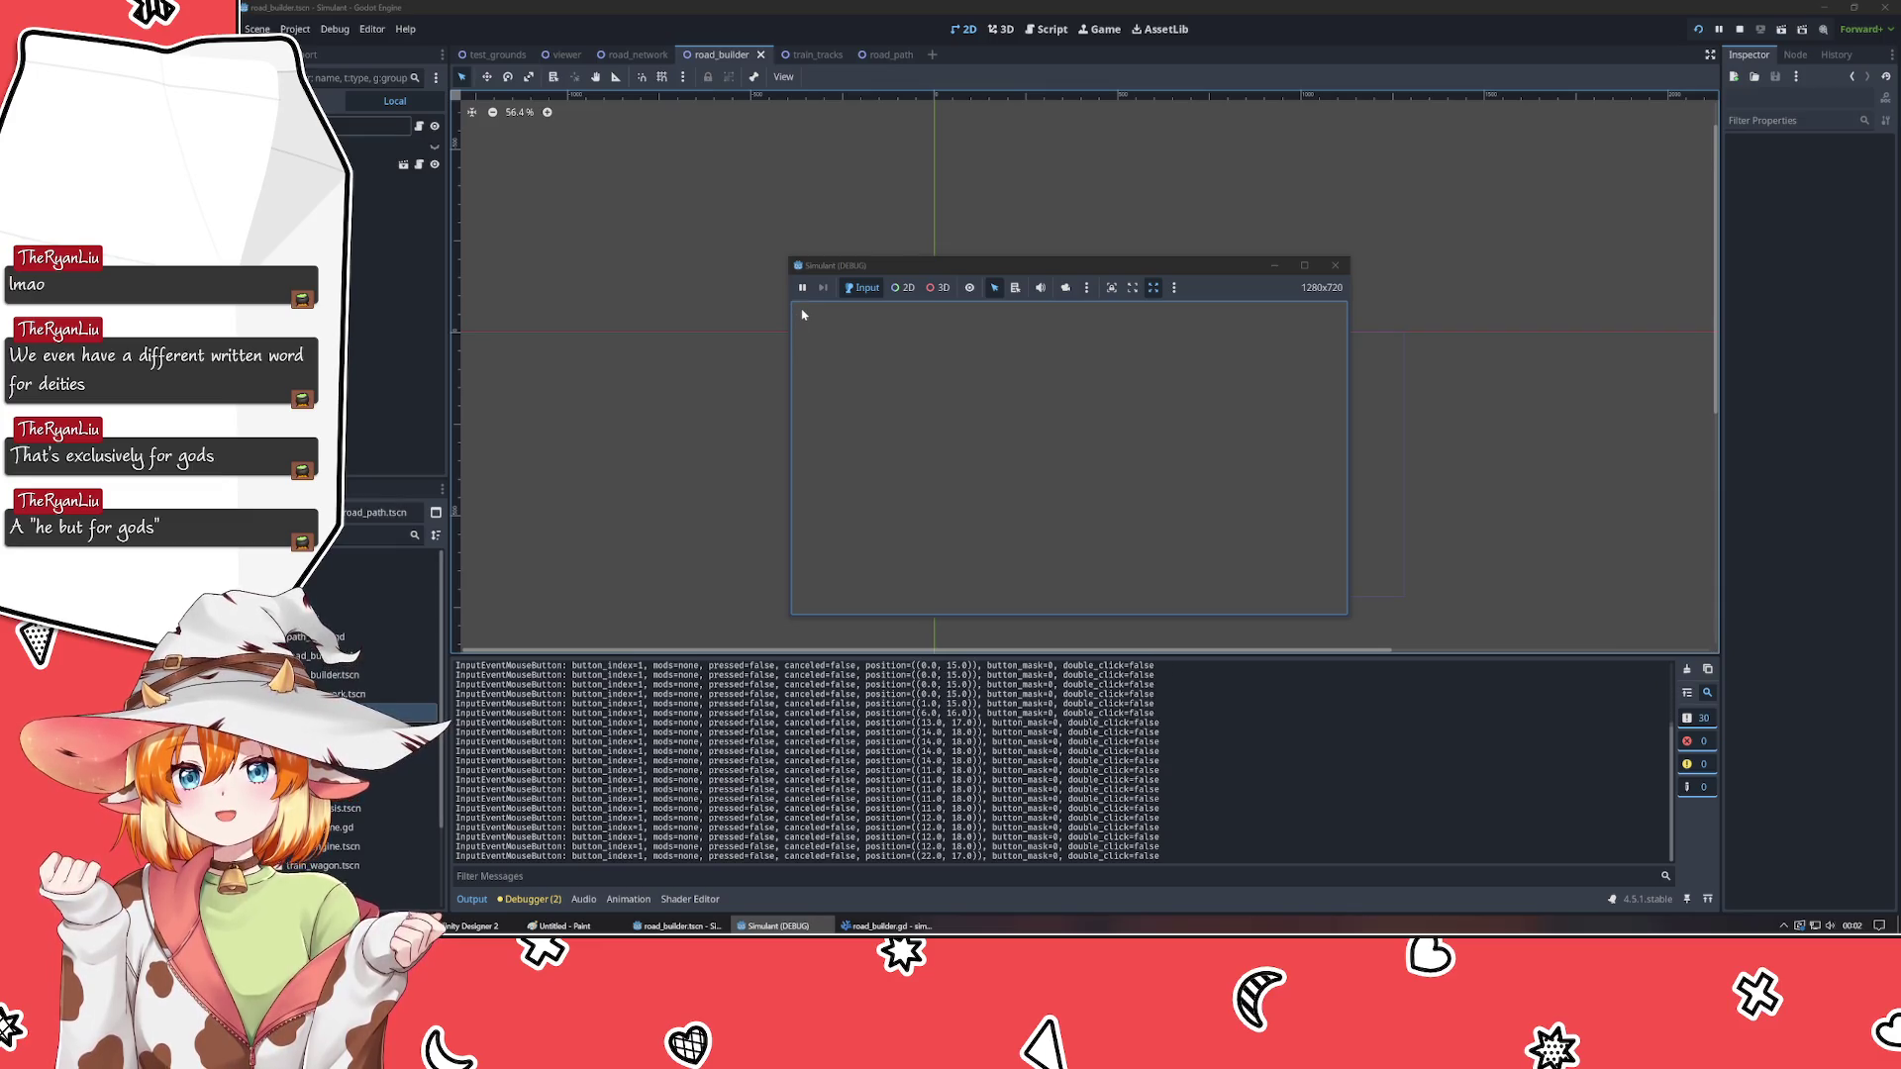
{"action": "left_click", "coordinate": [803, 314]}
{"action": "left_click", "coordinate": [802, 314]}
- Close the running Simulant game window
{"action": "left_click", "coordinate": [802, 314]}
{"action": "left_click", "coordinate": [1334, 266]}
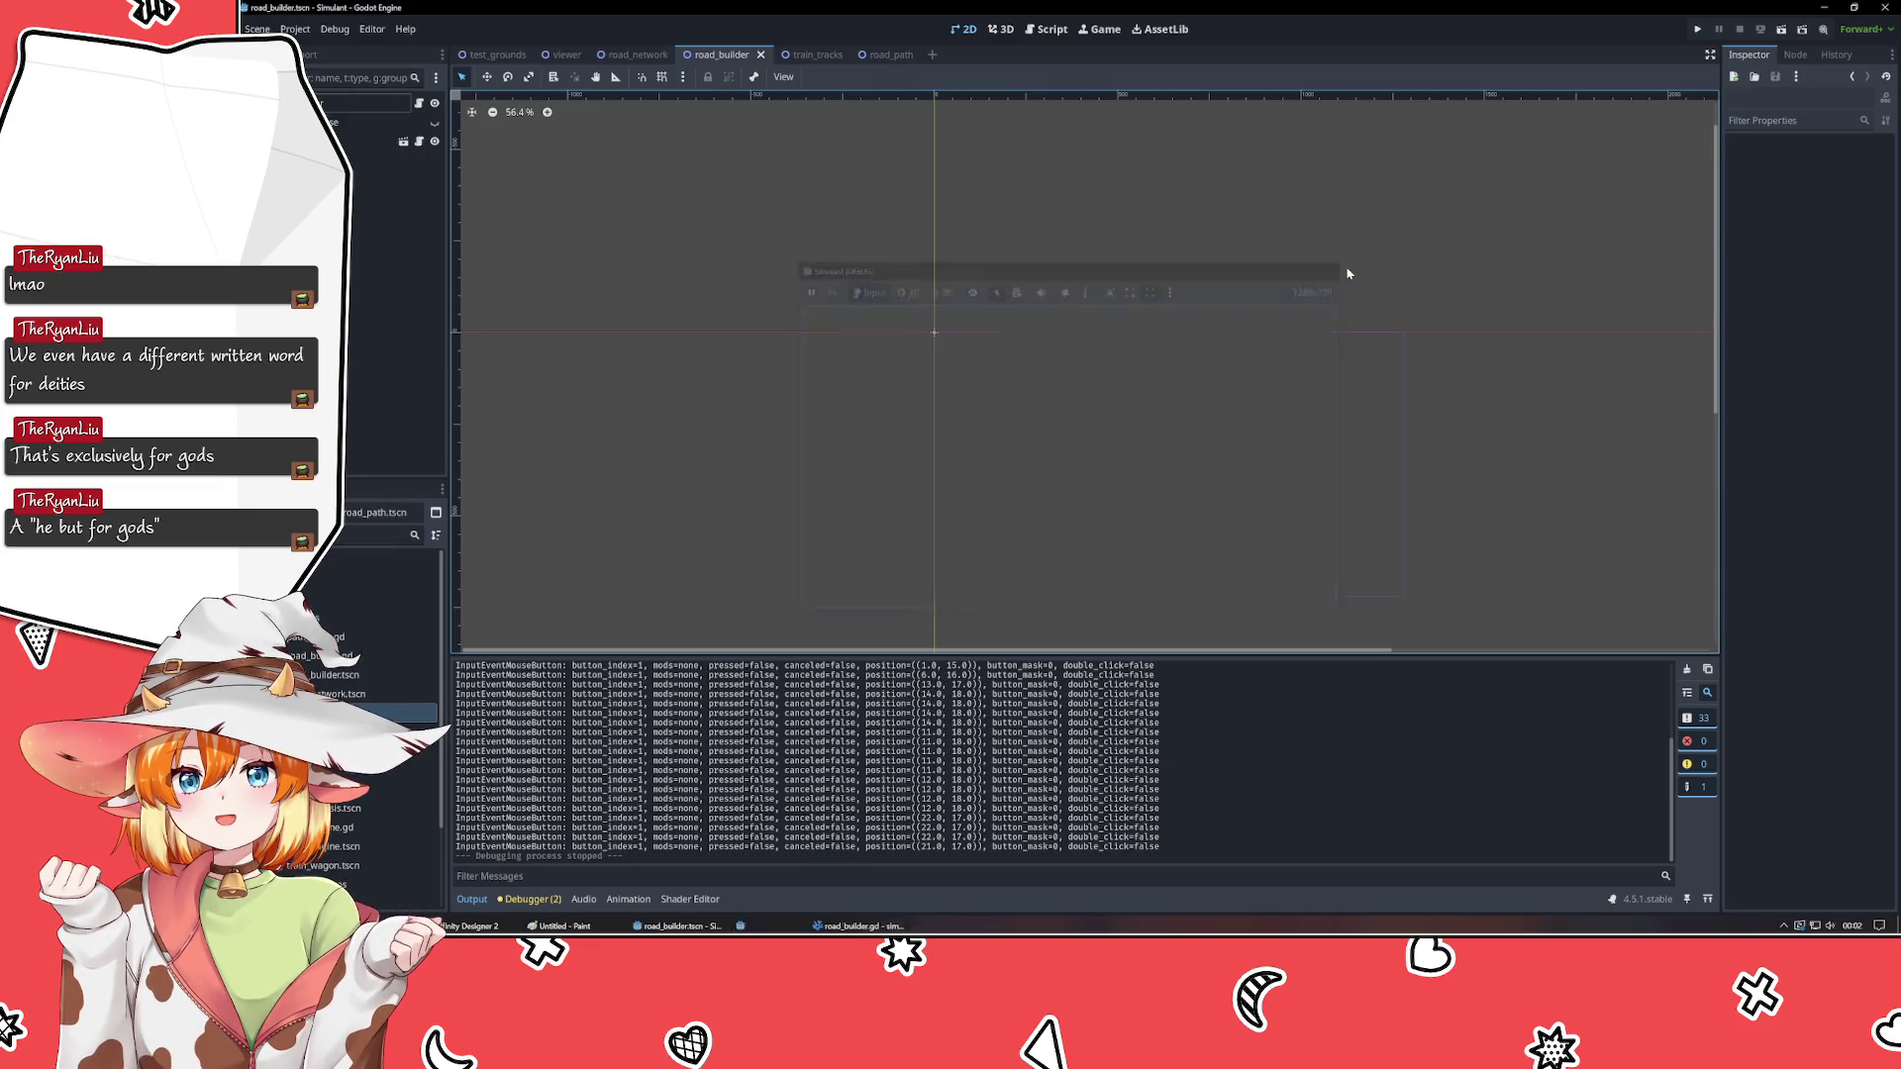
{"action": "scroll", "coordinate": [1172, 337], "scroll_direction": "down", "scroll_amount": 10}
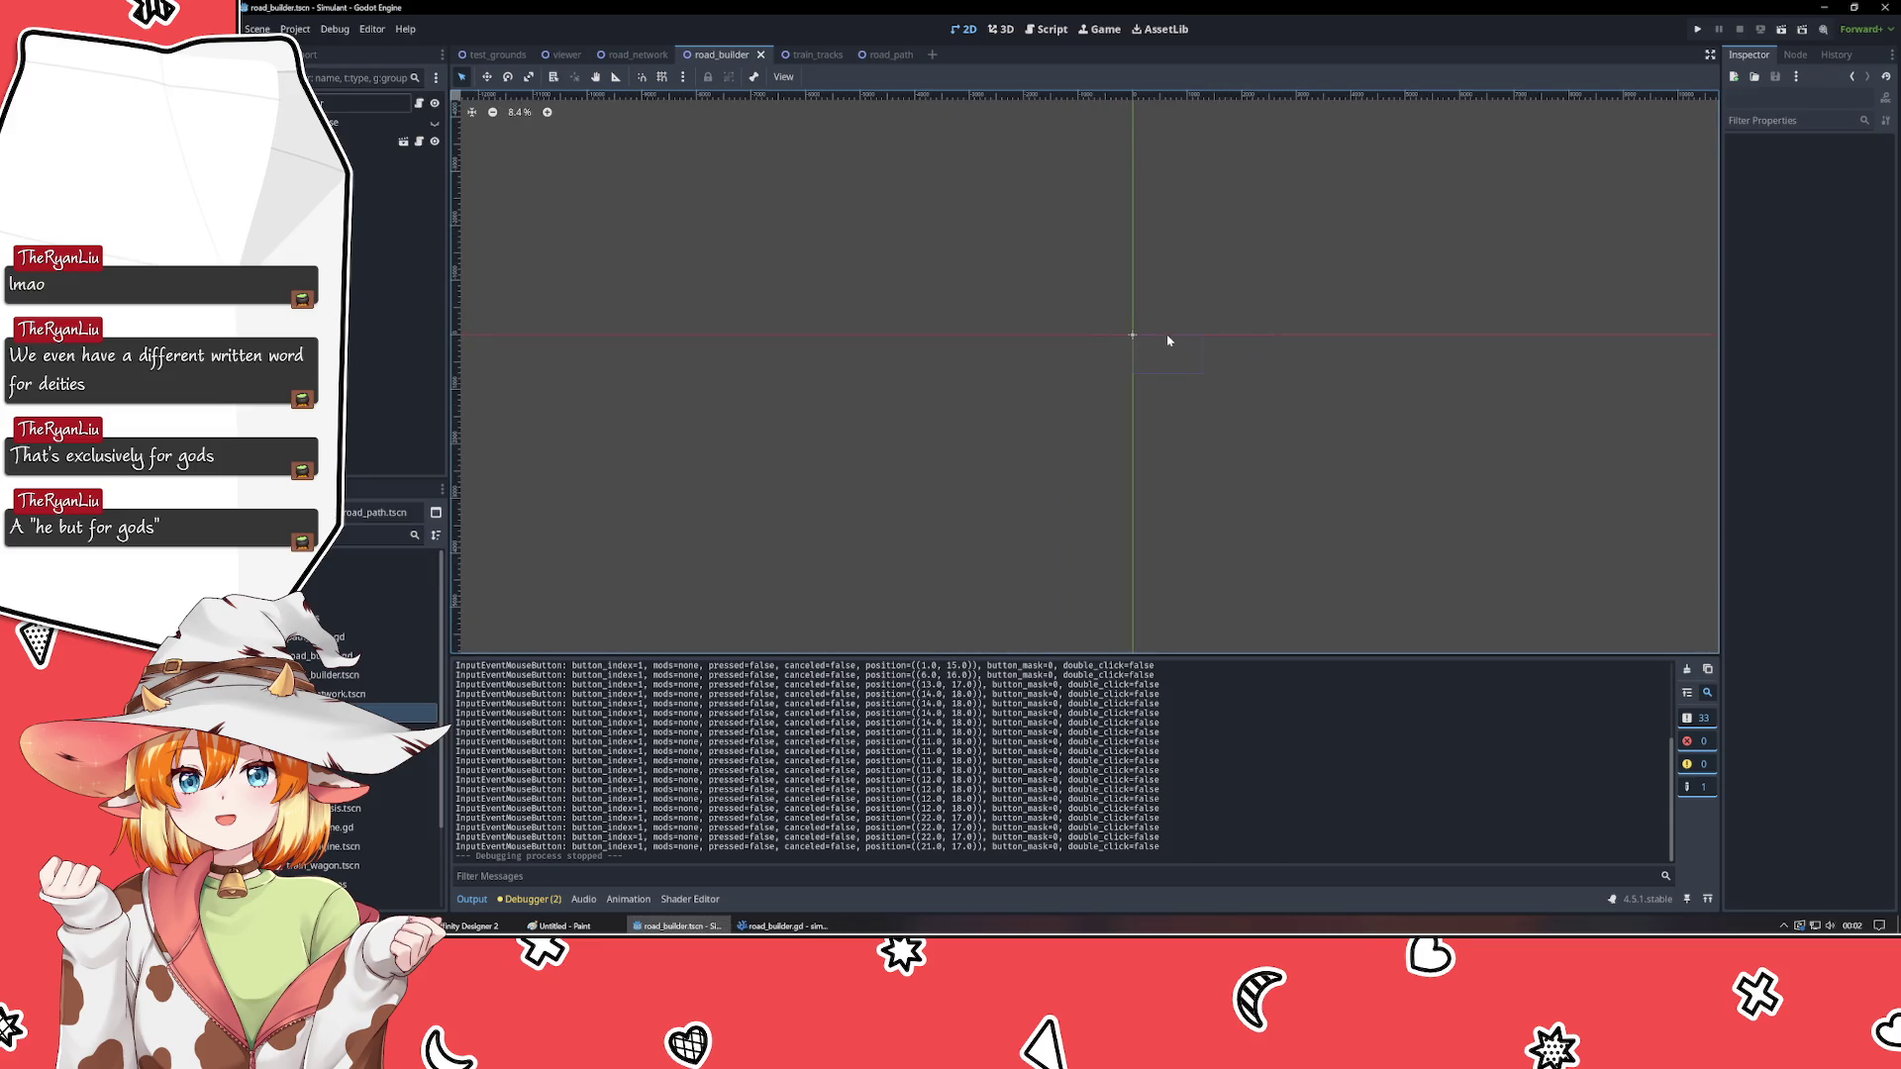
- Bring VSCodium forward and inspect the update_path call and event handling in _unhandled_input and _process
{"action": "left_click", "coordinate": [787, 925]}
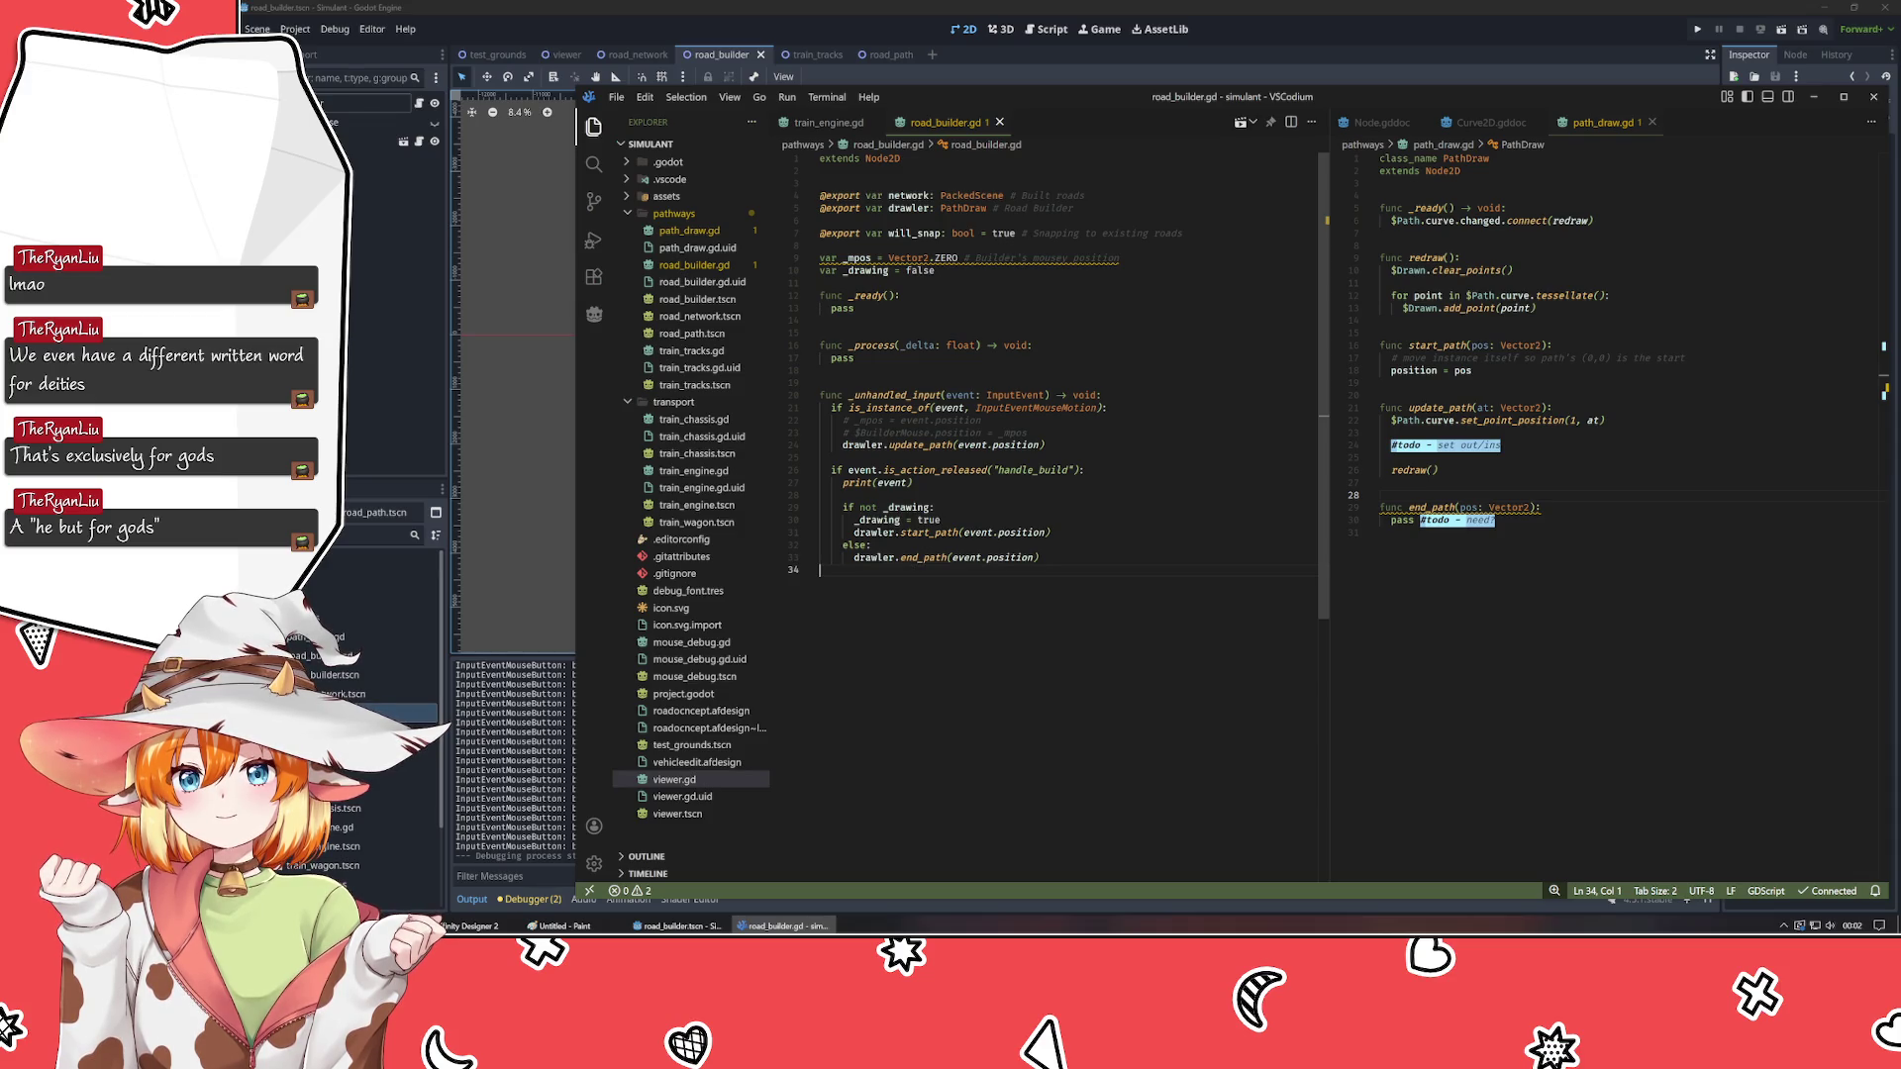
{"action": "left_click", "coordinate": [949, 445]}
{"action": "left_click", "coordinate": [927, 420]}
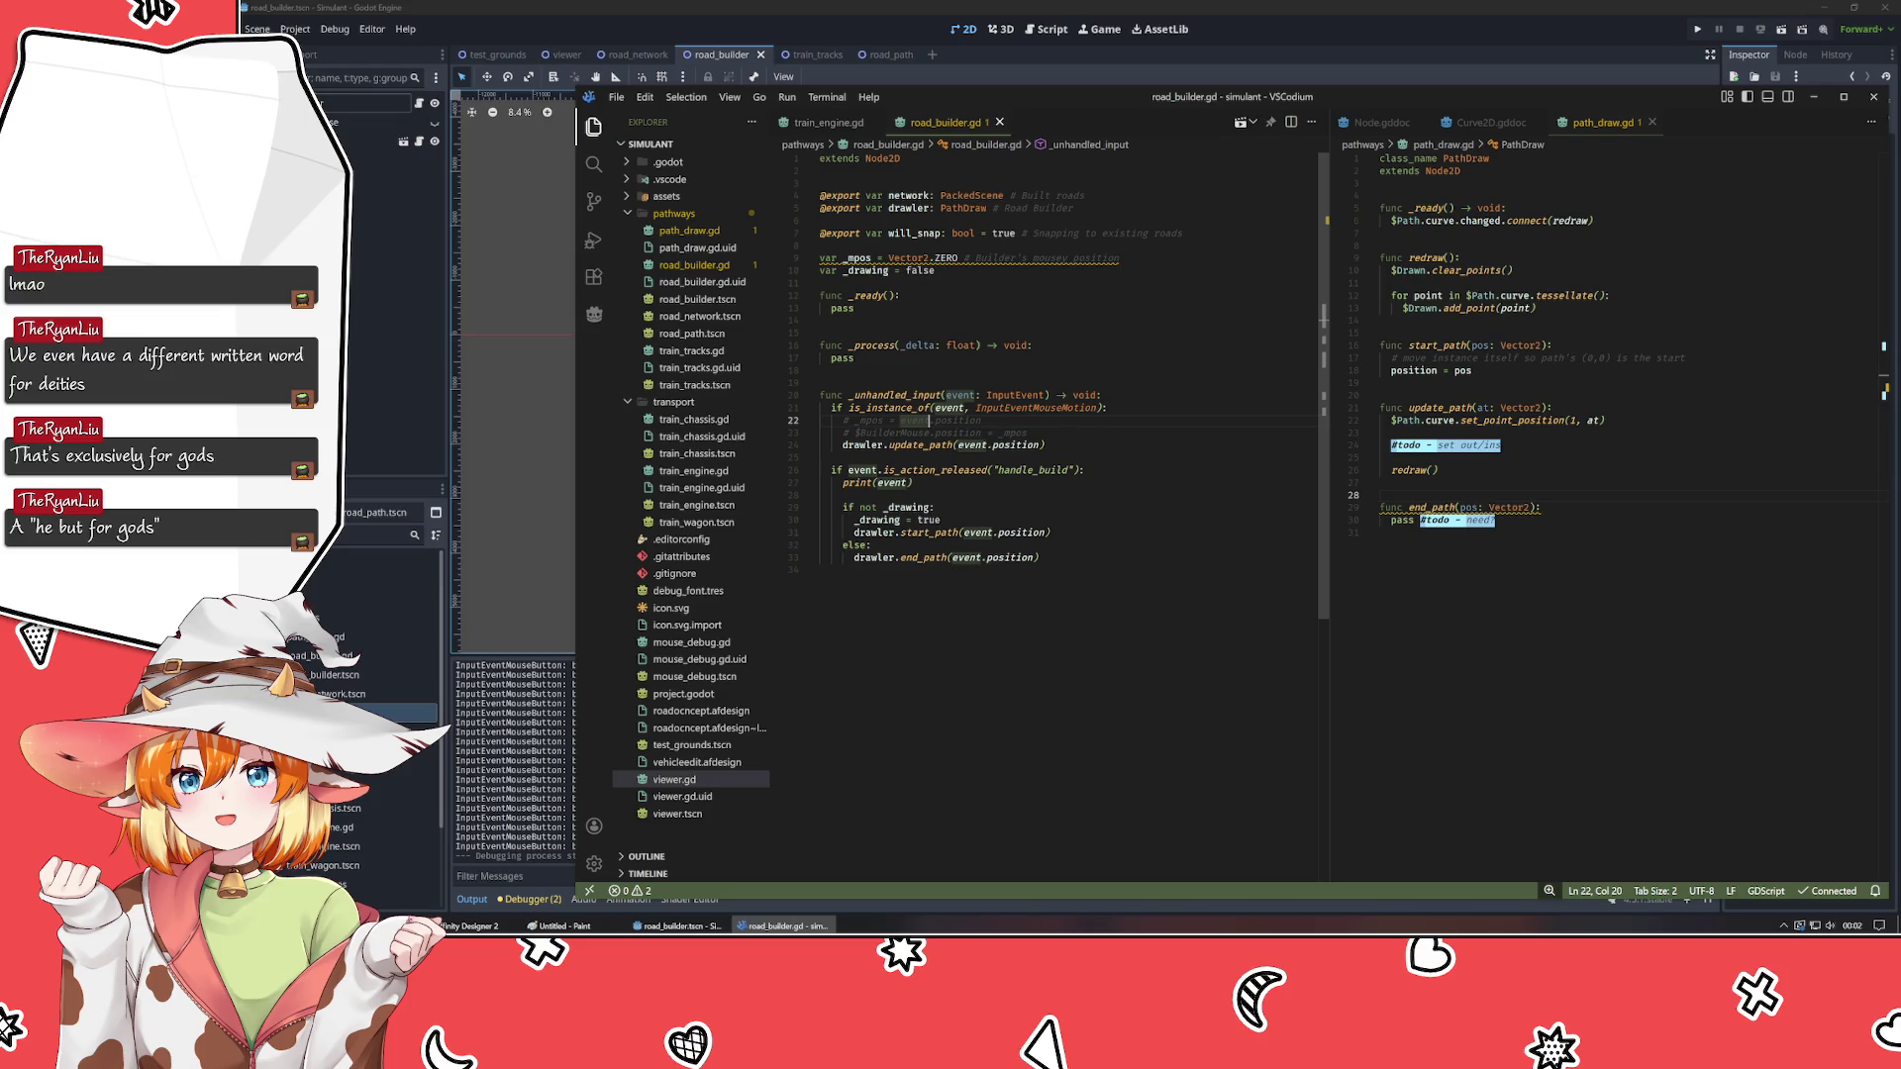
{"action": "left_click", "coordinate": [821, 457]}
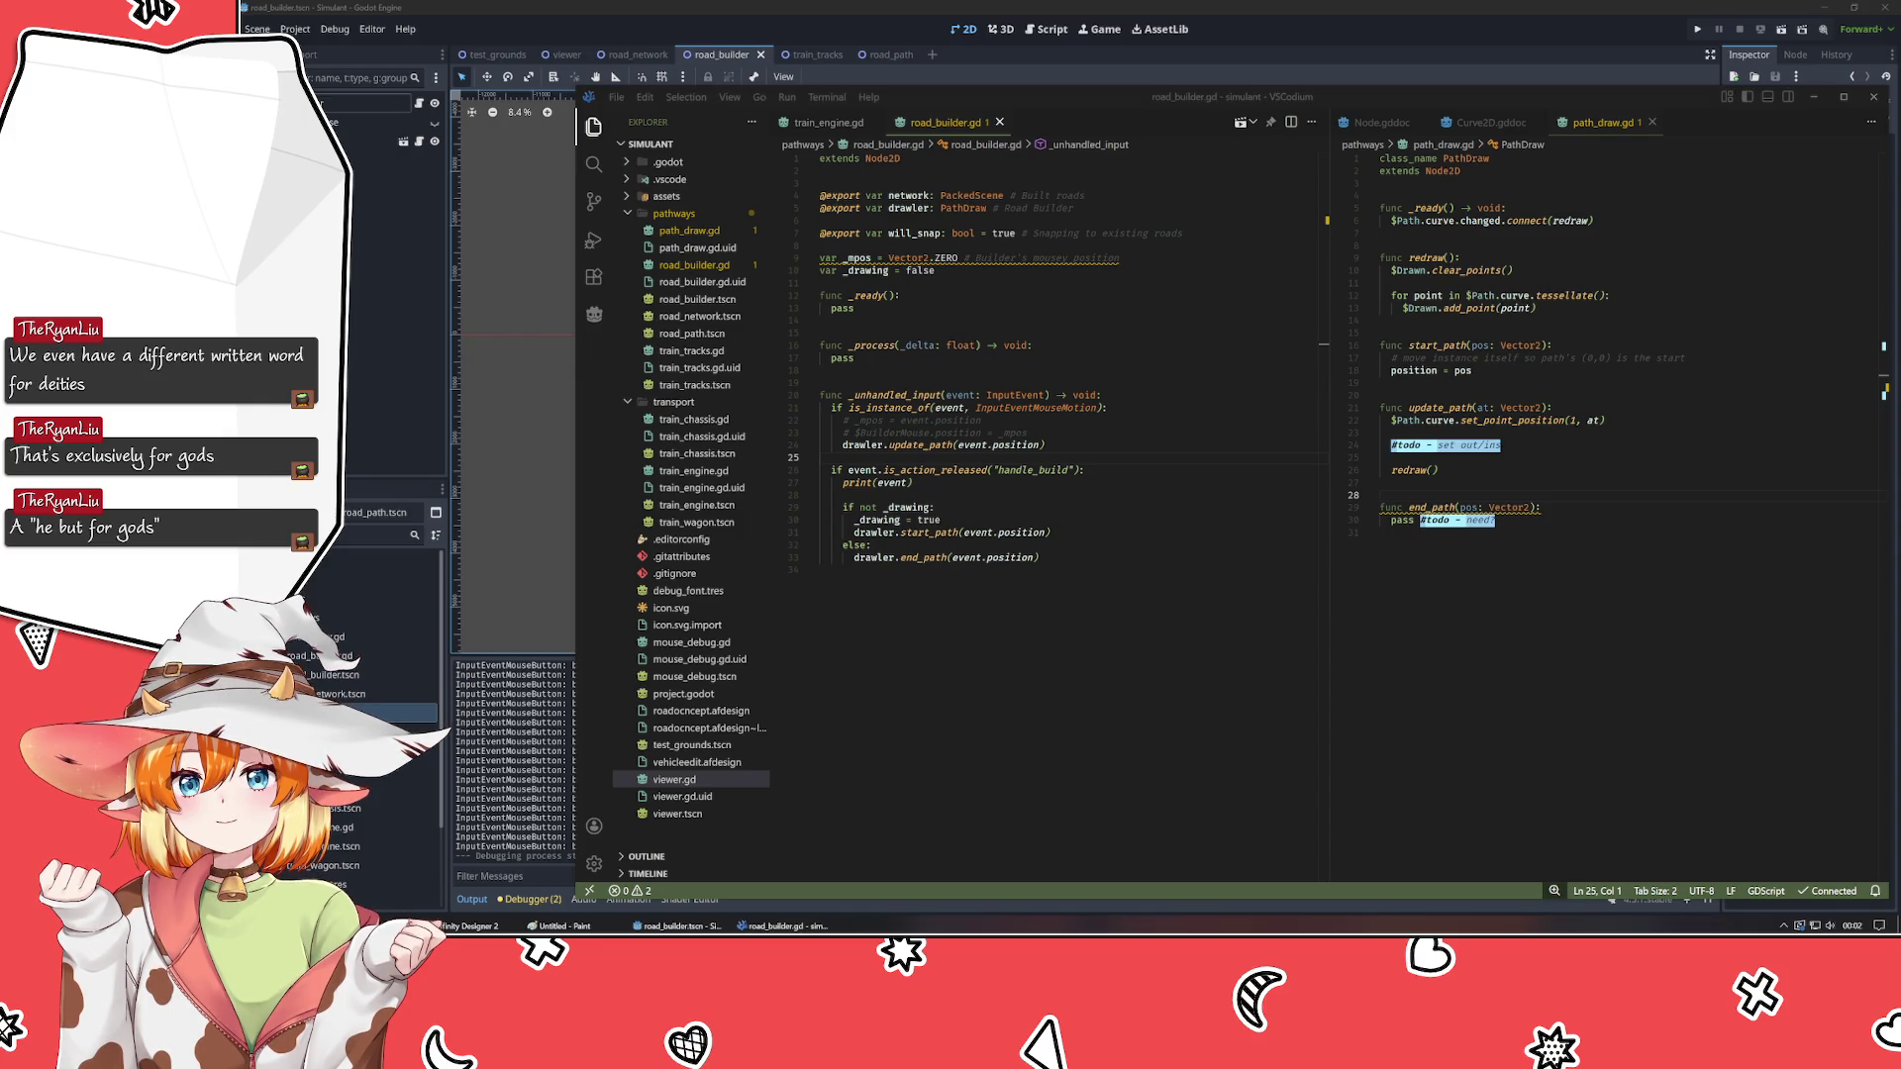
{"action": "left_click", "coordinate": [854, 358]}
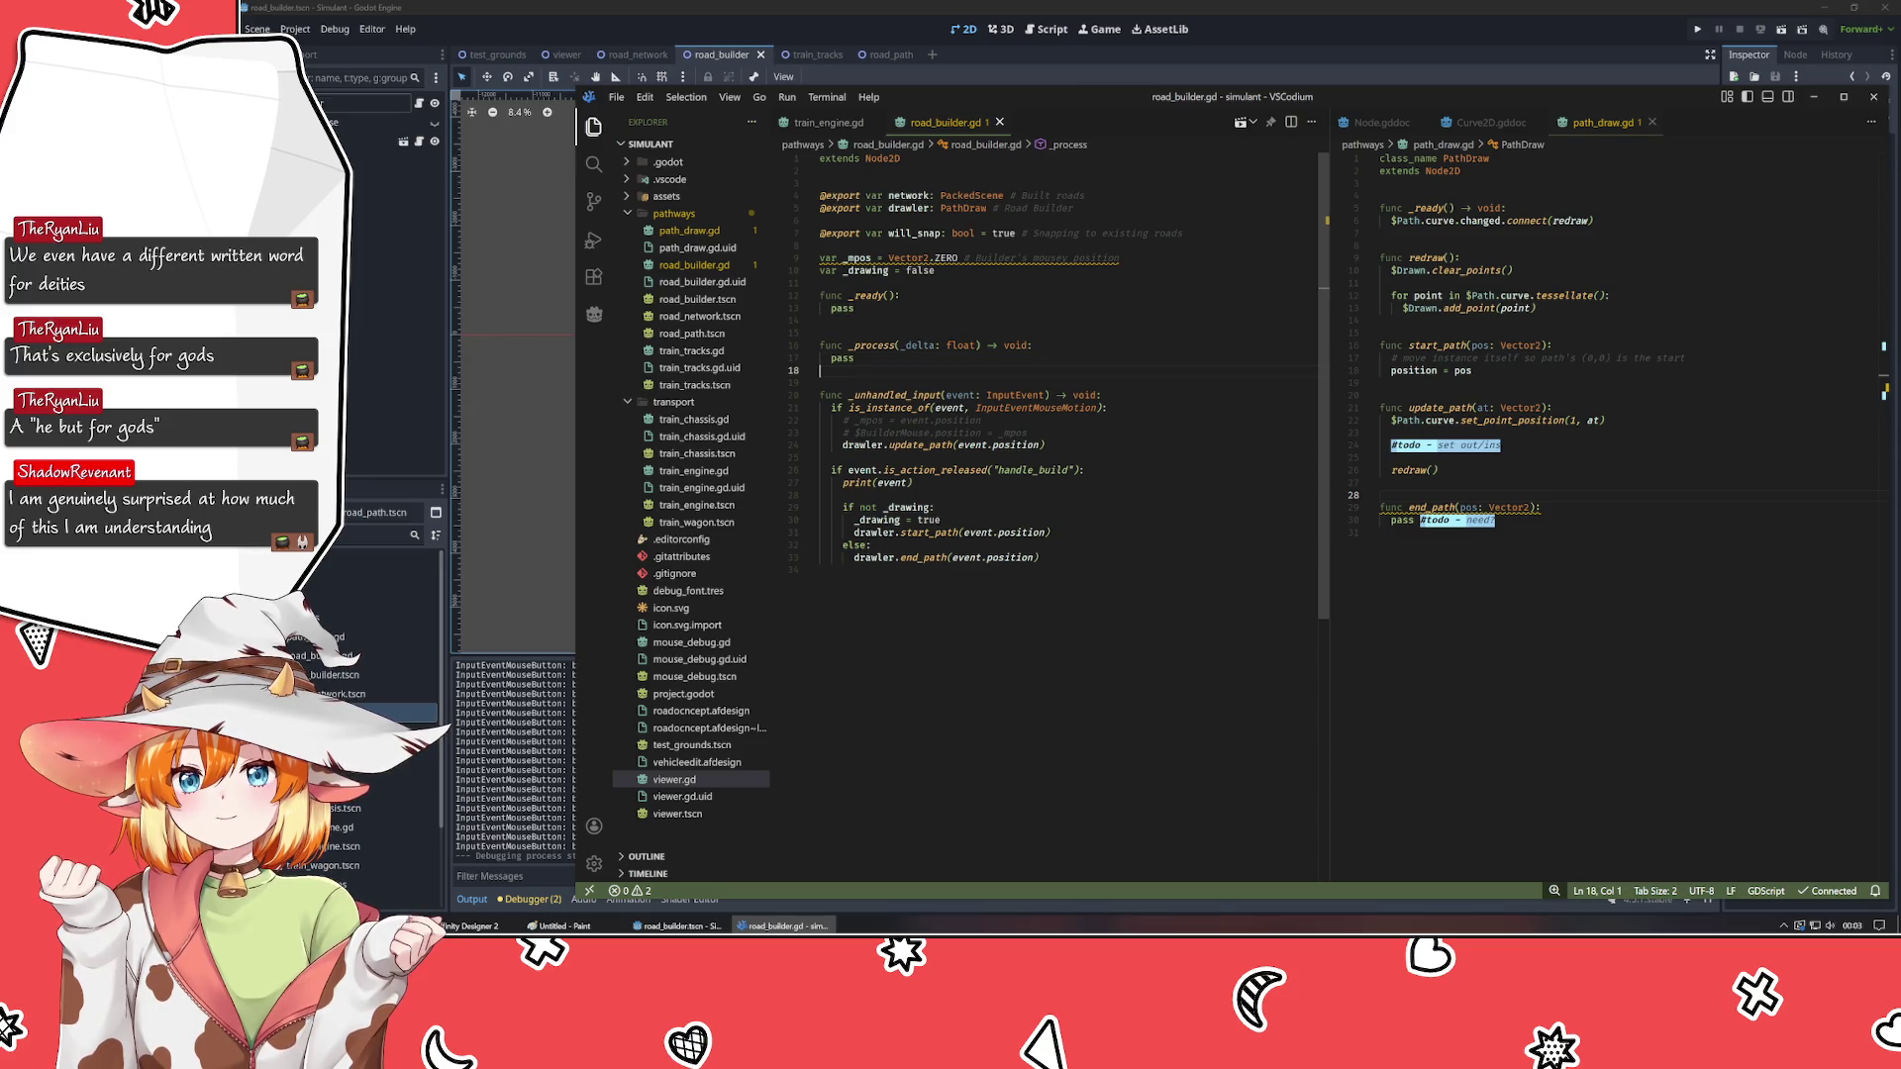
{"action": "left_click", "coordinate": [822, 370]}
{"action": "double_click", "coordinate": [913, 420]}
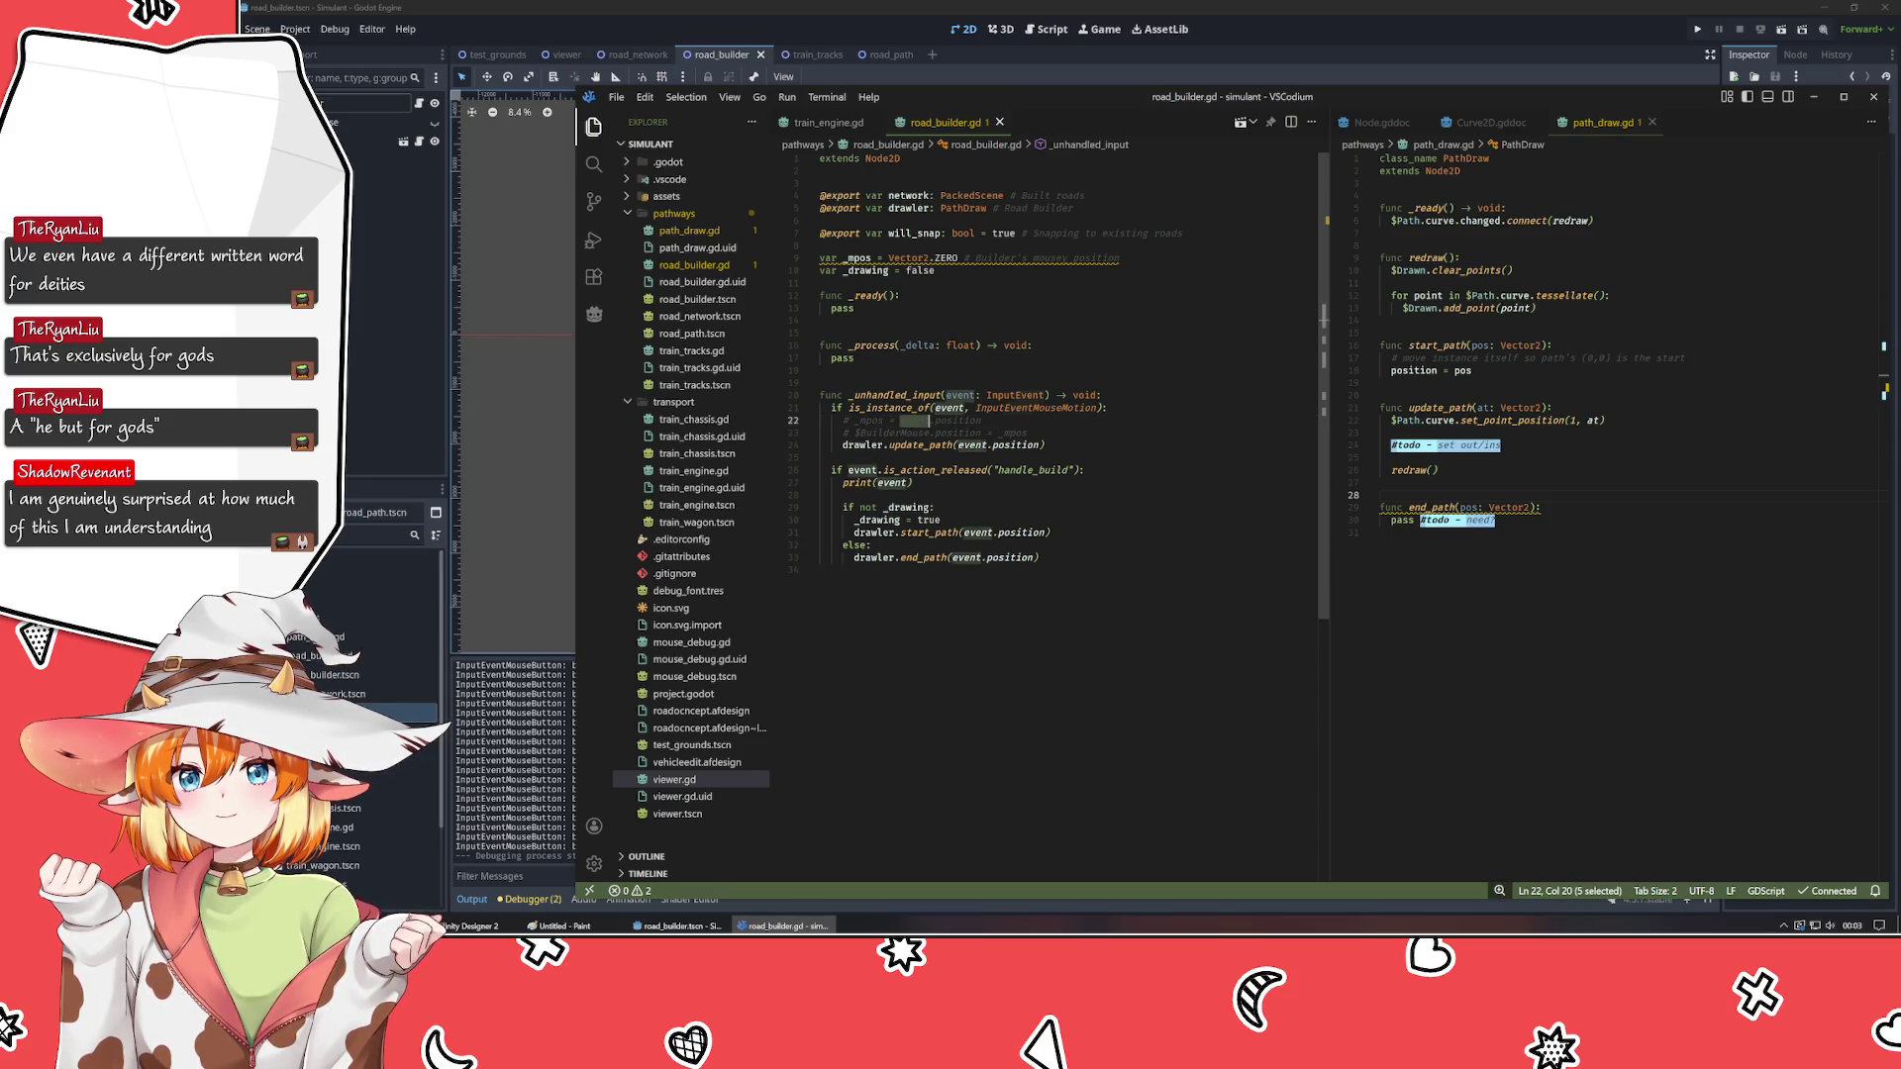
{"action": "left_click", "coordinate": [821, 569]}
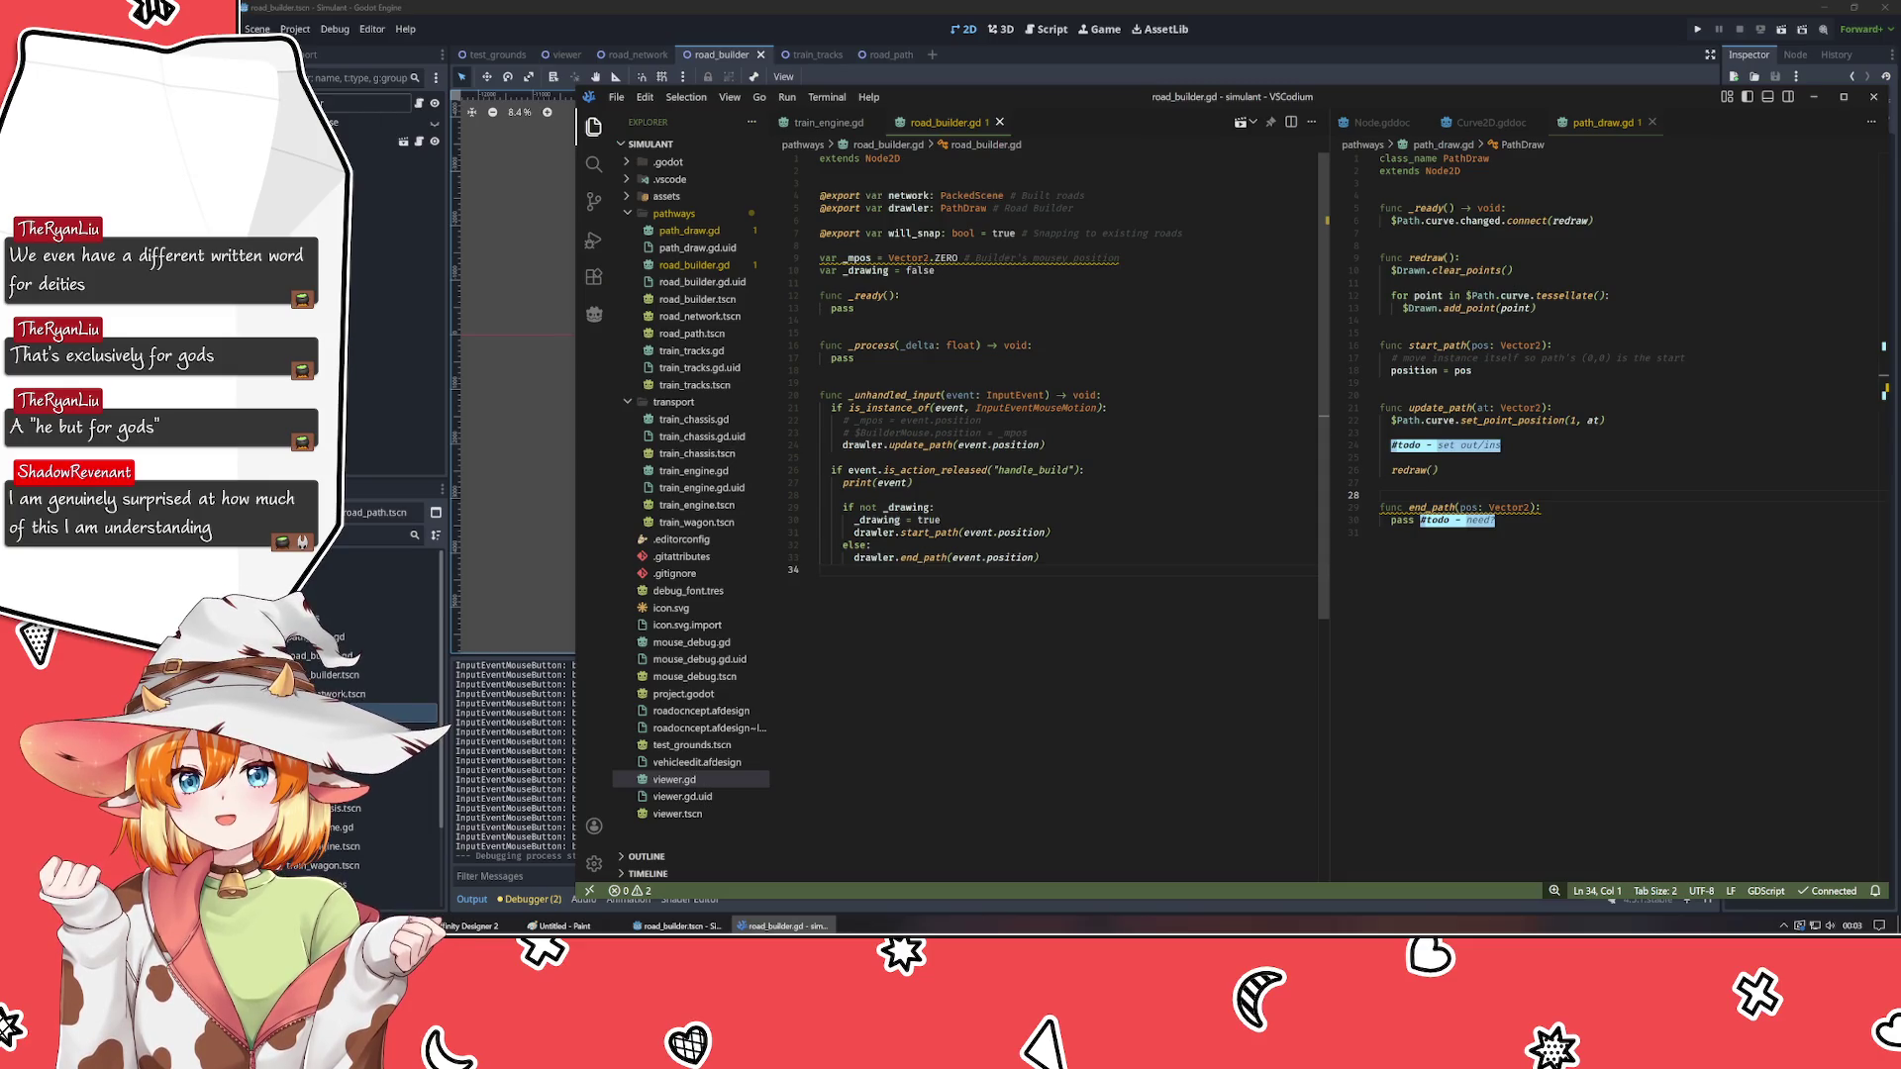
{"action": "left_click", "coordinate": [854, 357]}
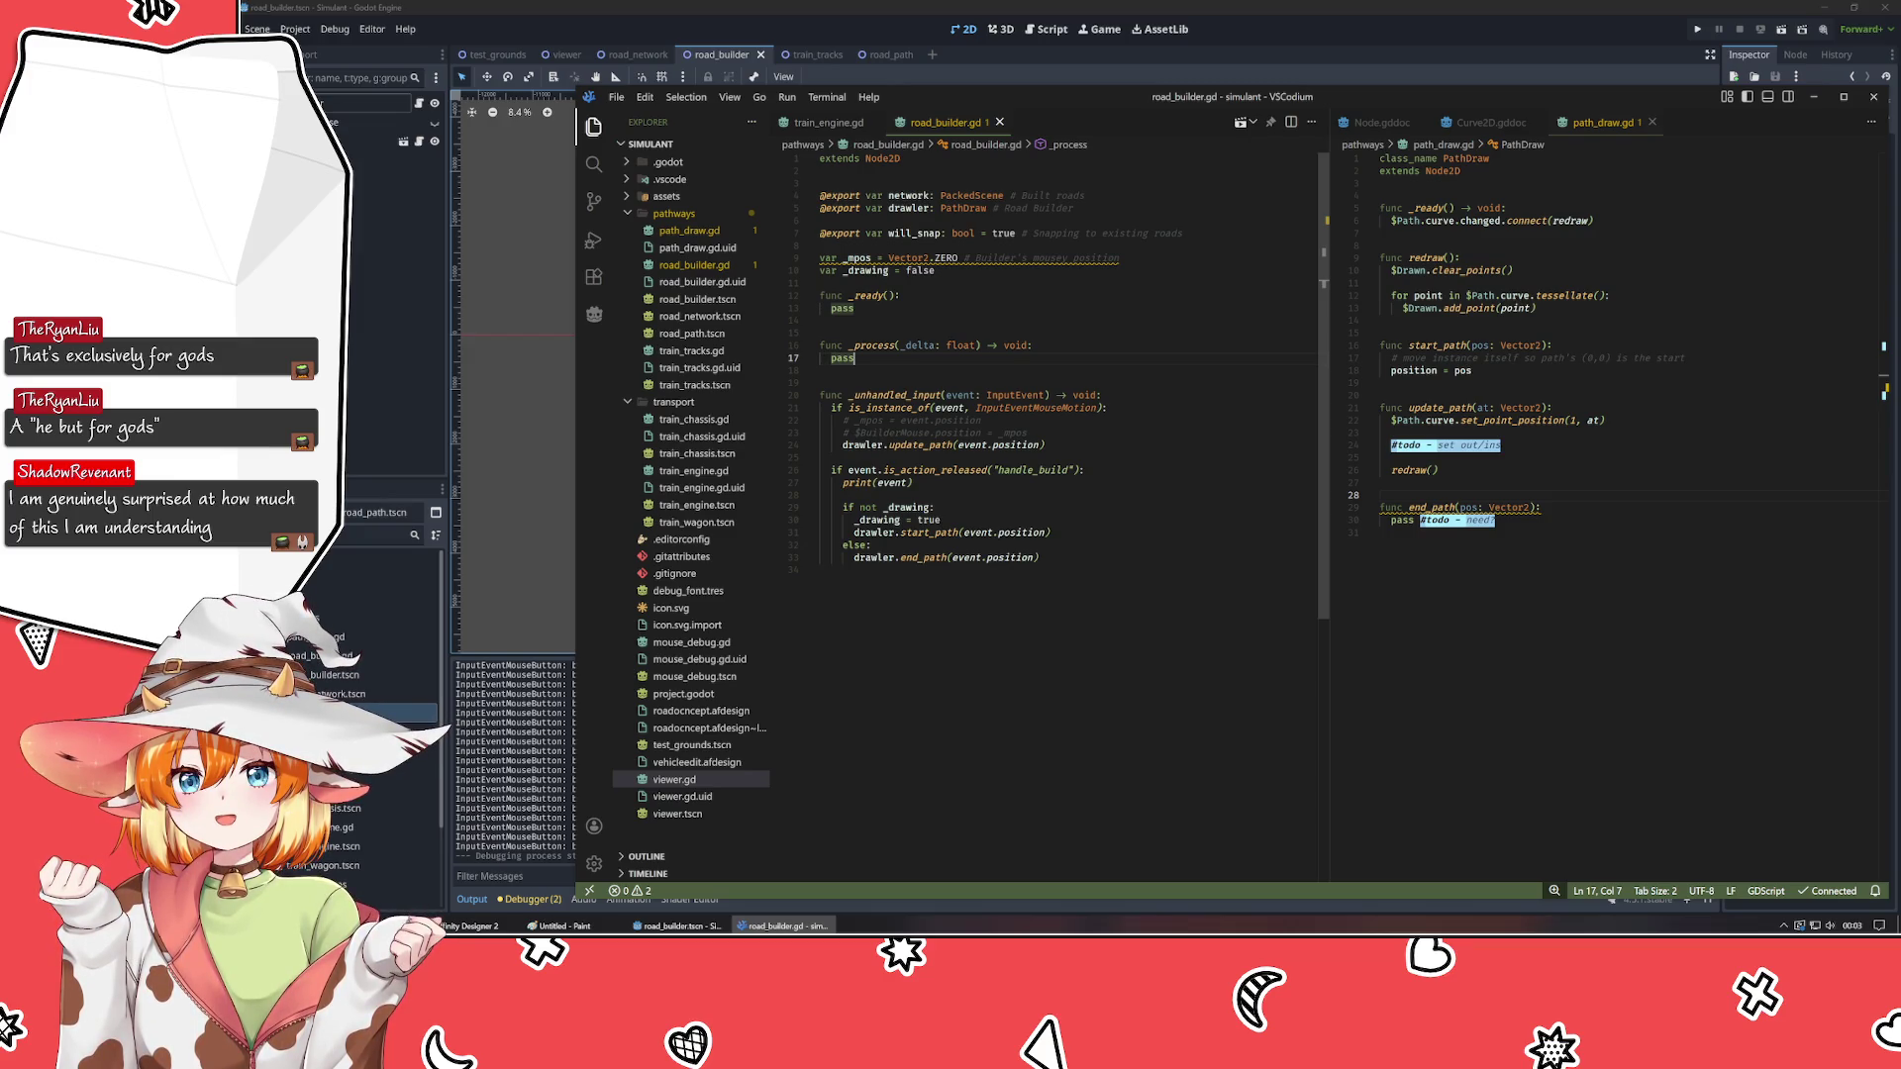
- Move the update_path call from the input handler into _process, replacing pass
{"action": "left_click", "coordinate": [1045, 445]}
{"action": "key", "text": "shift+Home"}
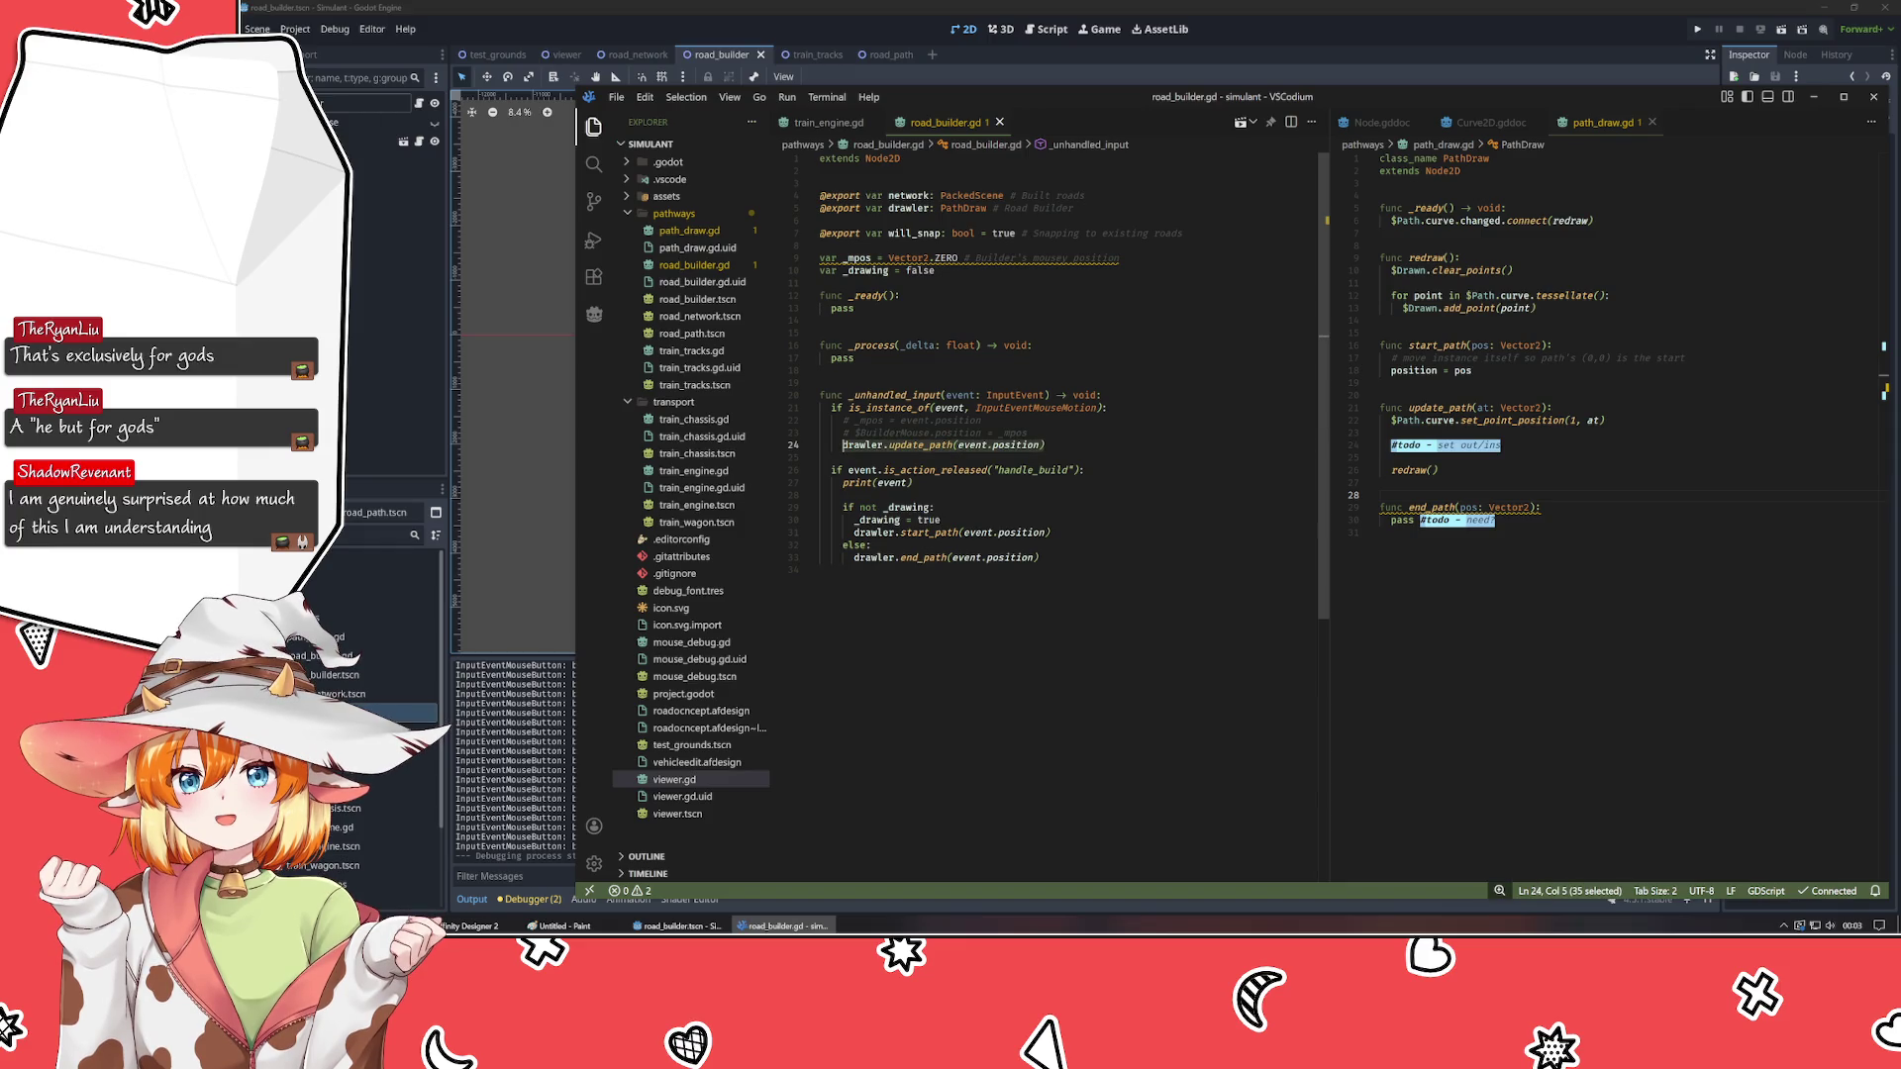
{"action": "key", "text": "ctrl+c"}
{"action": "key", "text": "ctrl+slash"}
{"action": "double_click", "coordinate": [842, 358]}
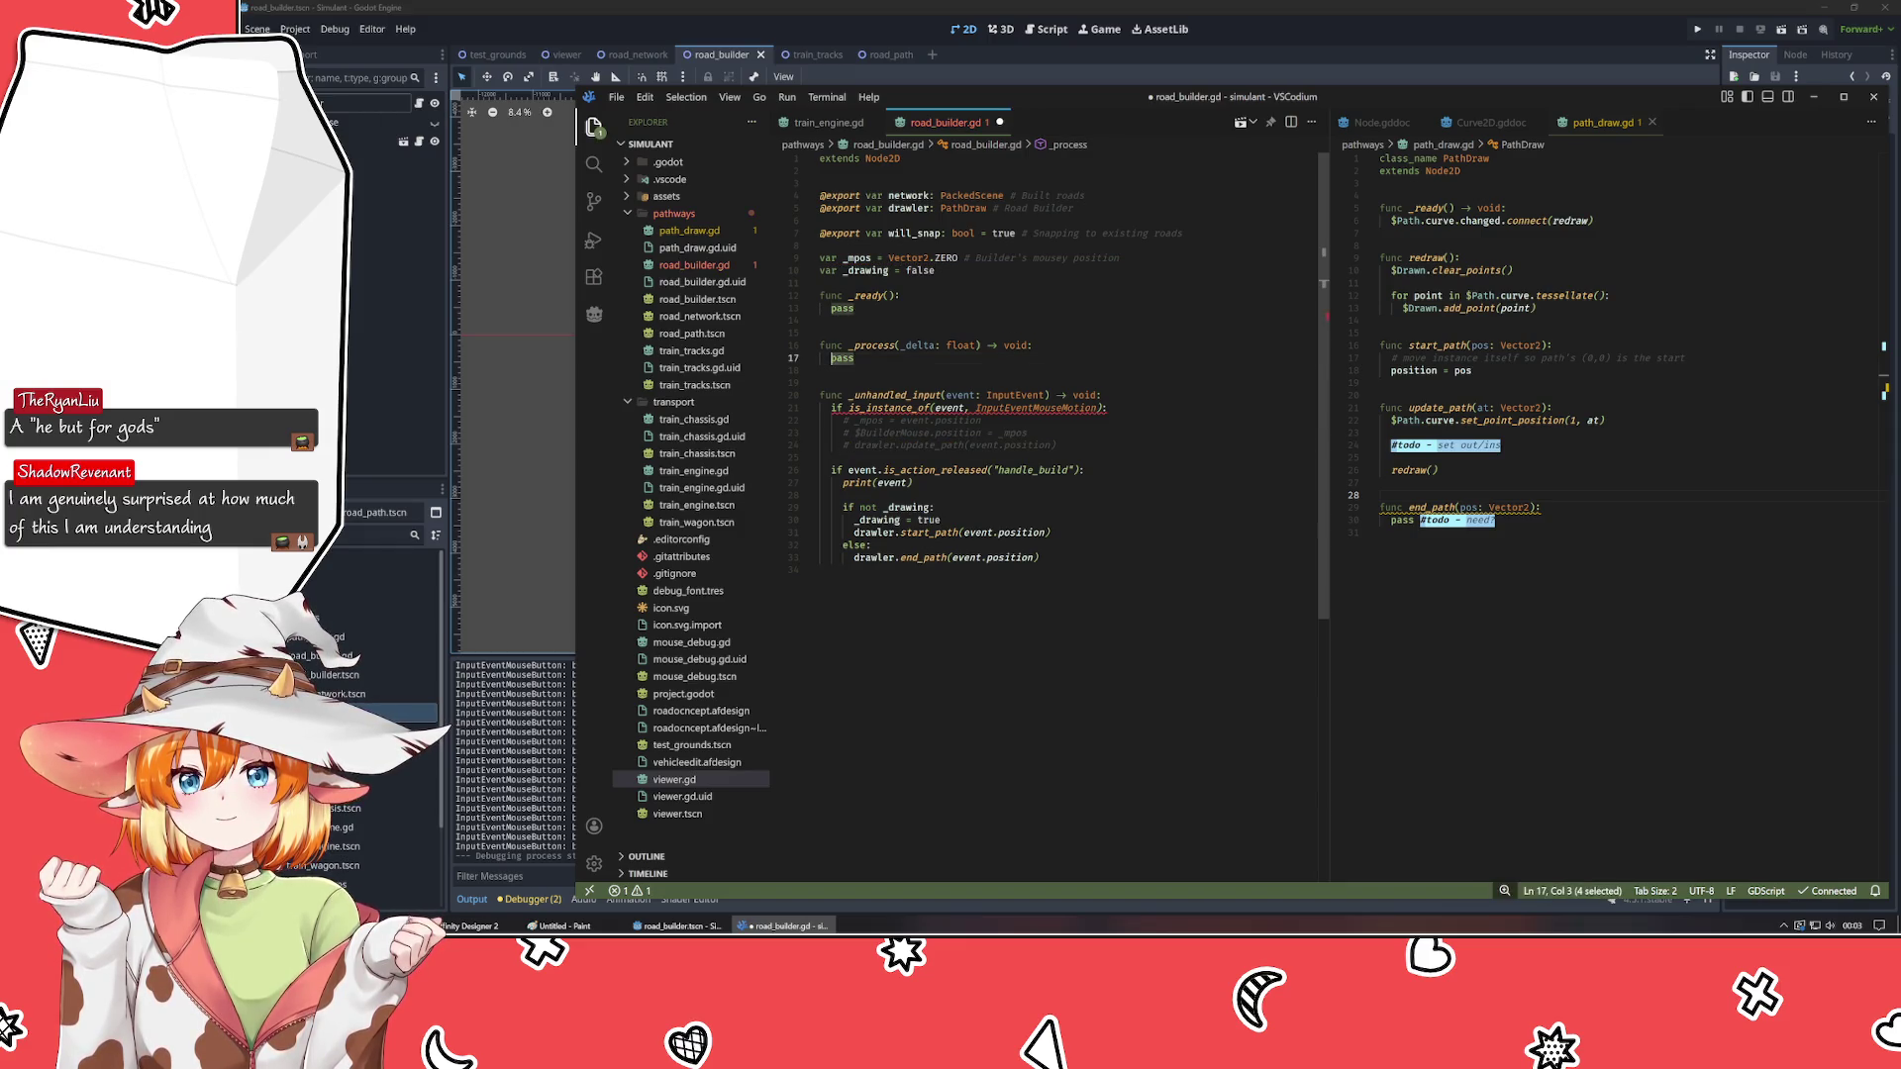
{"action": "key", "text": "ctrl+v"}
- Comment out the is_instance_of check and pass get_global_mouse_position() to update_path
{"action": "left_click", "coordinate": [1108, 408]}
{"action": "key", "text": "ctrl+slash"}
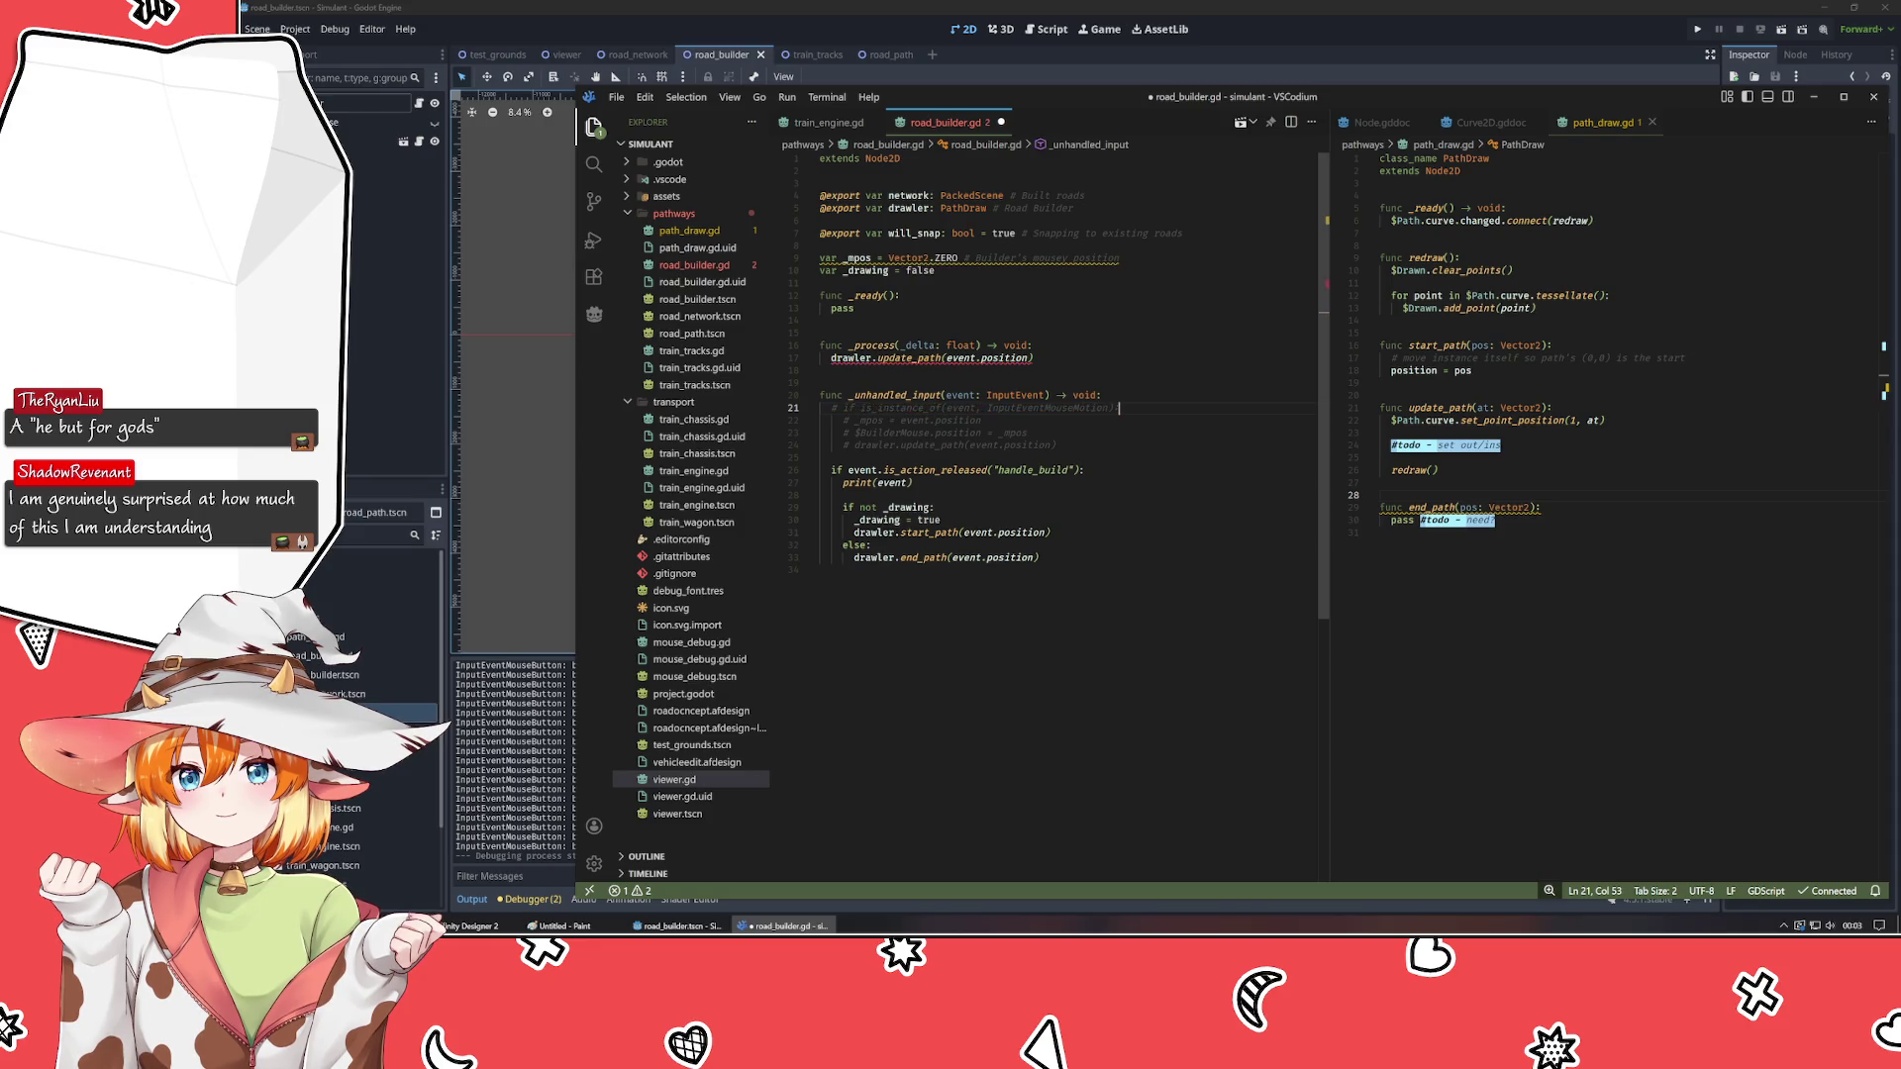
{"action": "left_click", "coordinate": [1032, 357]}
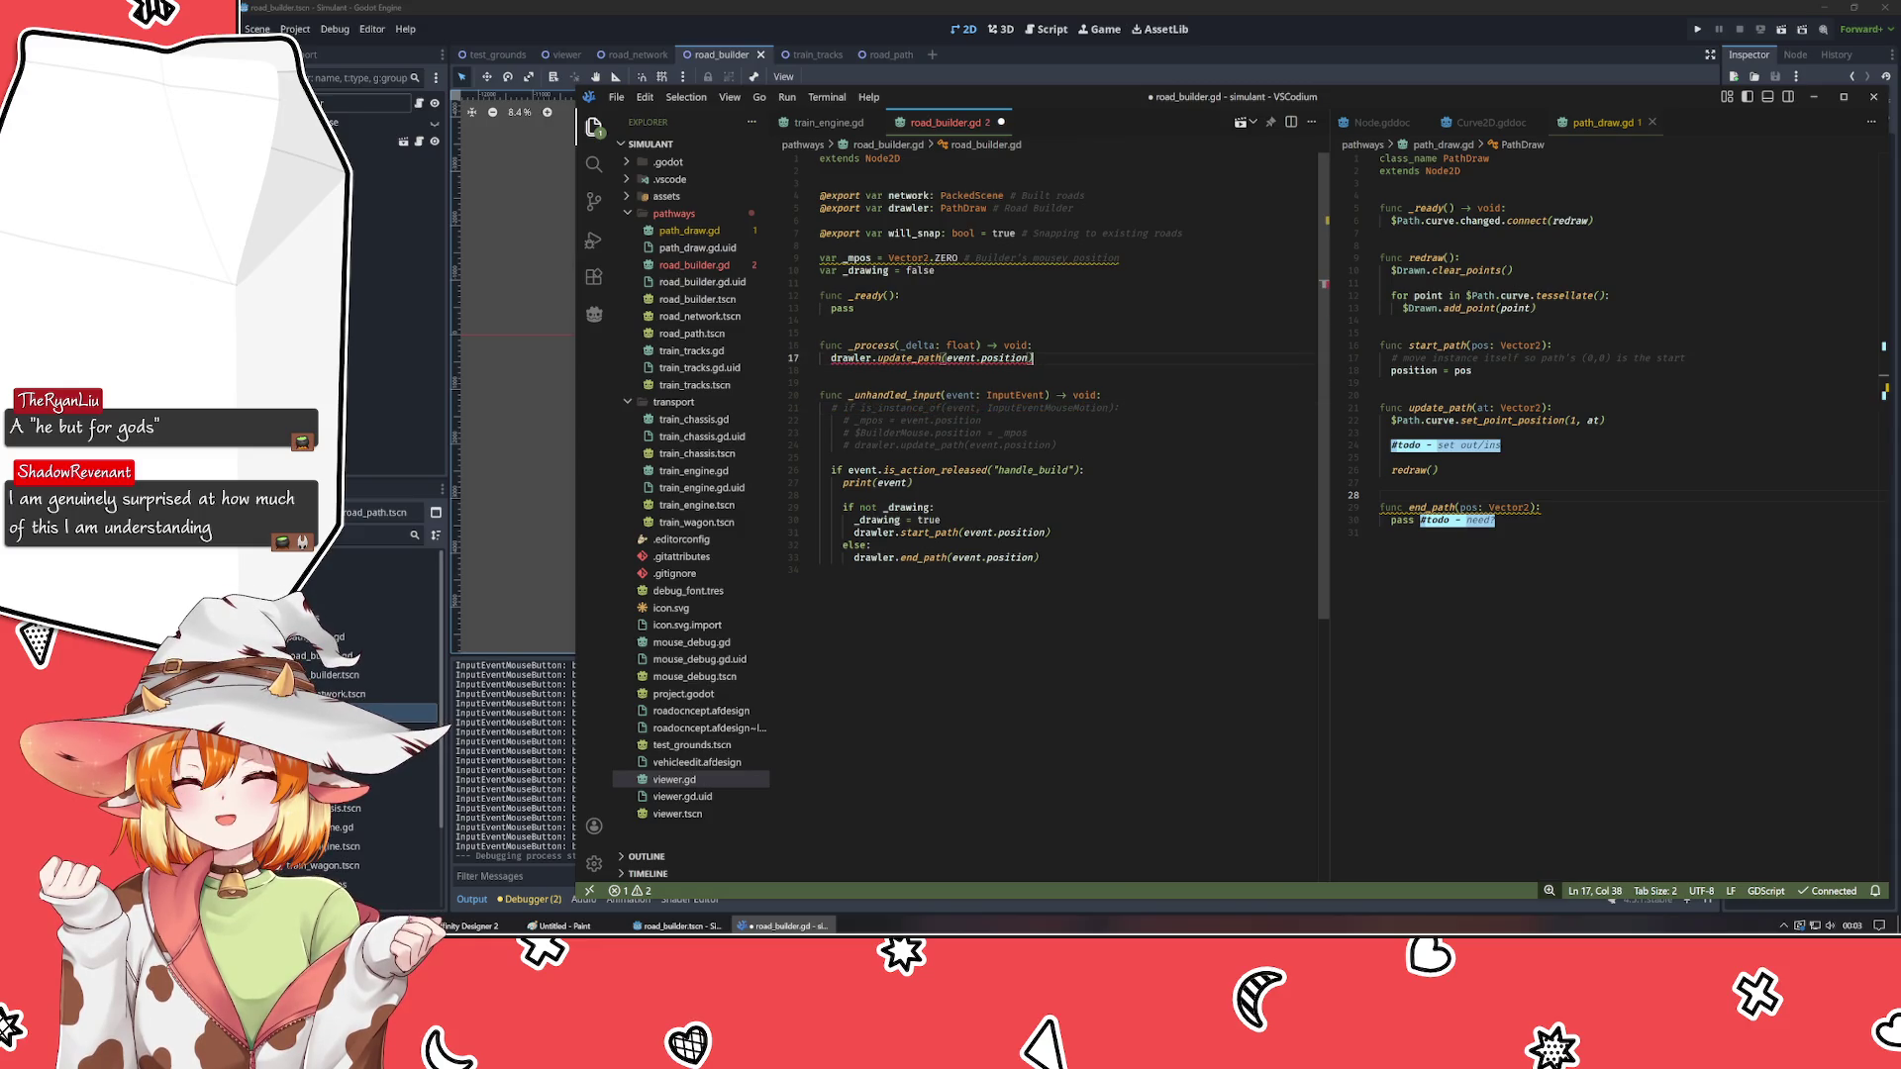
{"action": "key", "text": "ctrl+BackSpace"}
{"action": "key", "text": "ctrl+BackSpace"}
{"action": "key", "text": "ctrl+BackSpace"}
{"action": "type", "text": "ge"}
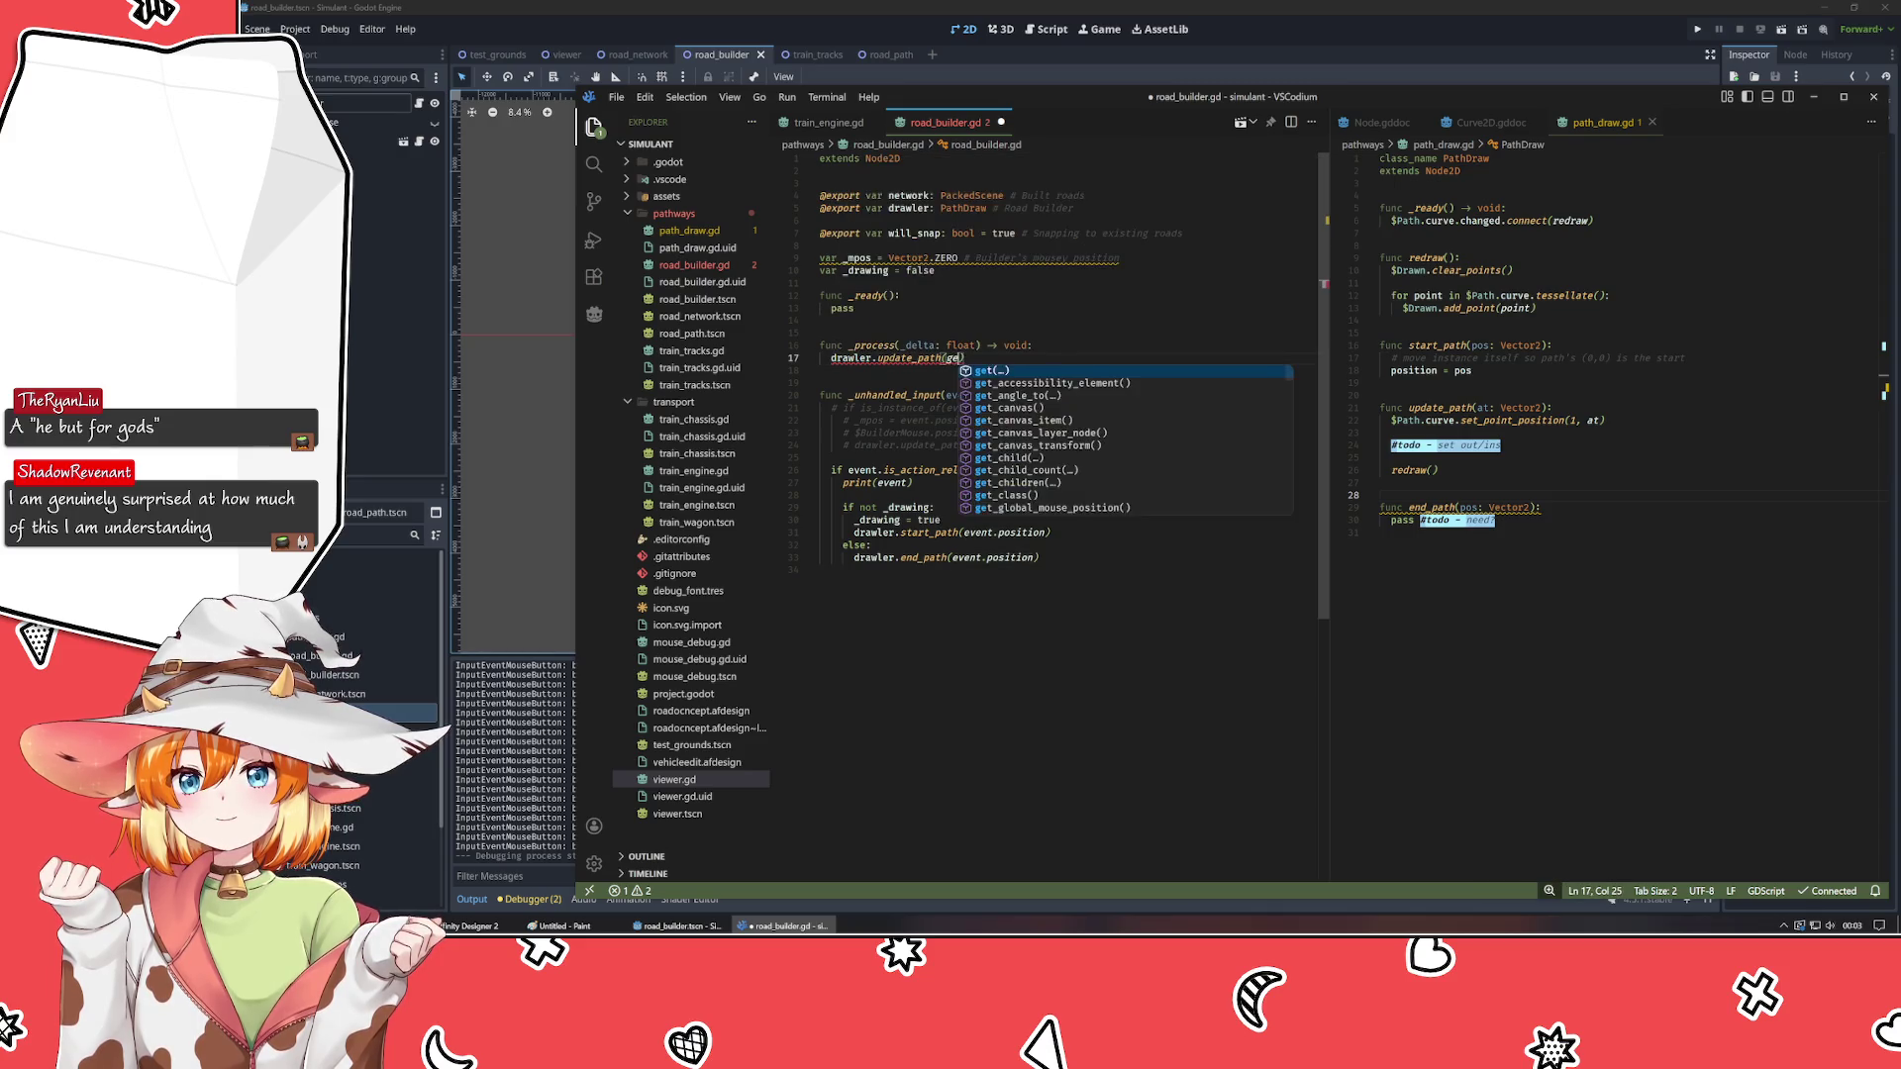
{"action": "type", "text": "t_global"}
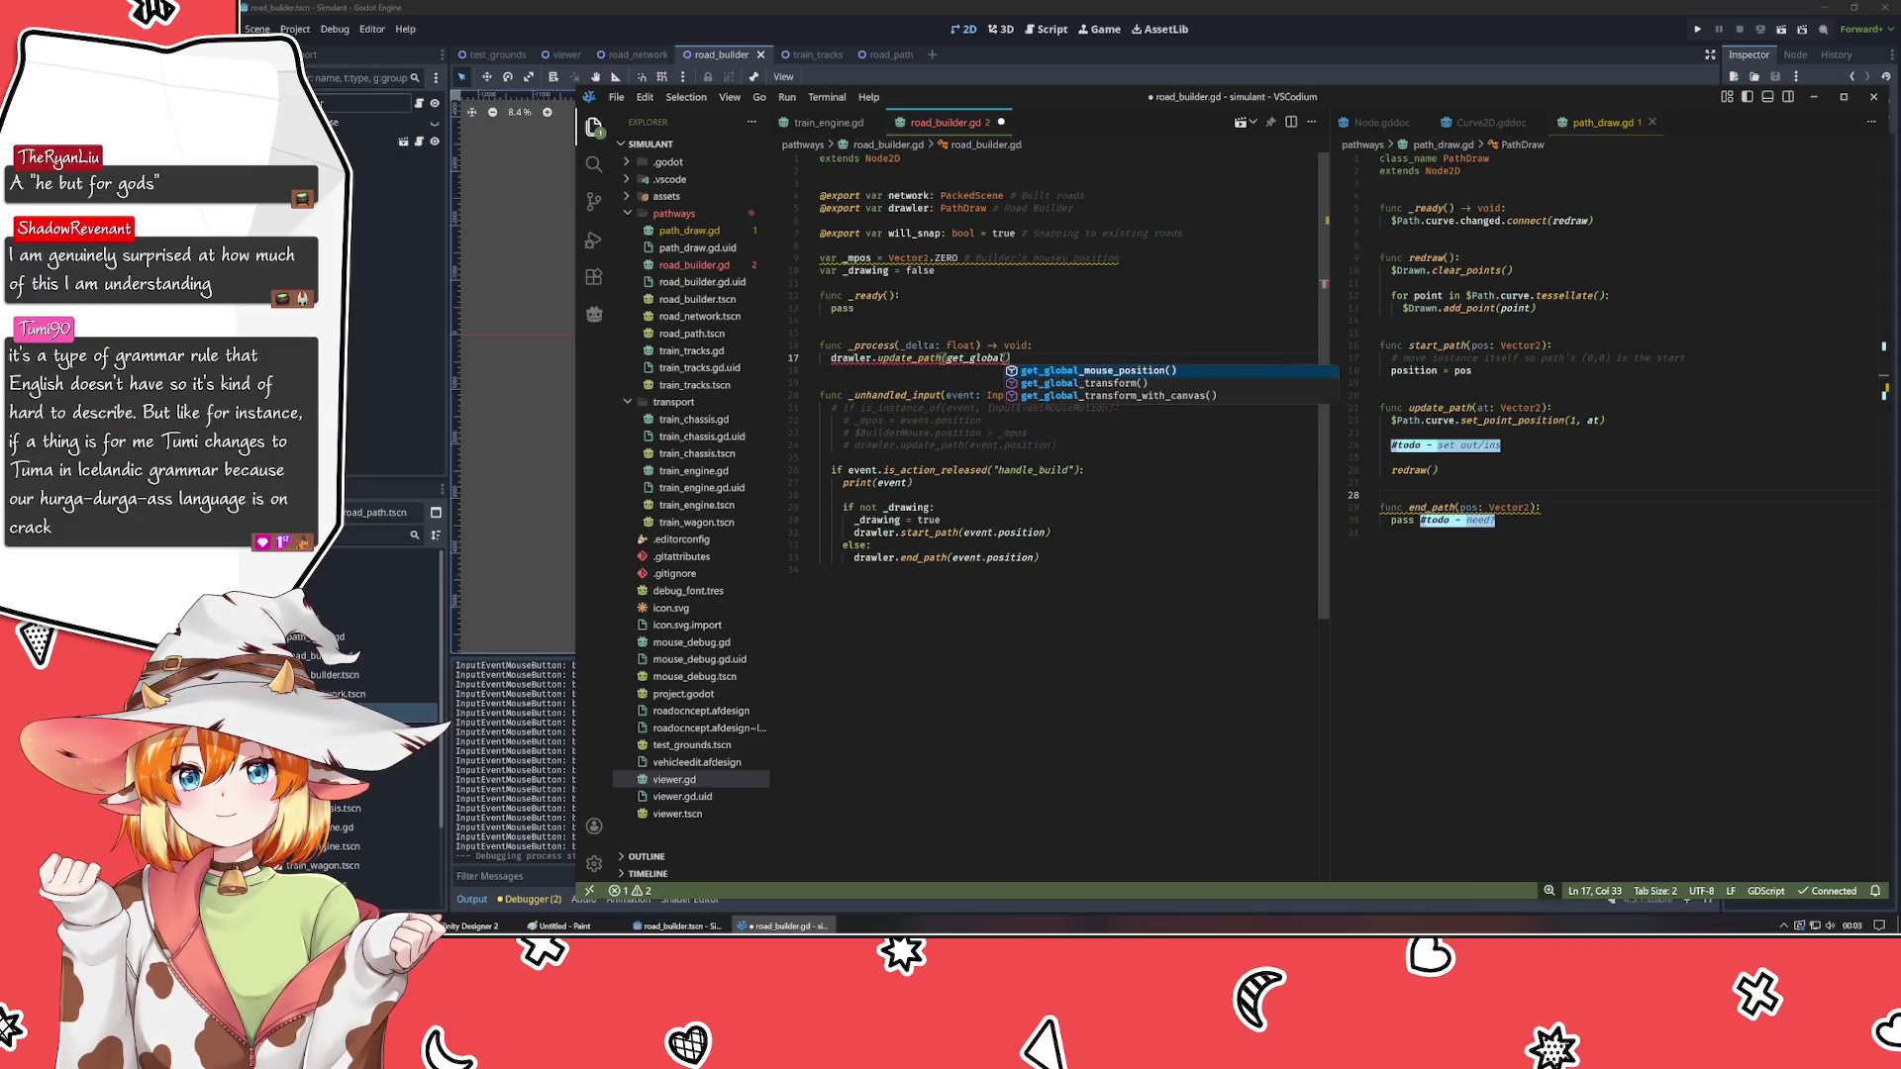
{"action": "key", "text": "Return"}
- Save road_builder.gd and run the game from Godot to test it
{"action": "key", "text": "ctrl+s"}
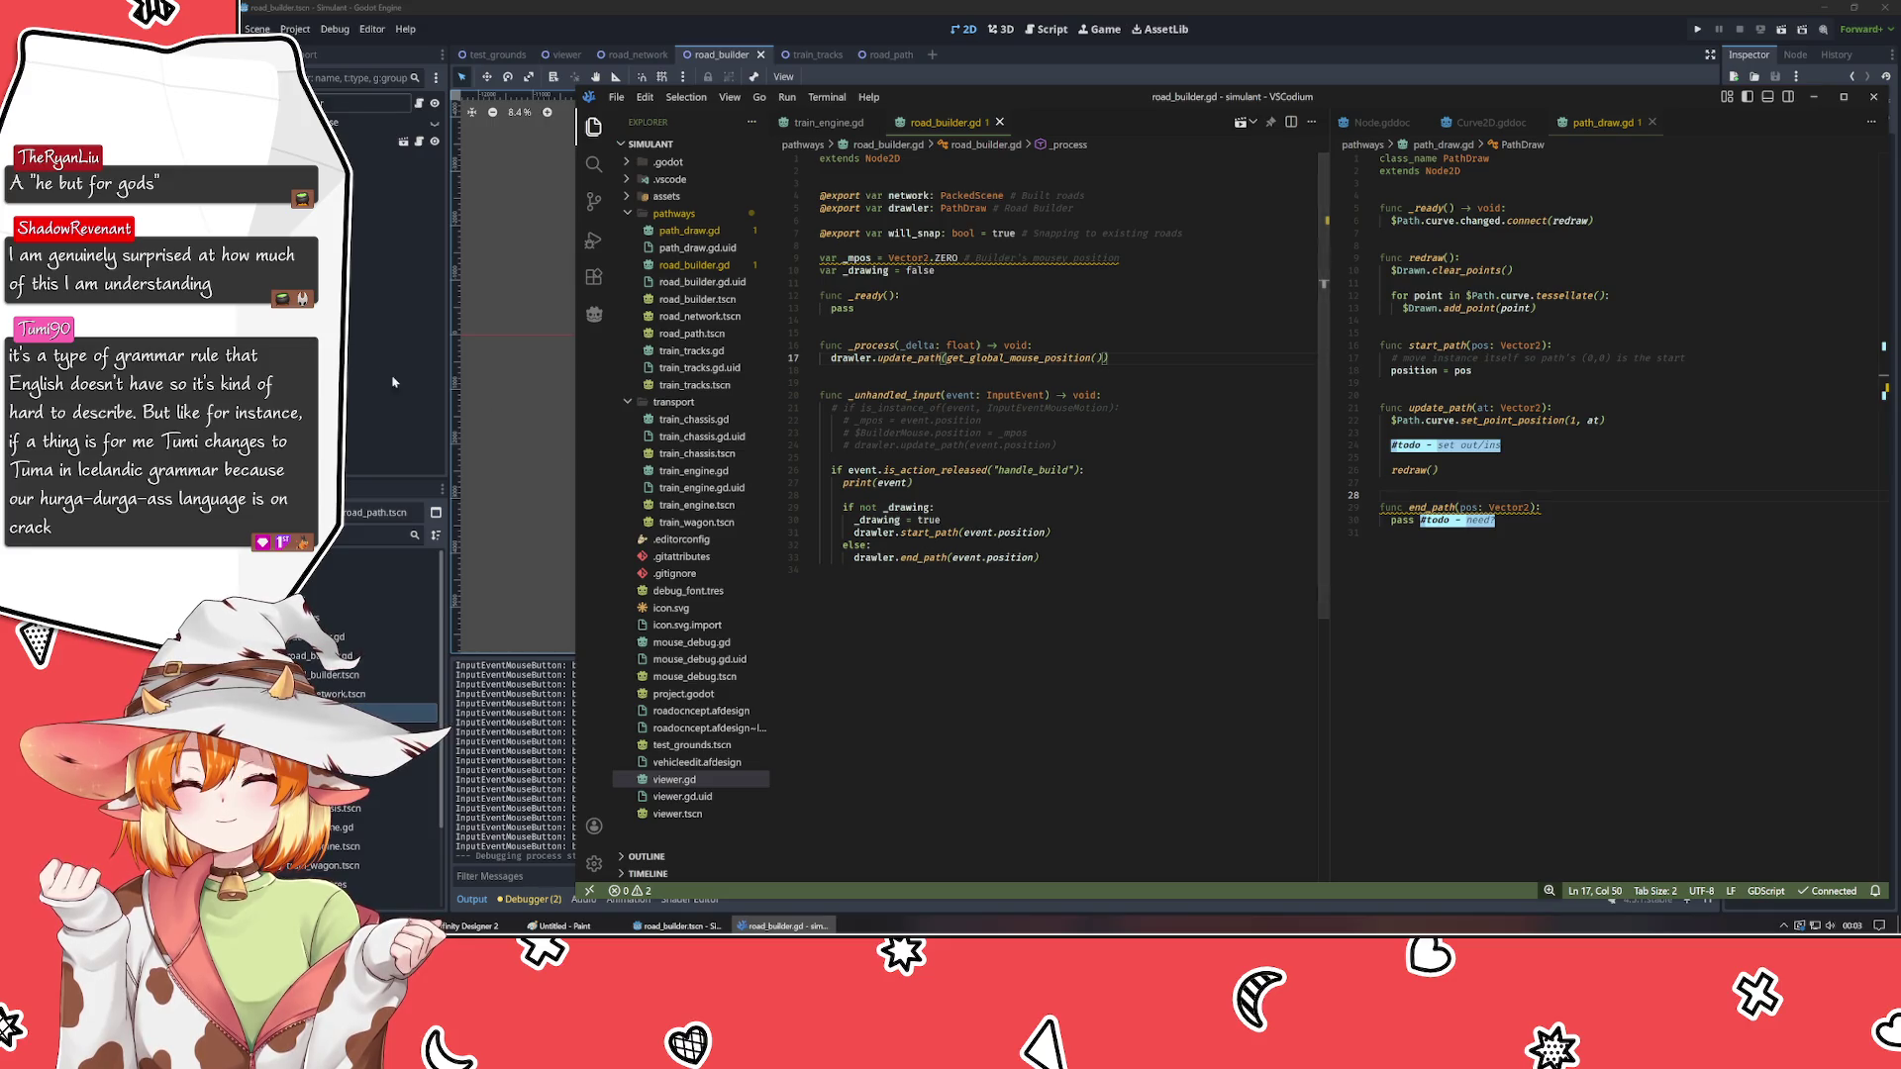
{"action": "left_click", "coordinate": [393, 382]}
{"action": "key", "text": "F6"}
{"action": "left_click", "coordinate": [1071, 459]}
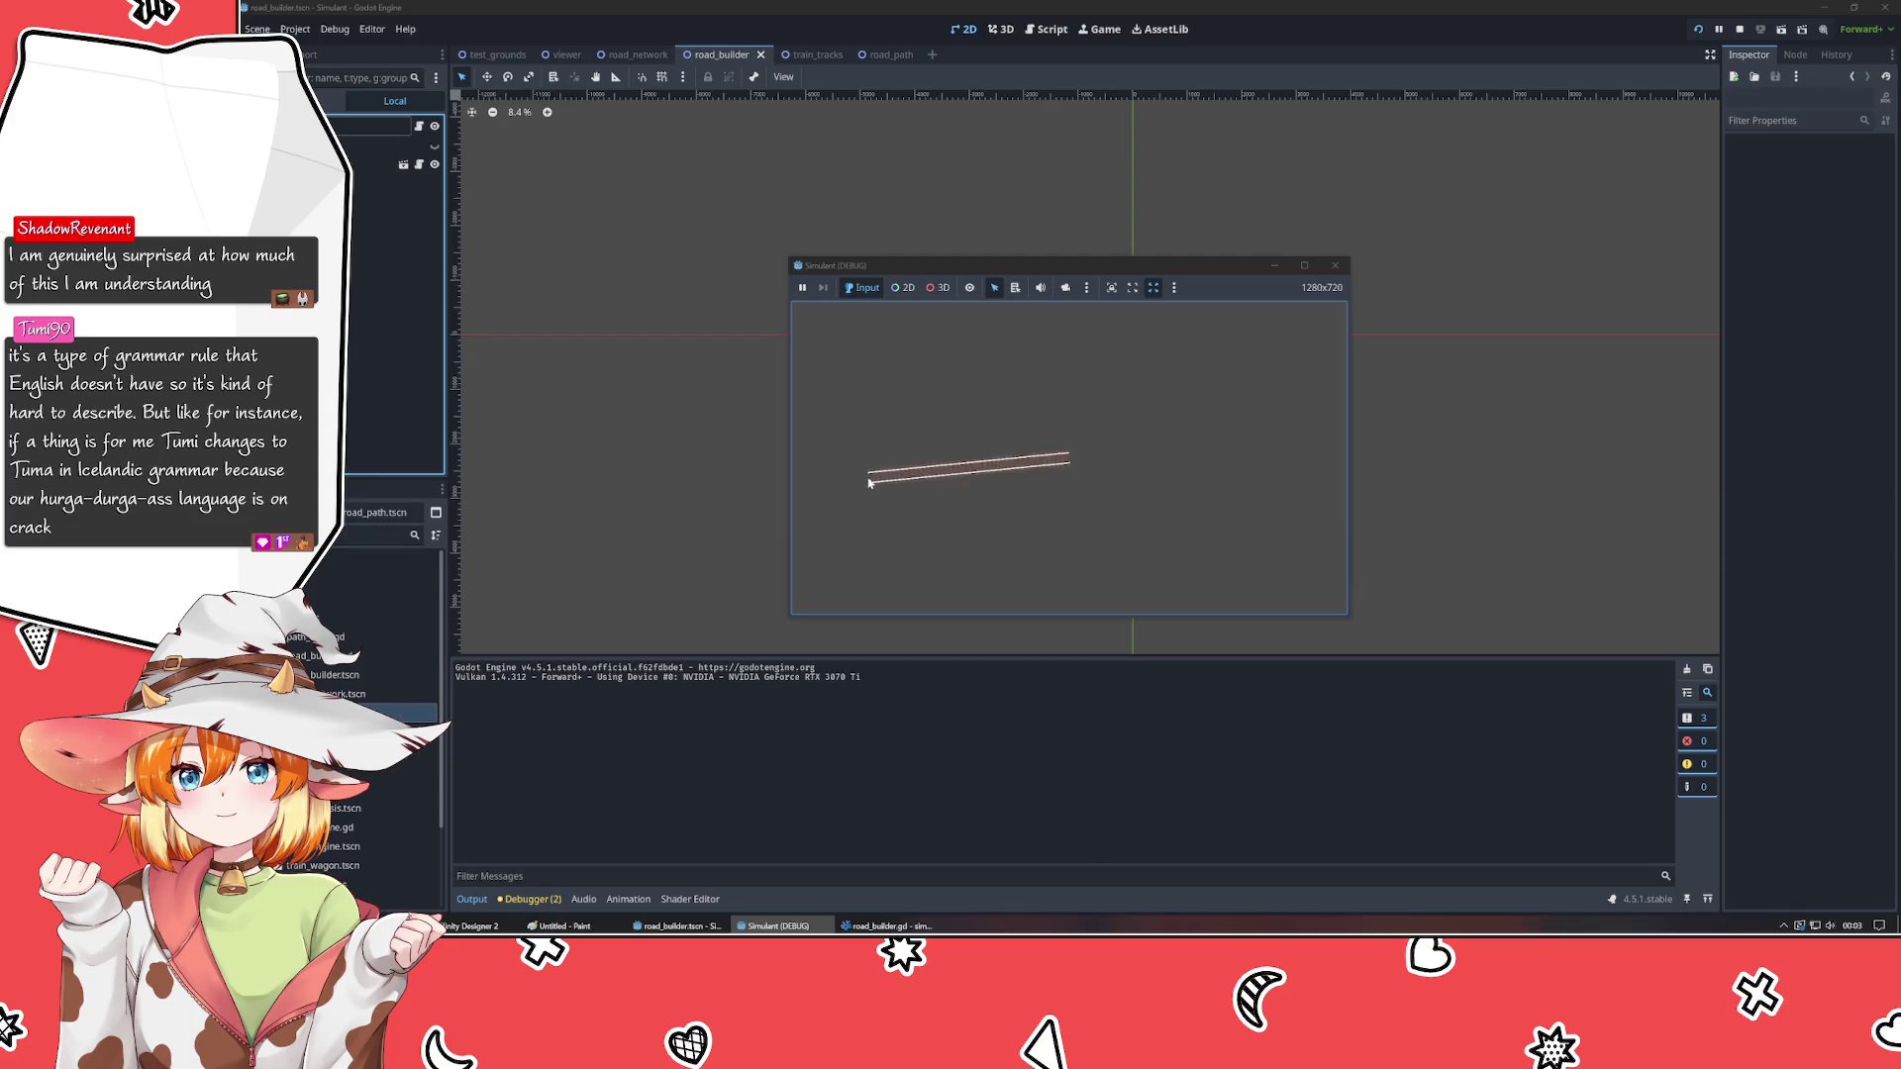
- Start a road and try finishing it at two spots, then close the game and return to VSCodium
{"action": "left_click", "coordinate": [854, 375]}
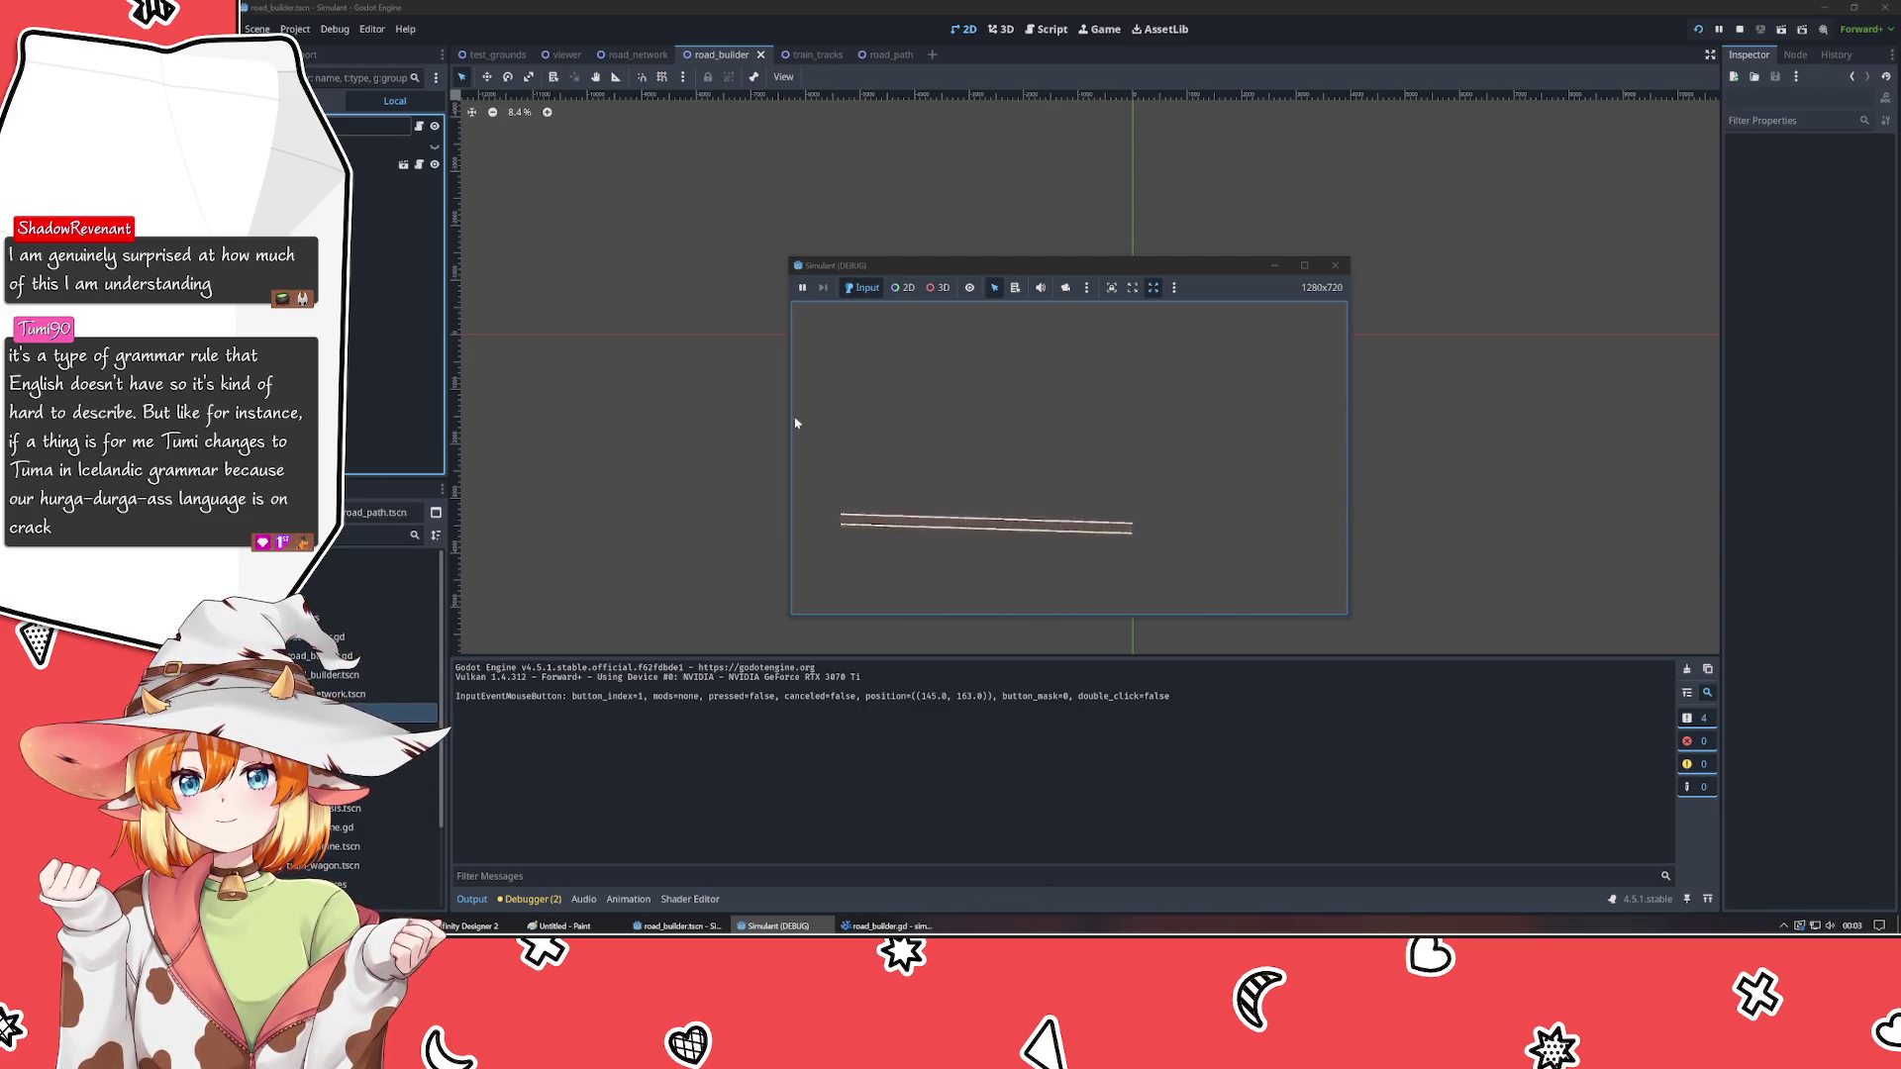
{"action": "left_click", "coordinate": [1204, 356]}
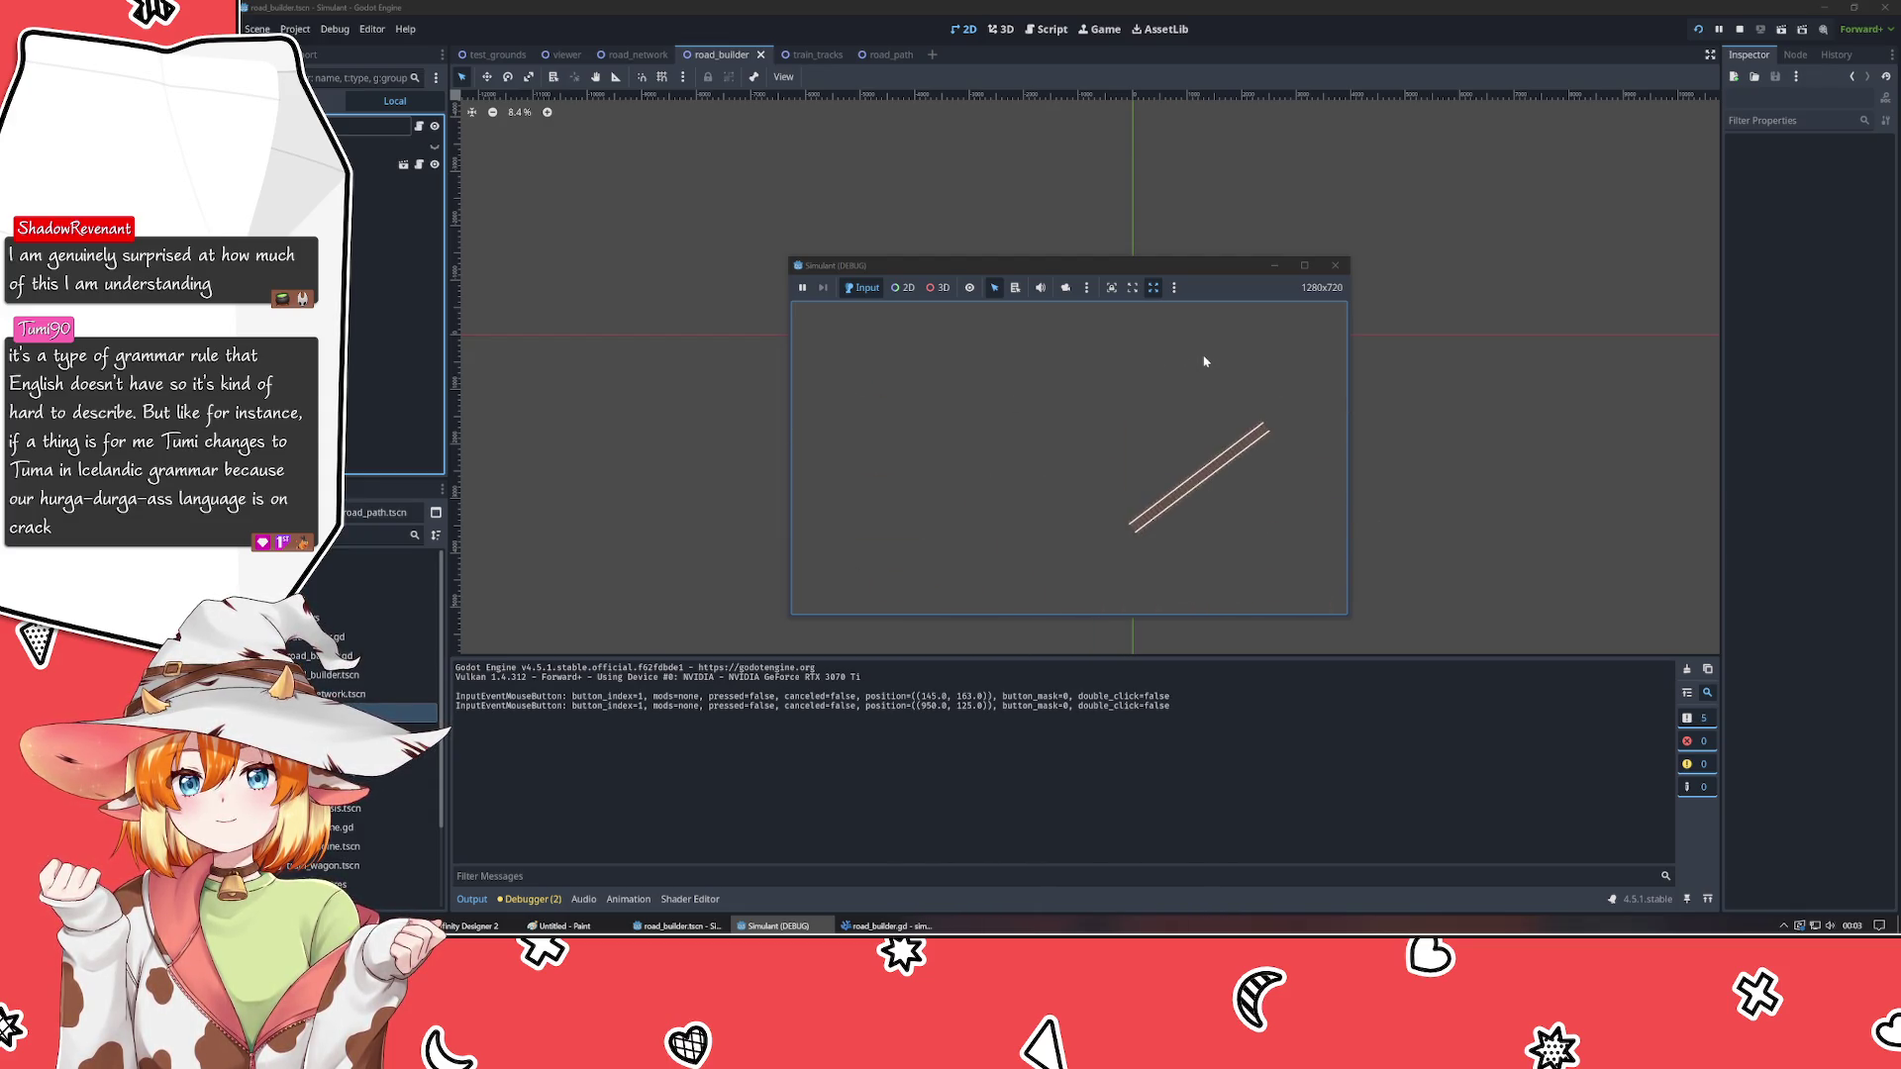
{"action": "left_click", "coordinate": [891, 402]}
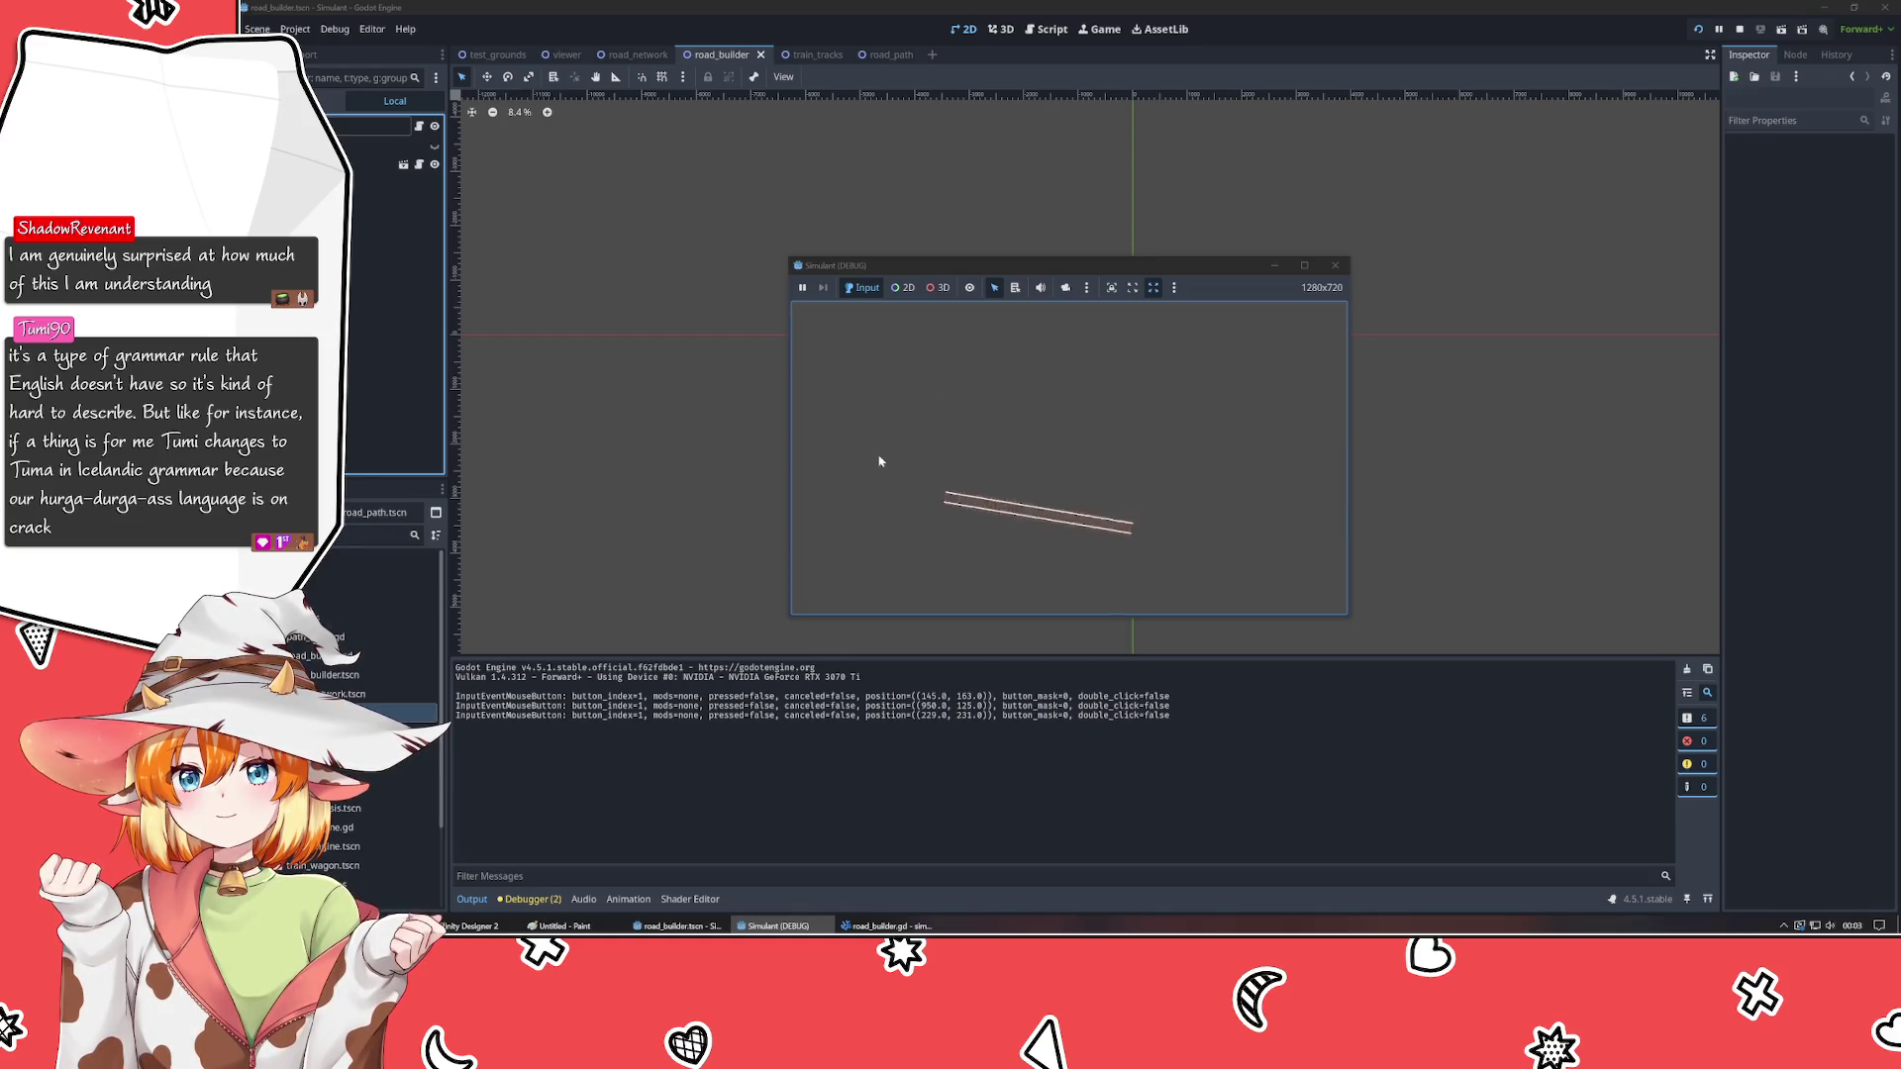
{"action": "left_click", "coordinate": [1337, 265]}
{"action": "left_click", "coordinate": [785, 926]}
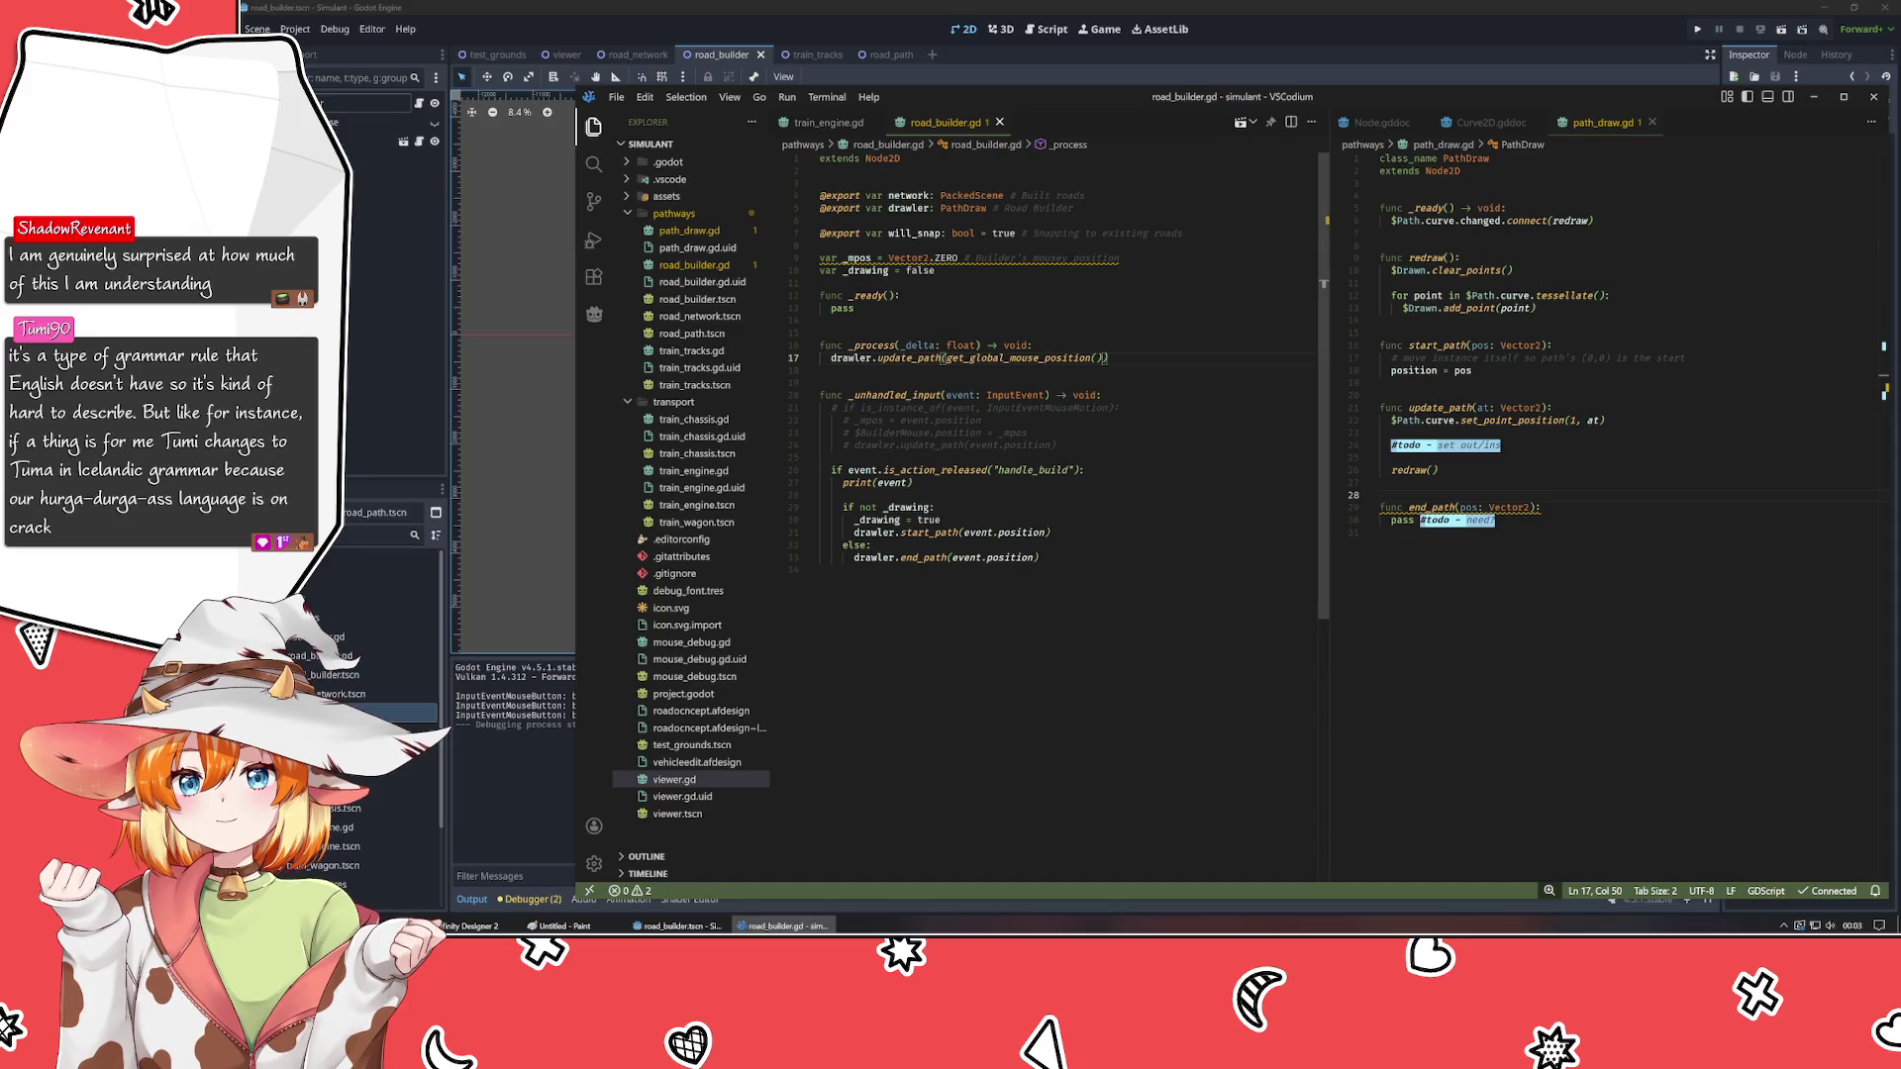
- Add '_drawing = false' under else: in _unhandled_input and save road_builder.gd
{"action": "left_click", "coordinate": [871, 545]}
{"action": "key", "text": "Return"}
{"action": "type", "text": "_d"}
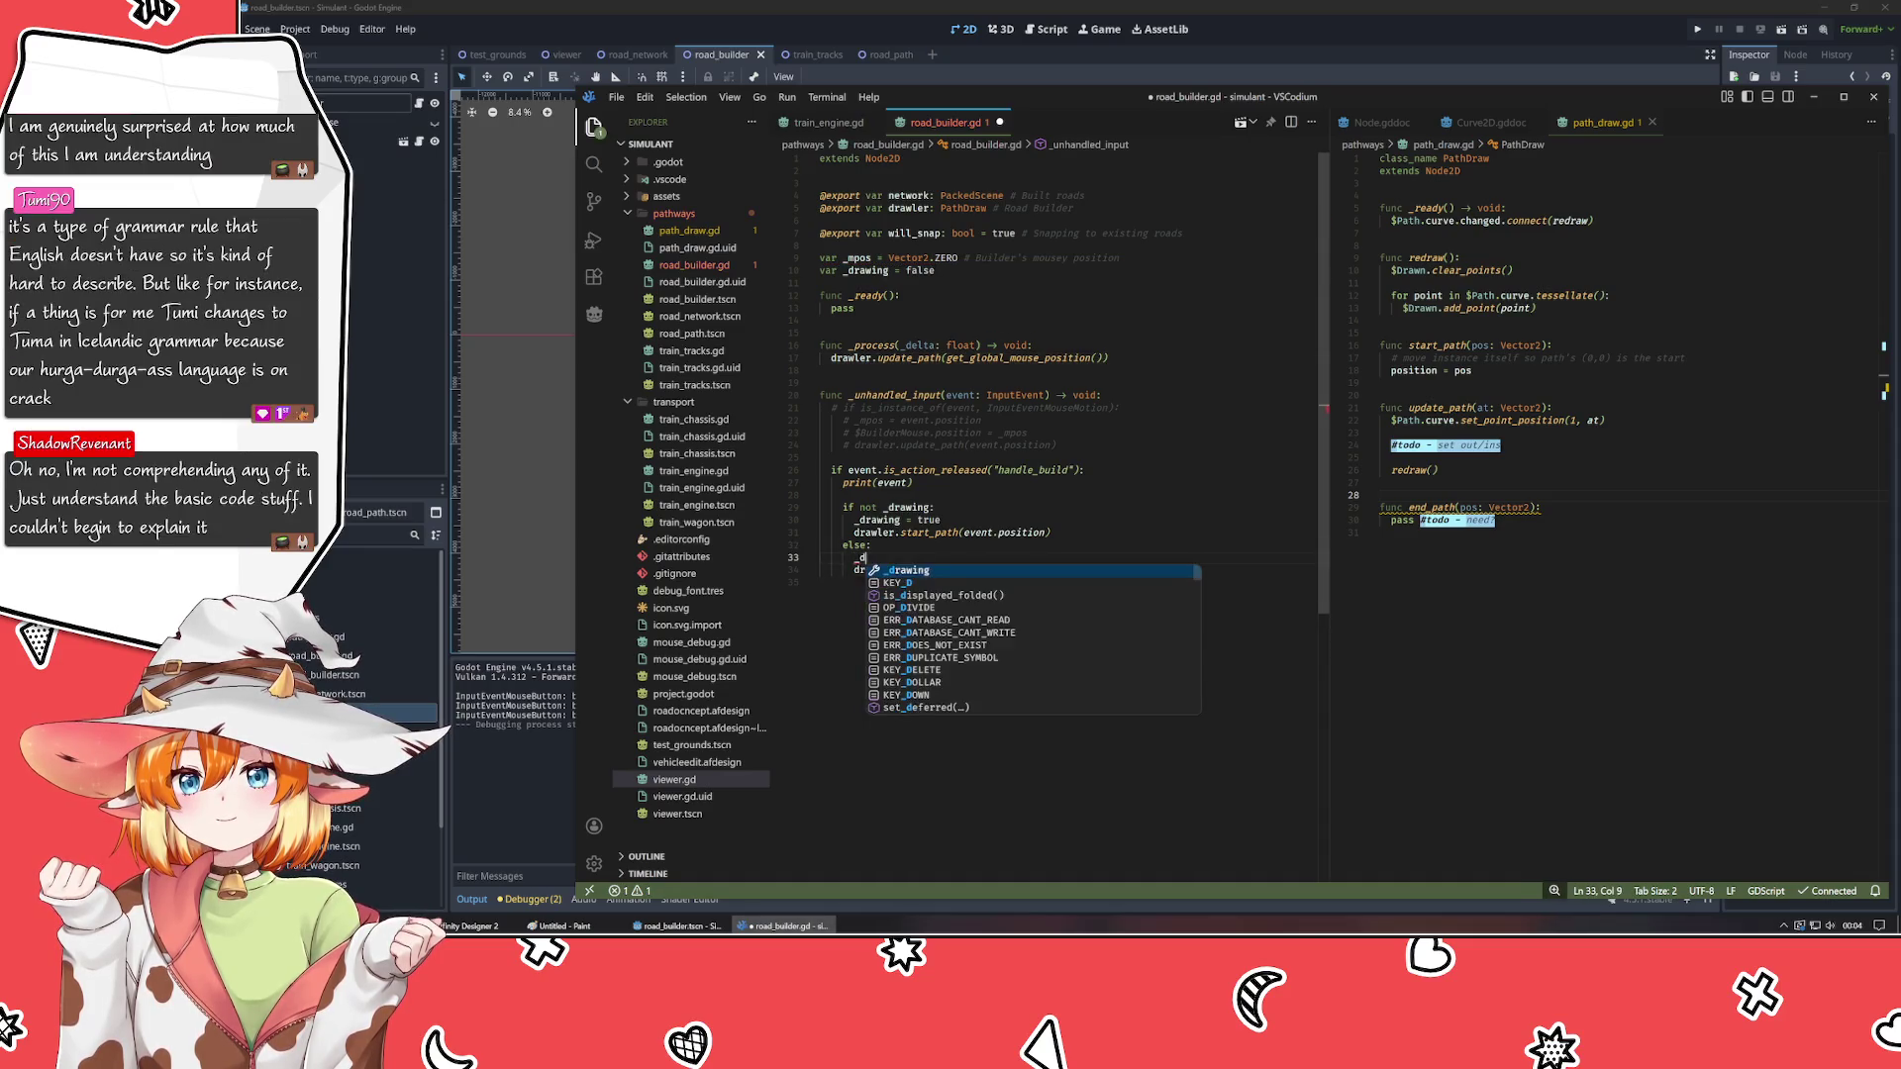
{"action": "type", "text": "rawing = false"}
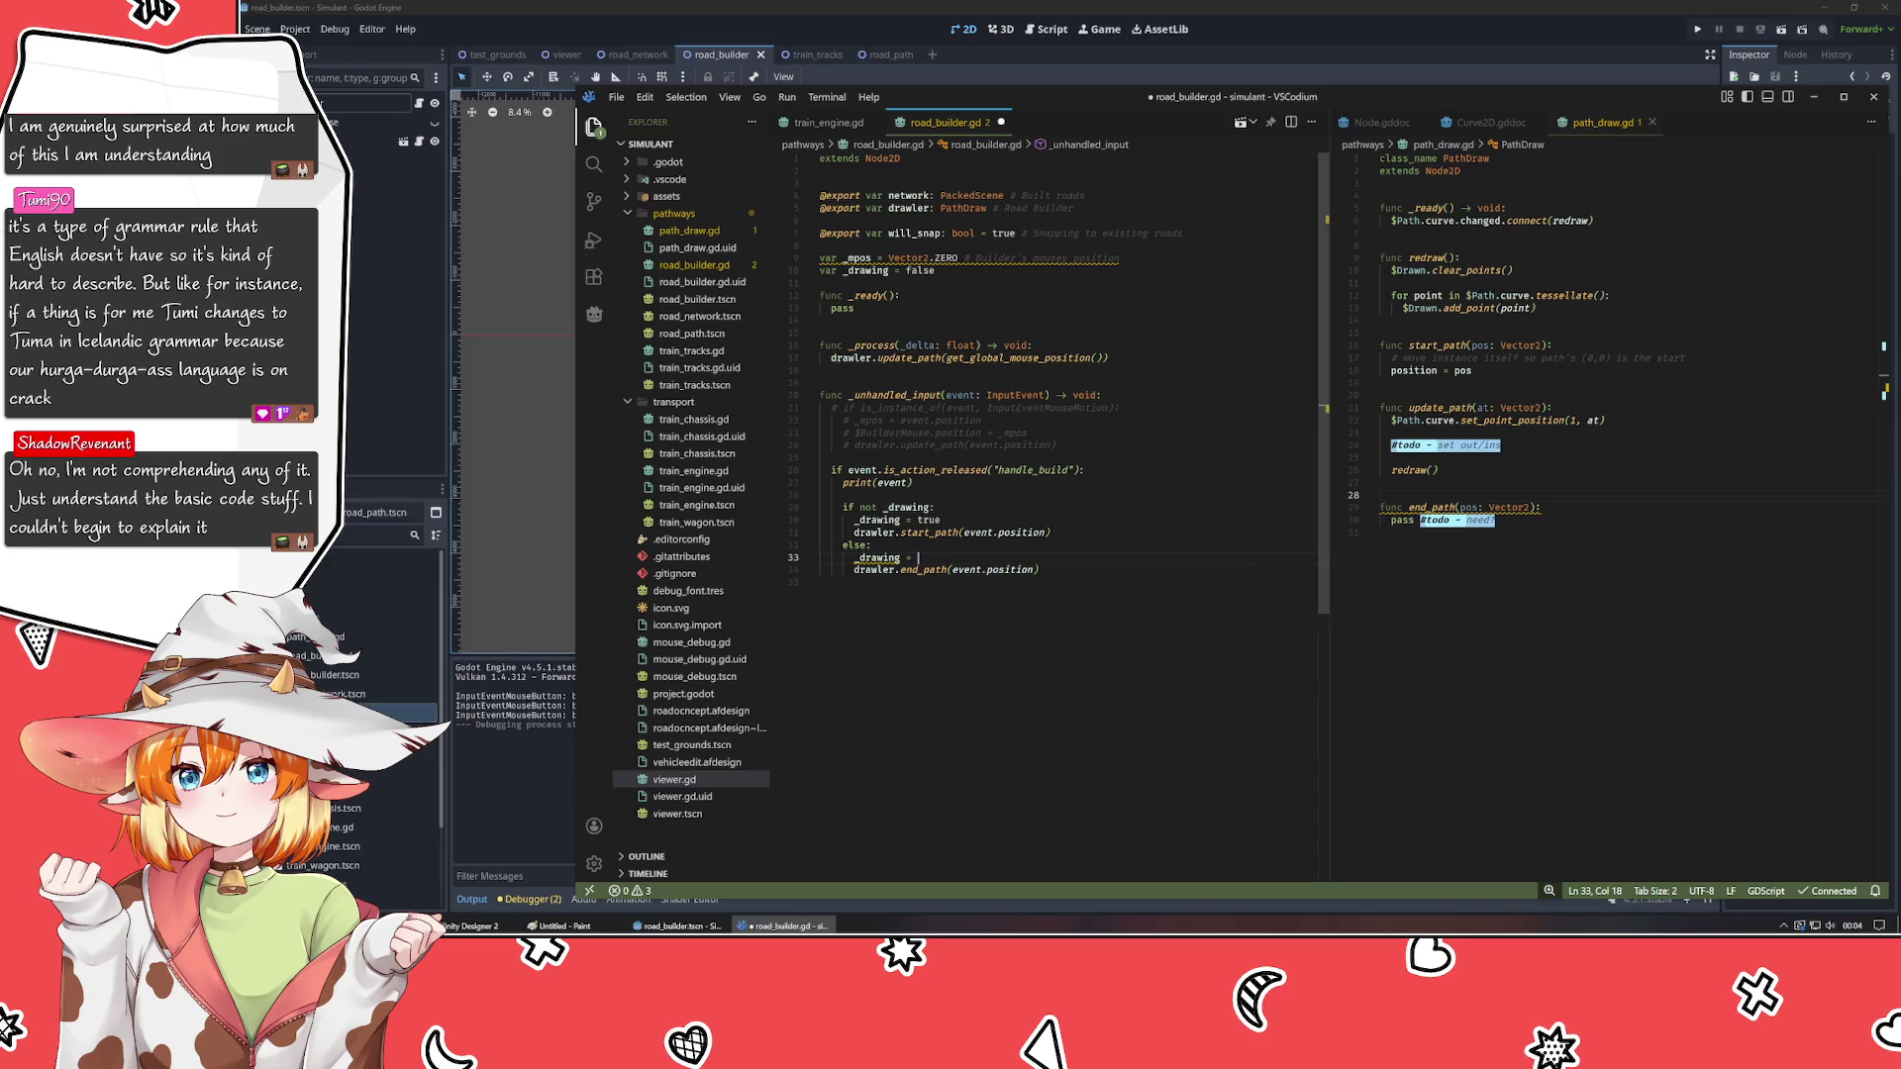
{"action": "key", "text": "Escape"}
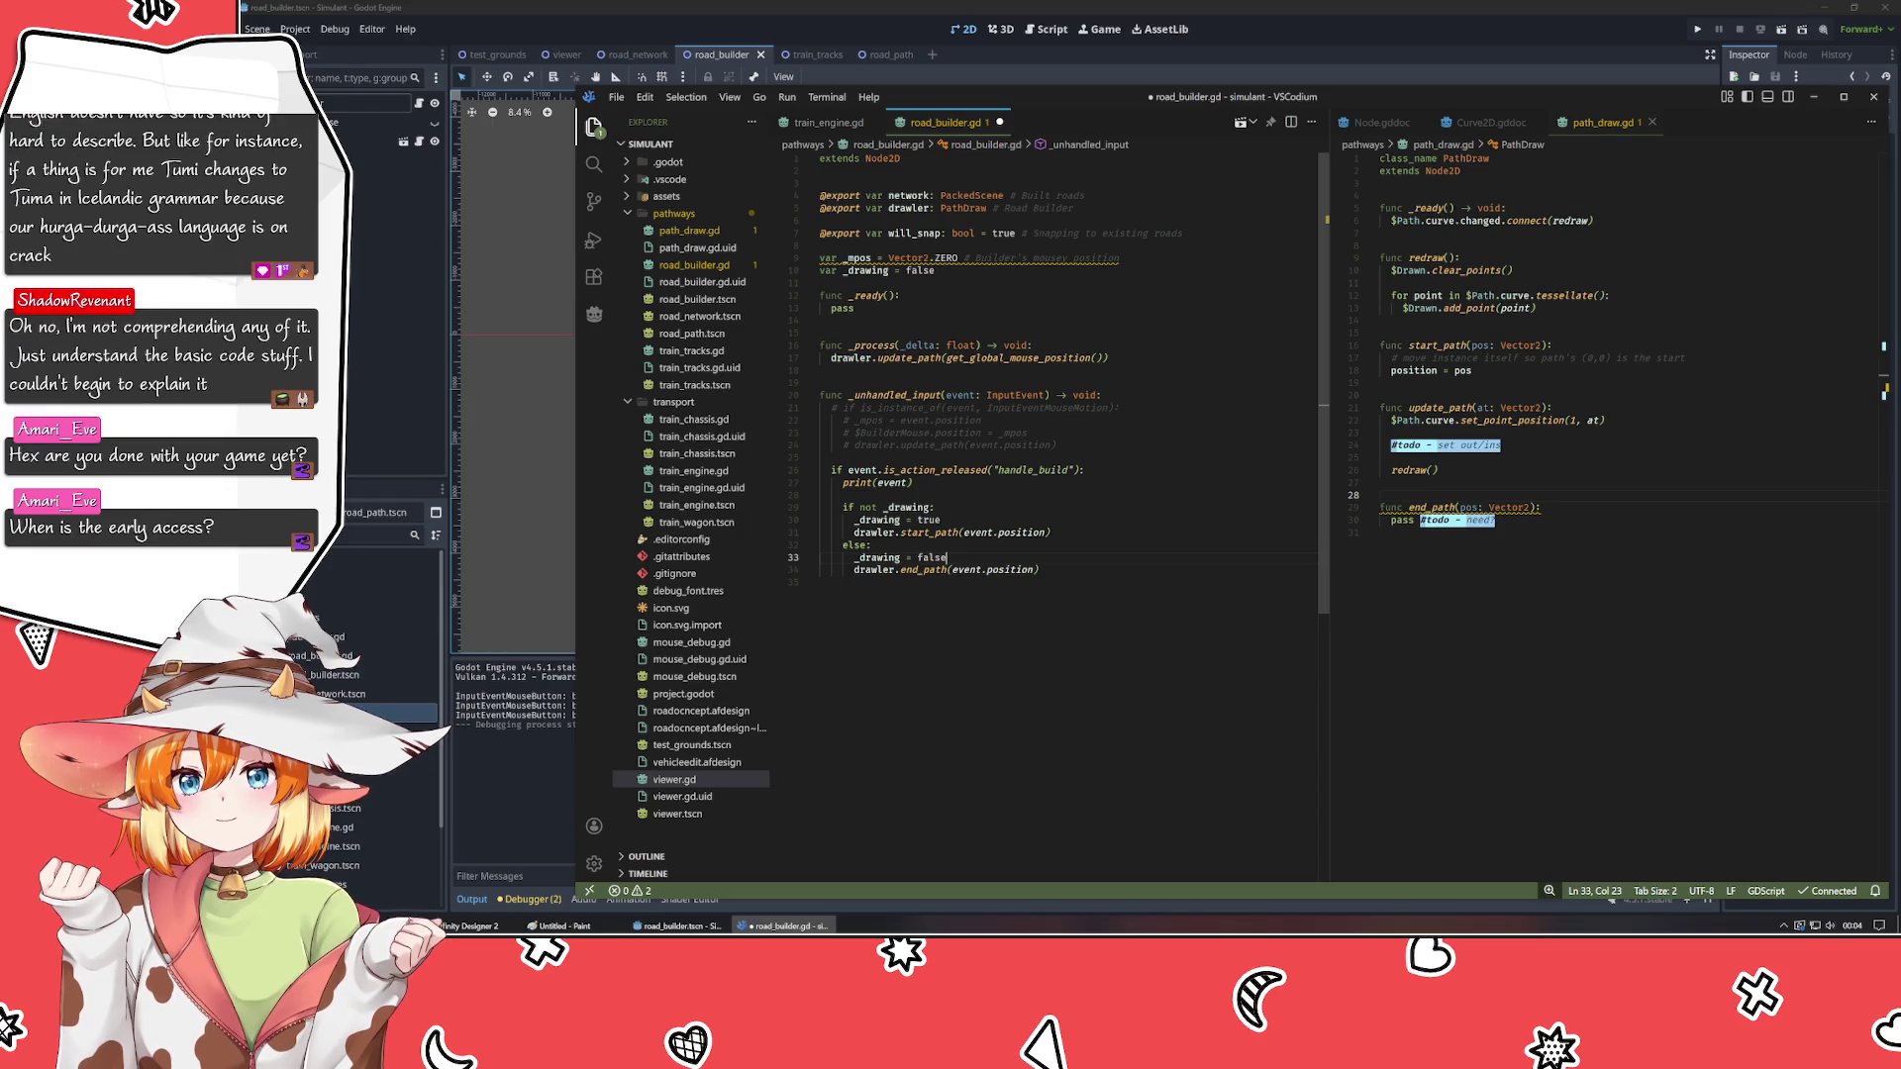
{"action": "key", "text": "ctrl+s"}
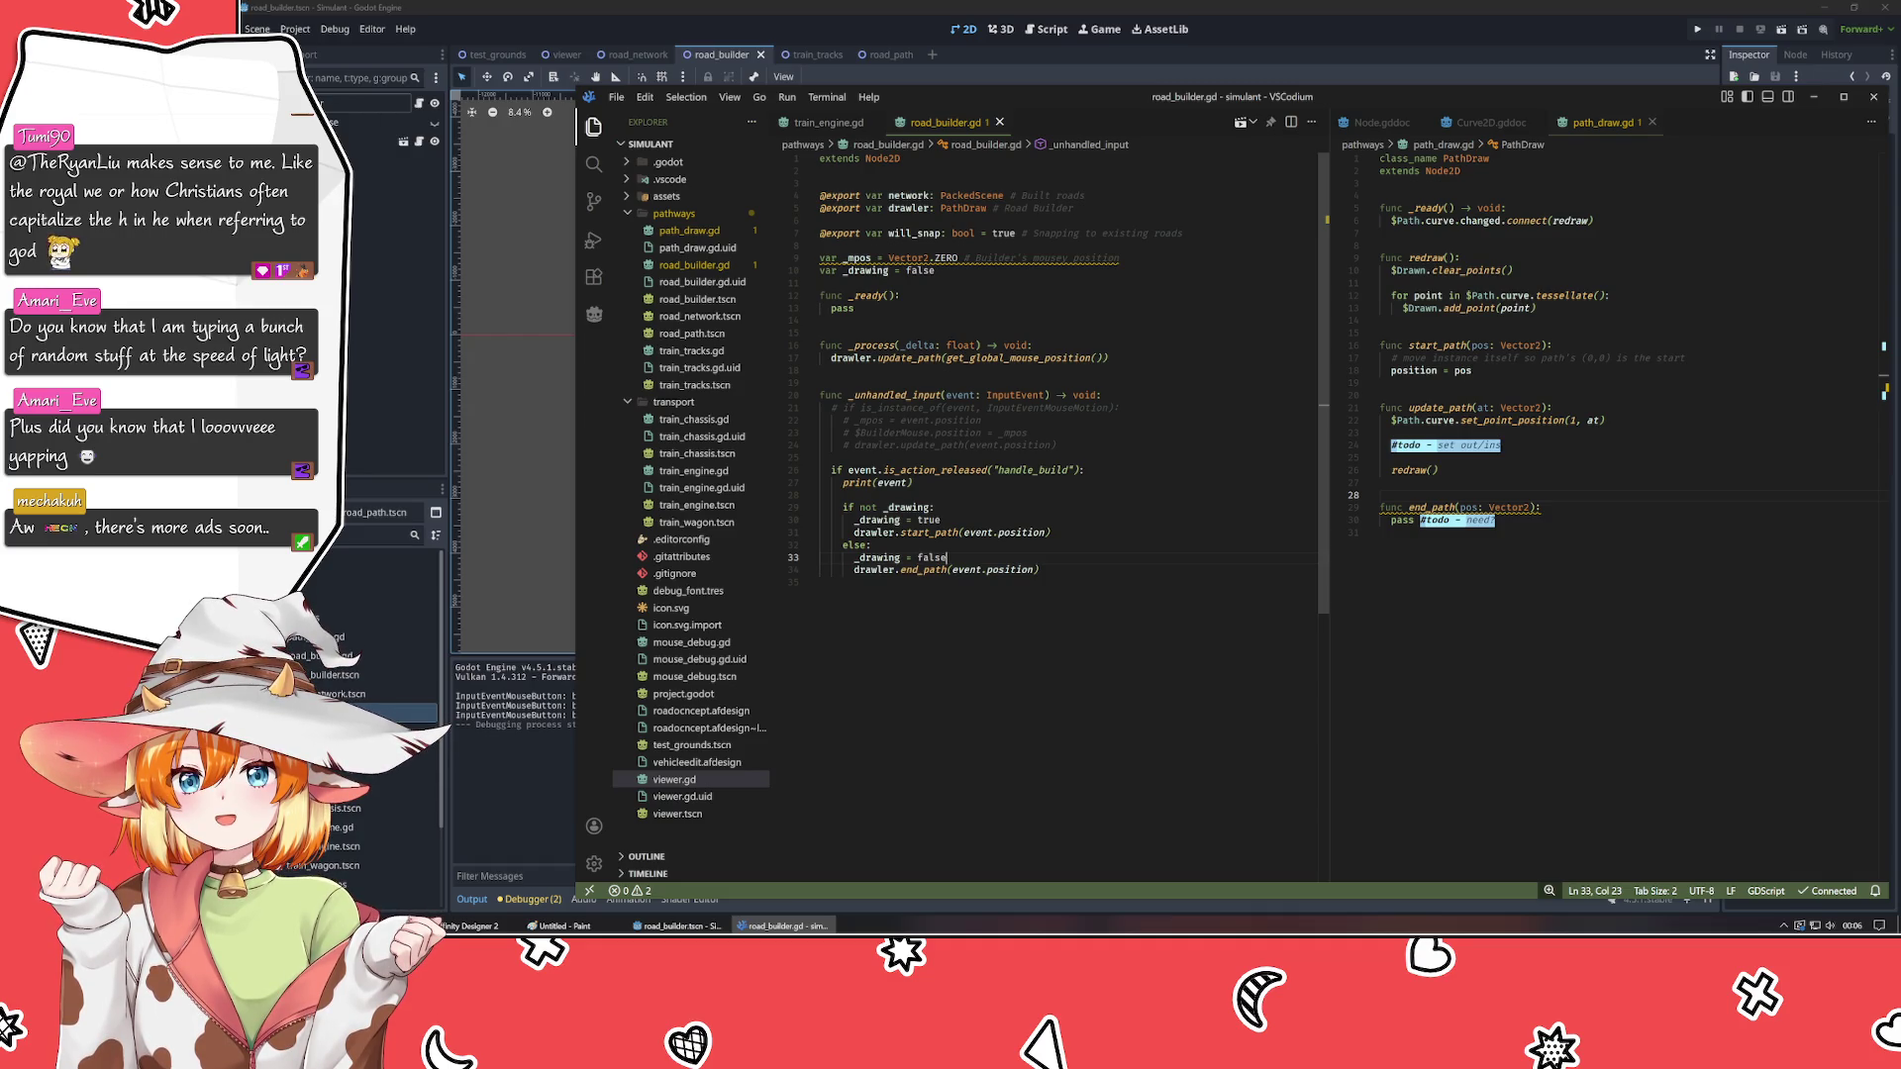
- Switch from road_builder.gd to Godot and run the game with F5
{"action": "left_click", "coordinate": [941, 520]}
{"action": "left_click", "coordinate": [819, 332]}
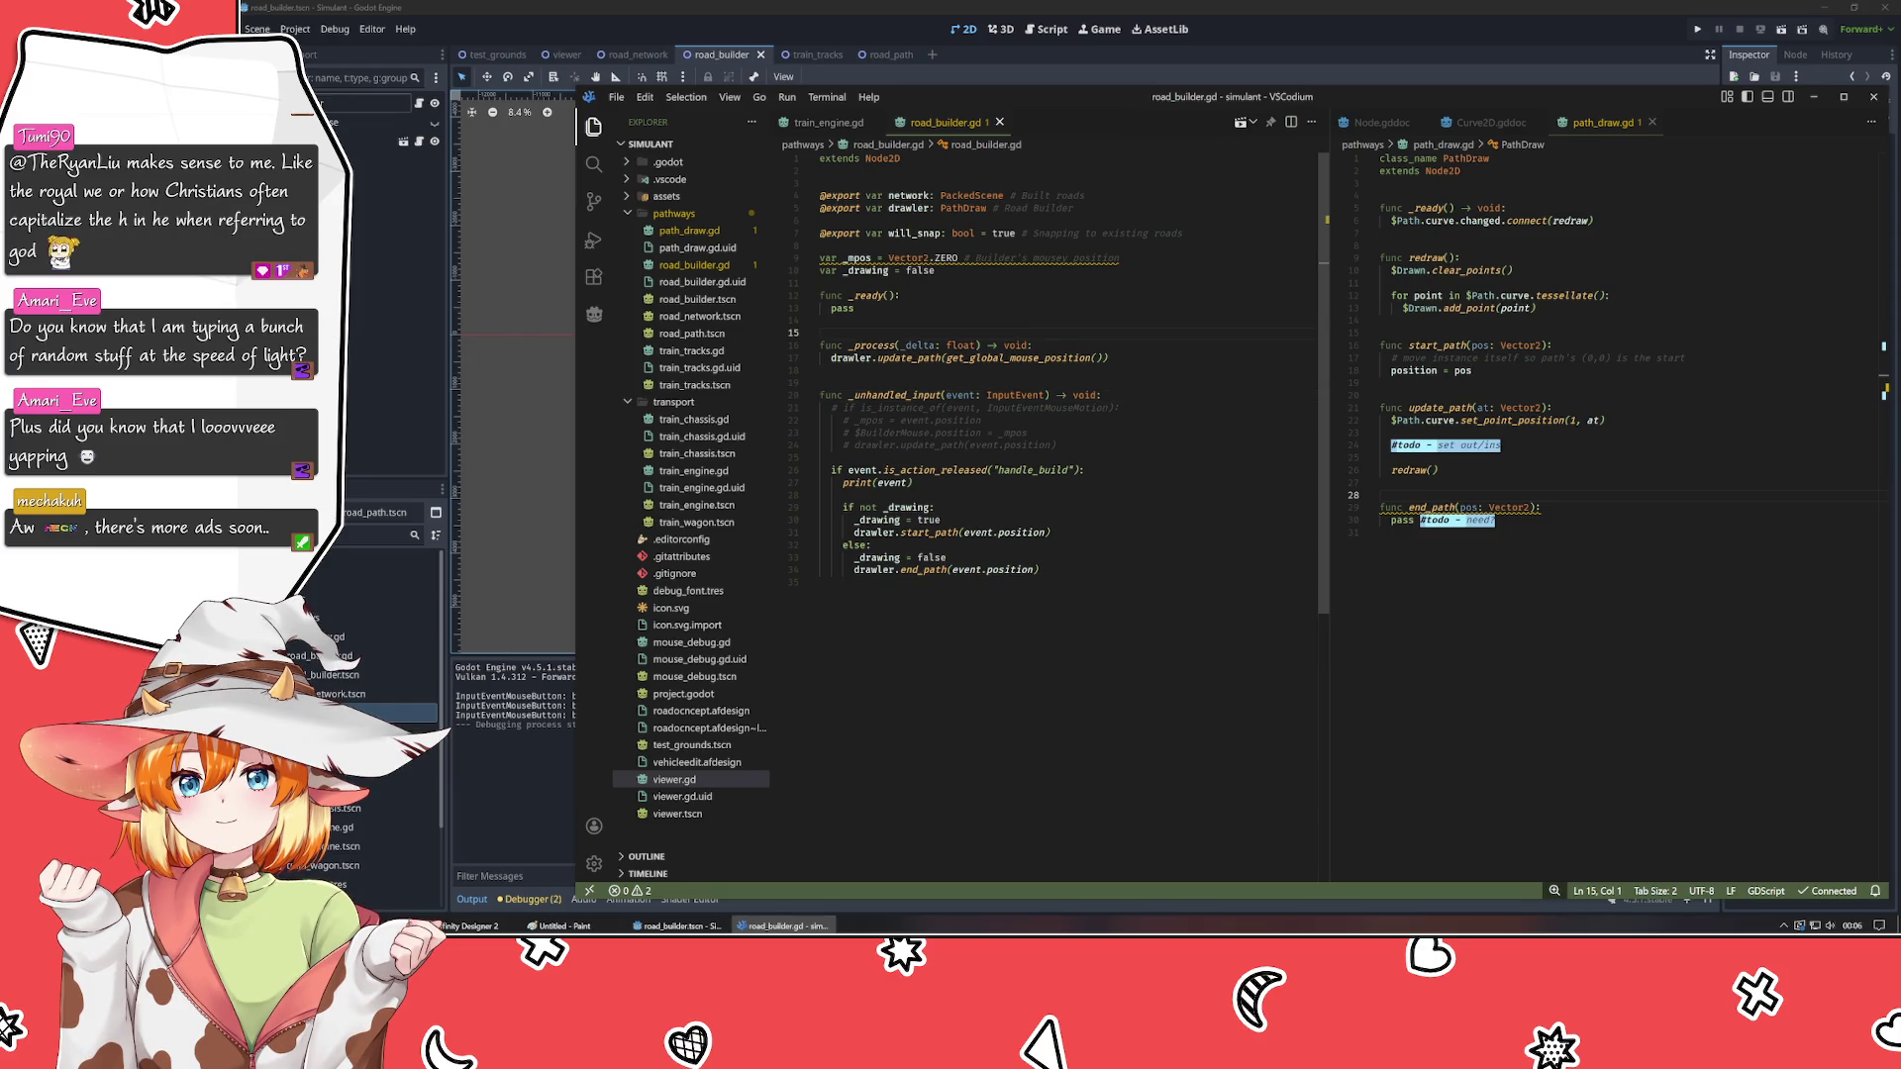
{"action": "left_click", "coordinate": [405, 344]}
{"action": "key", "text": "F5"}
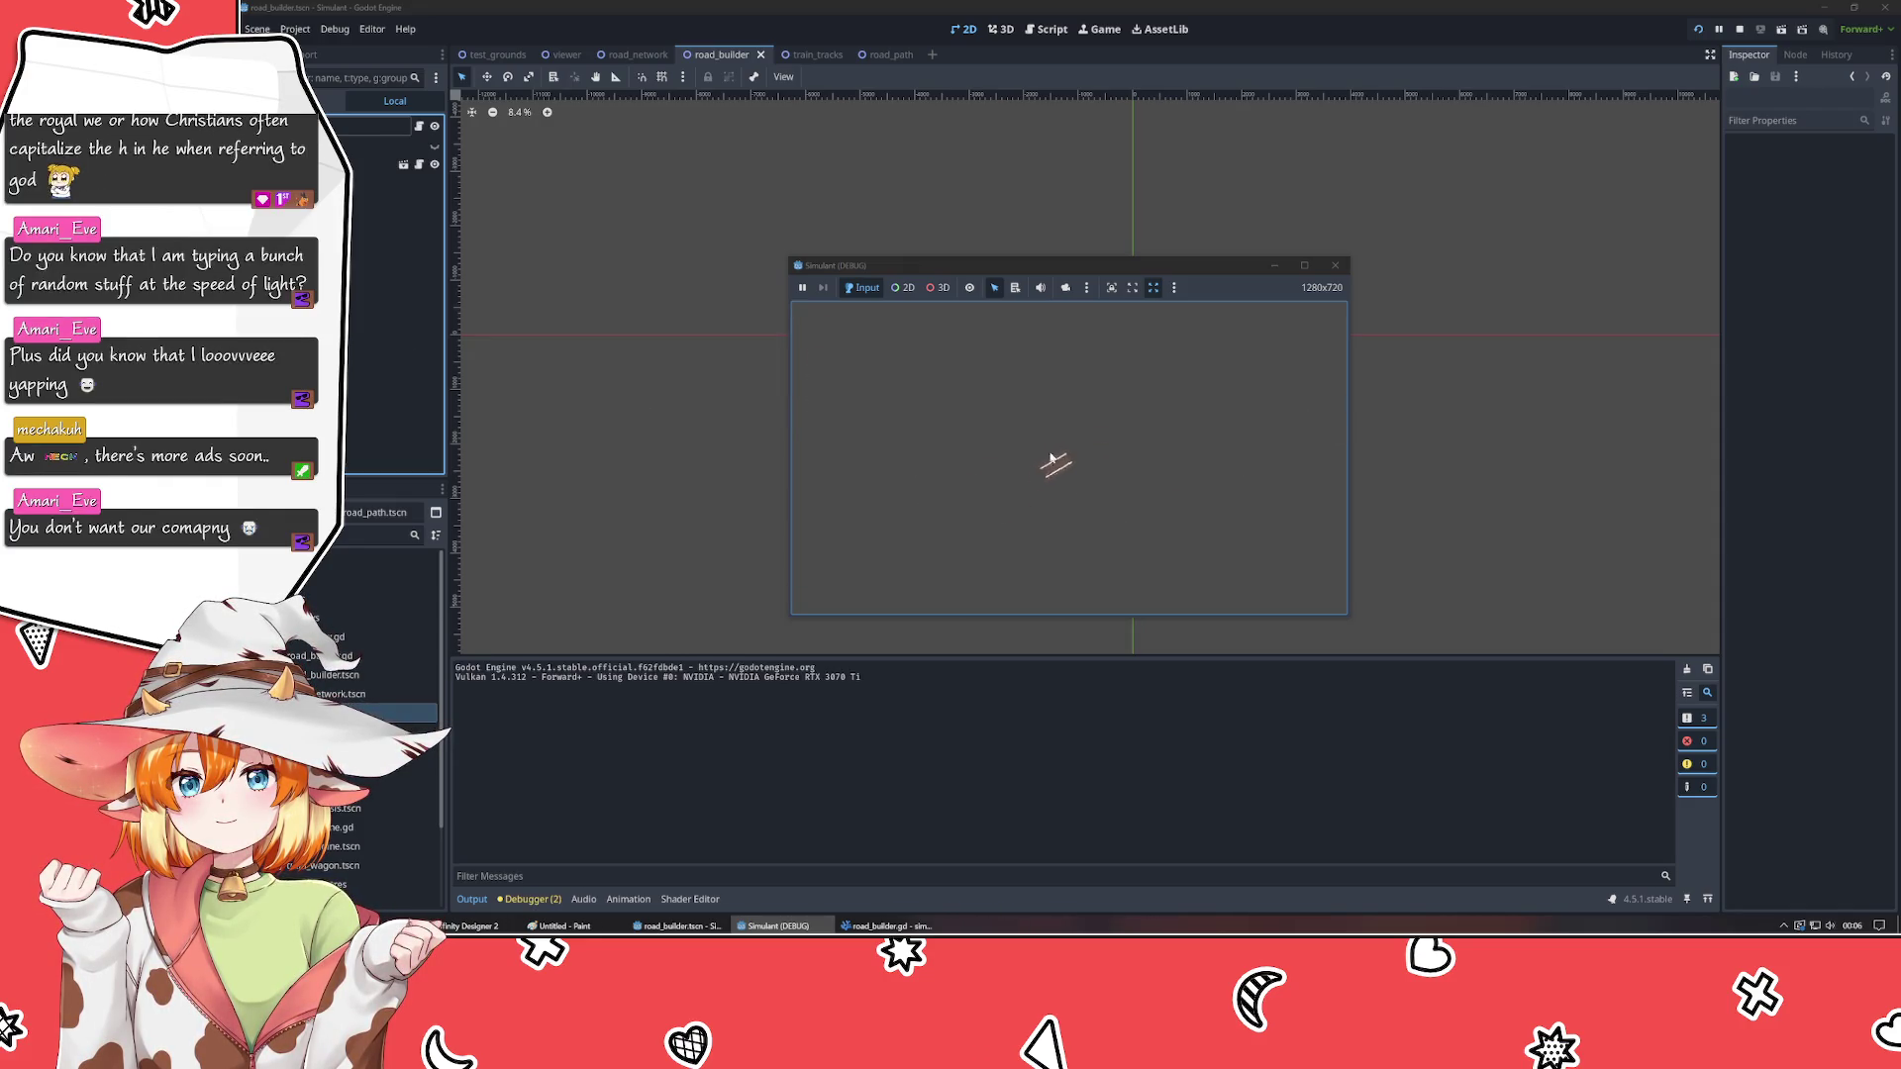
- Start a road with a click, pan the camera with S and A, then maximize the game window
{"action": "left_click", "coordinate": [1040, 485]}
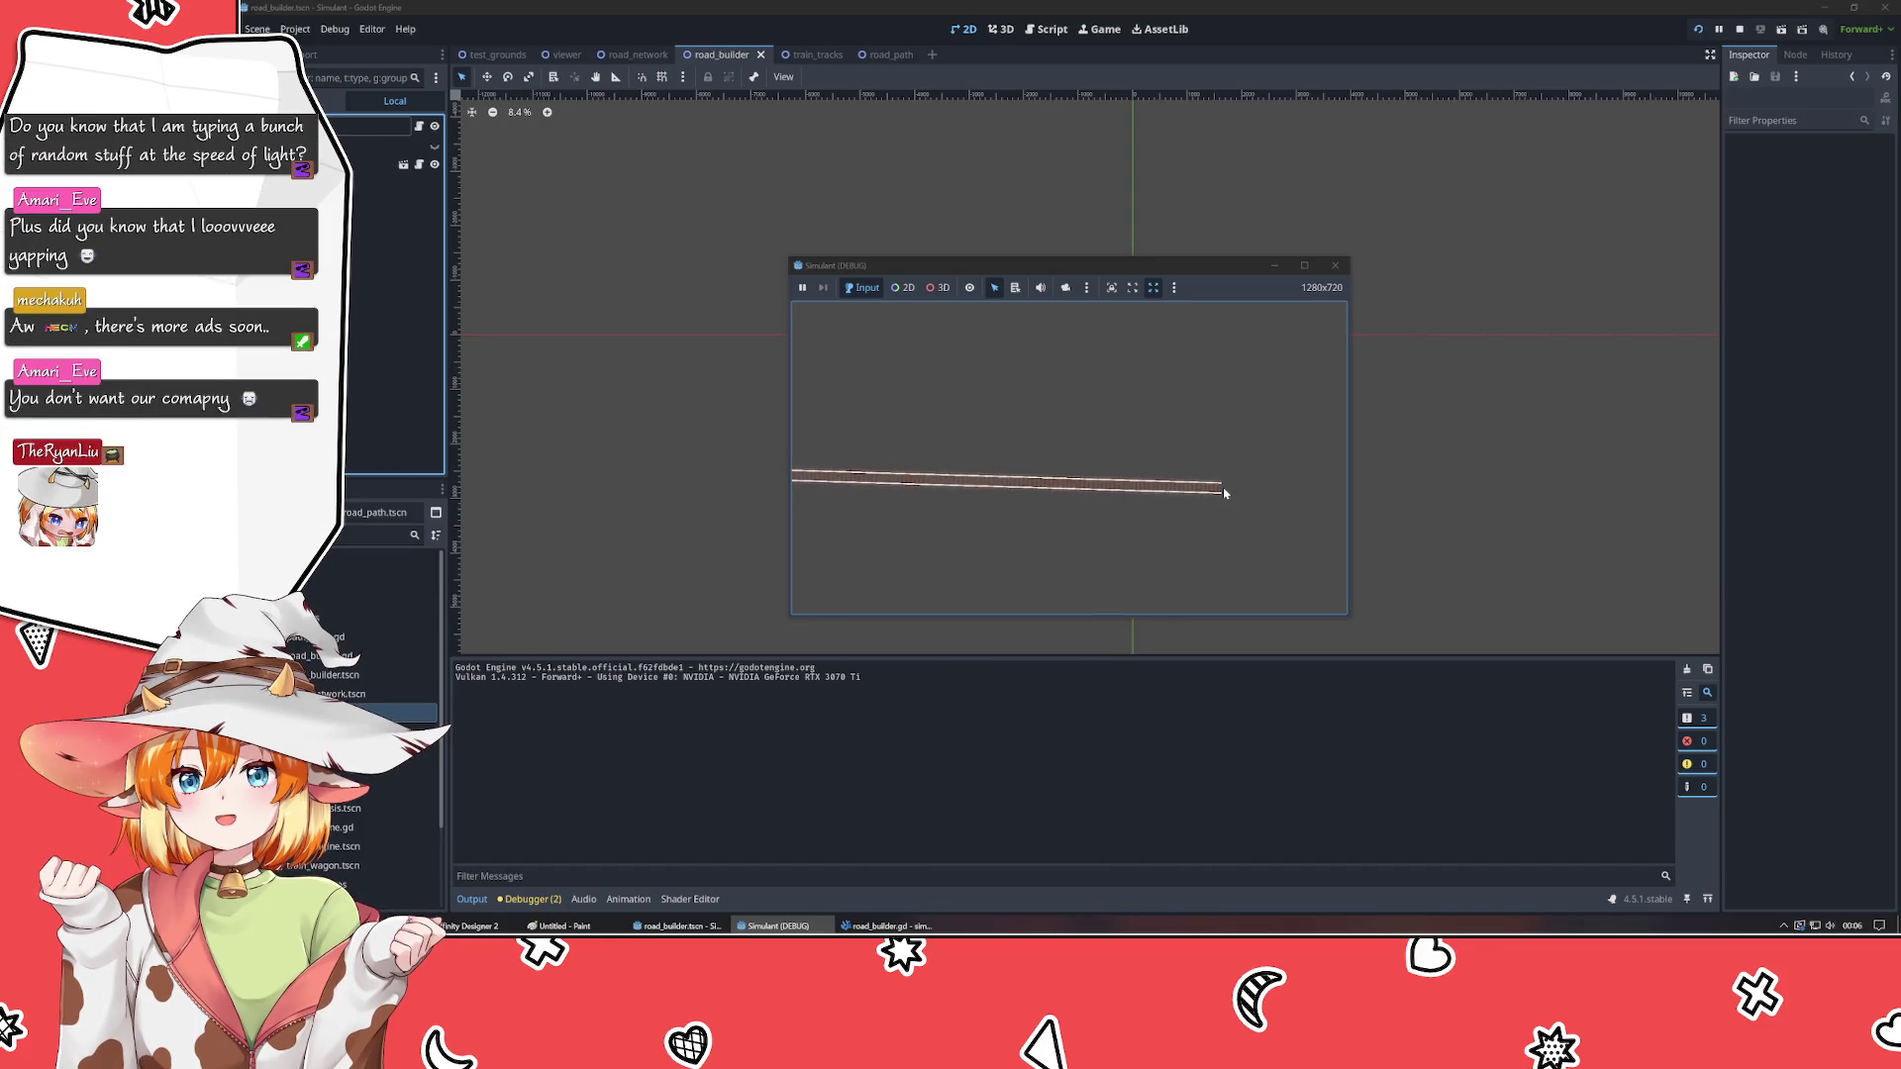
{"action": "key", "text": "s"}
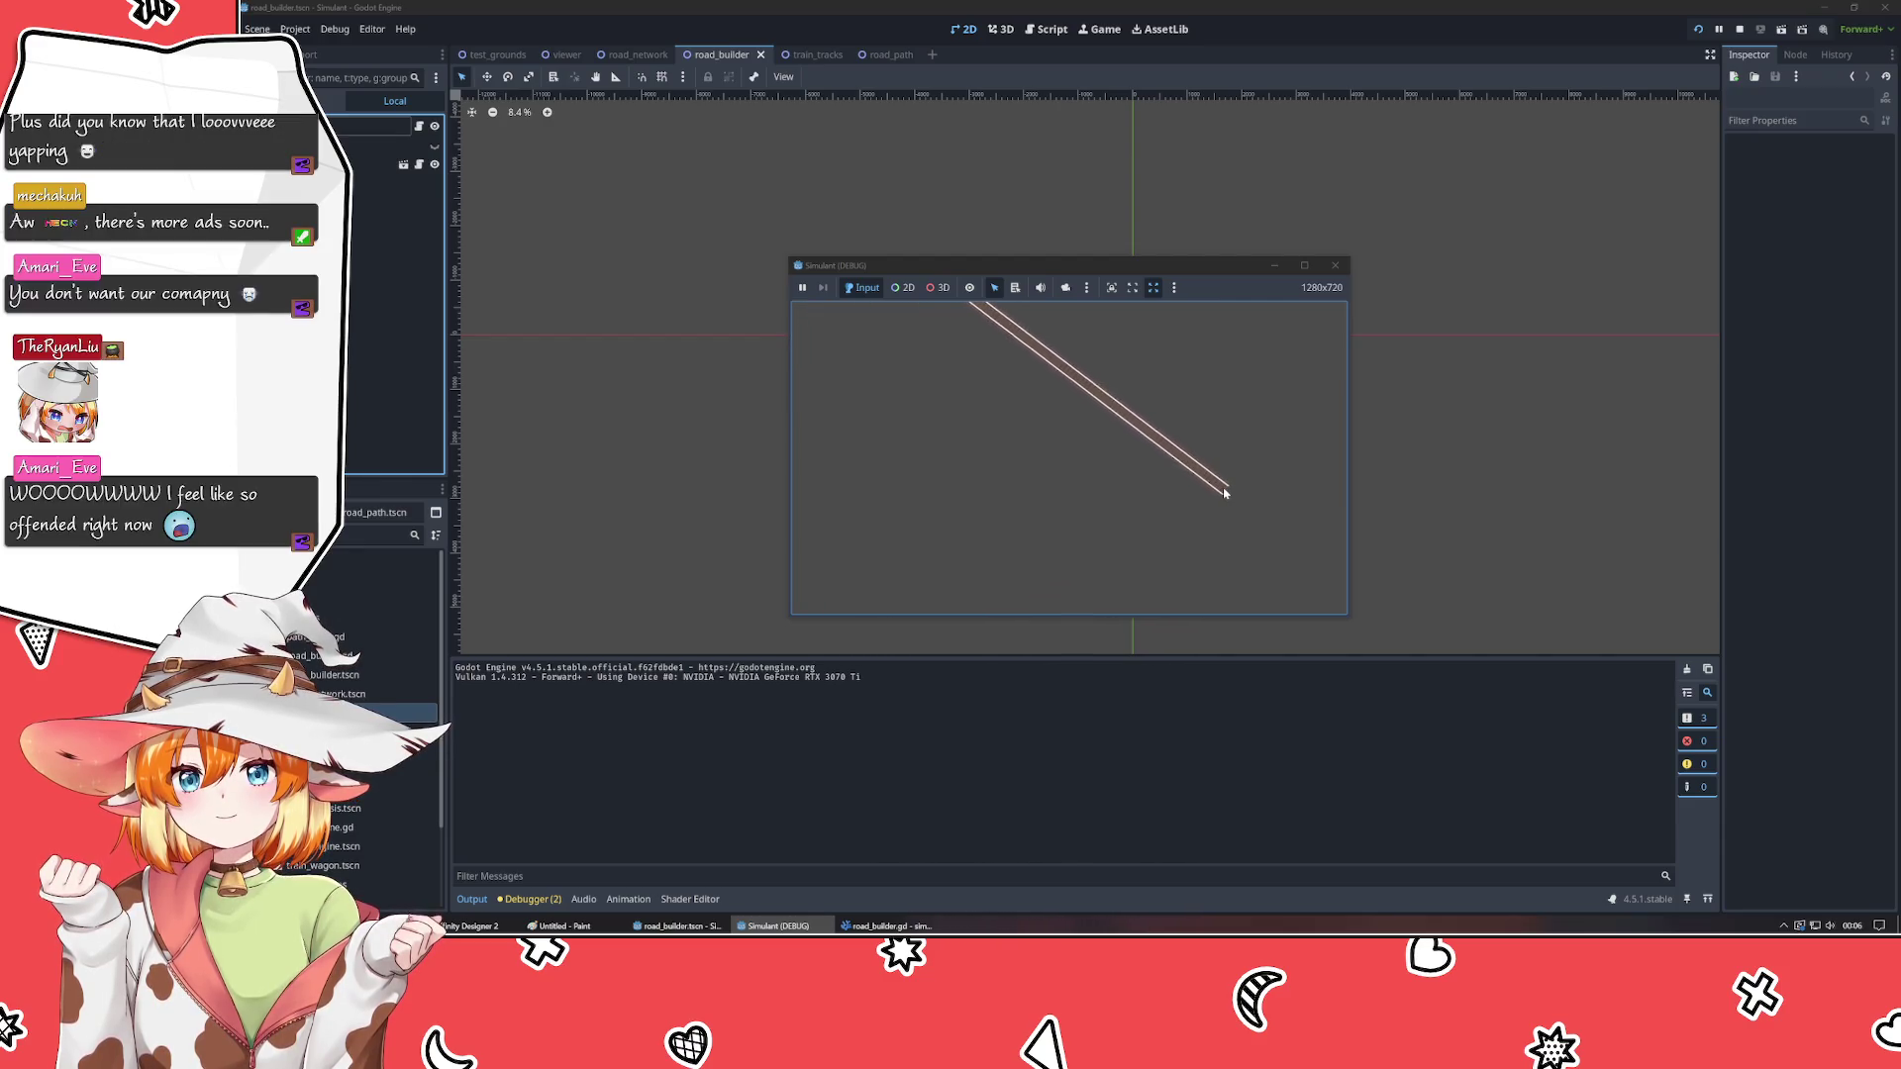
{"action": "key", "text": "a"}
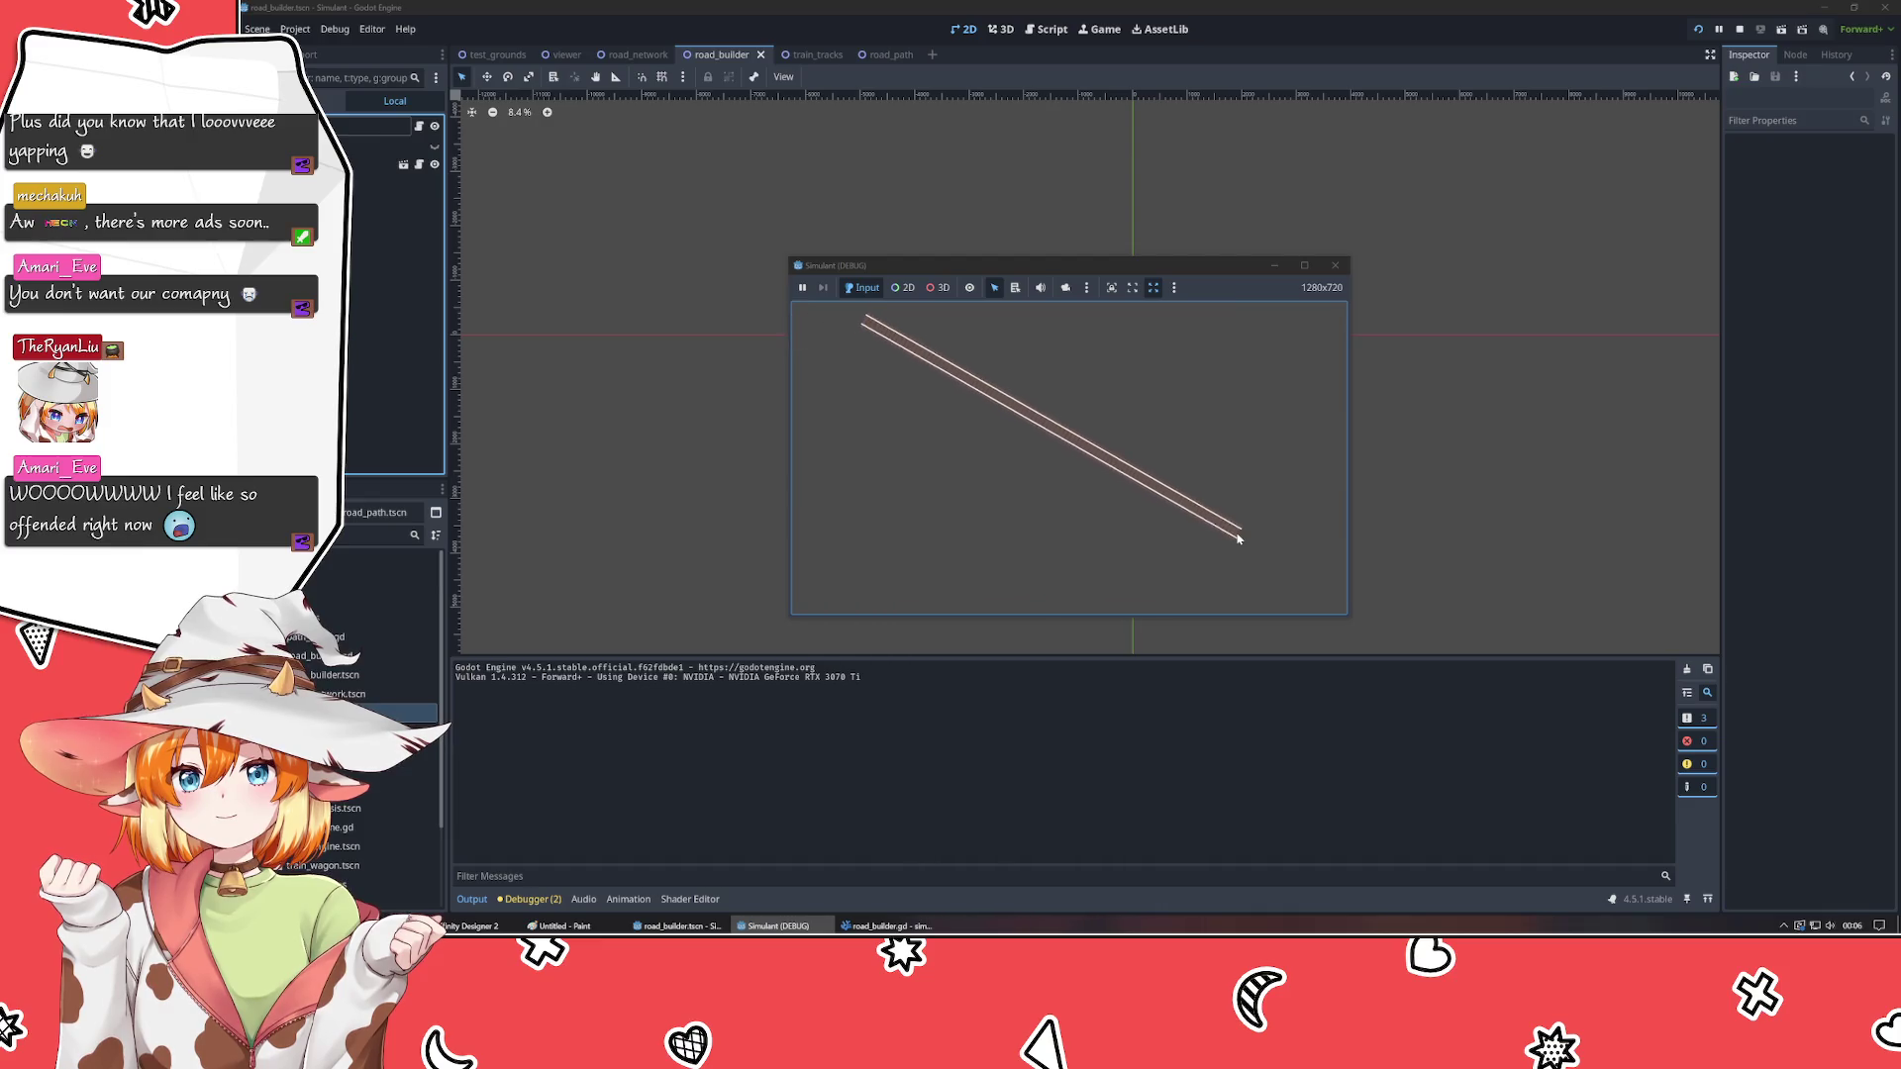
{"action": "left_click", "coordinate": [1304, 265]}
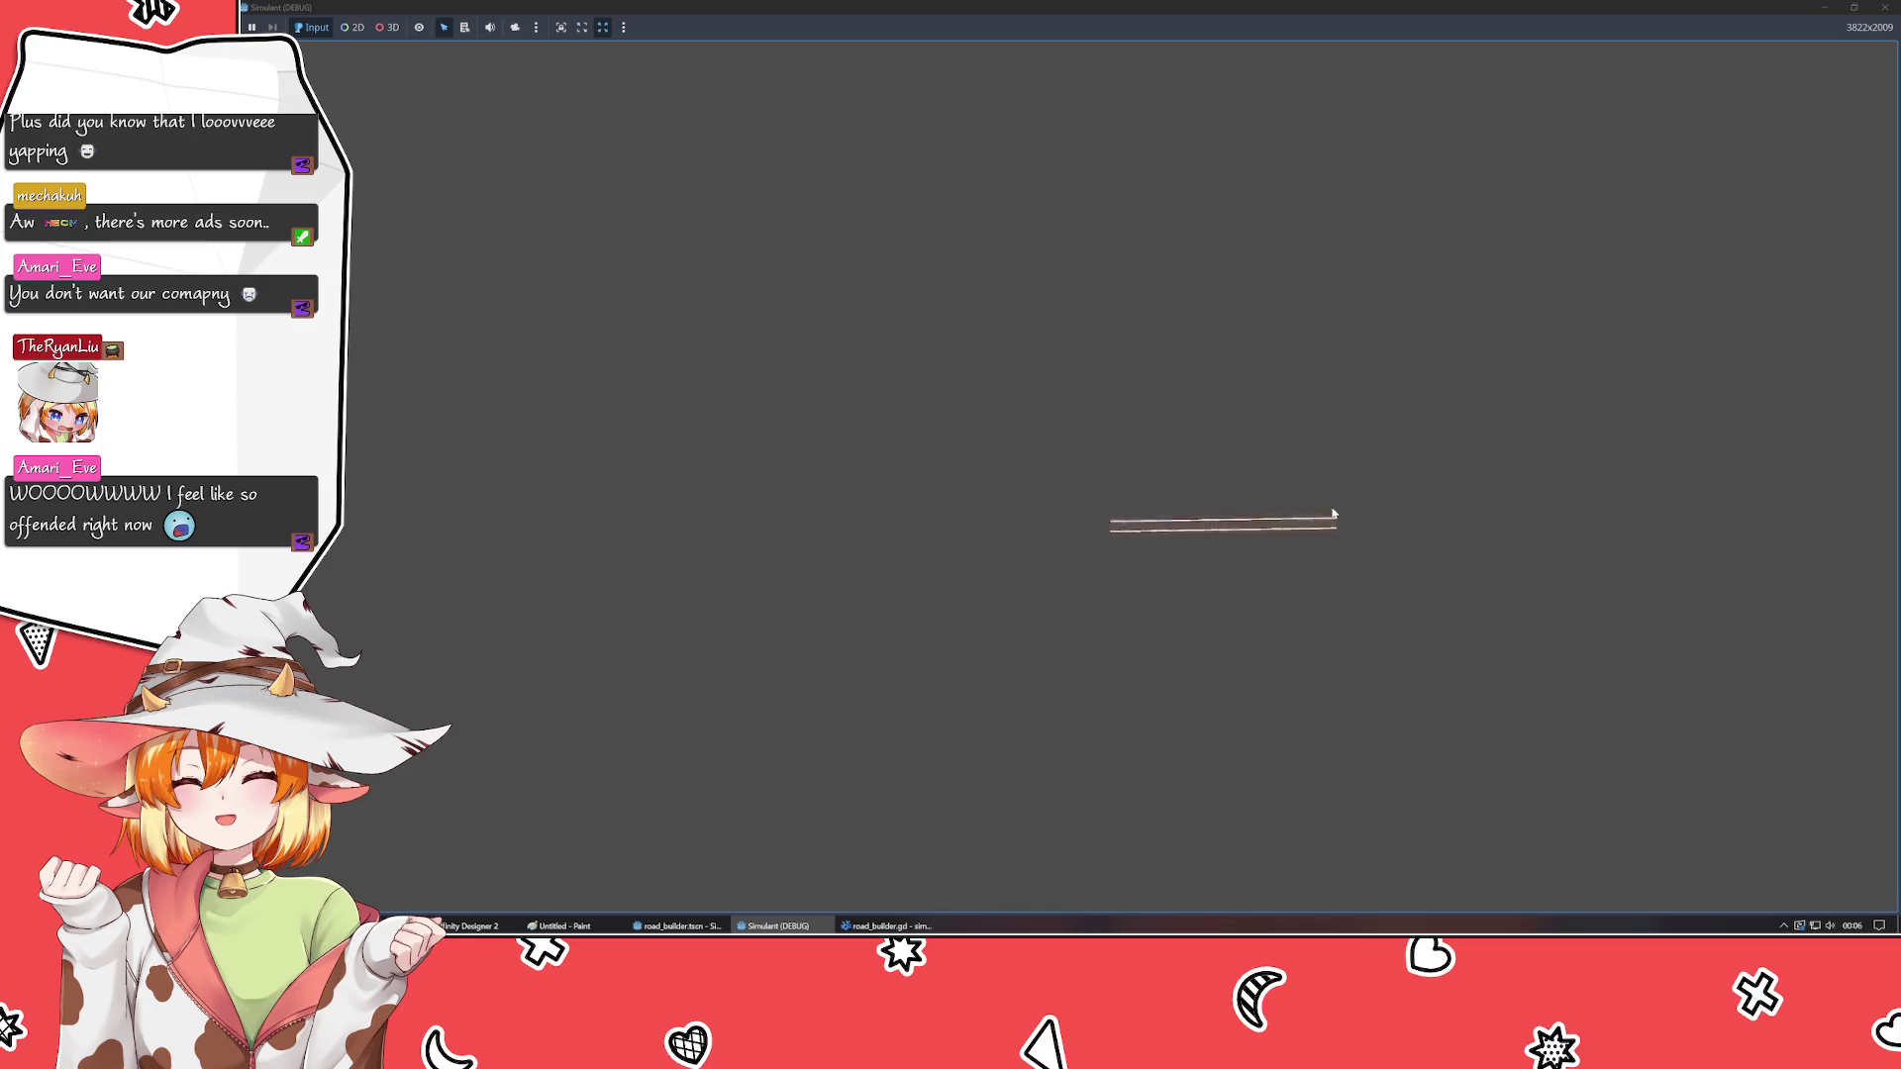
- Pan the camera with S and W while the road follows, then close the game and return to VSCodium
{"action": "key", "text": "s"}
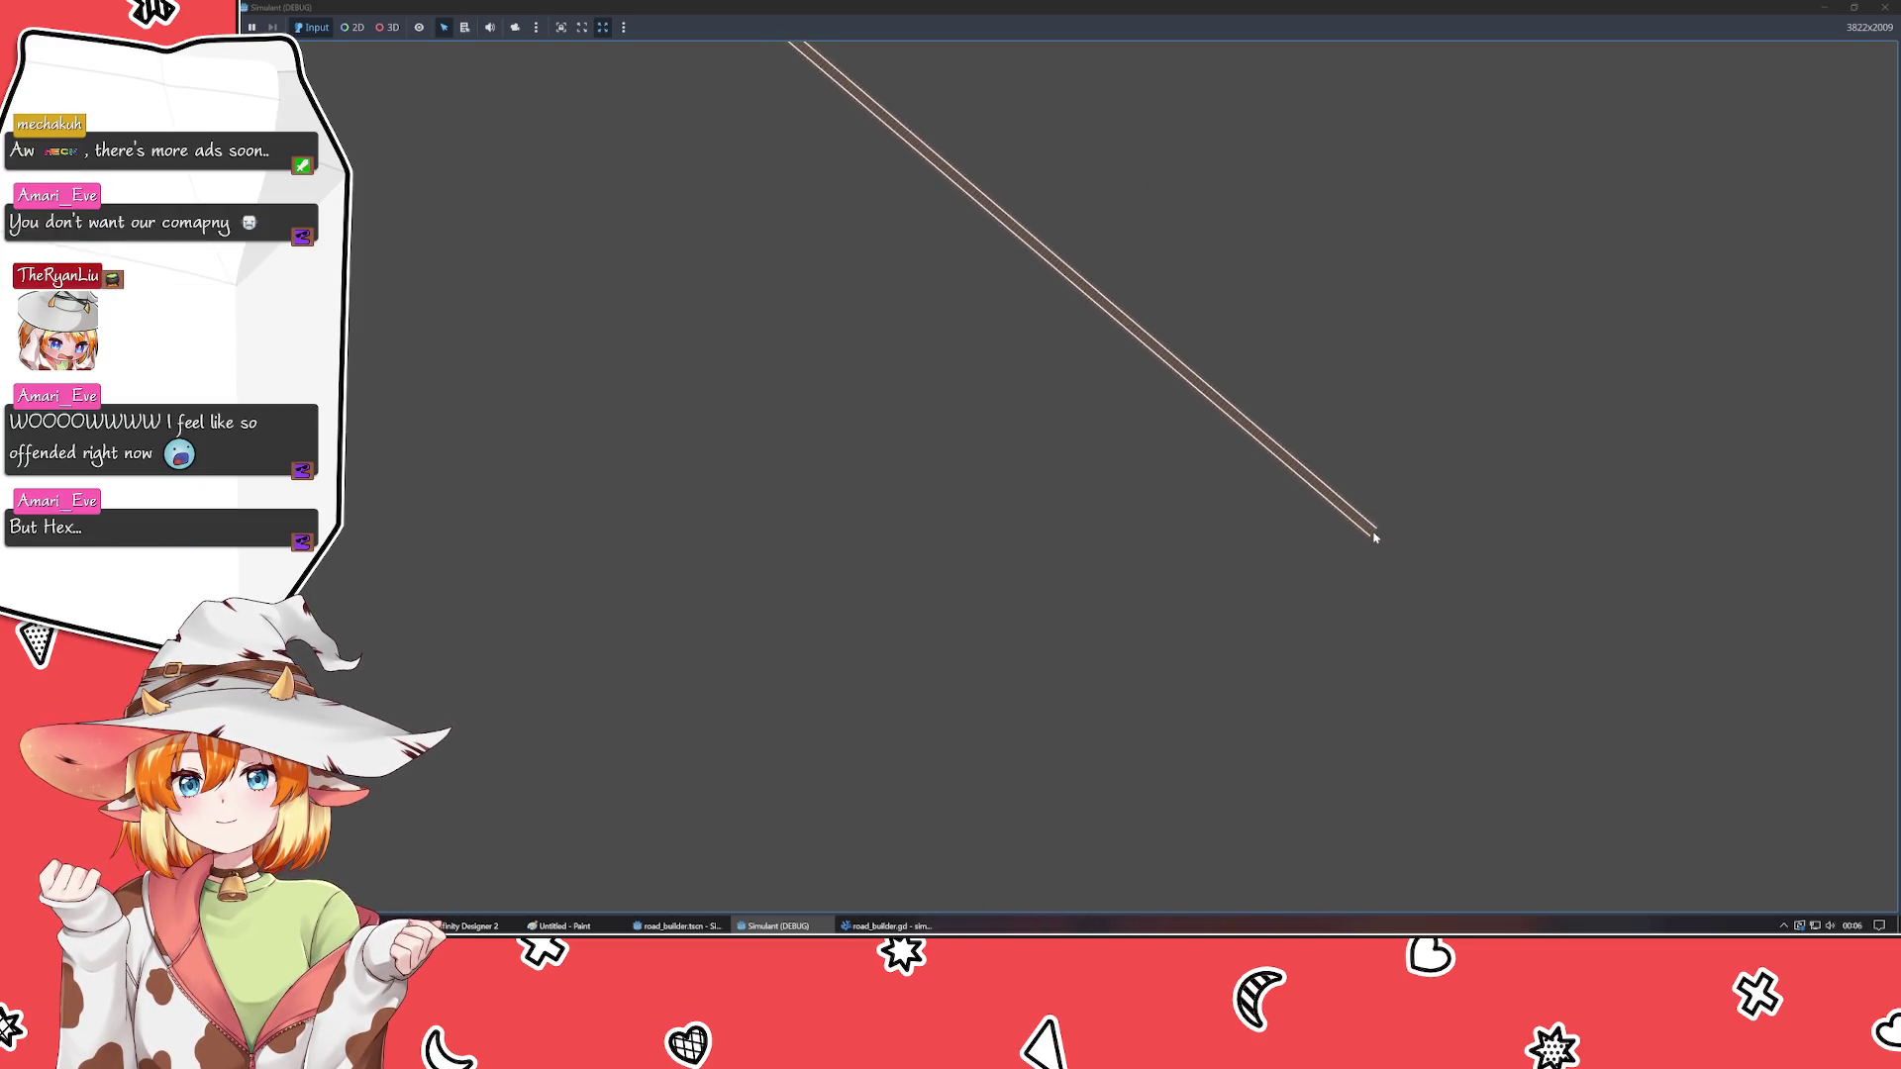
{"action": "key", "text": "w"}
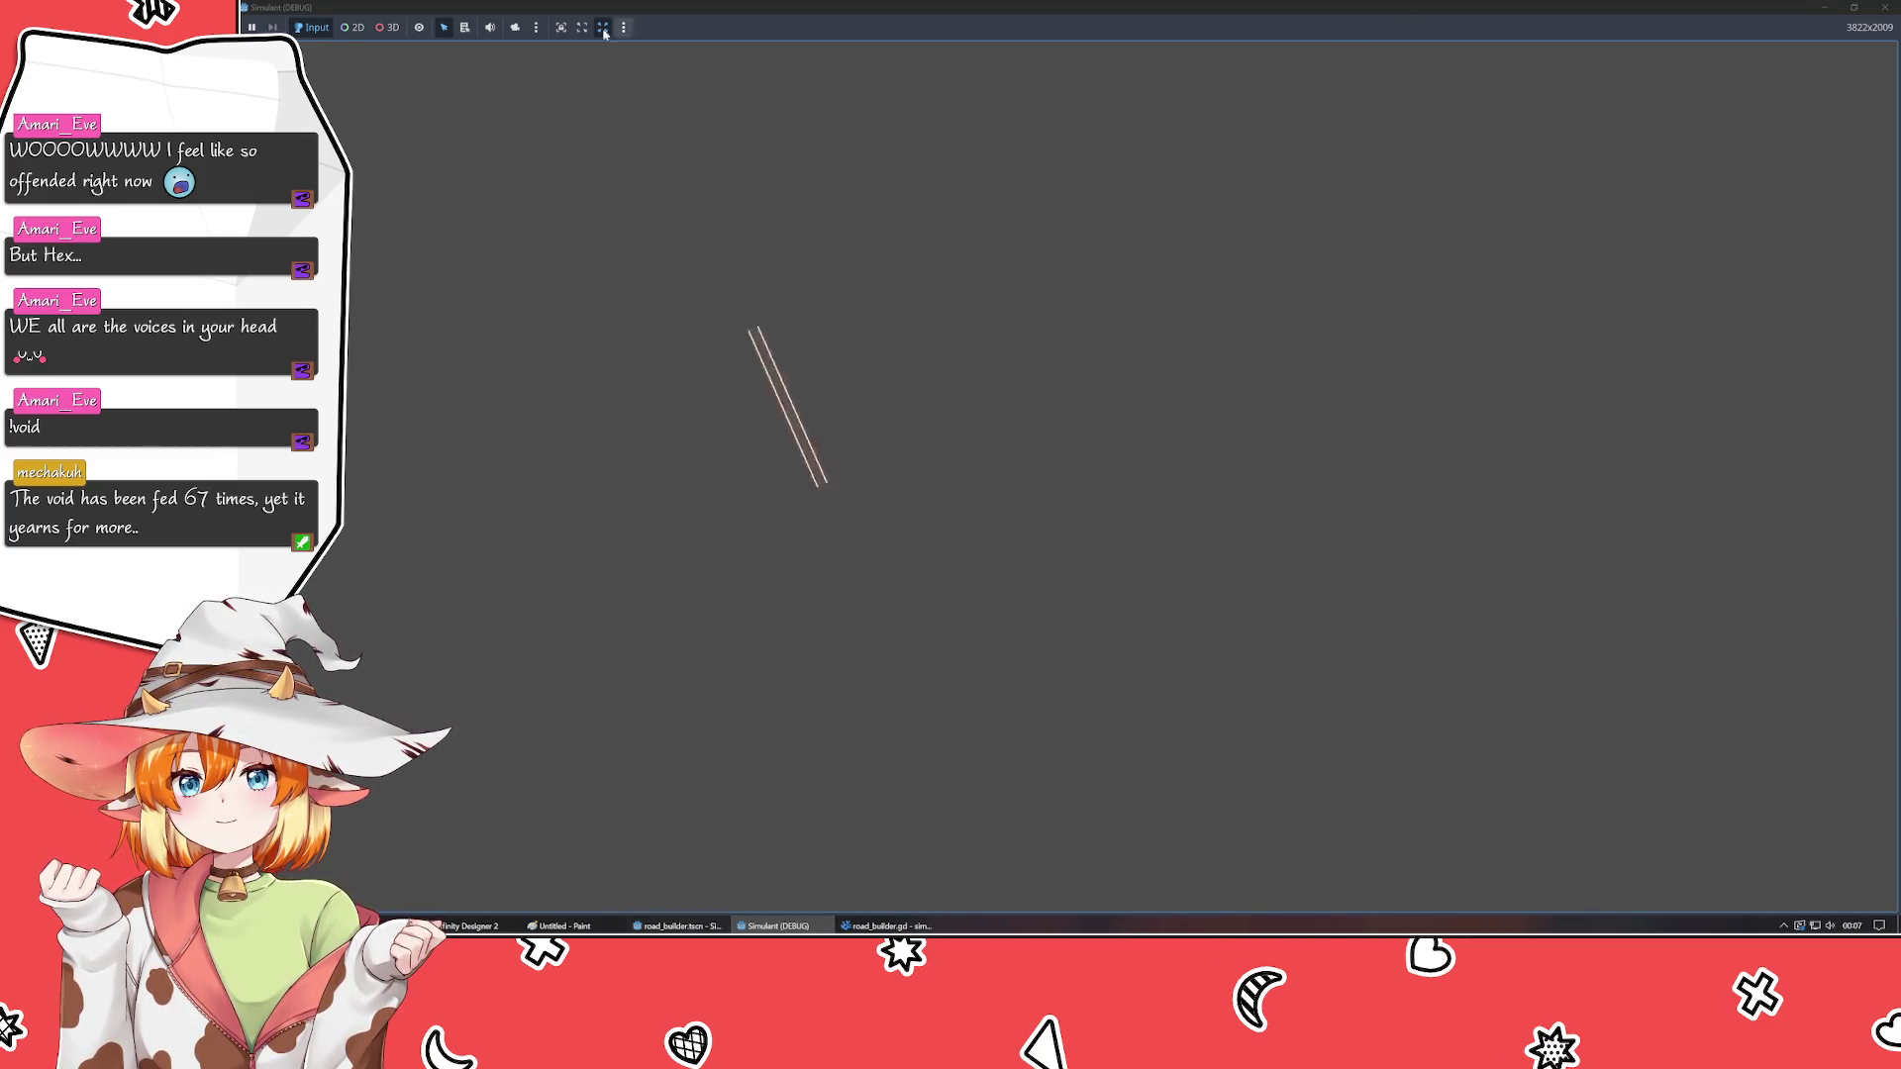
{"action": "key", "text": "w"}
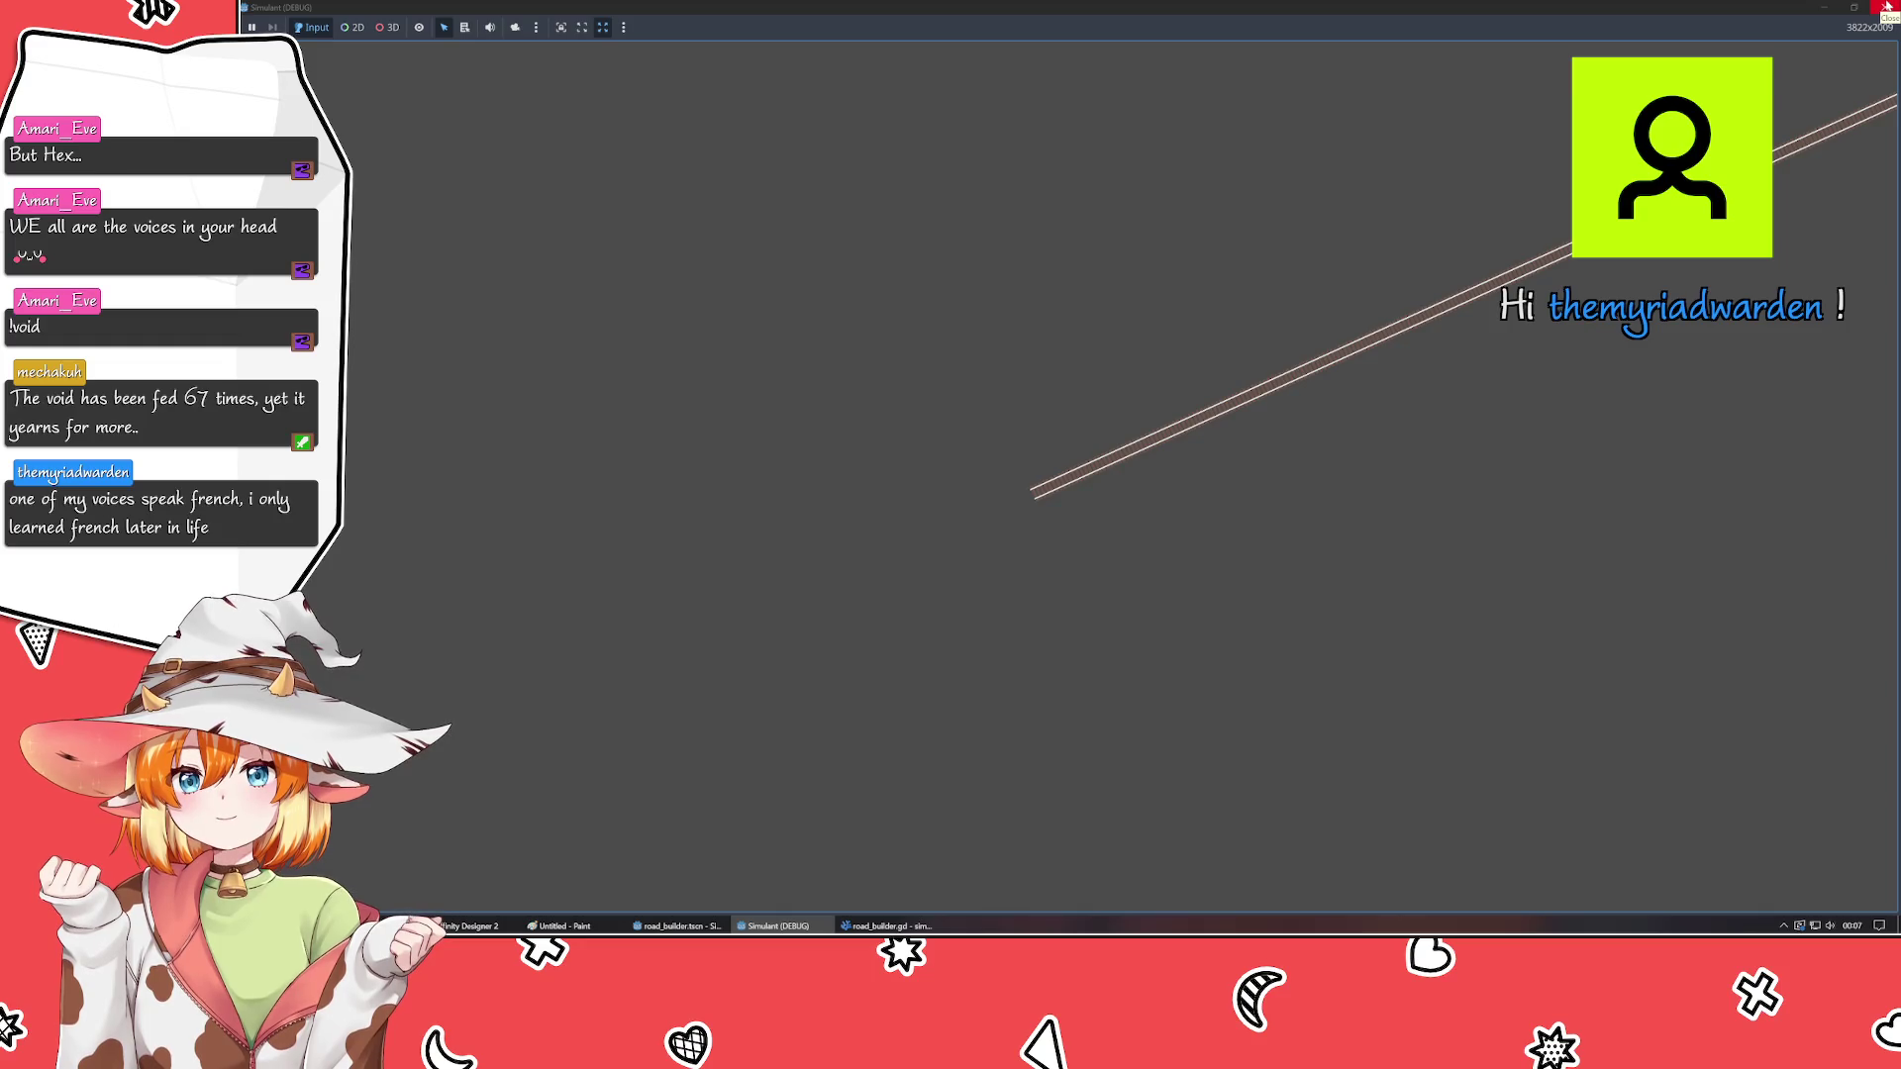
{"action": "left_click", "coordinate": [1885, 7]}
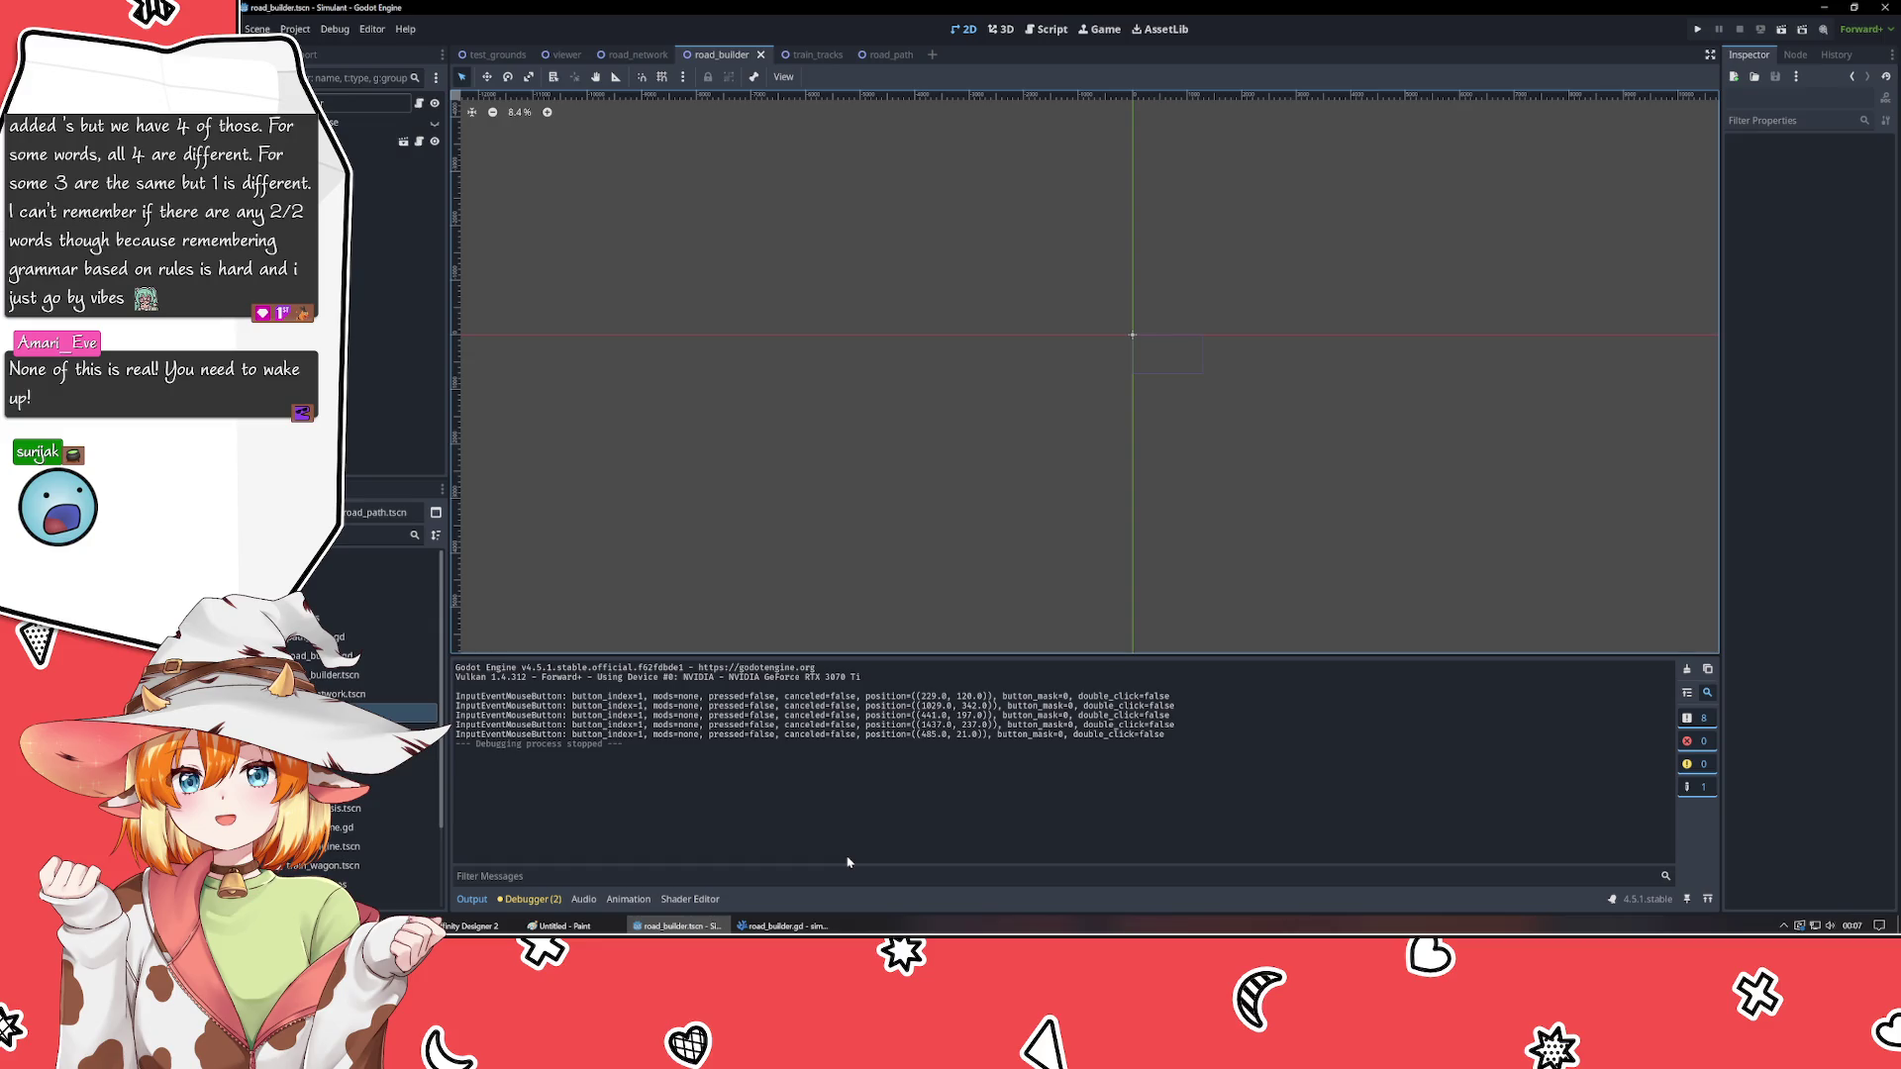
{"action": "mouse_move", "coordinate": [797, 926]}
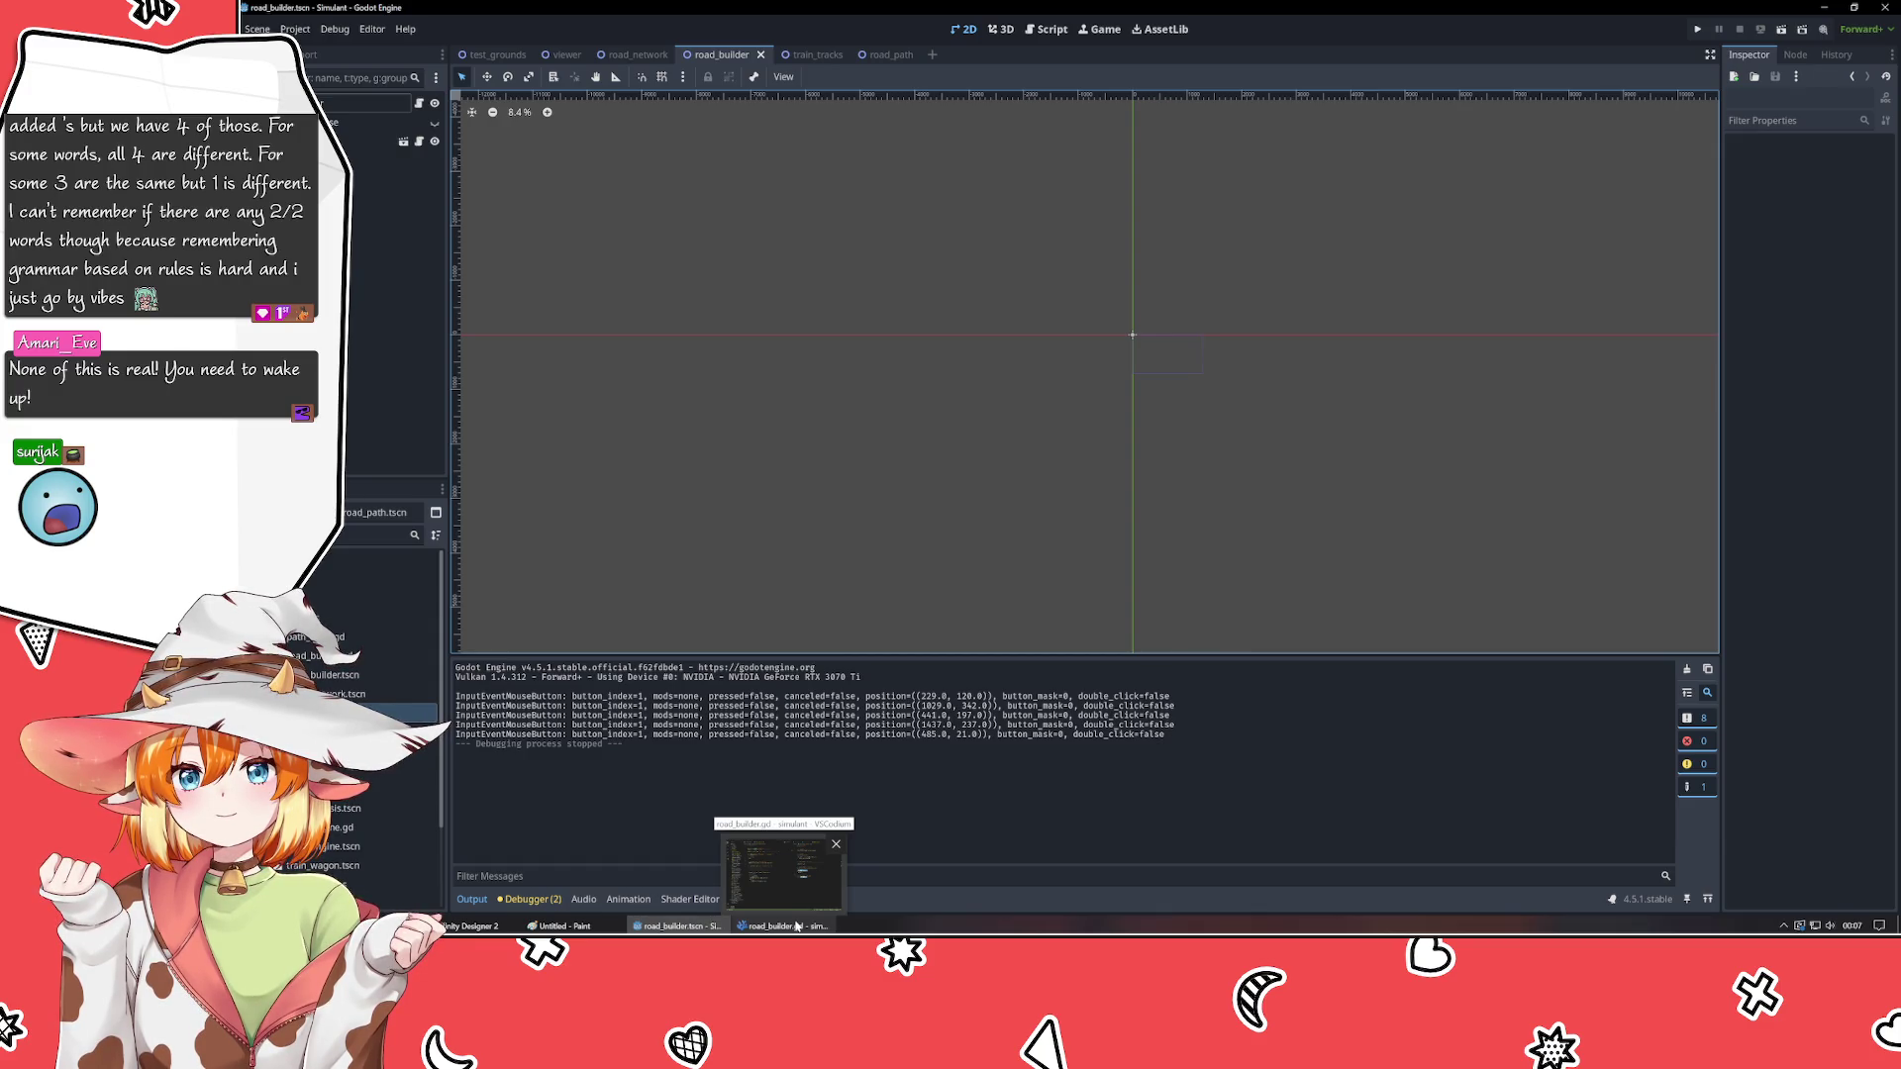
{"action": "left_click", "coordinate": [797, 925]}
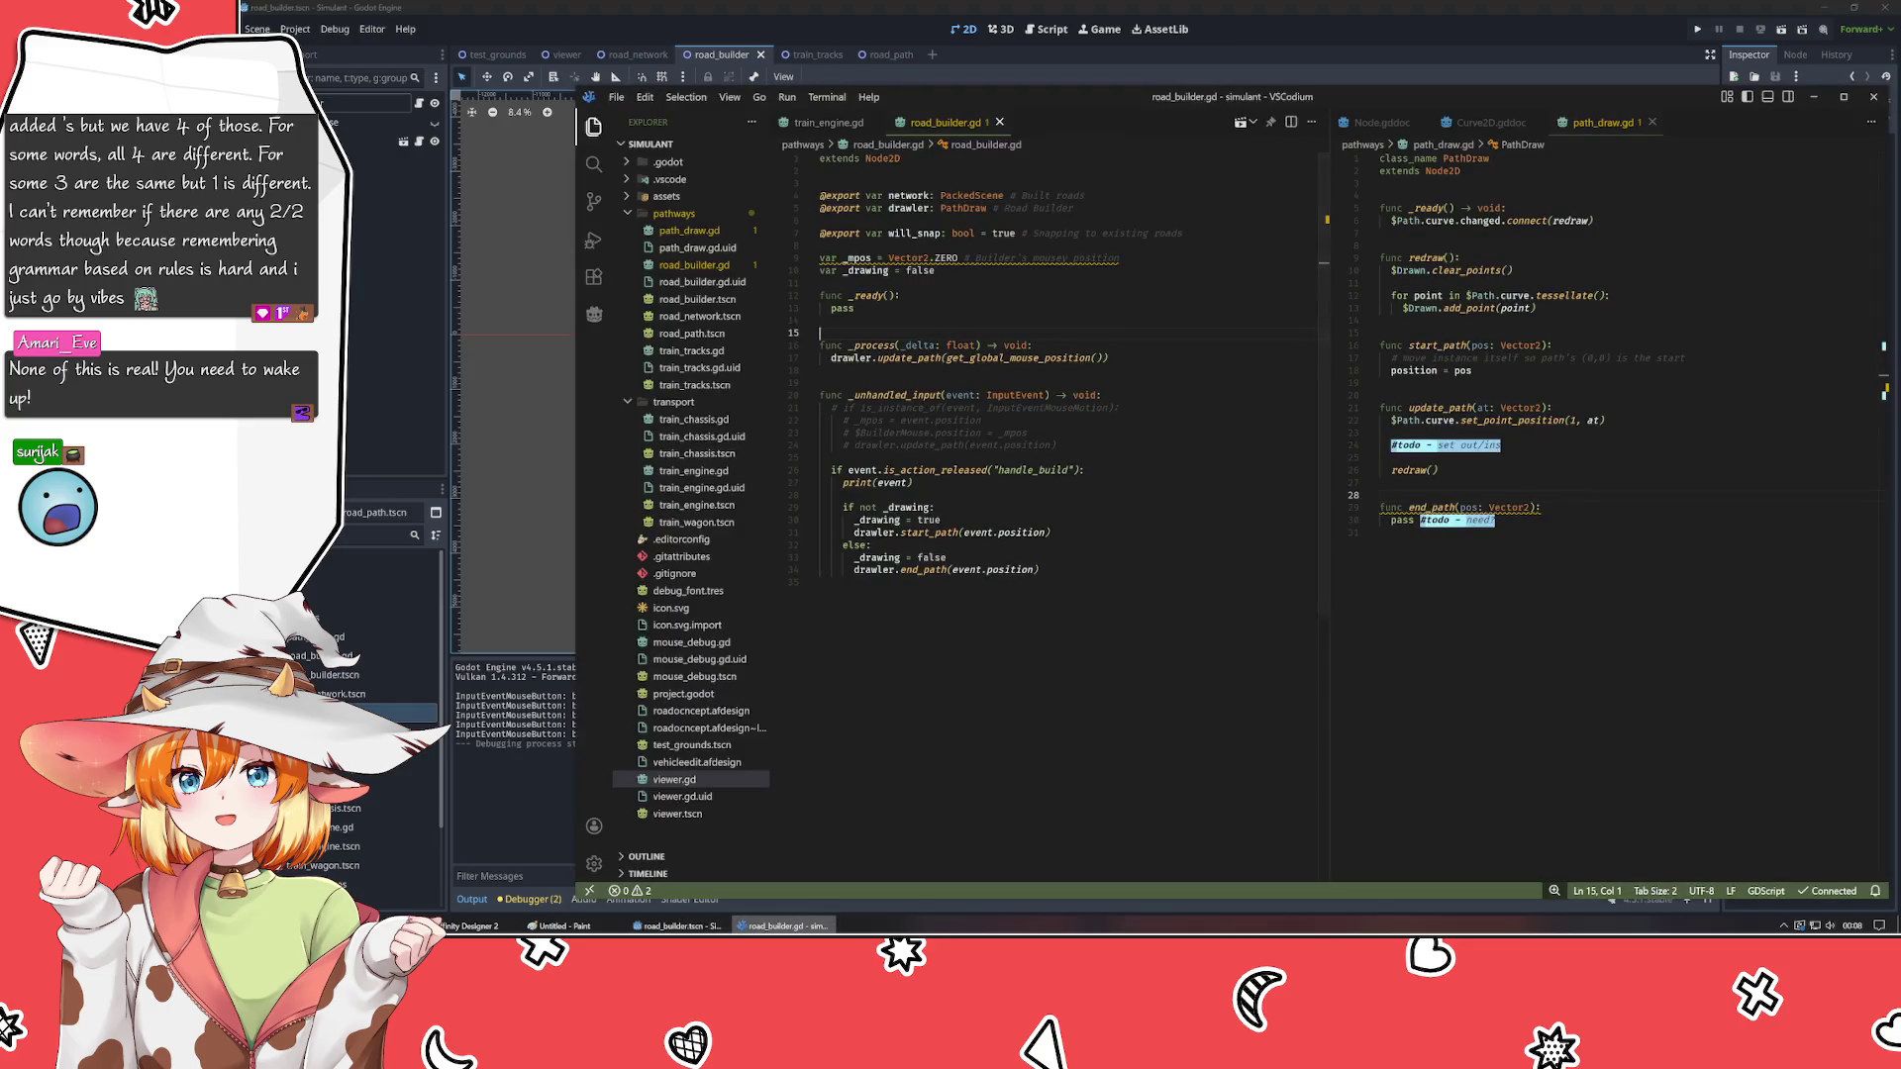
- Place the caret on the empty last line 35 of road_builder.gd
{"action": "left_click", "coordinate": [822, 582]}
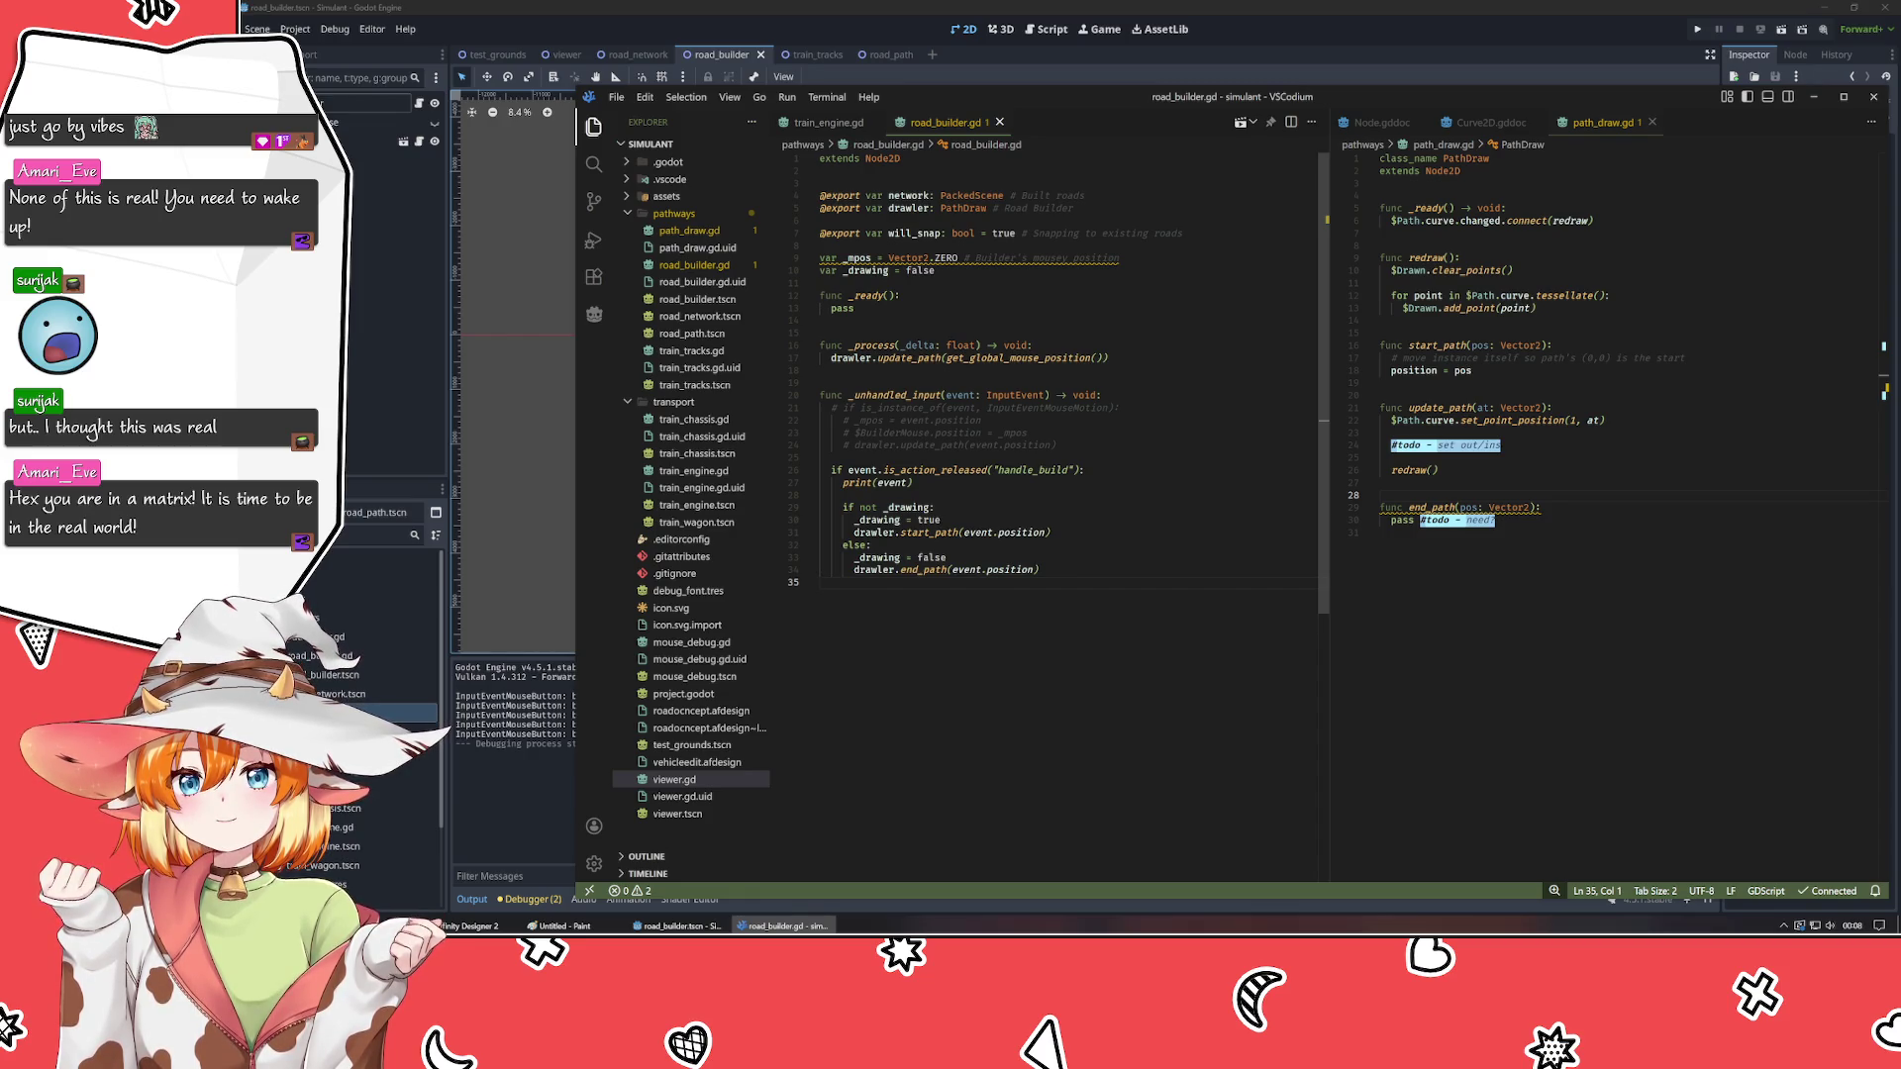
- Change the start_path call's argument from event.position to event.global_position
{"action": "left_click", "coordinate": [821, 382]}
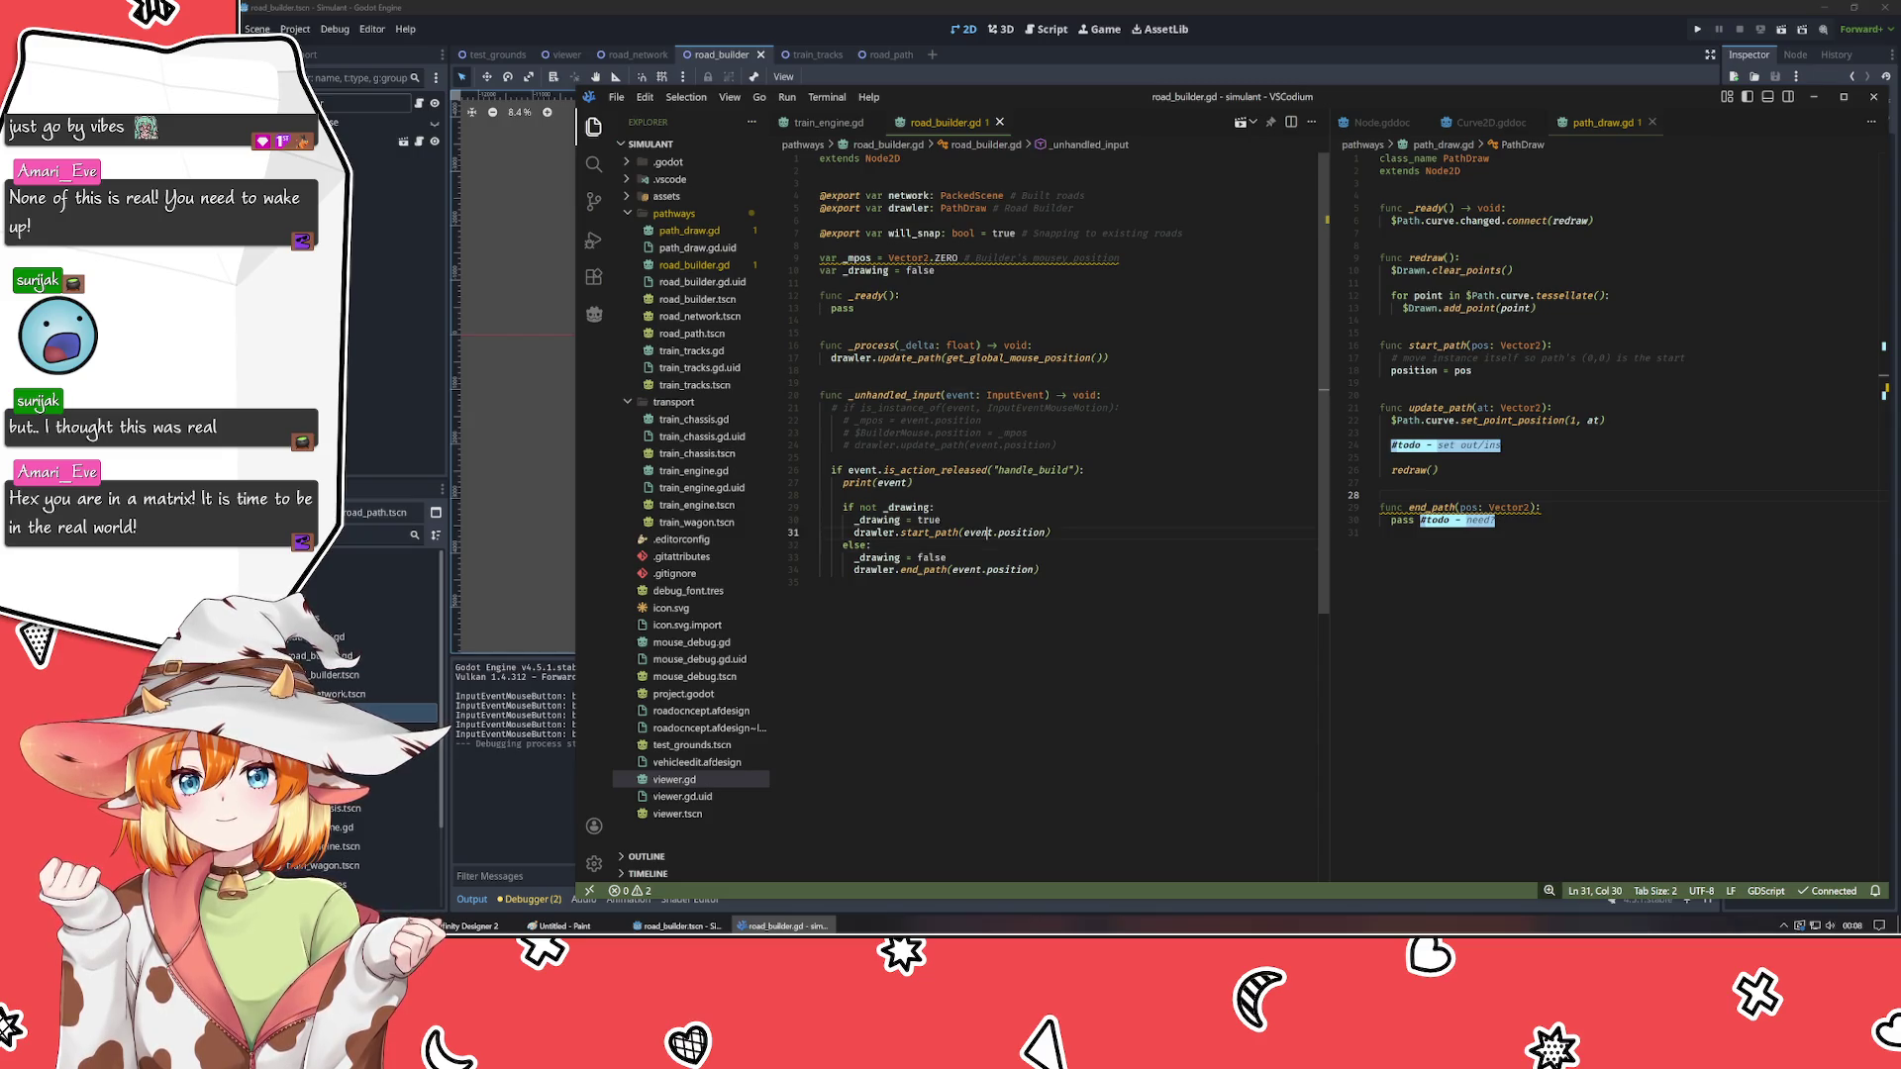
{"action": "left_click", "coordinate": [1032, 533]}
{"action": "key", "text": "shift+alt+Right"}
{"action": "key", "text": "shift+alt+Right"}
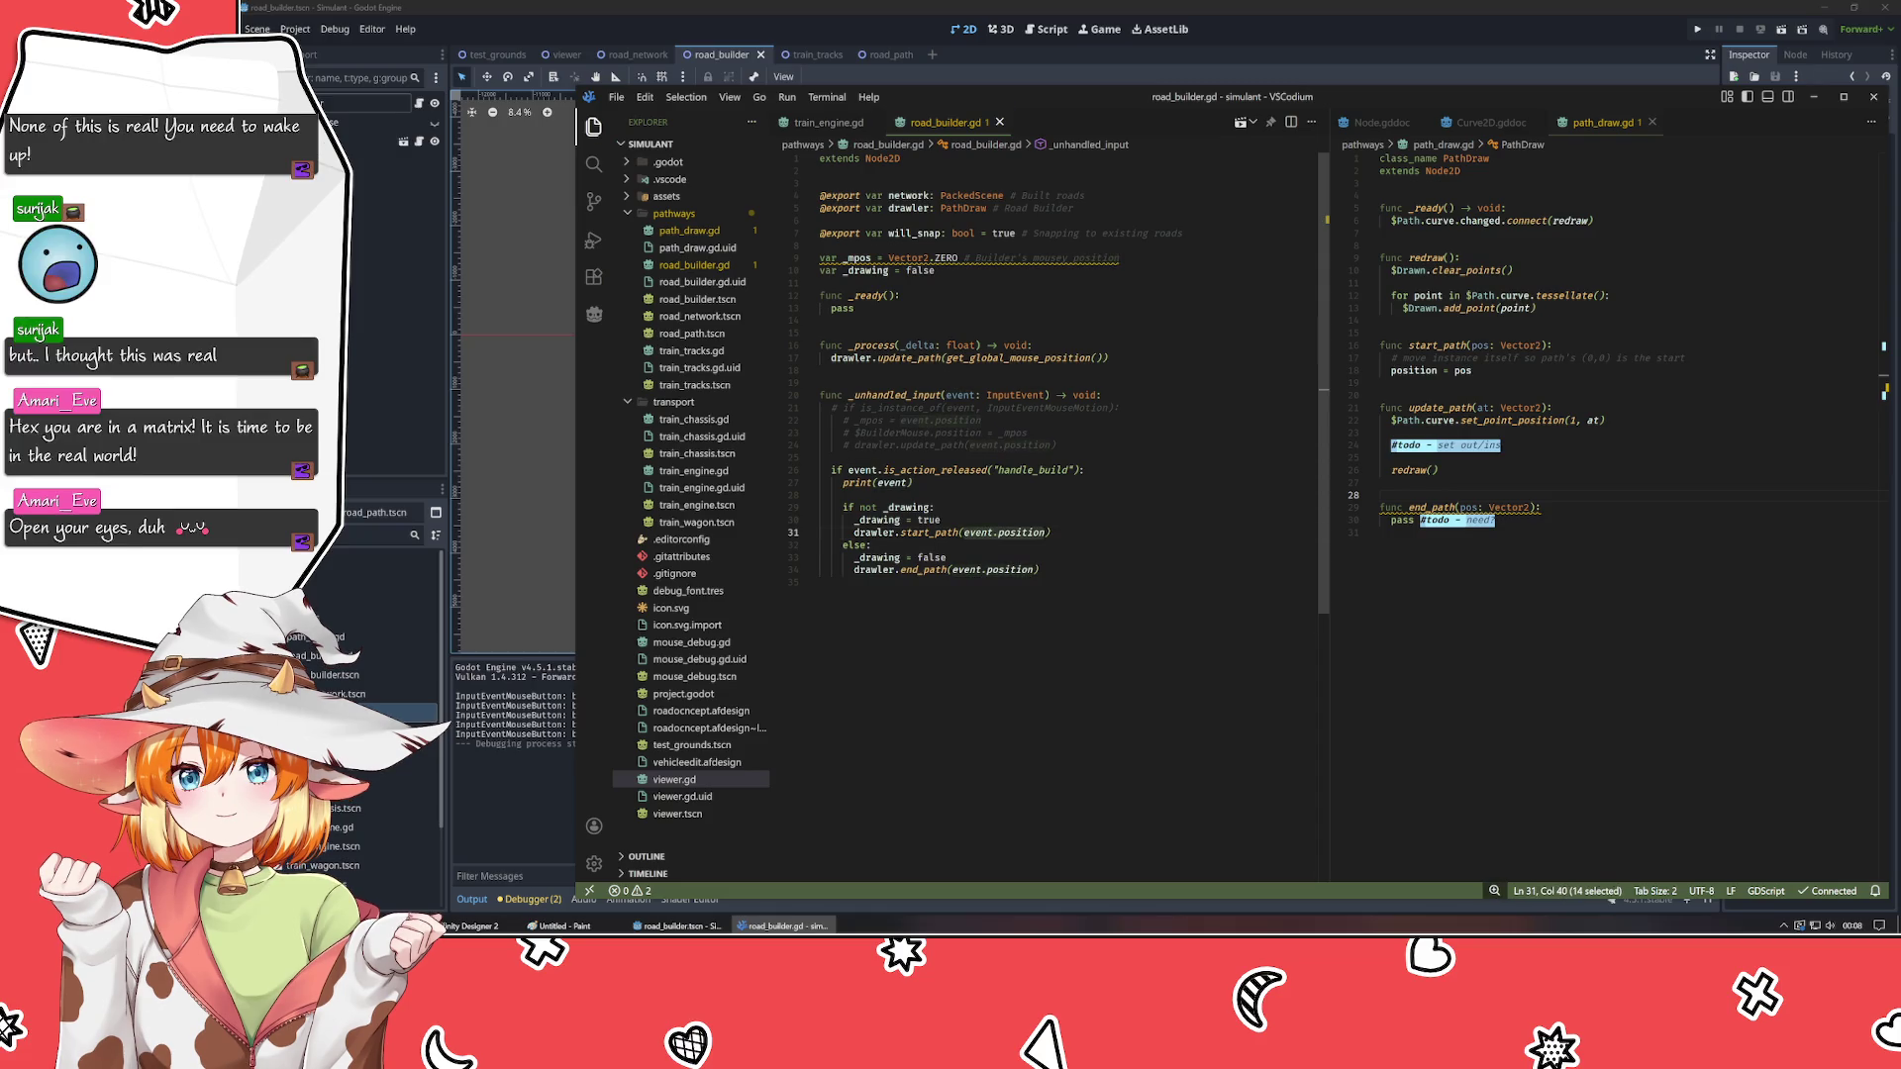
{"action": "type", "text": "get_glo"}
{"action": "key", "text": "BackSpace"}
{"action": "key", "text": "BackSpace"}
{"action": "key", "text": "BackSpace"}
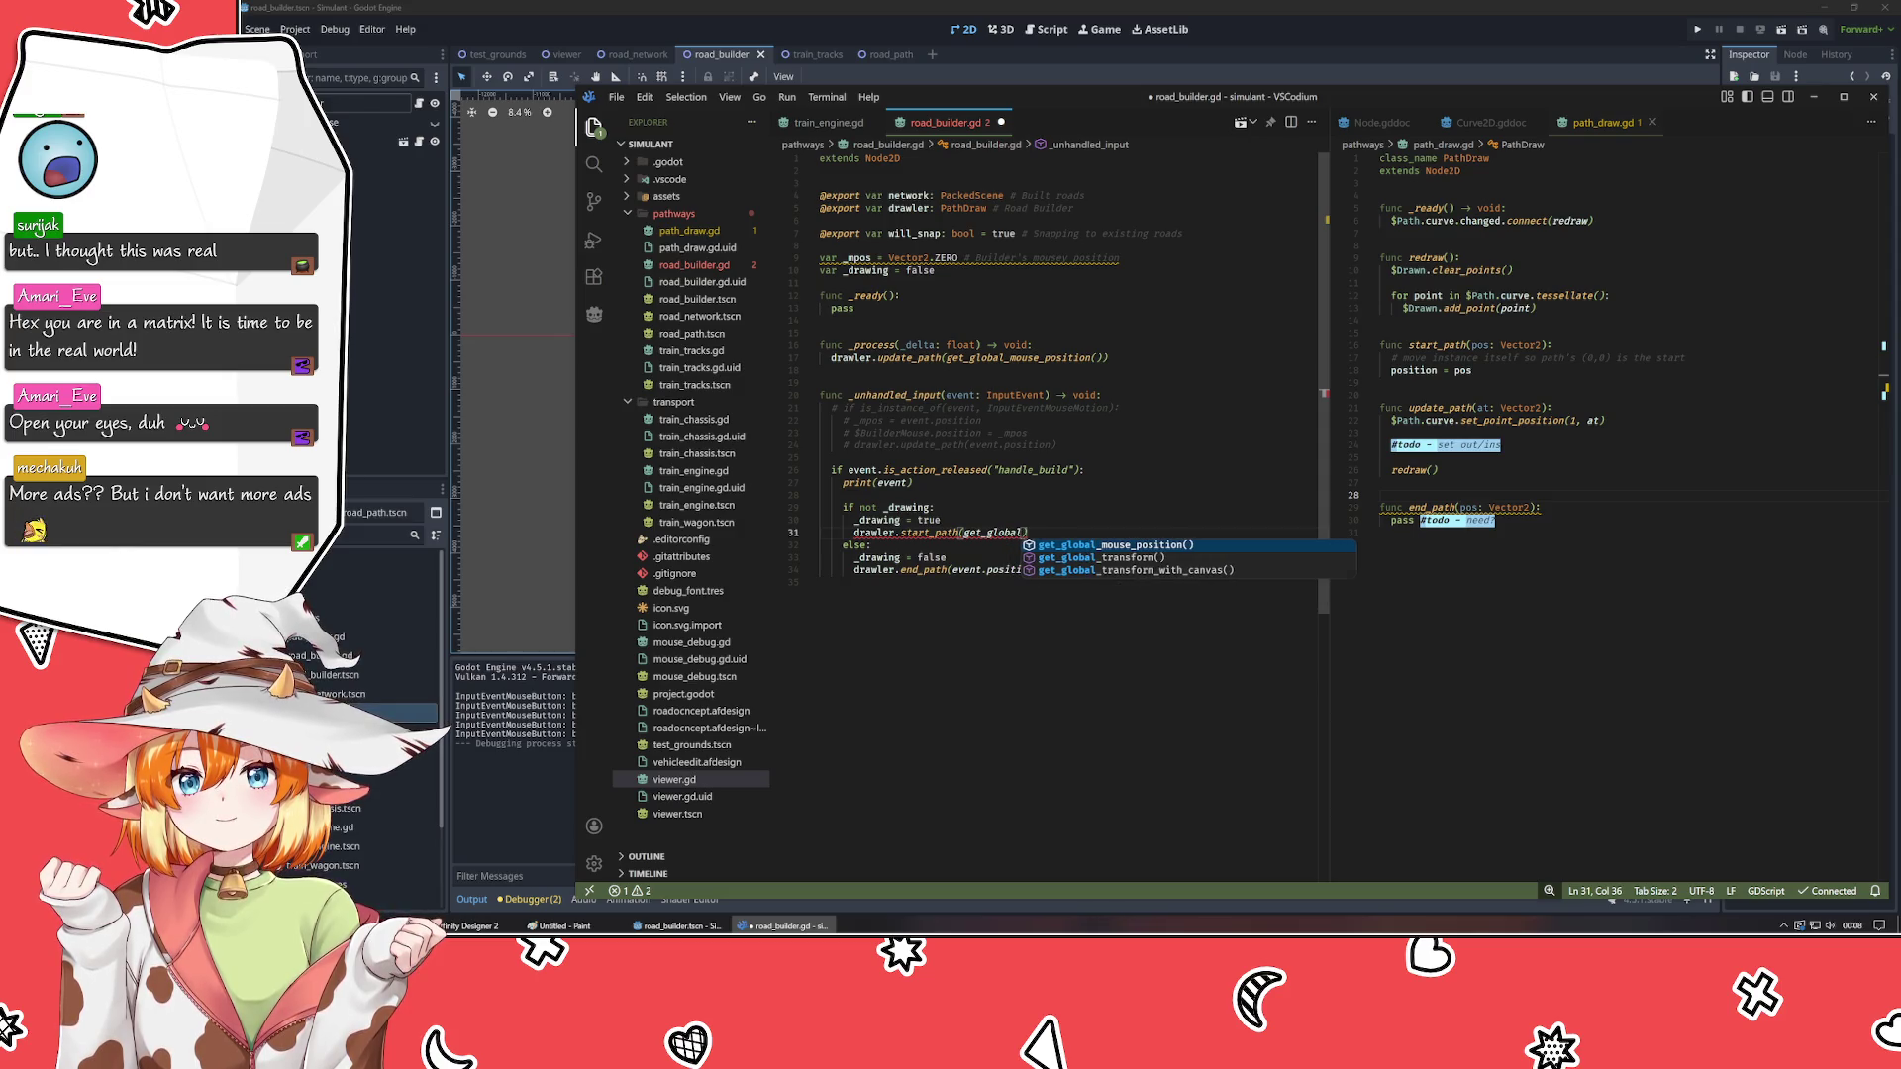
{"action": "type", "text": "et_global"}
{"action": "key", "text": "ctrl+Left"}
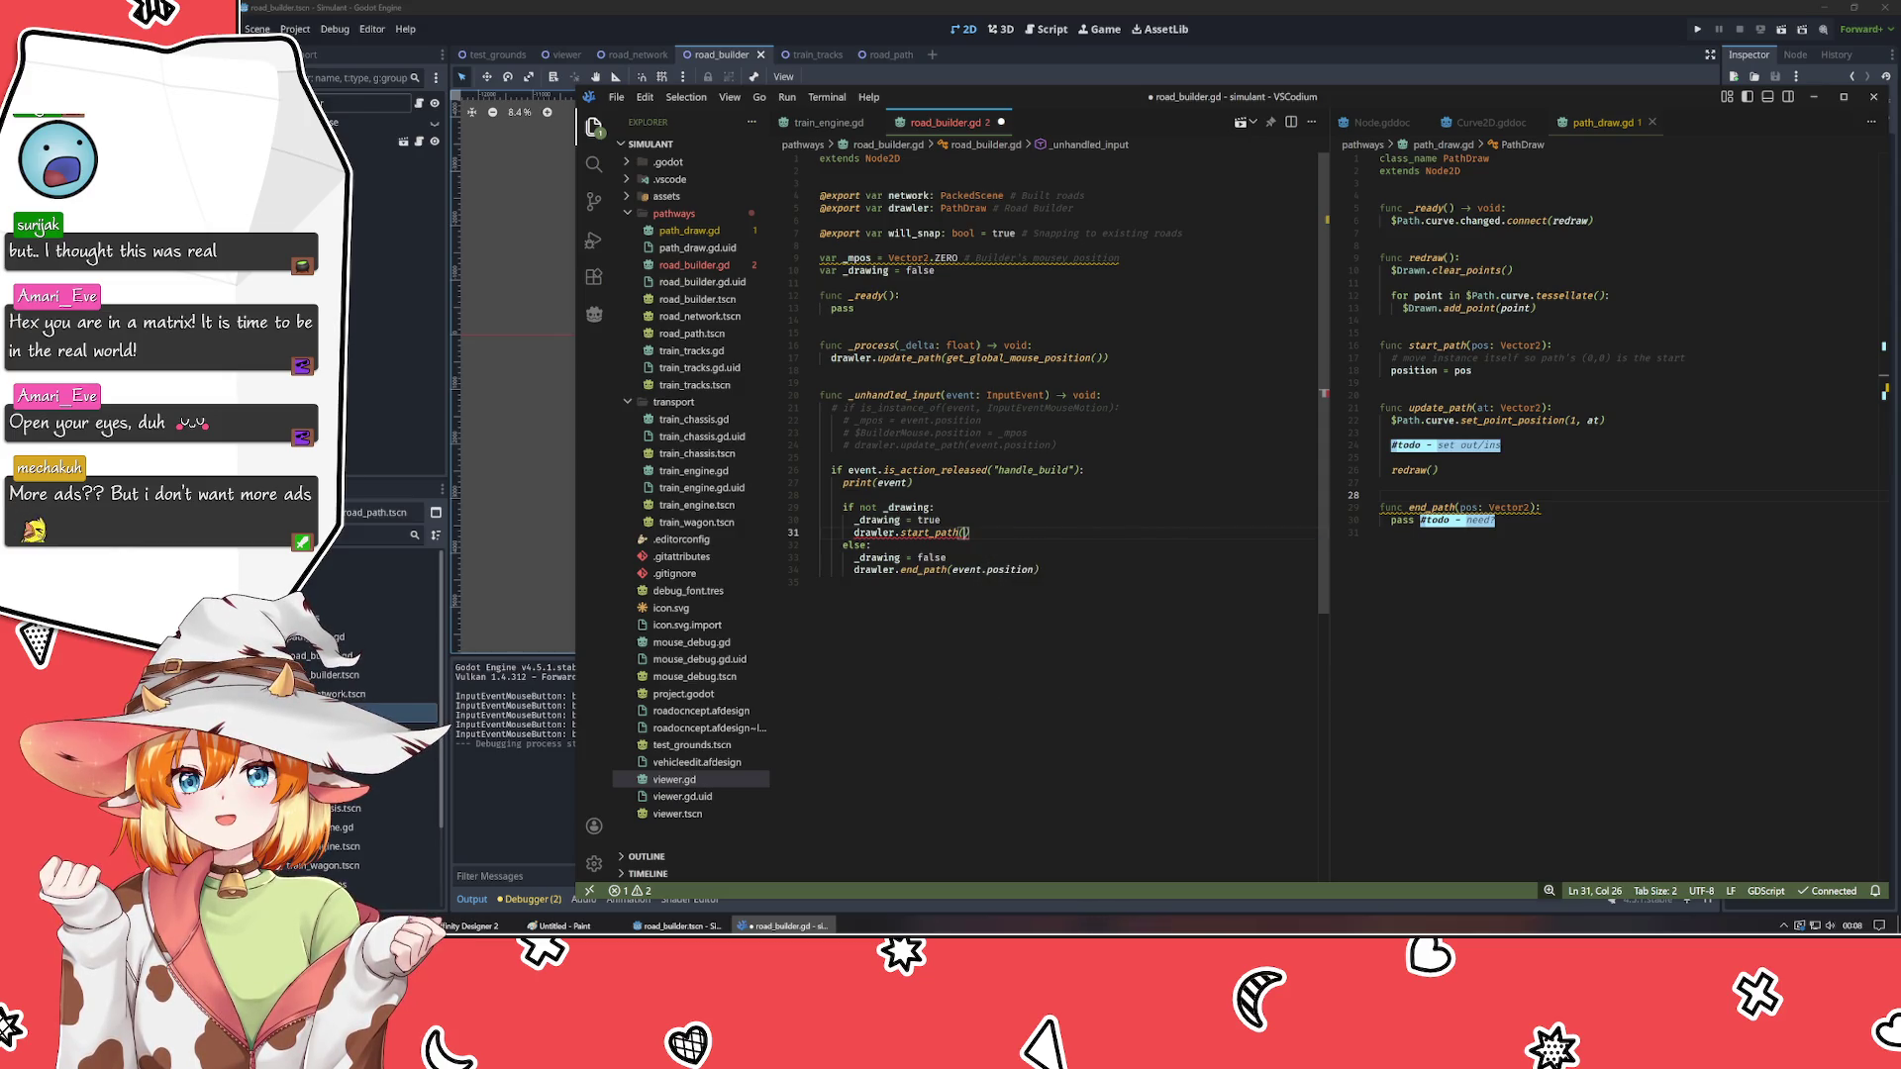
{"action": "key", "text": "ctrl+z"}
{"action": "key", "text": "ctrl+z"}
{"action": "key", "text": "ctrl+z"}
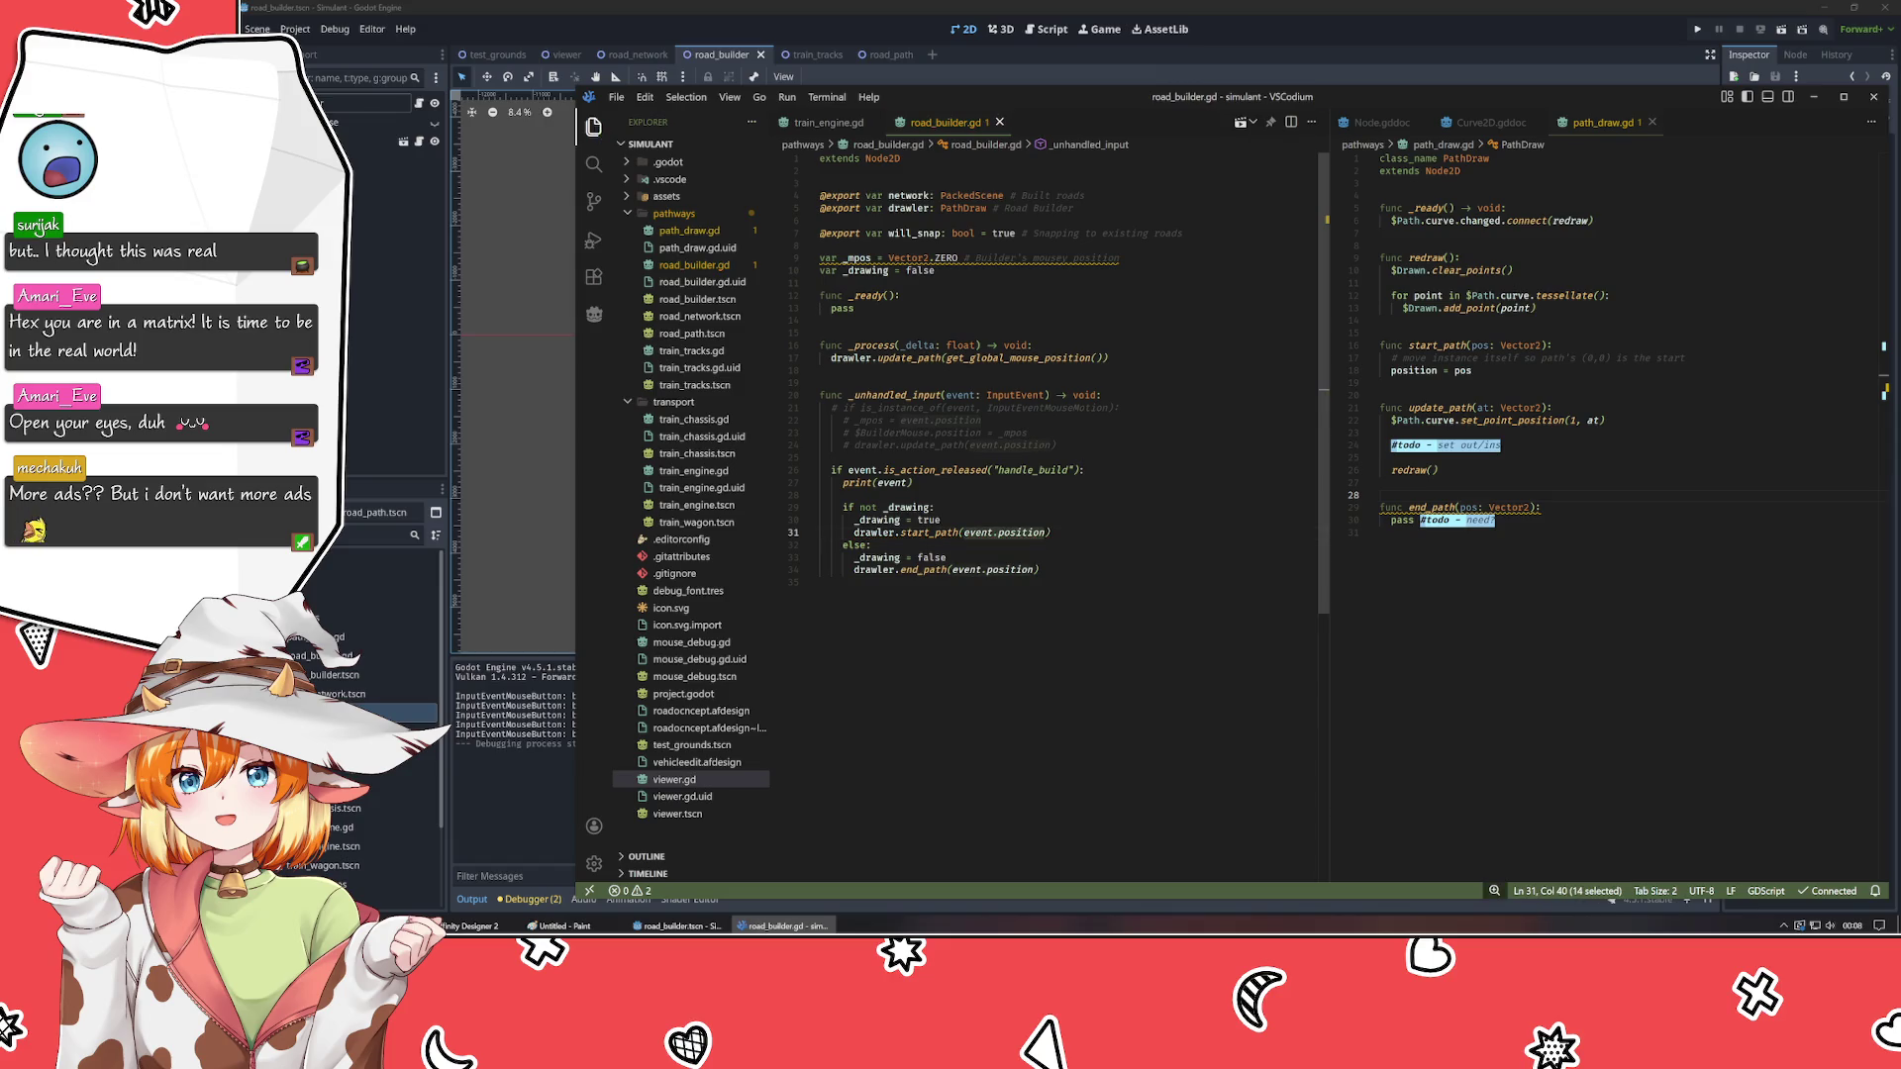
{"action": "type", "text": "global_"}
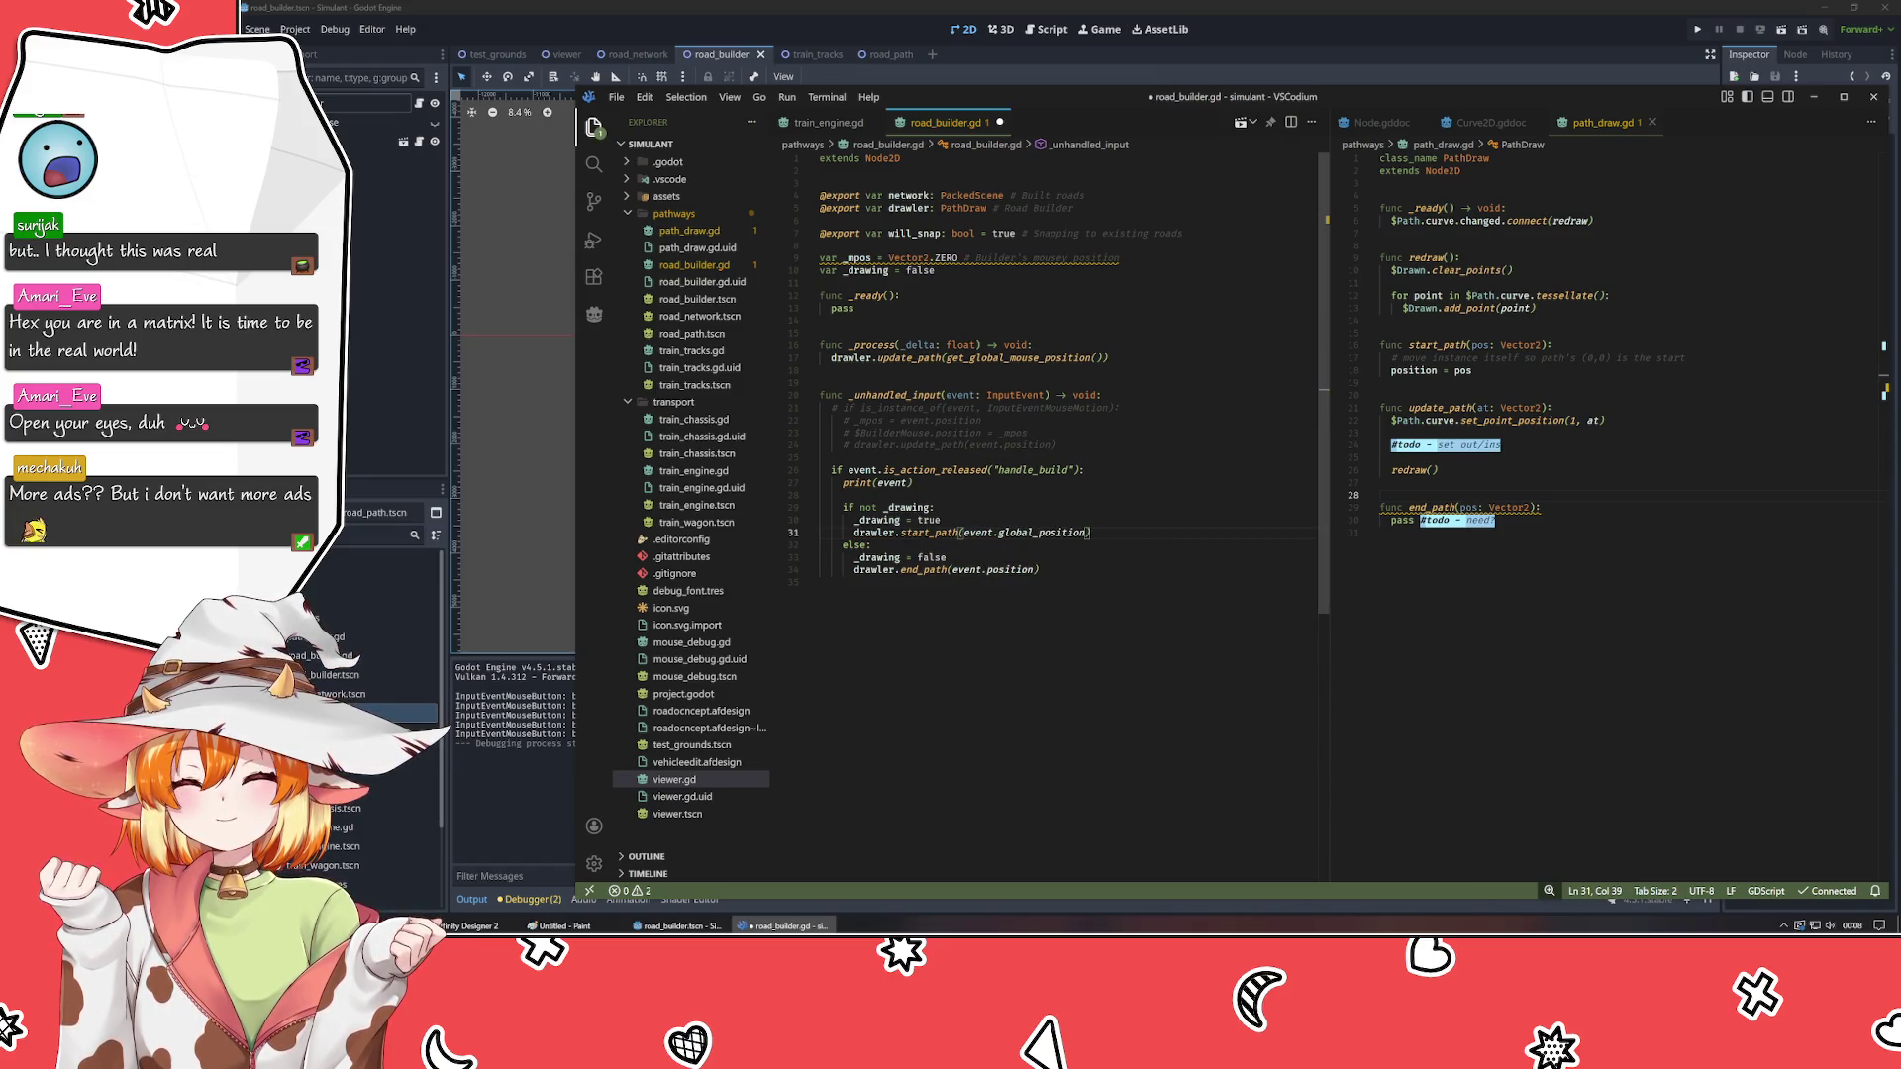
{"action": "key", "text": "End"}
- Make end_path use event.global_position and uncomment the mouse-motion block on lines 21–24
{"action": "key", "text": "Down"}
{"action": "key", "text": "Down"}
{"action": "key", "text": "Down"}
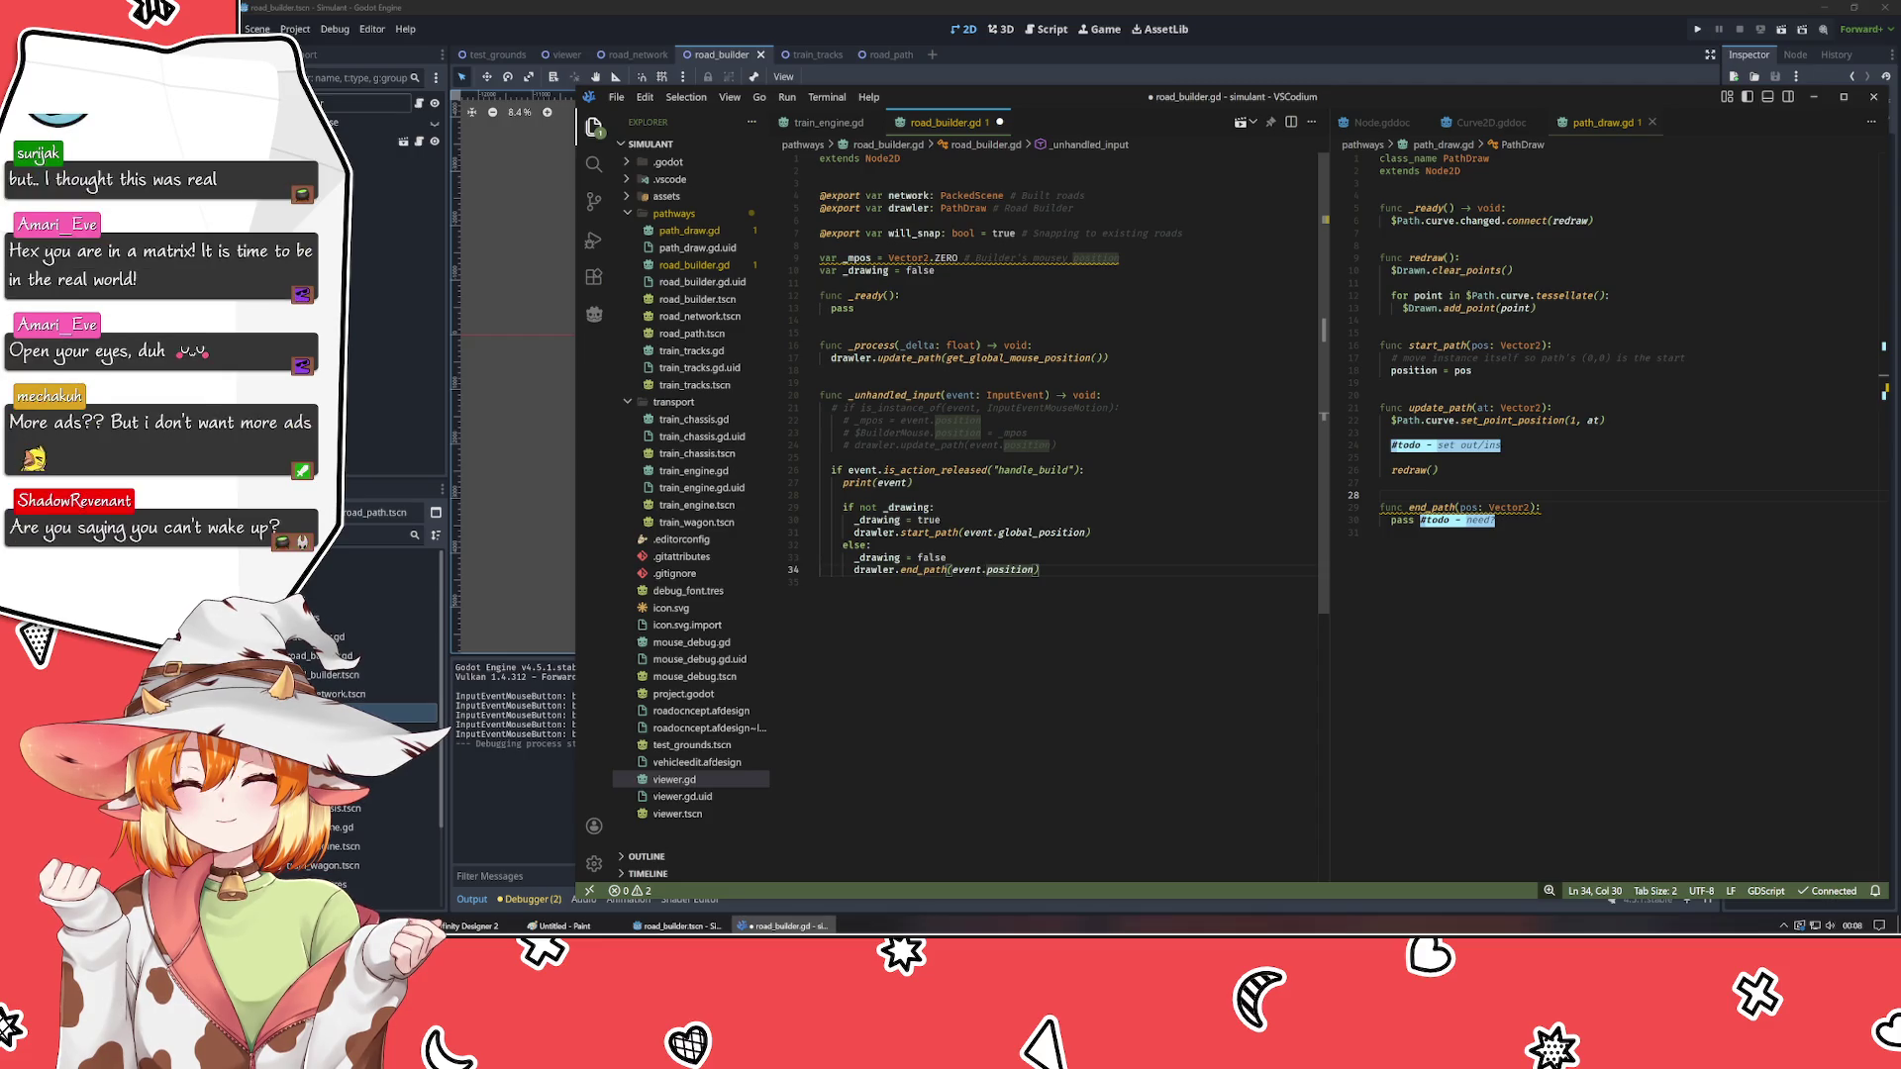
{"action": "left_click", "coordinate": [987, 571]}
{"action": "type", "text": "global_"}
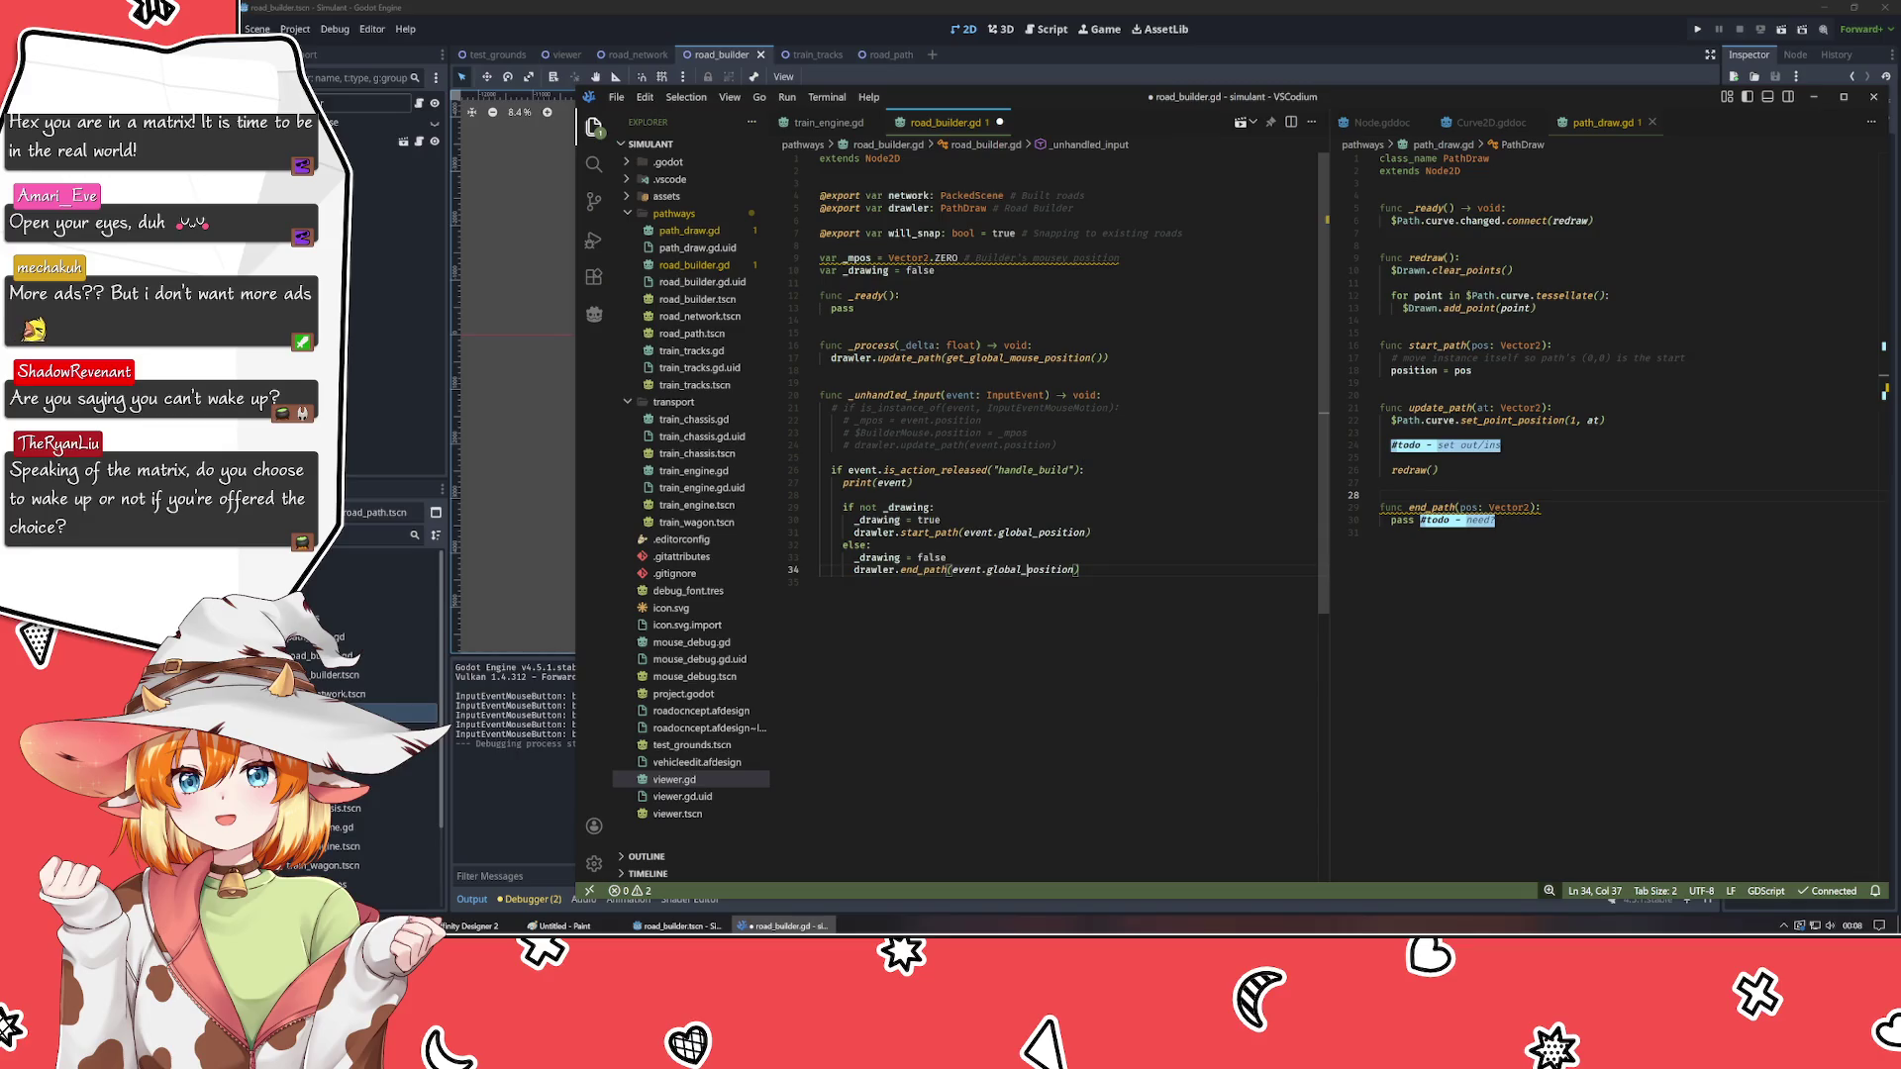
{"action": "mouse_move", "coordinate": [824, 408]}
{"action": "left_mouse_down"}
{"action": "mouse_move", "coordinate": [980, 424]}
{"action": "mouse_move", "coordinate": [920, 445]}
{"action": "left_mouse_up"}
{"action": "key", "text": "ctrl+slash"}
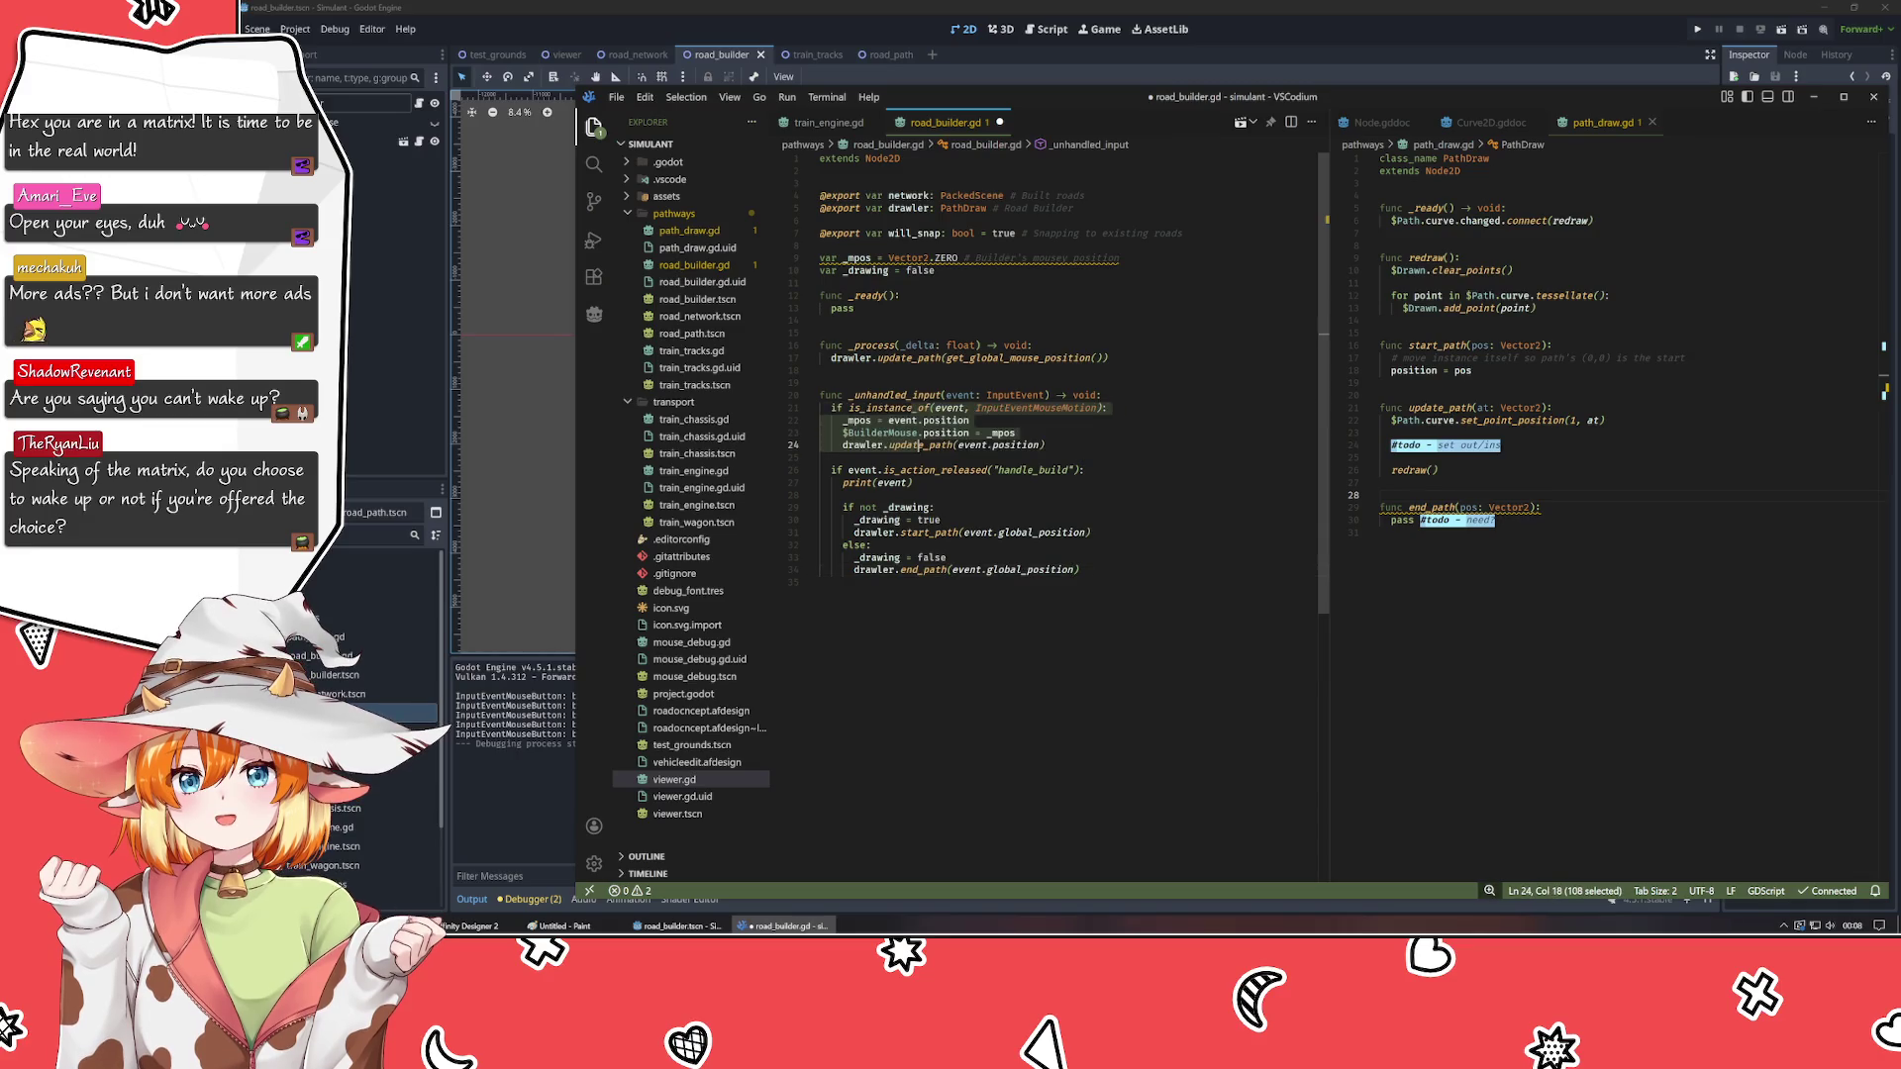
- Delete the _mpos and $BuilderMouse lines and the unused _mpos variable declaration
{"action": "left_click", "coordinate": [950, 432]}
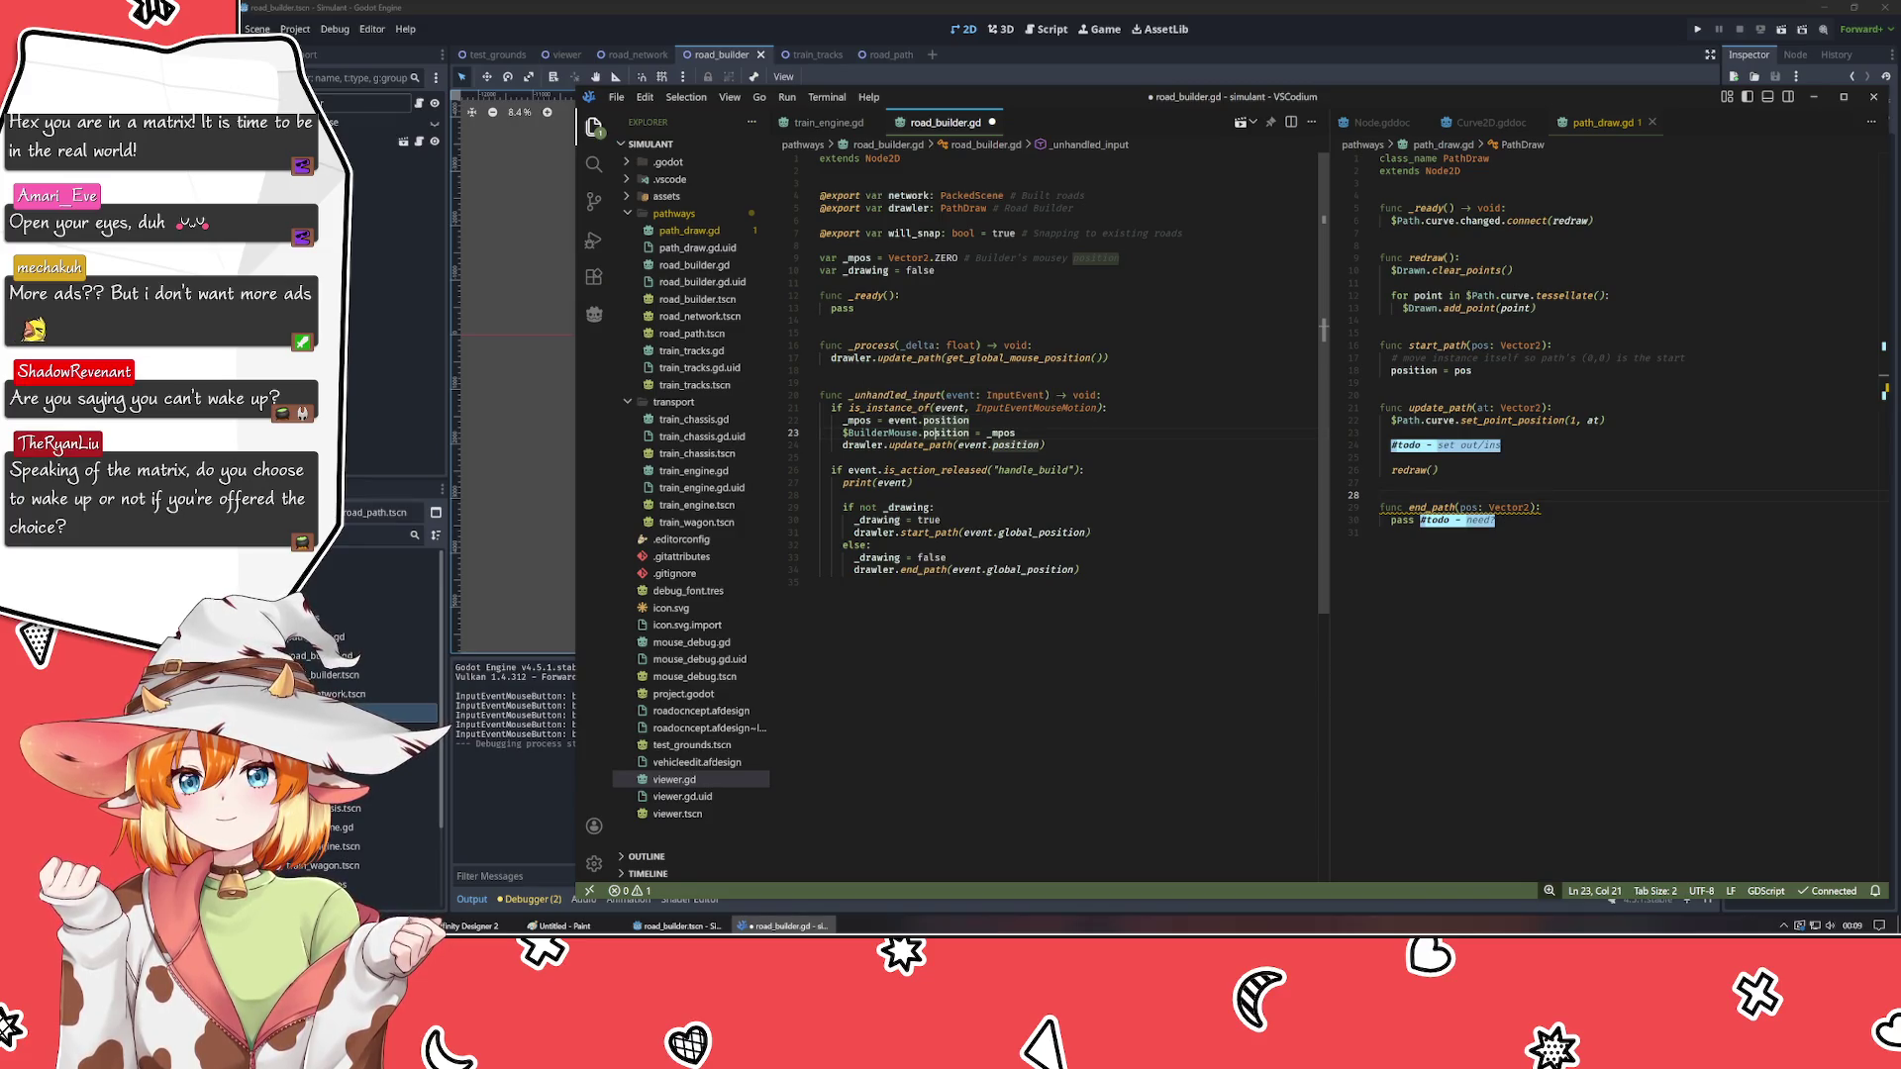
{"action": "left_click_drag", "start_coordinate": [927, 419], "coordinate": [920, 432]}
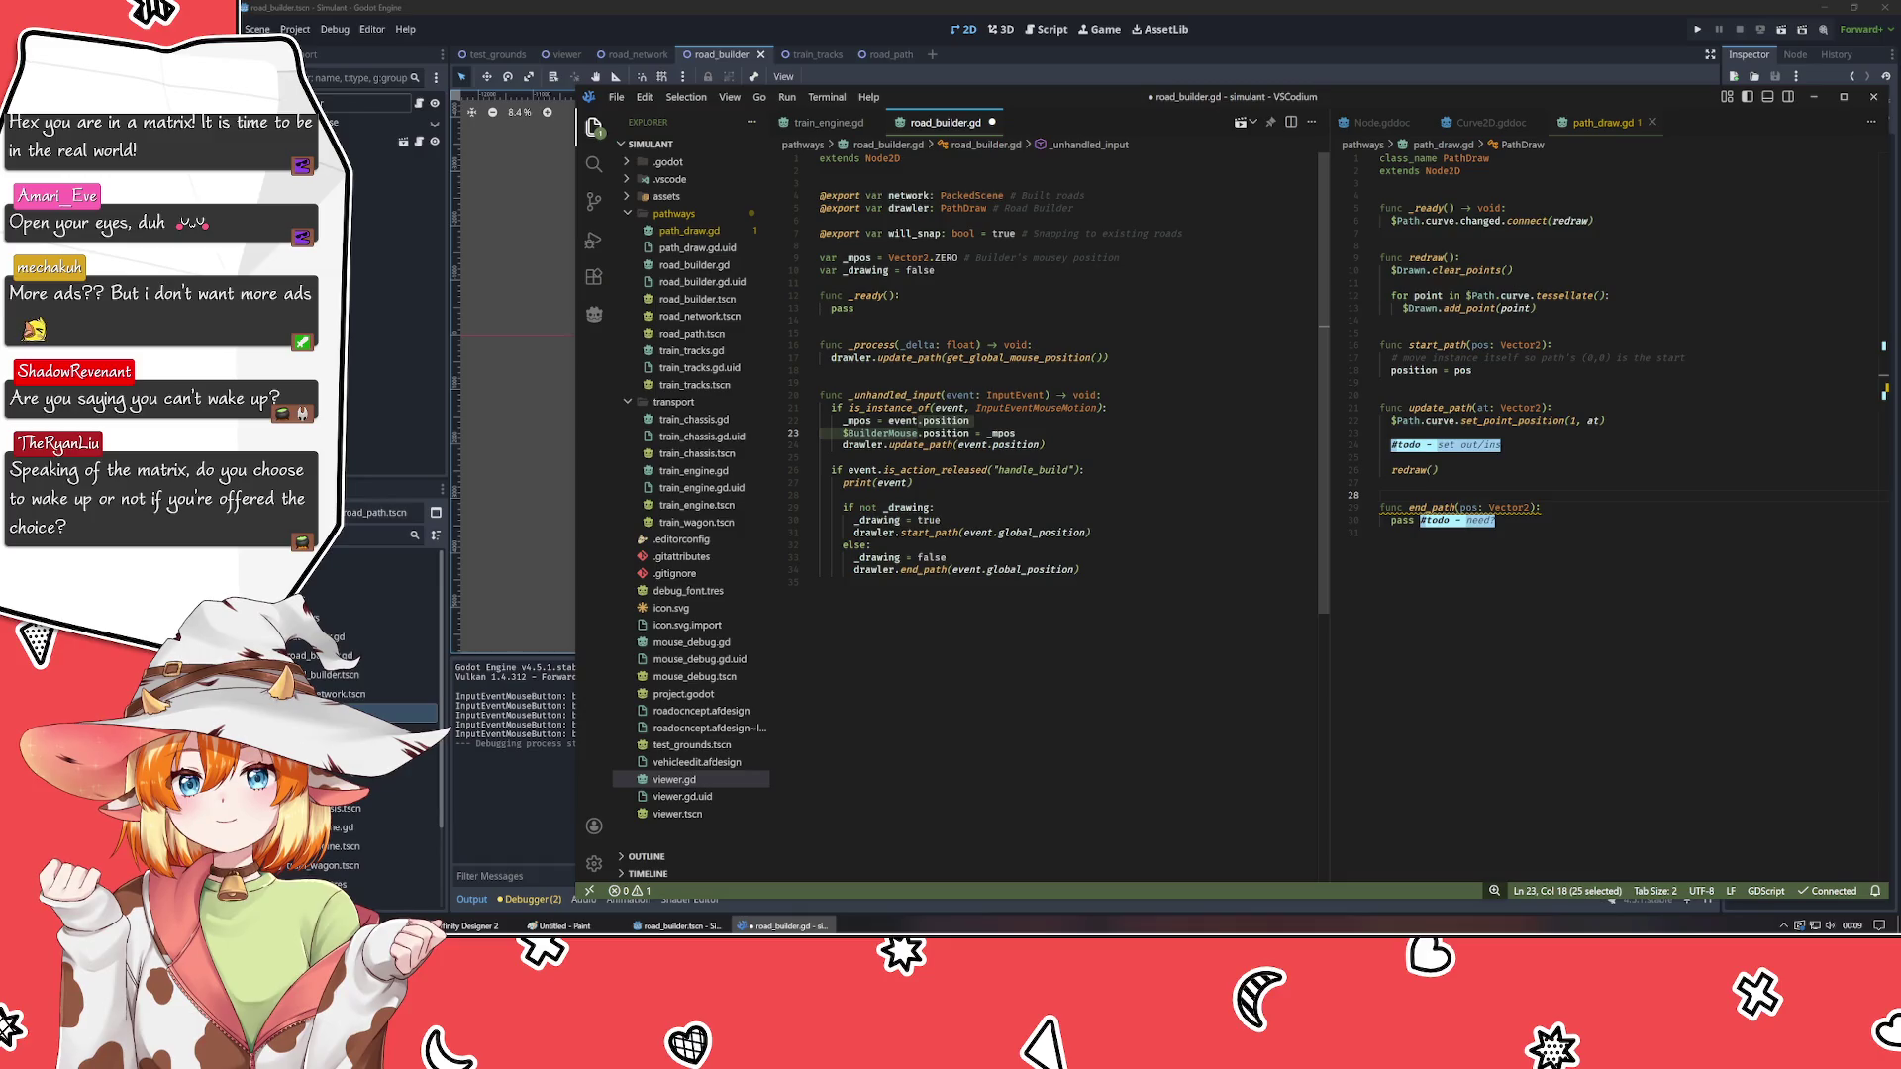
{"action": "key", "text": "ctrl+slash"}
{"action": "left_click", "coordinate": [1108, 407]}
{"action": "key", "text": "shift+Down"}
{"action": "key", "text": "shift+Down"}
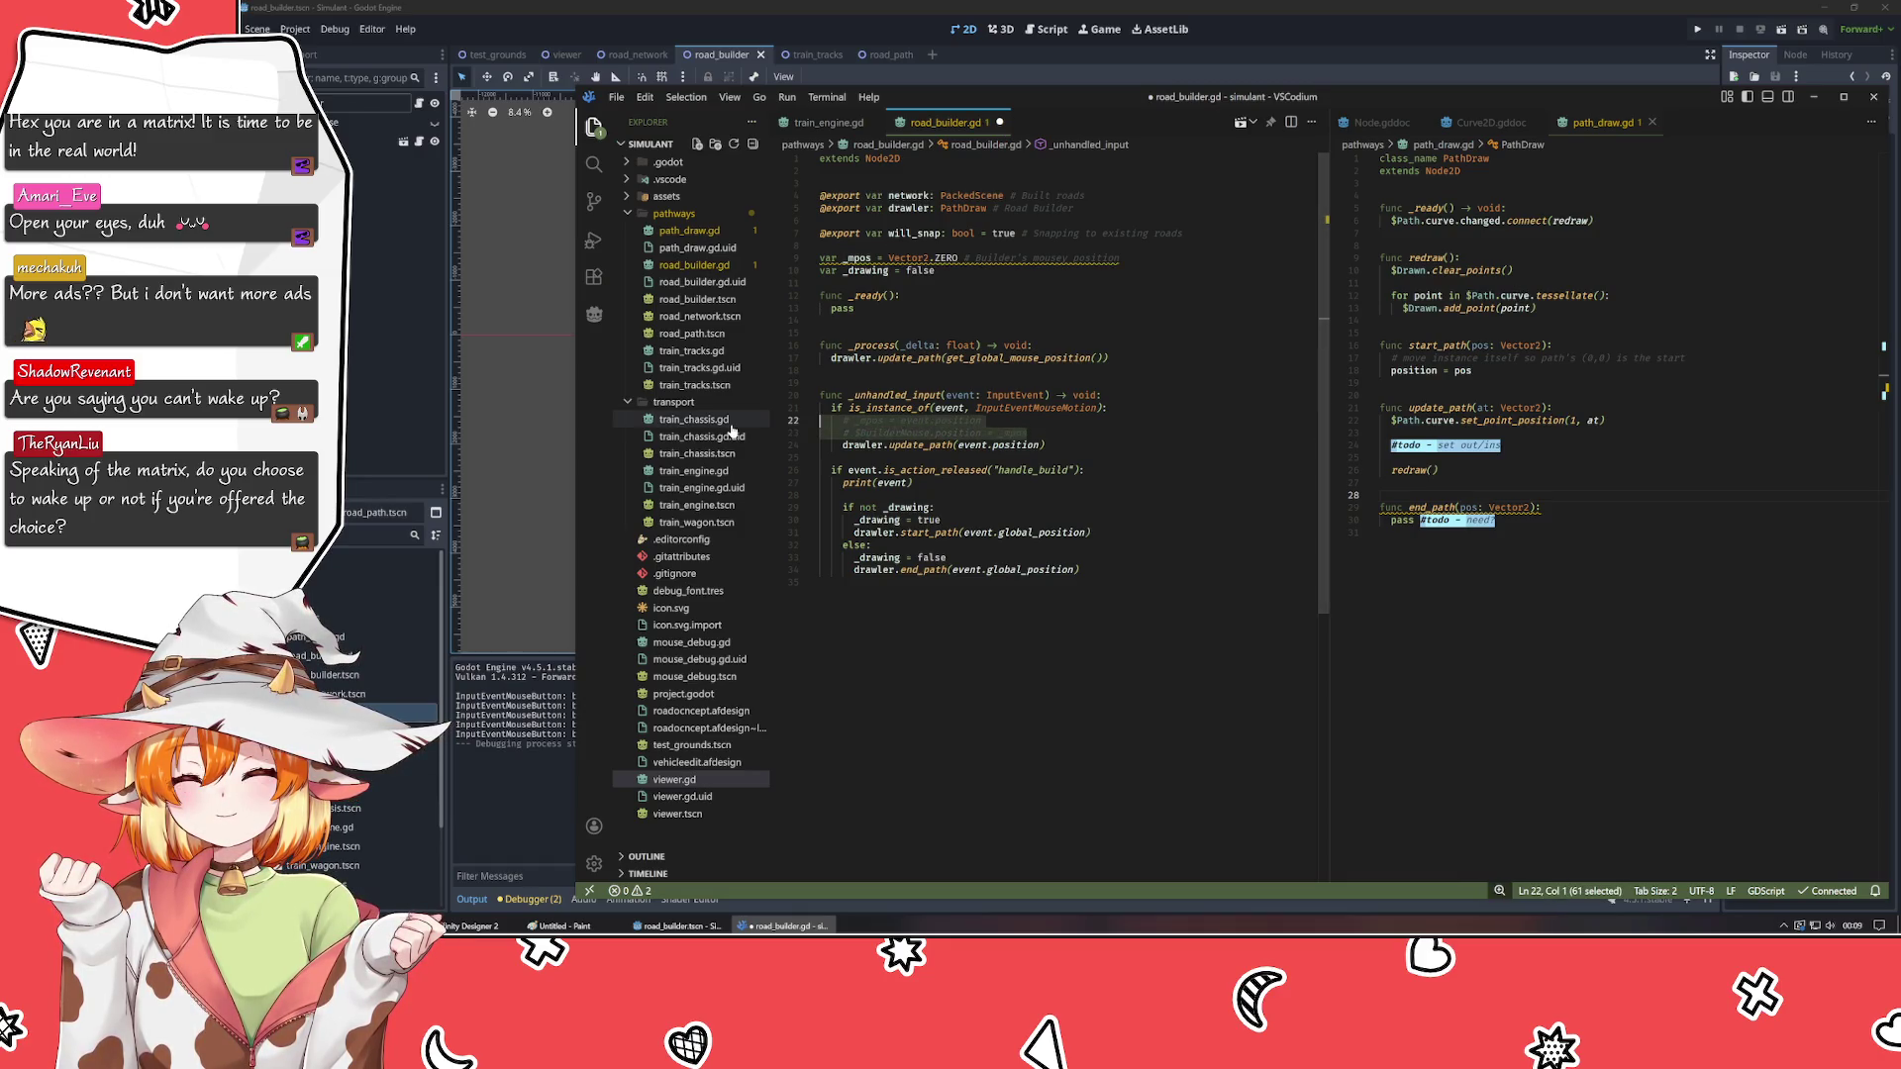
{"action": "key", "text": "BackSpace"}
{"action": "left_click", "coordinate": [869, 257]}
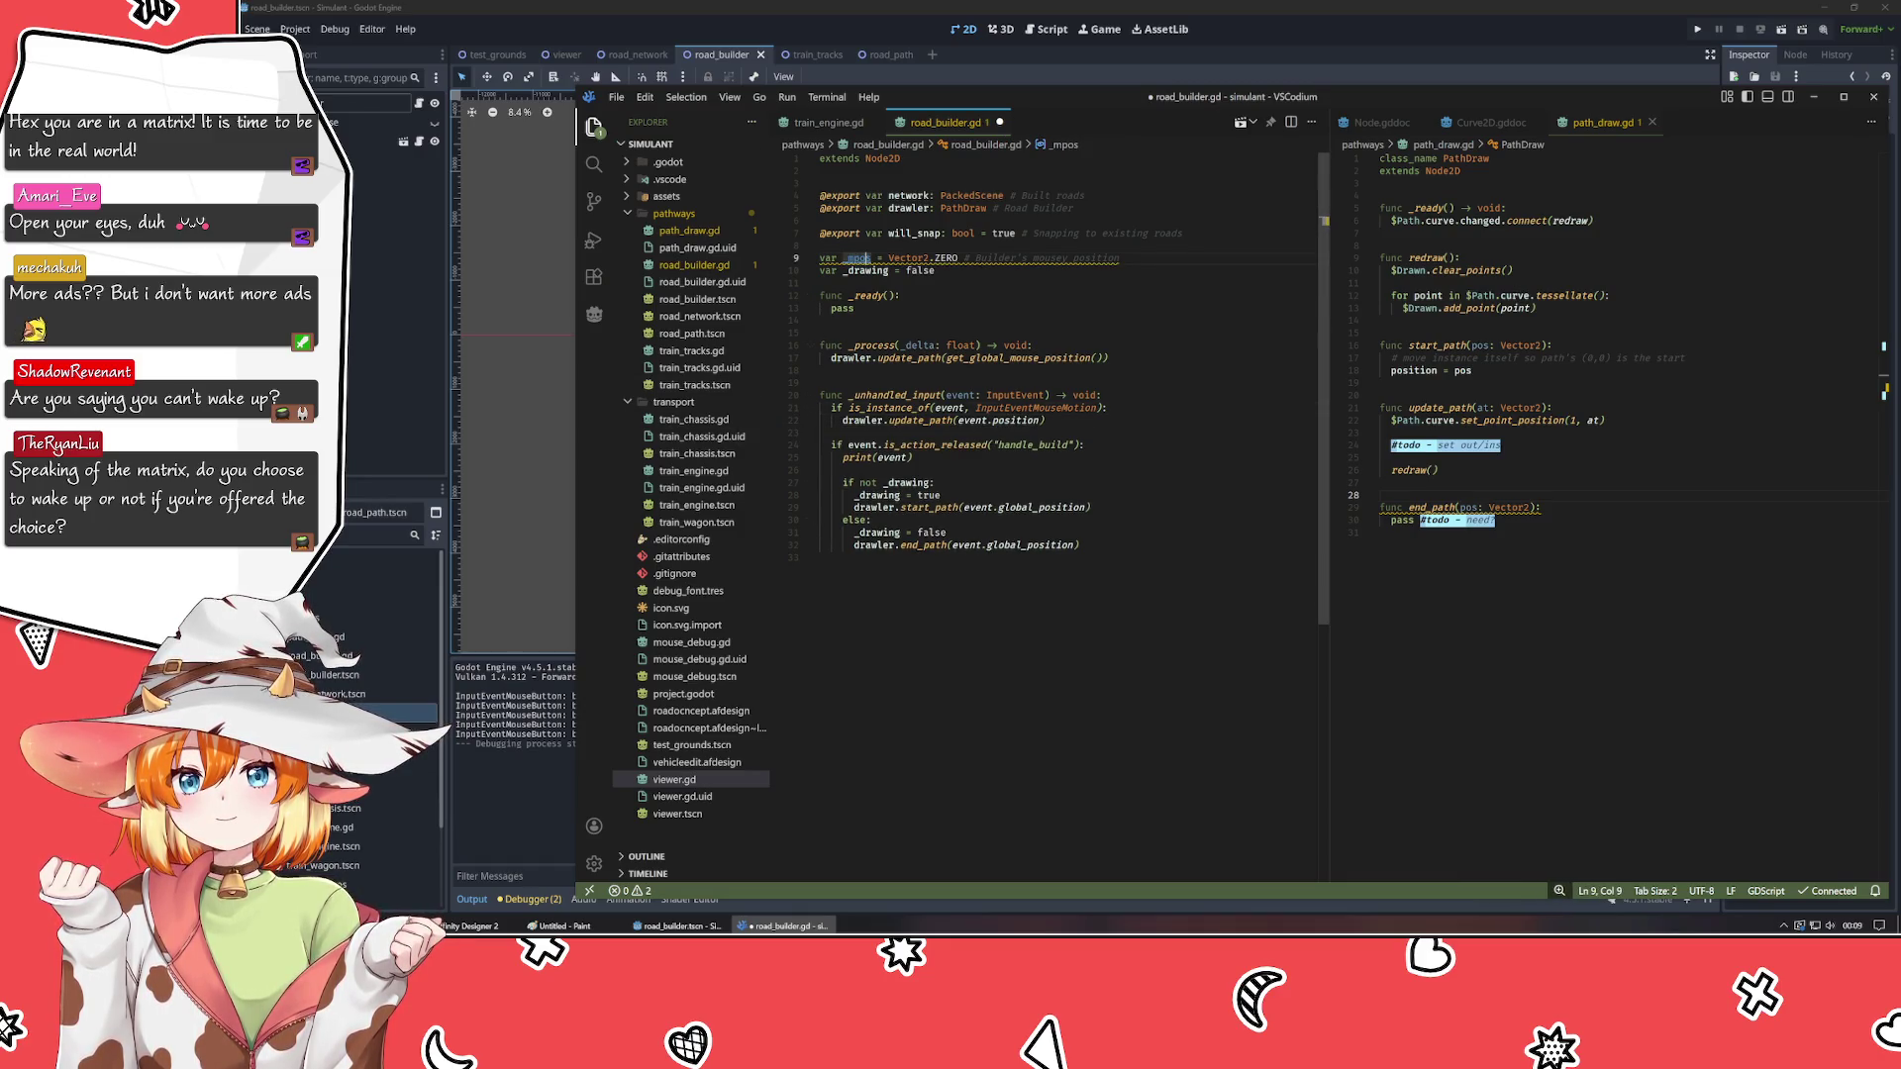
{"action": "key", "text": "ctrl+shift+k"}
- Comment out _process, pass event.global_position to update_path, and save road_builder.gd
{"action": "left_click", "coordinate": [896, 332]}
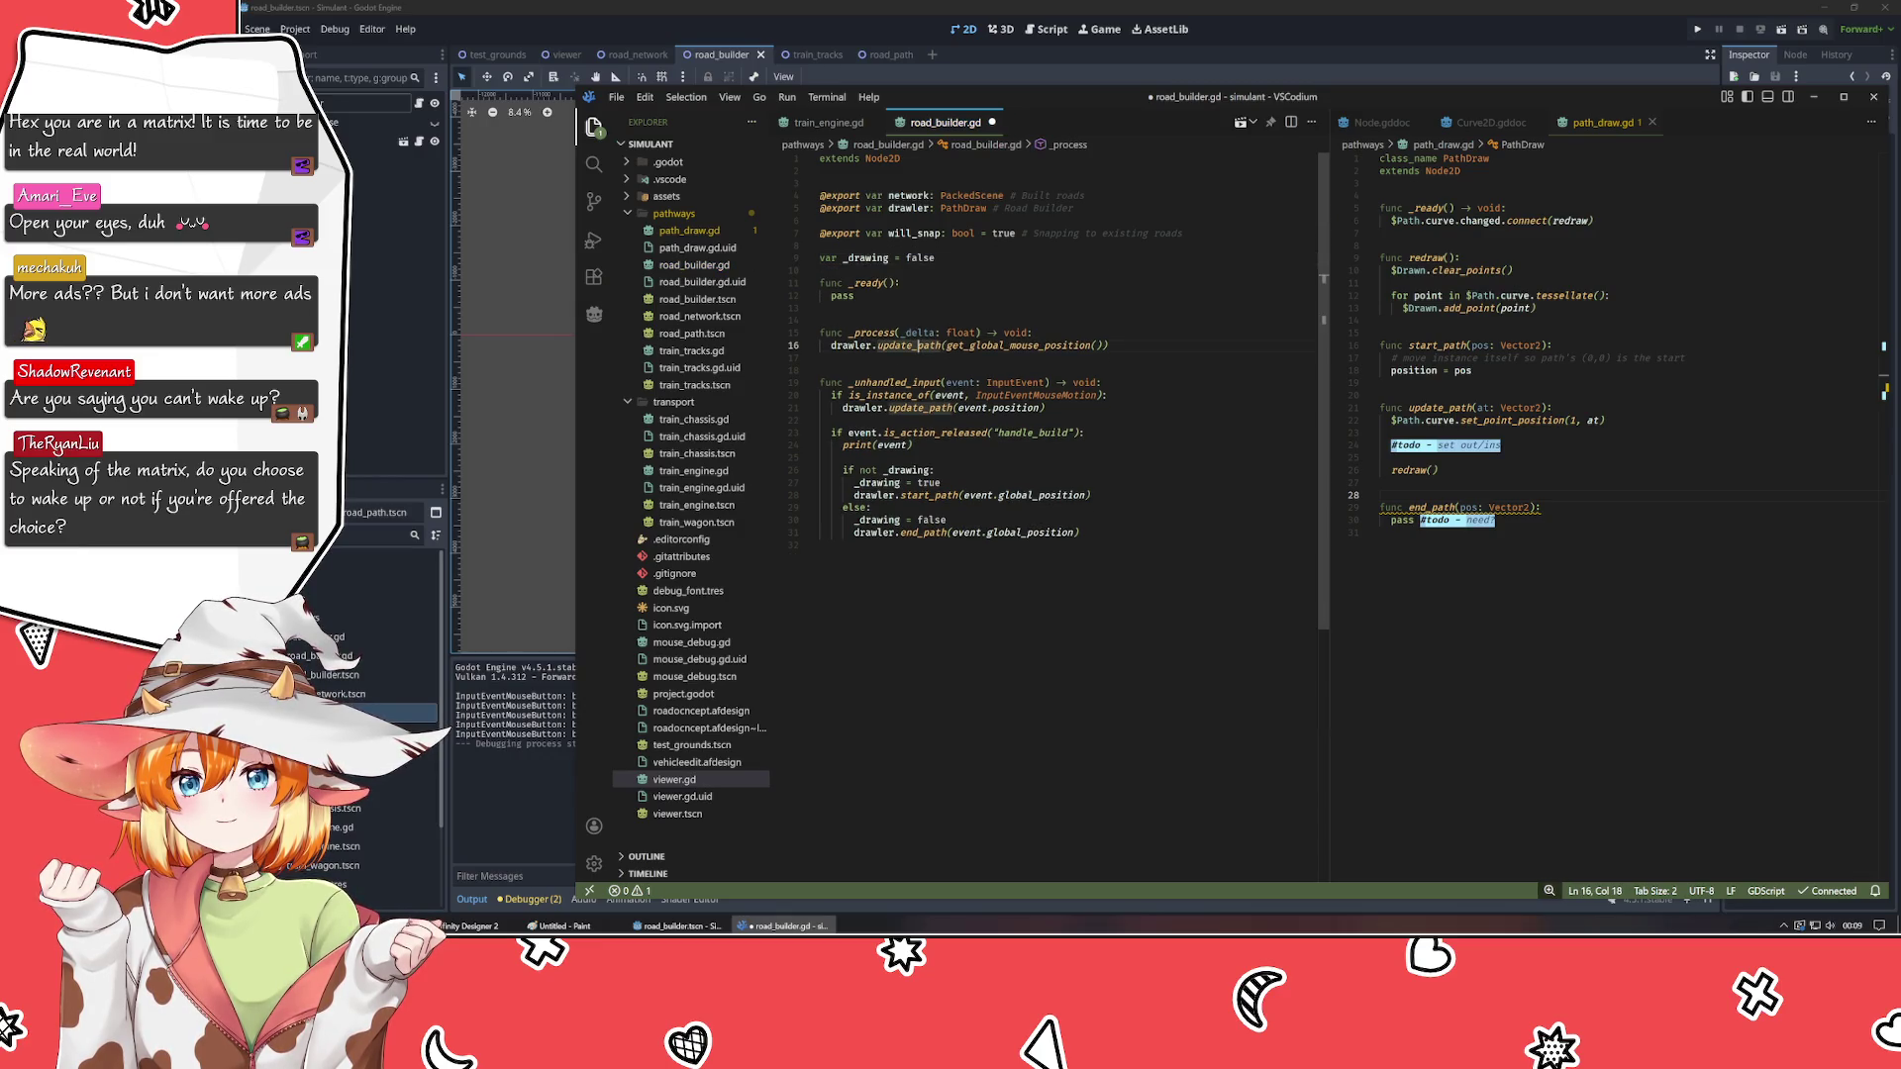
{"action": "key", "text": "shift+Down"}
{"action": "key", "text": "ctrl+slash"}
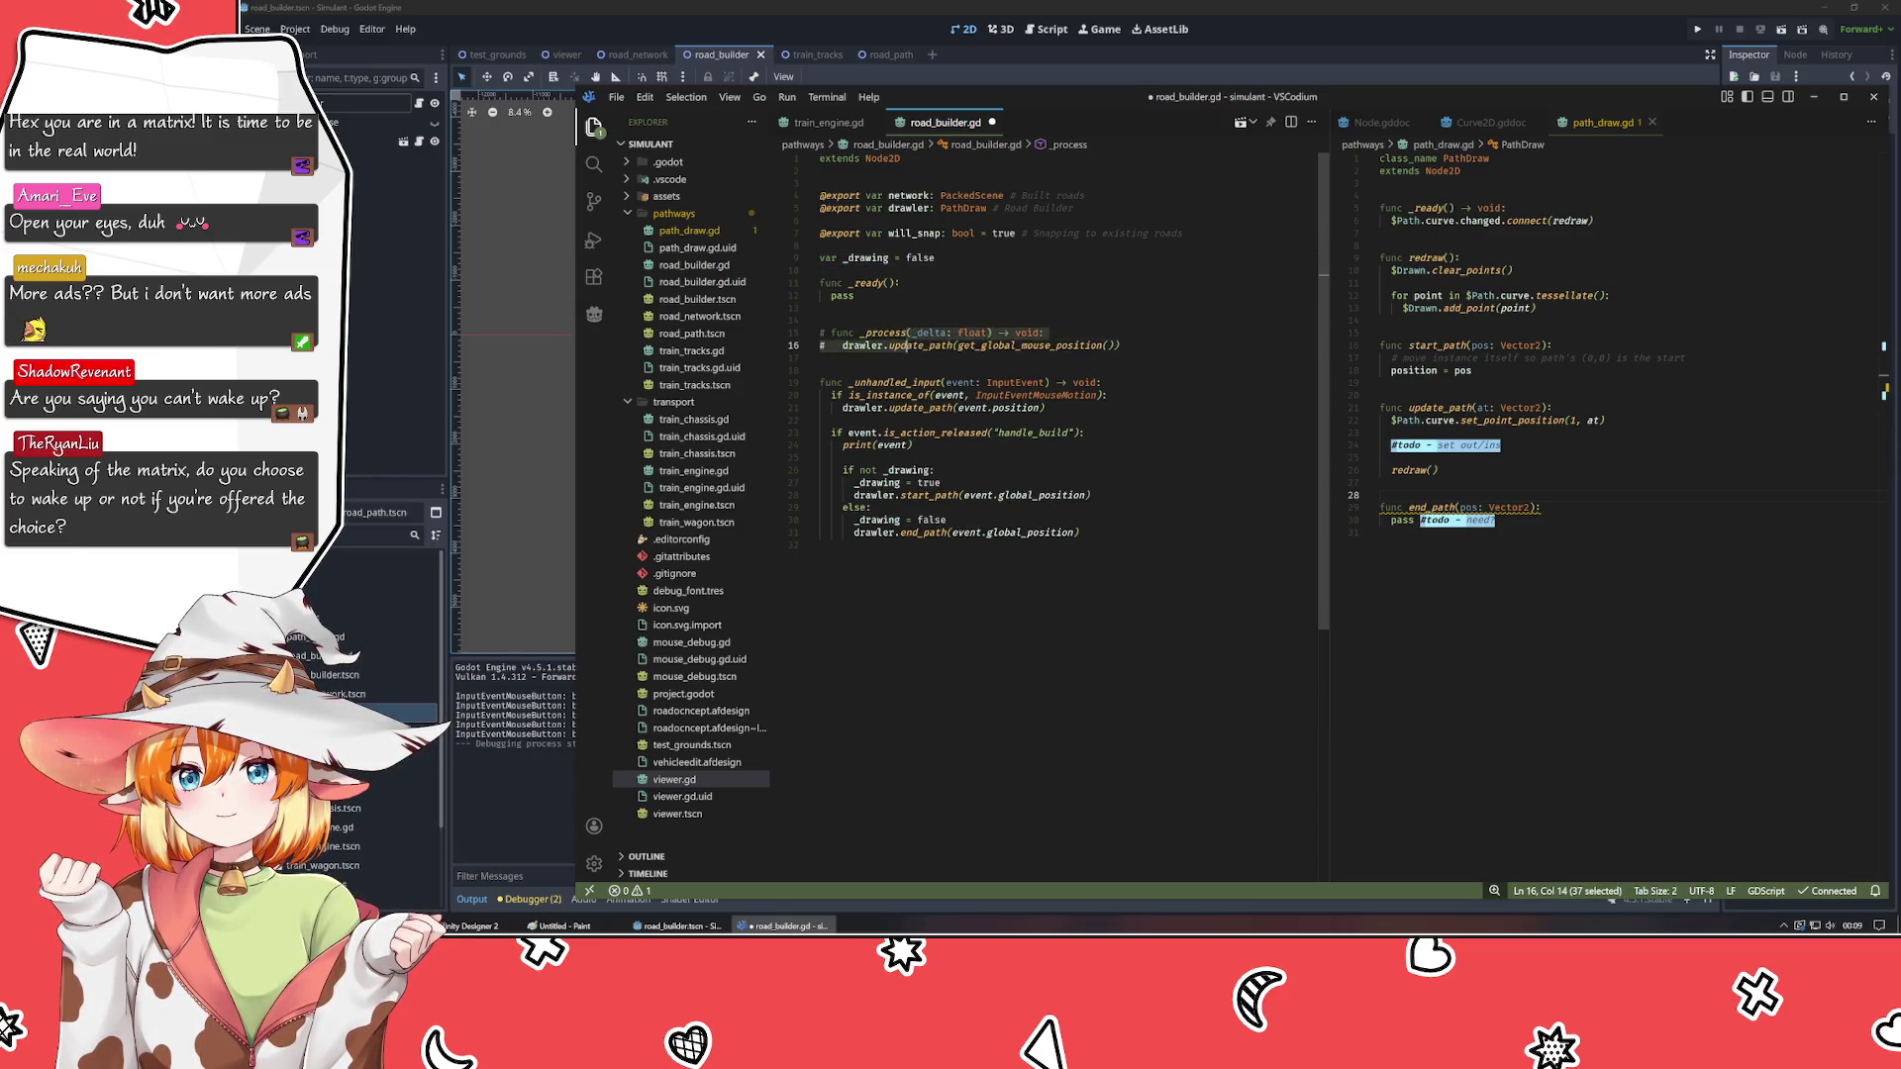
{"action": "left_click", "coordinate": [991, 408]}
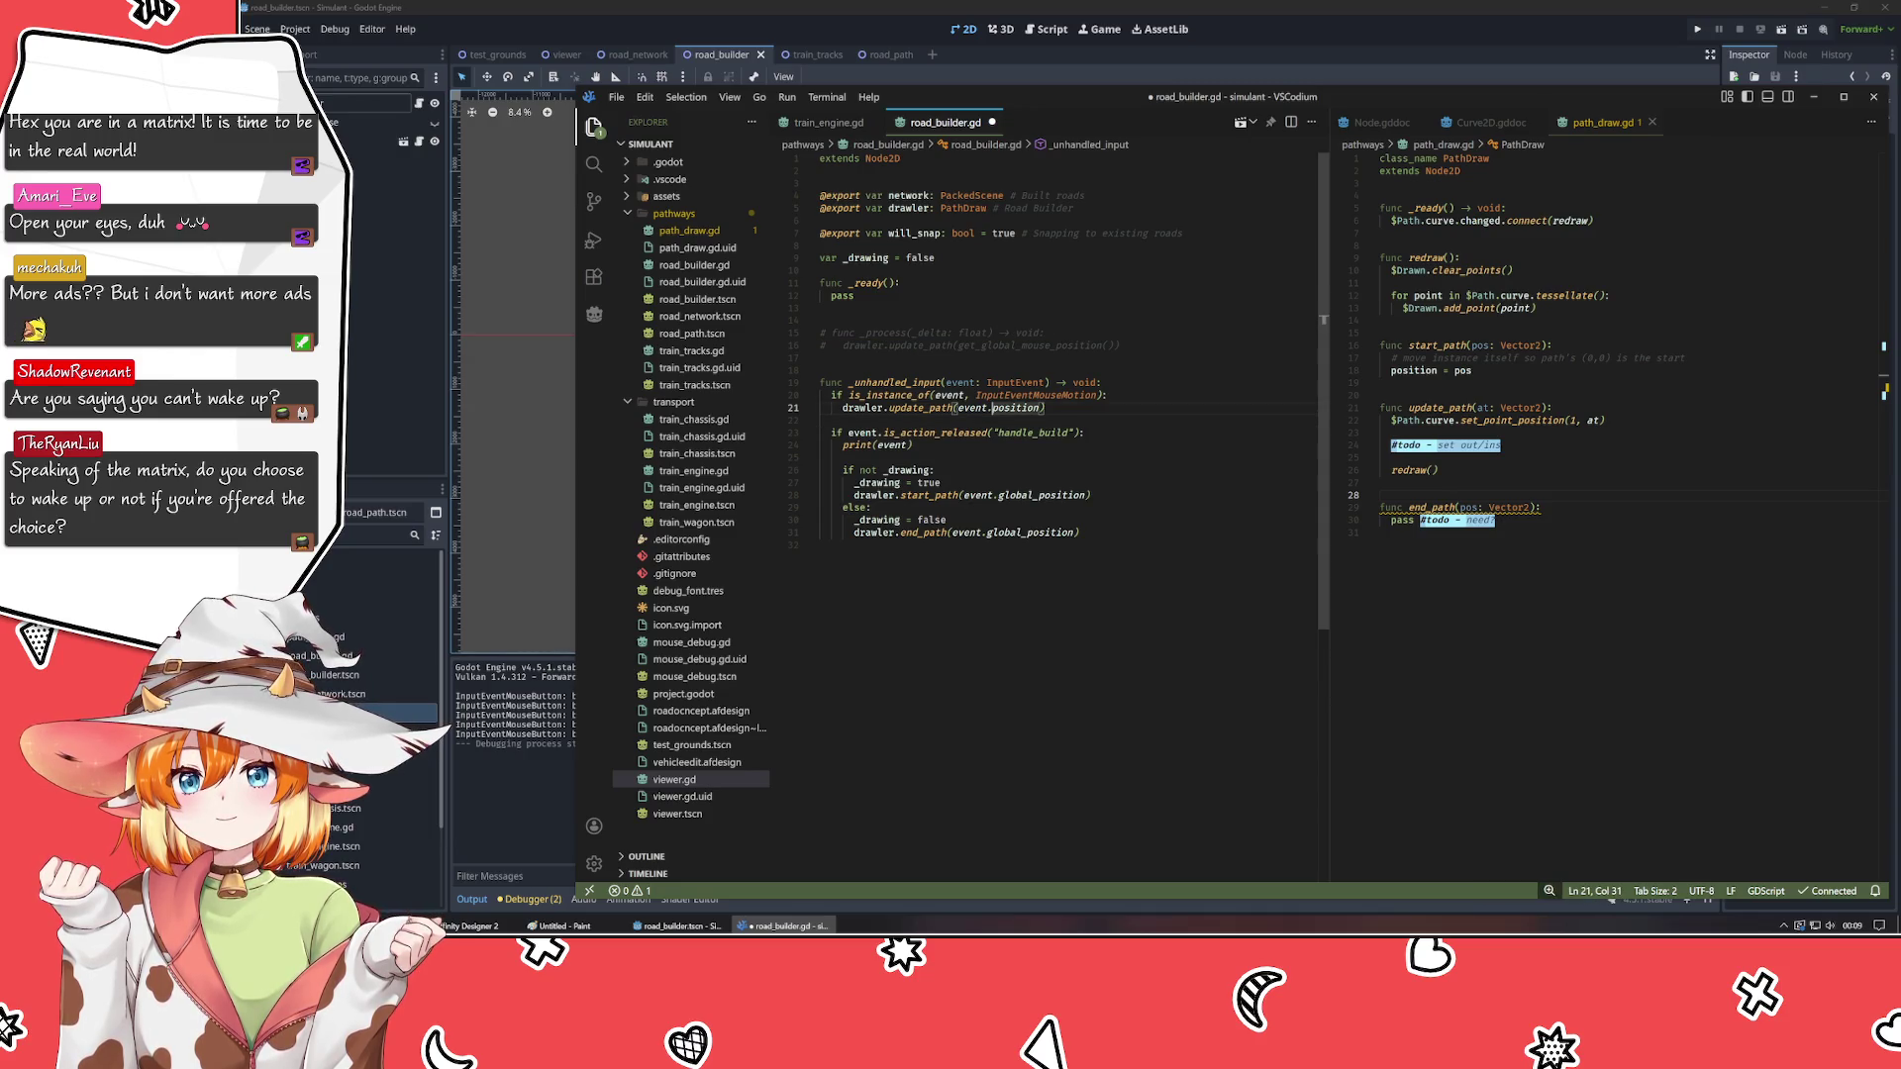
{"action": "type", "text": "global_"}
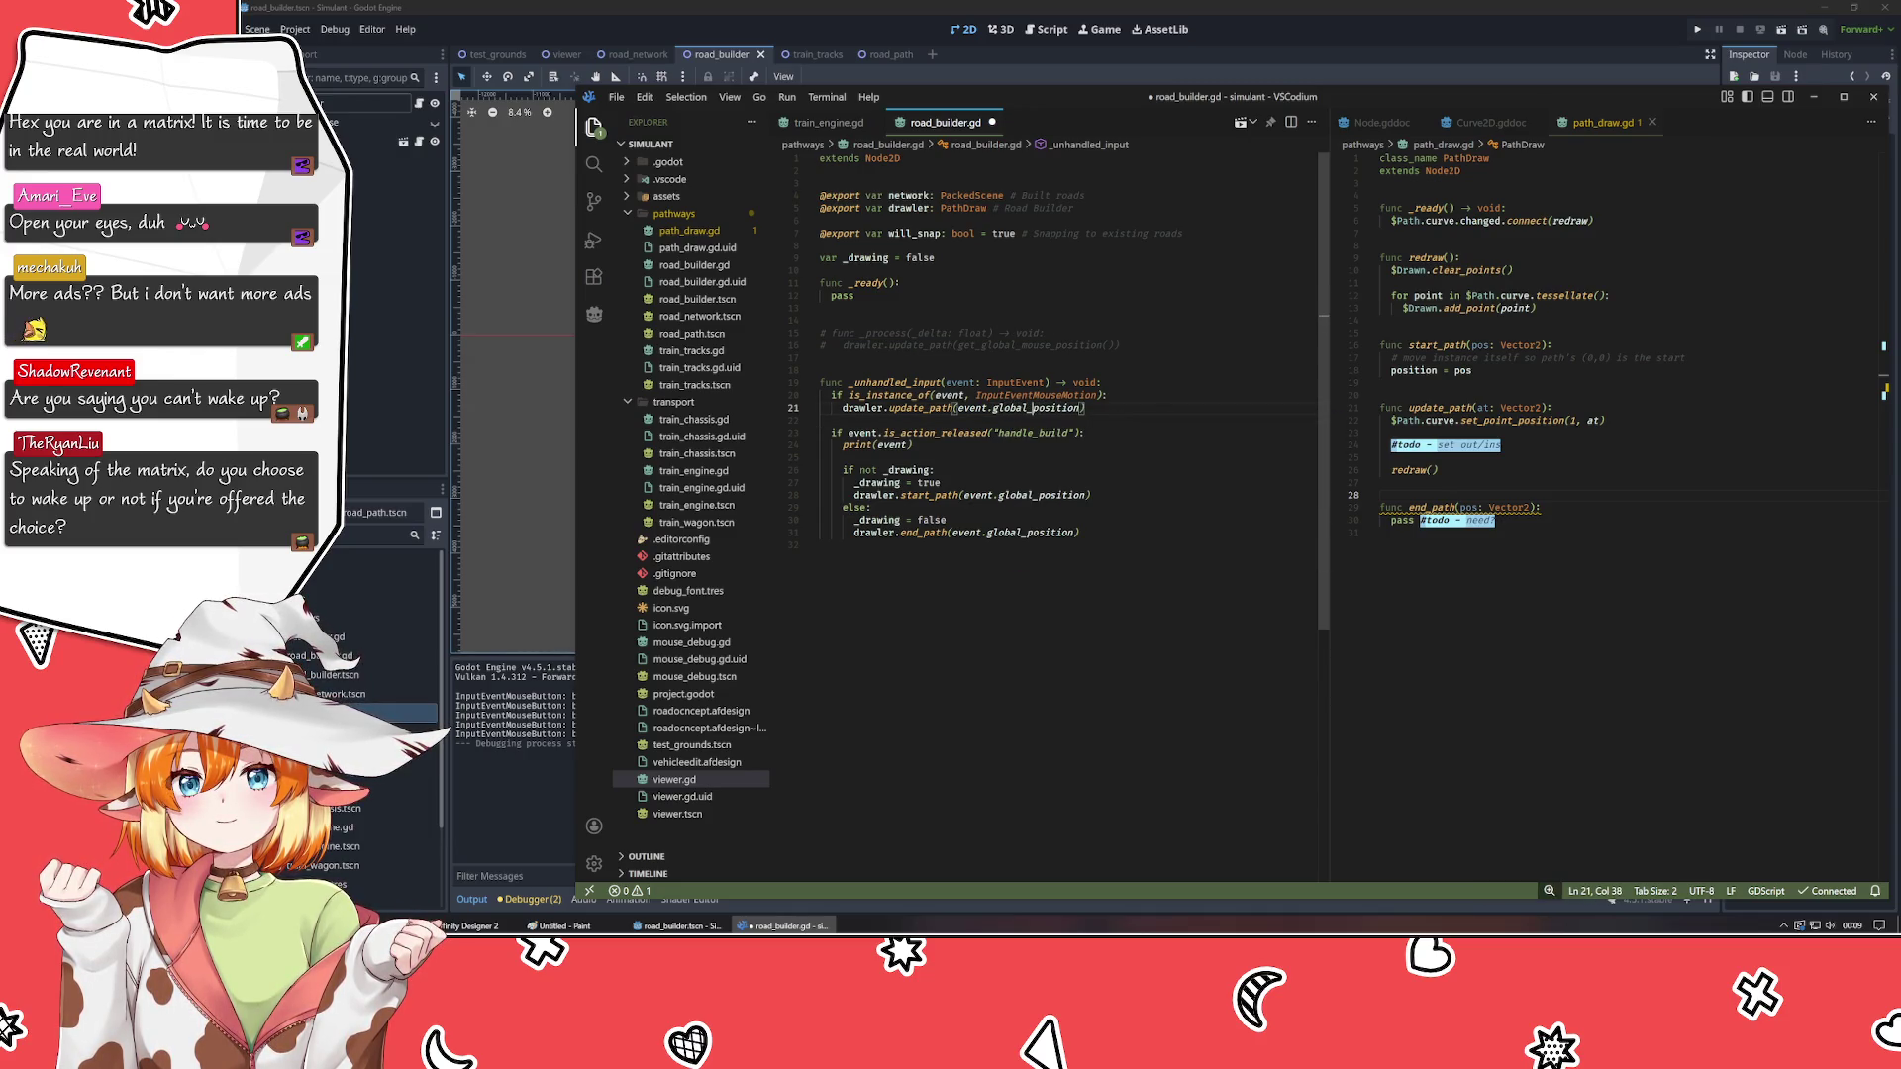
{"action": "key", "text": "ctrl+s"}
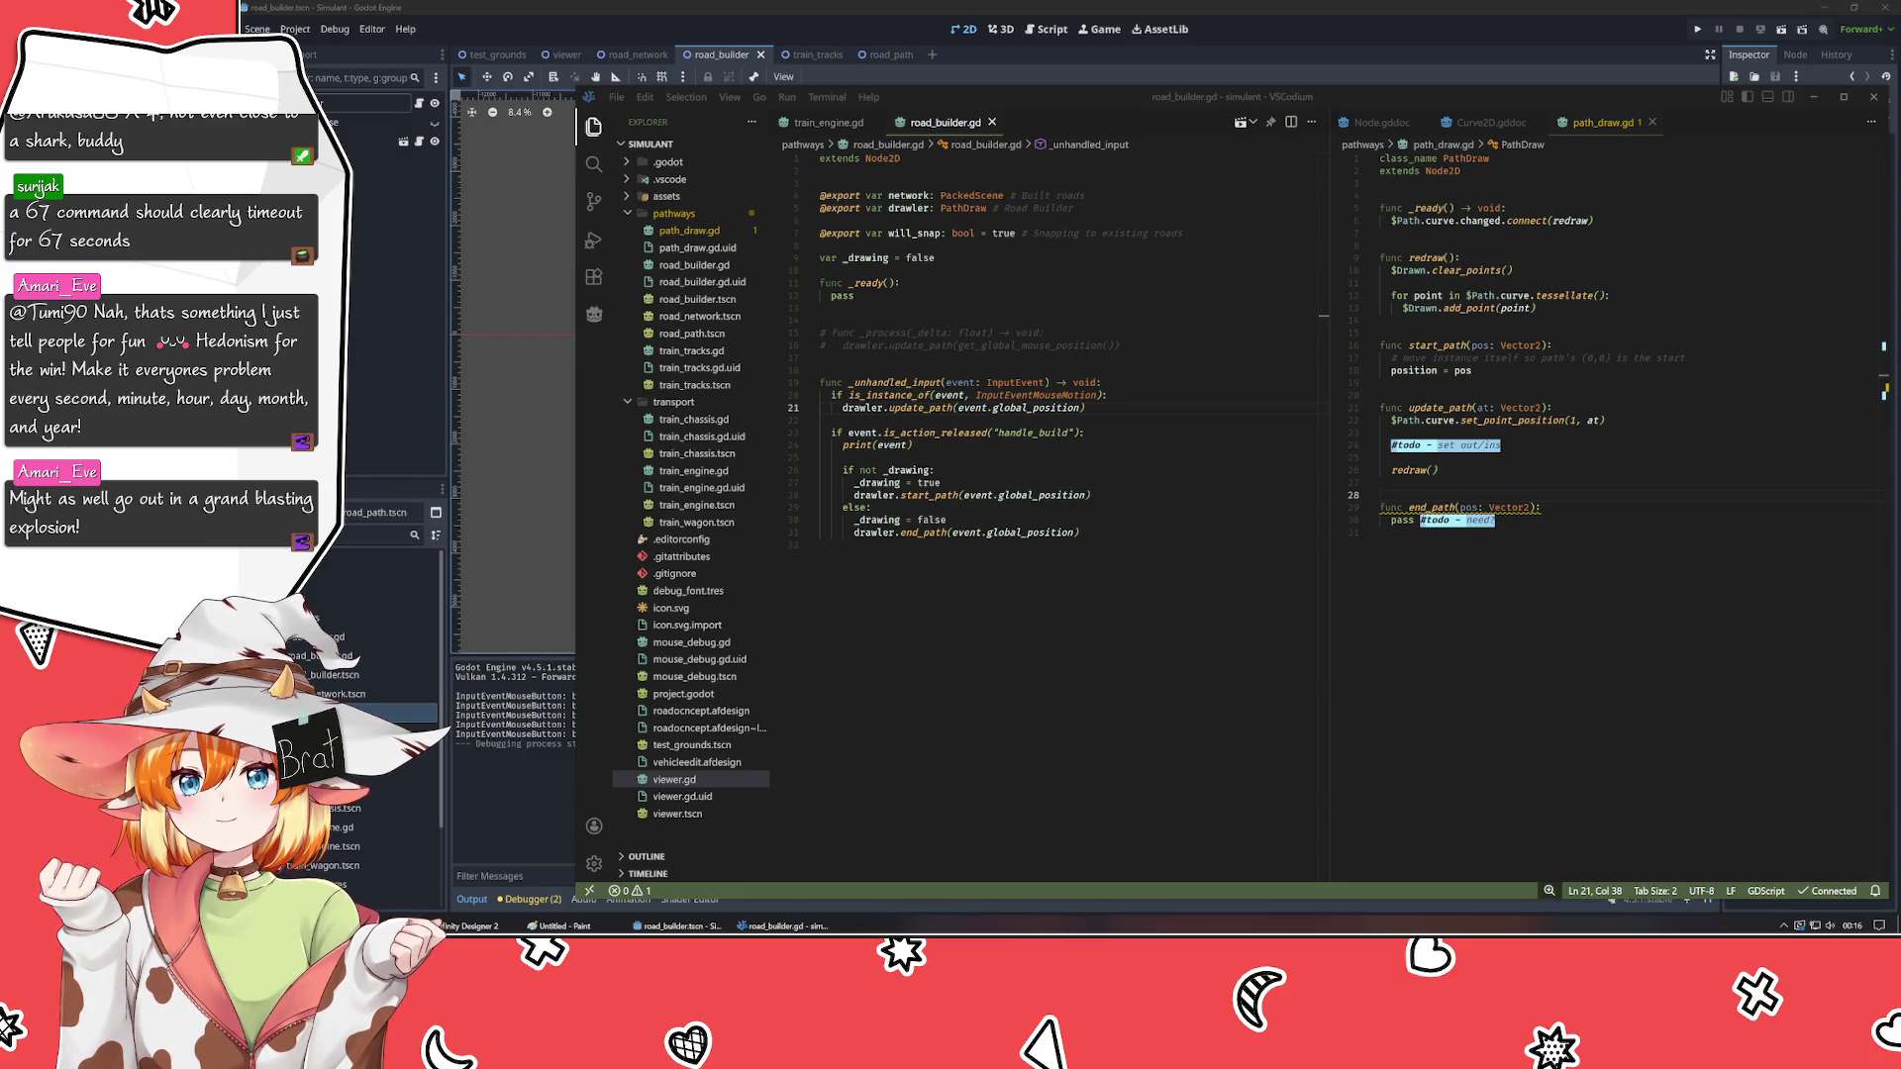
- Review lines 32 and 22 of road_builder.gd, then return to the Godot editor
{"action": "left_click", "coordinate": [782, 926]}
{"action": "left_click", "coordinate": [820, 546]}
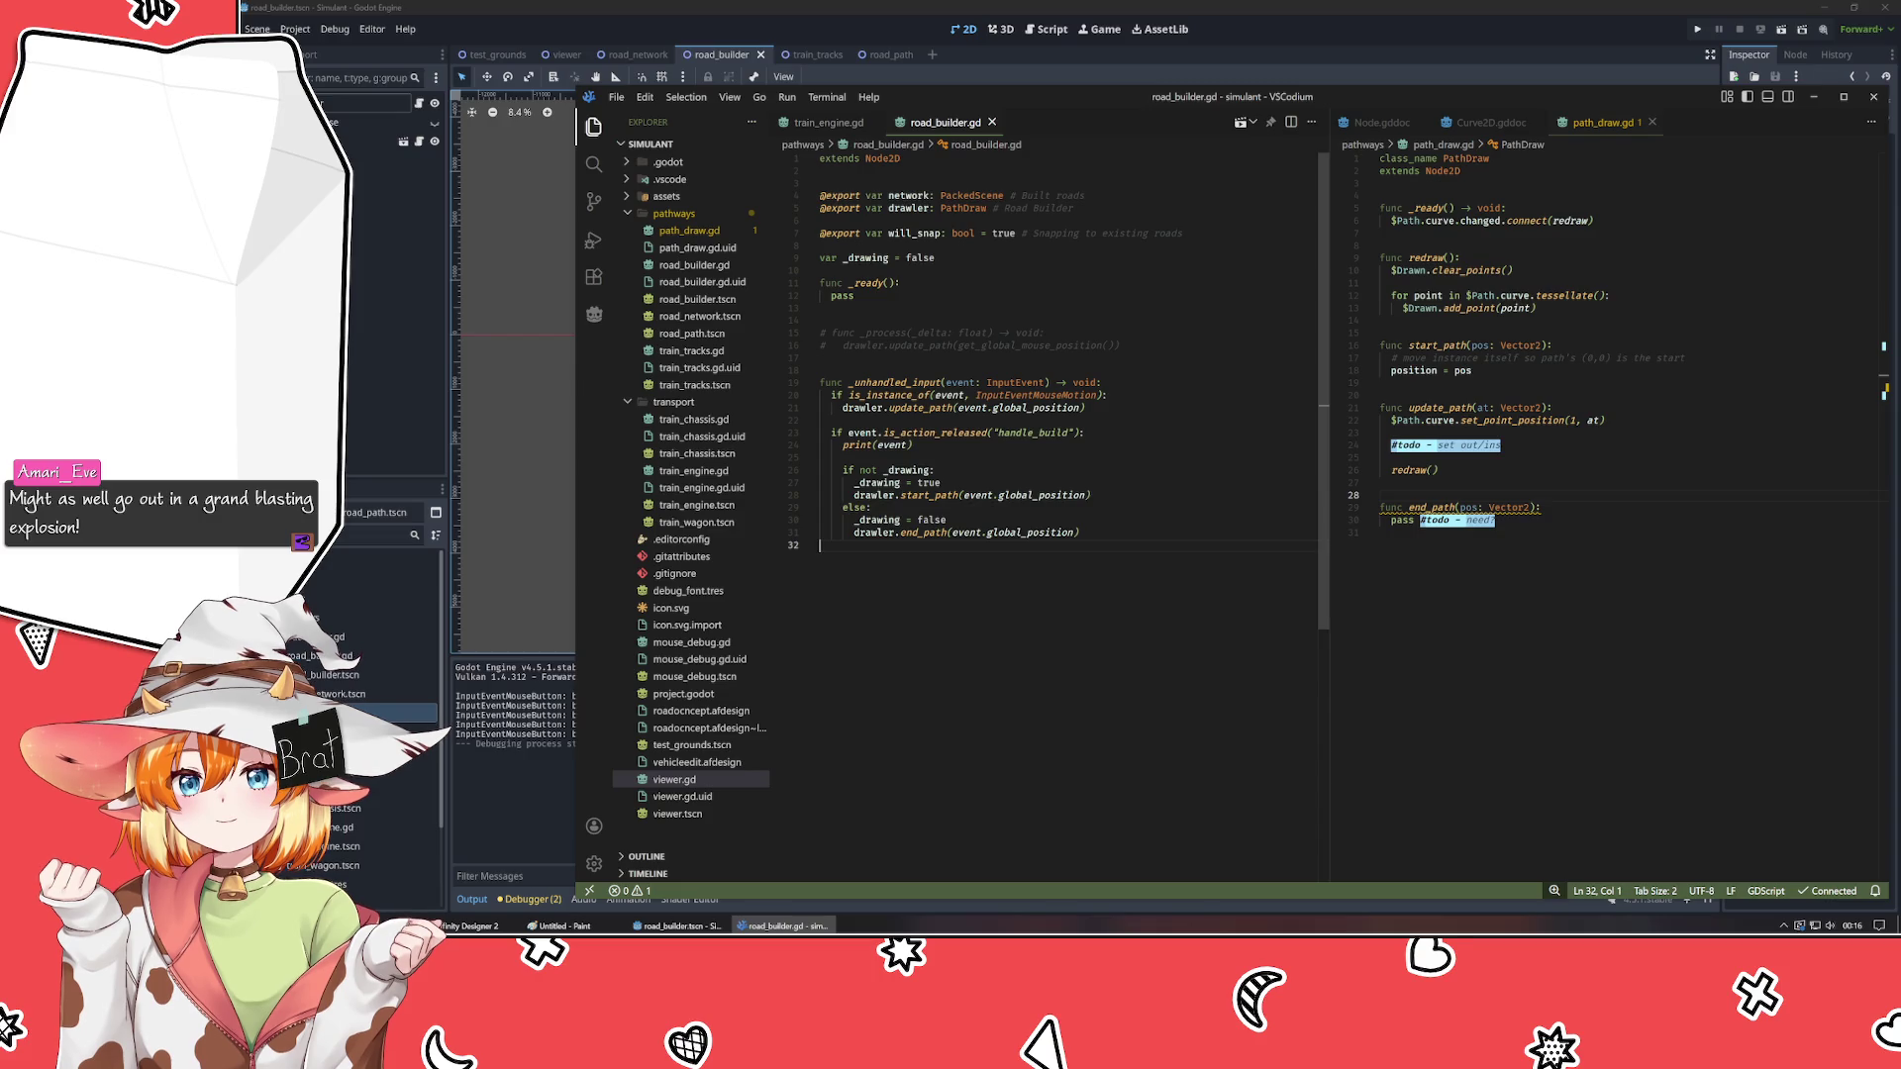
{"action": "left_click", "coordinate": [821, 420]}
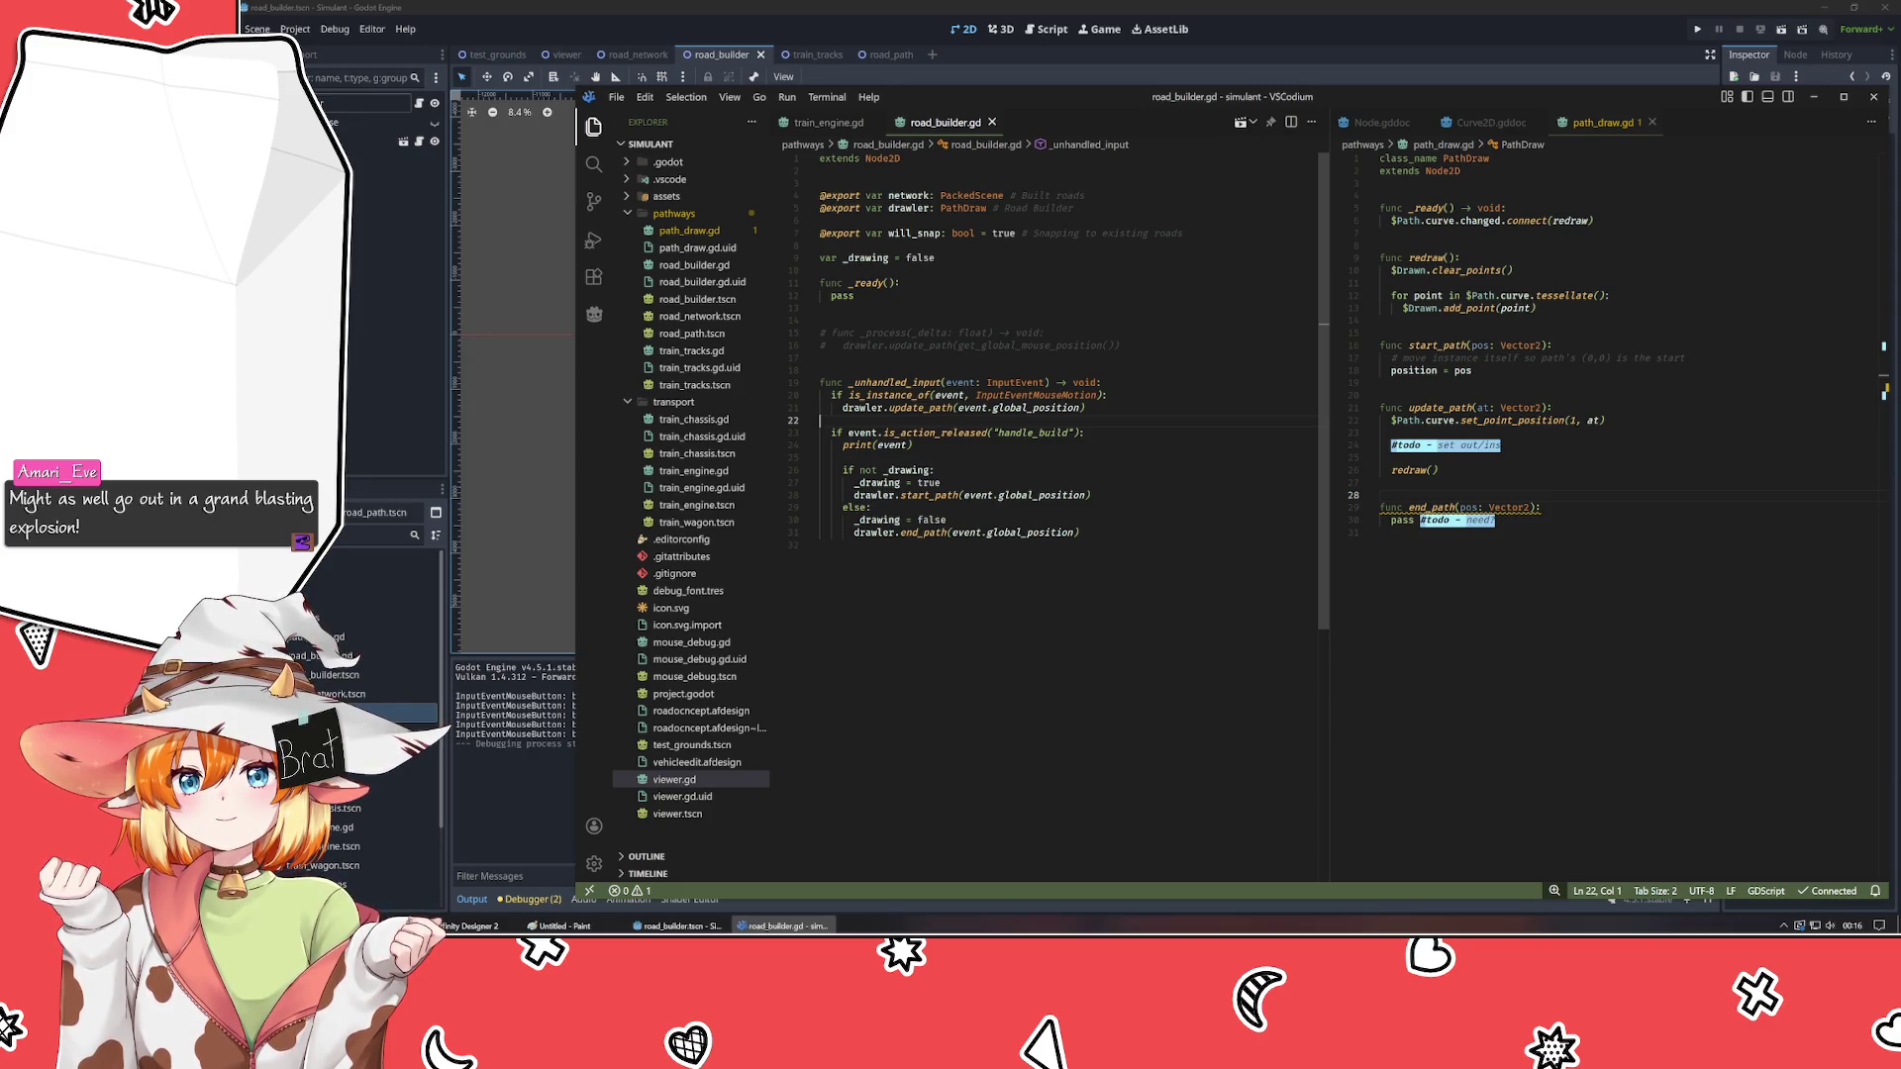
{"action": "key", "text": "alt+Tab"}
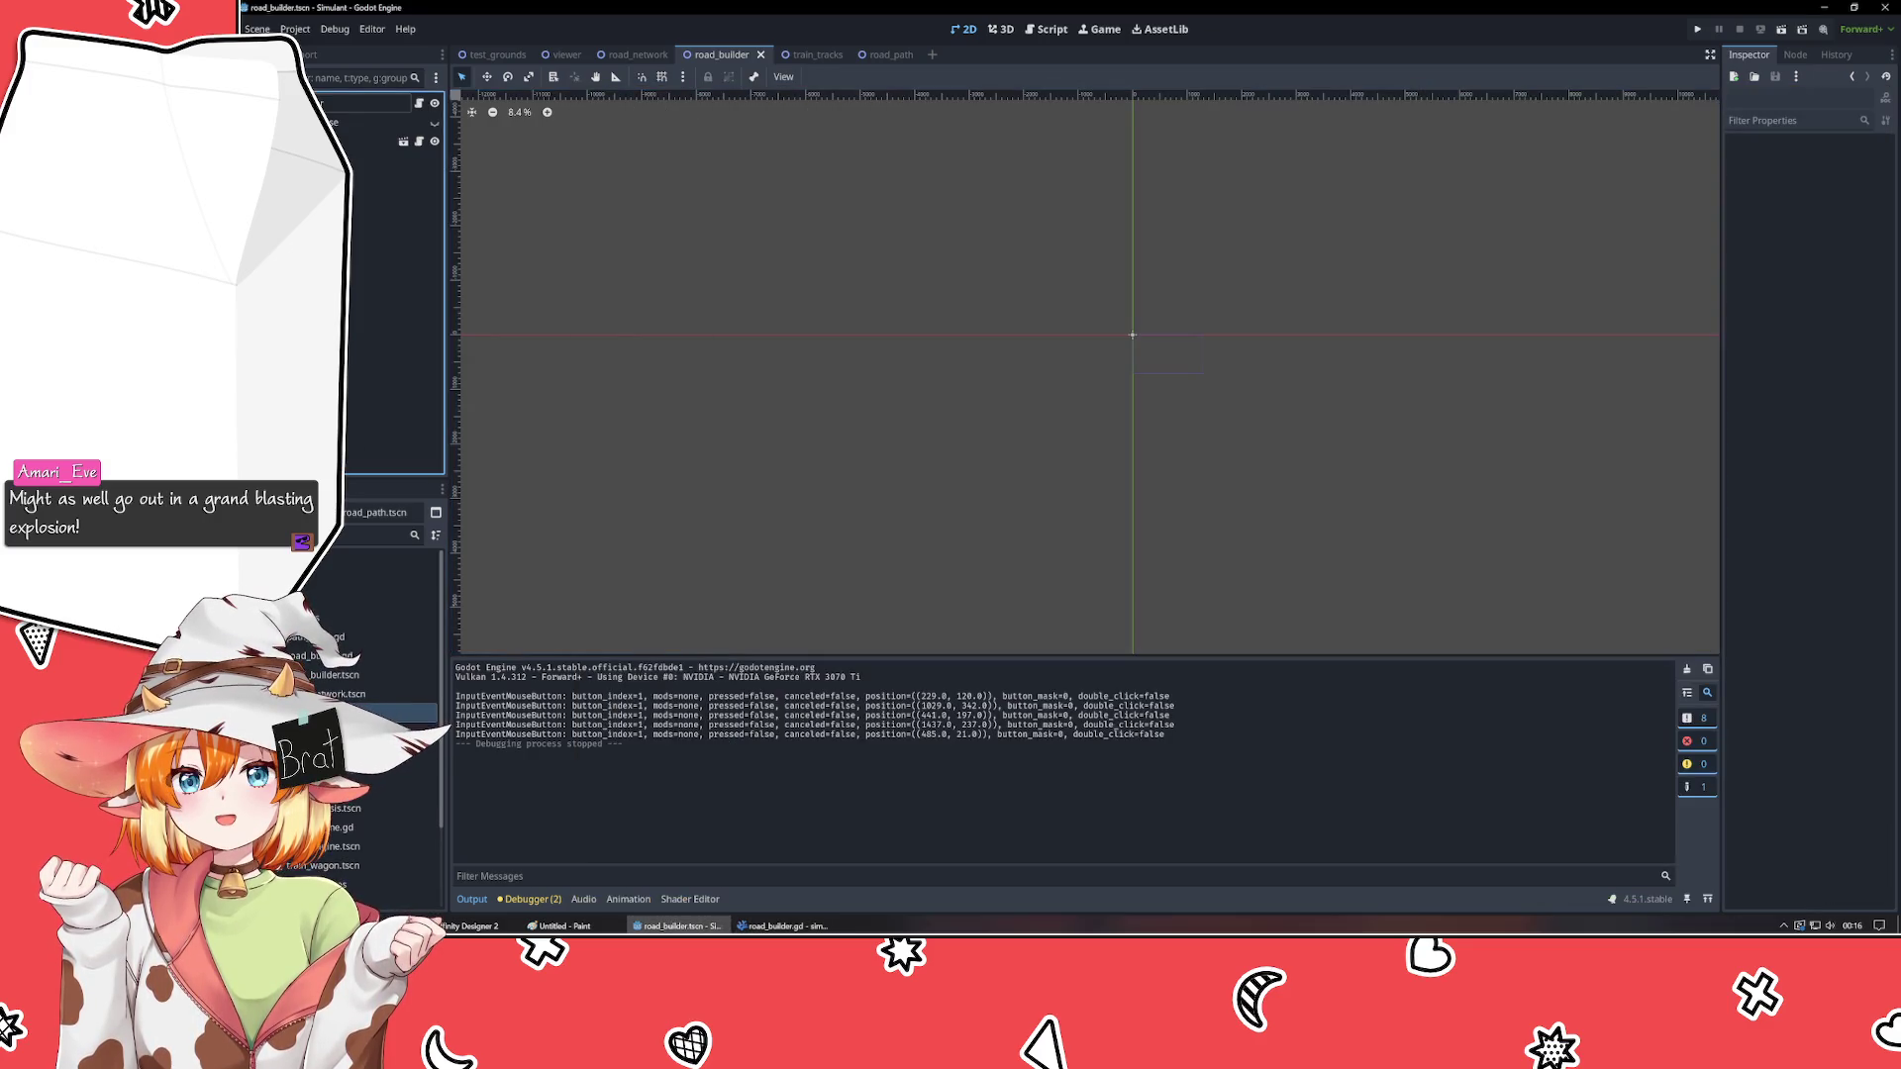
- Run the game twice, clicking in it to log mouse-release events, then return to VSCodium
{"action": "key", "text": "F5"}
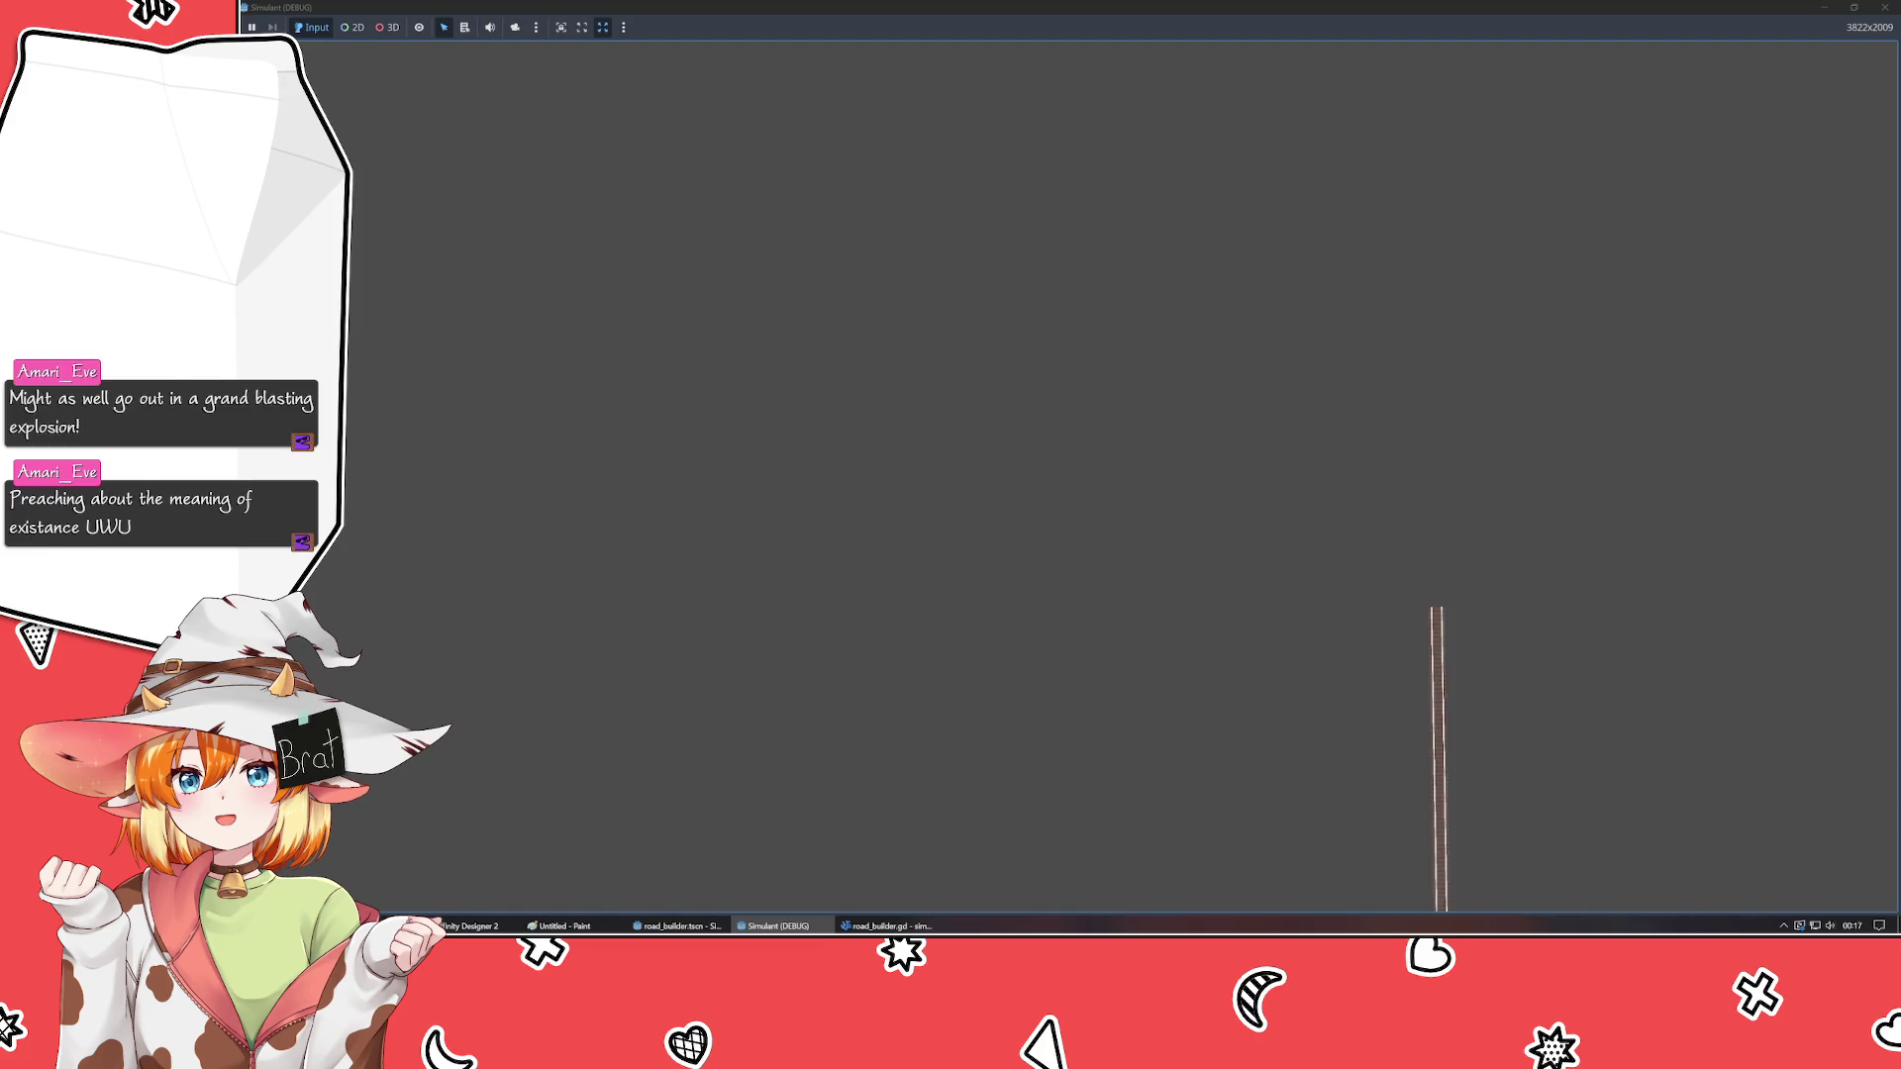
{"action": "left_click", "coordinate": [1885, 7]}
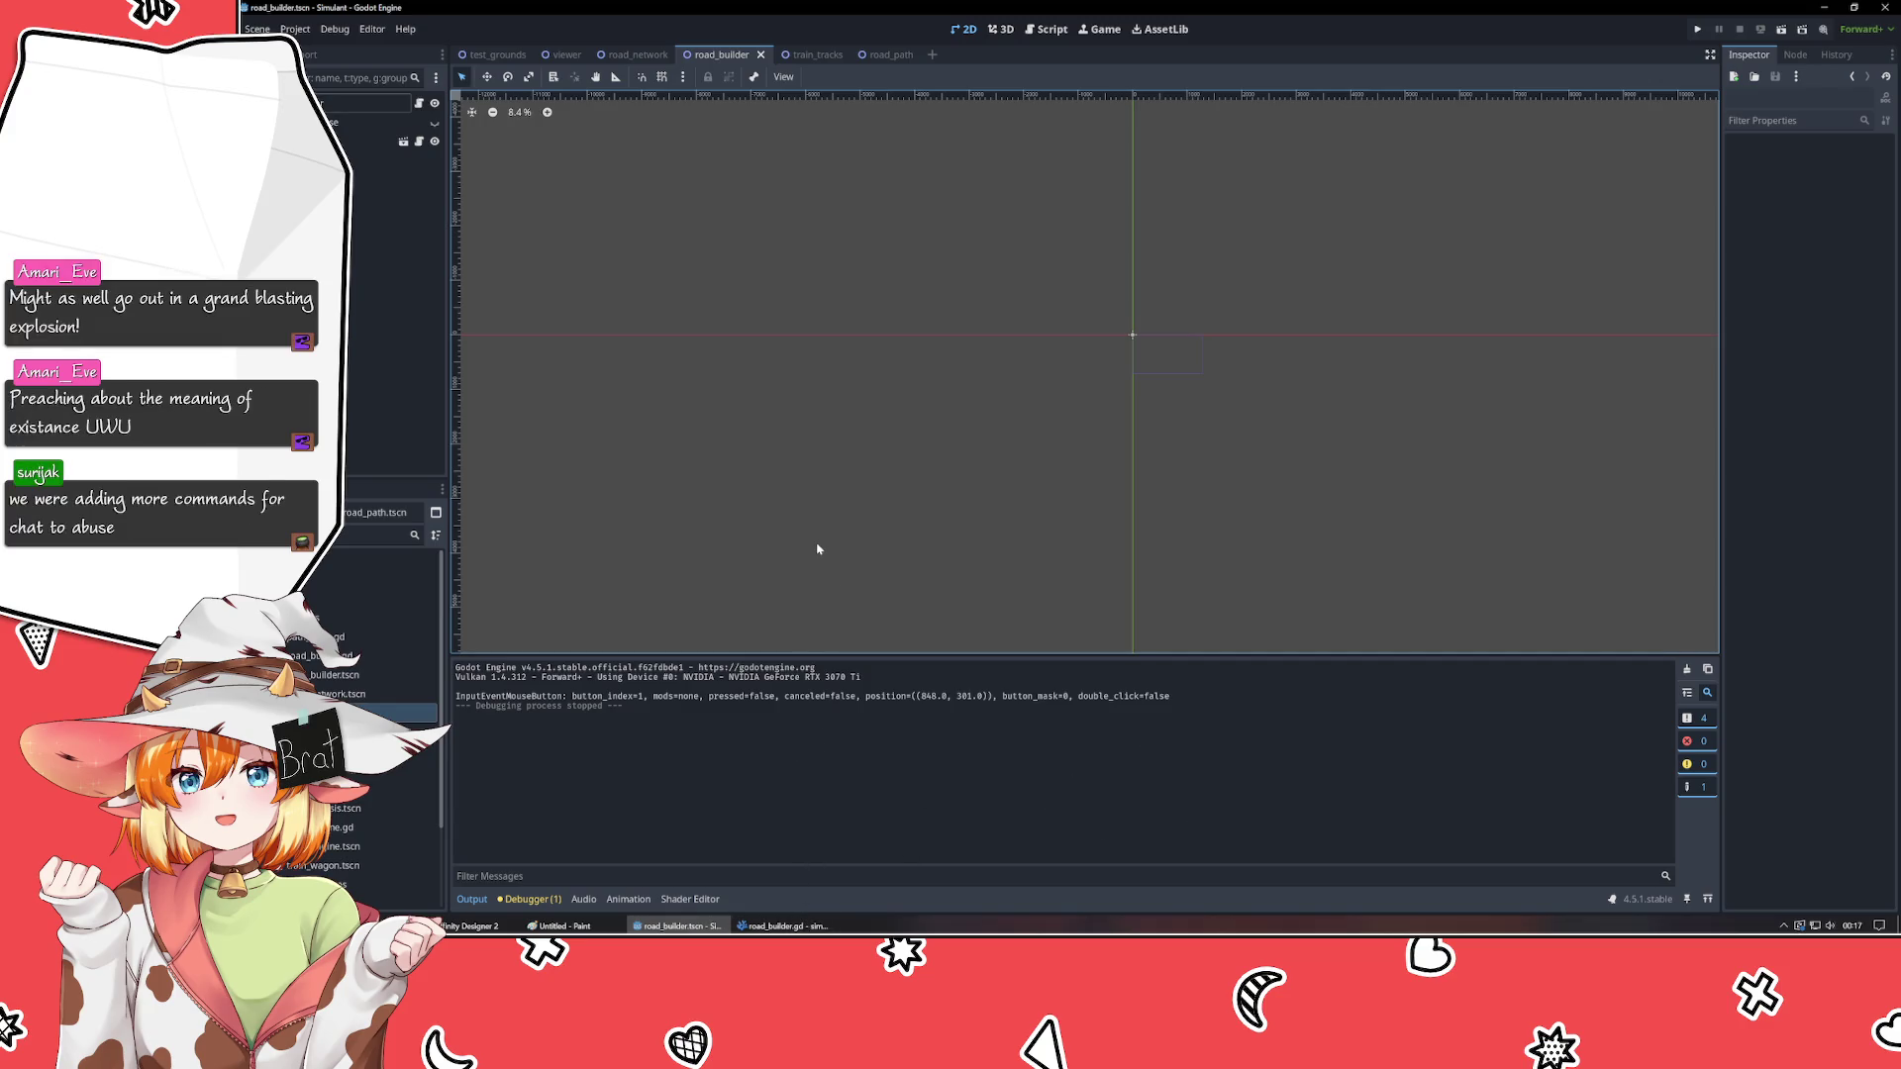
{"action": "key", "text": "F5"}
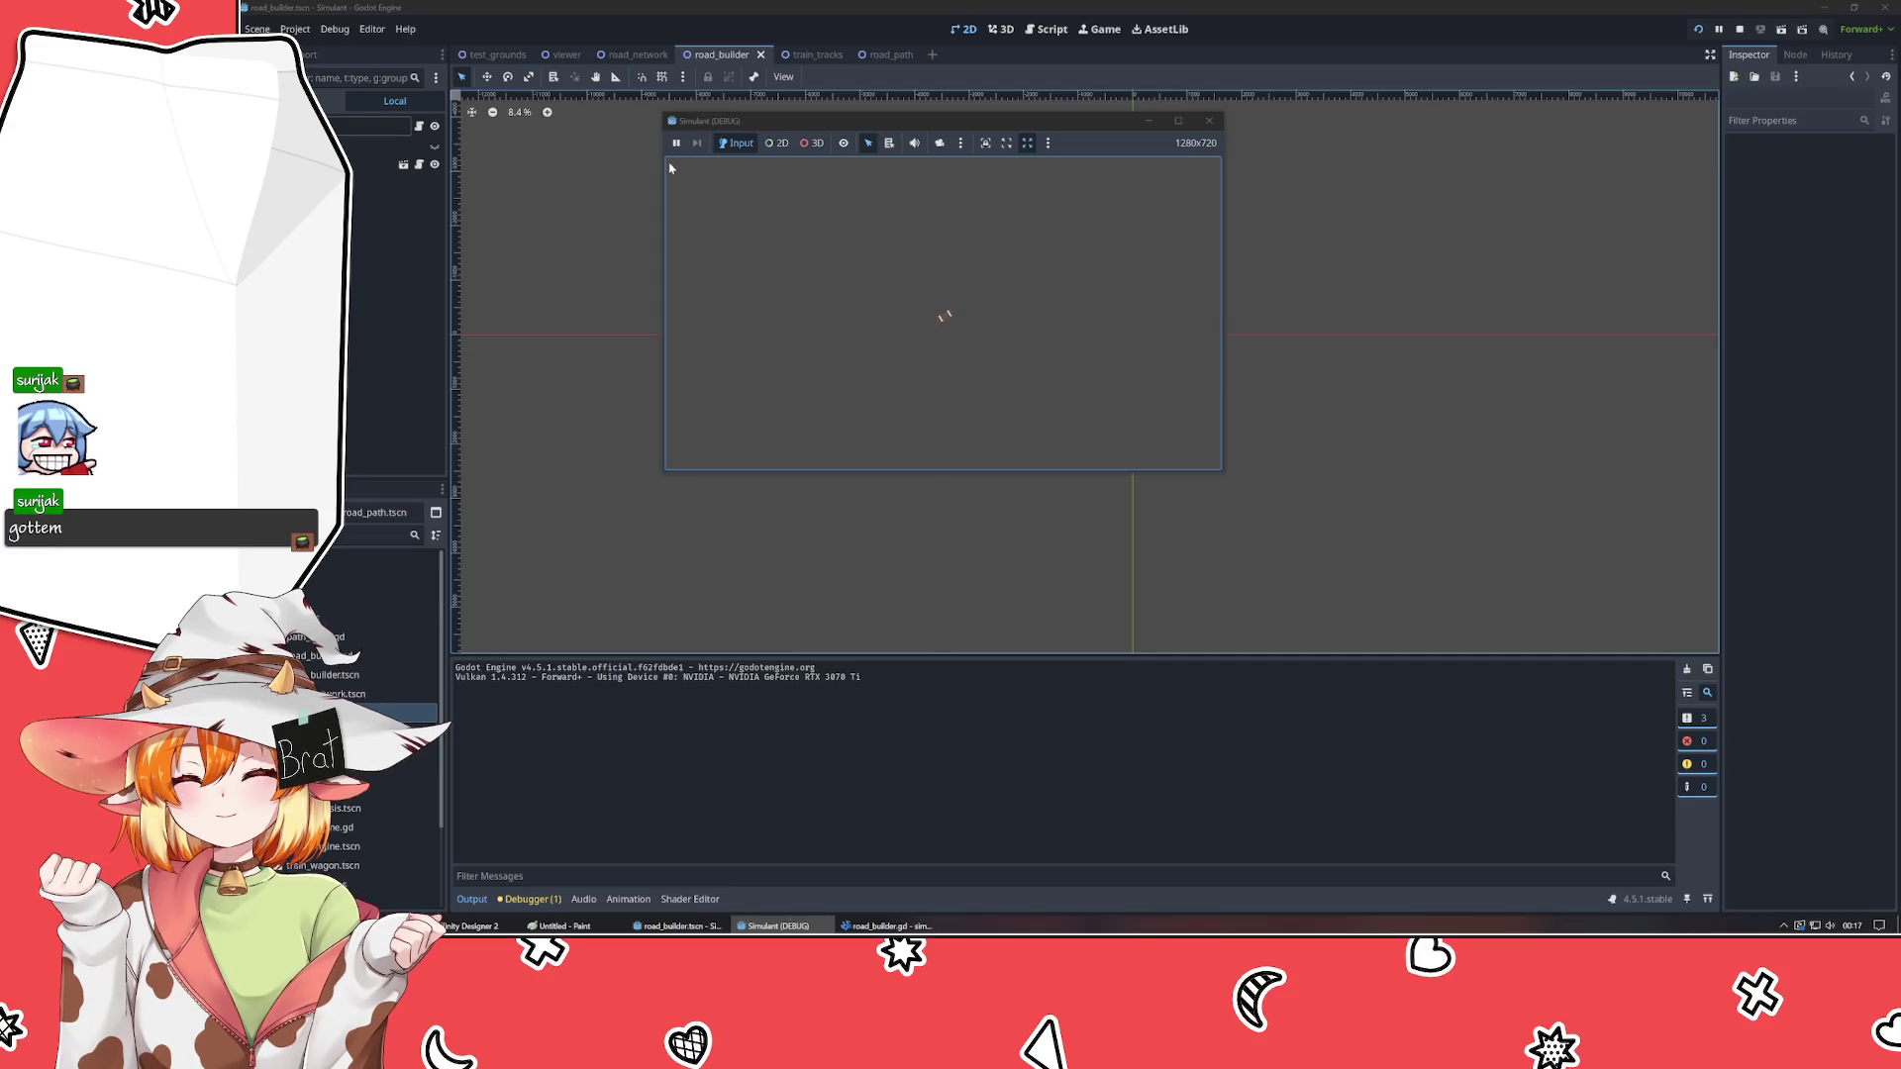
{"action": "left_click", "coordinate": [679, 171]}
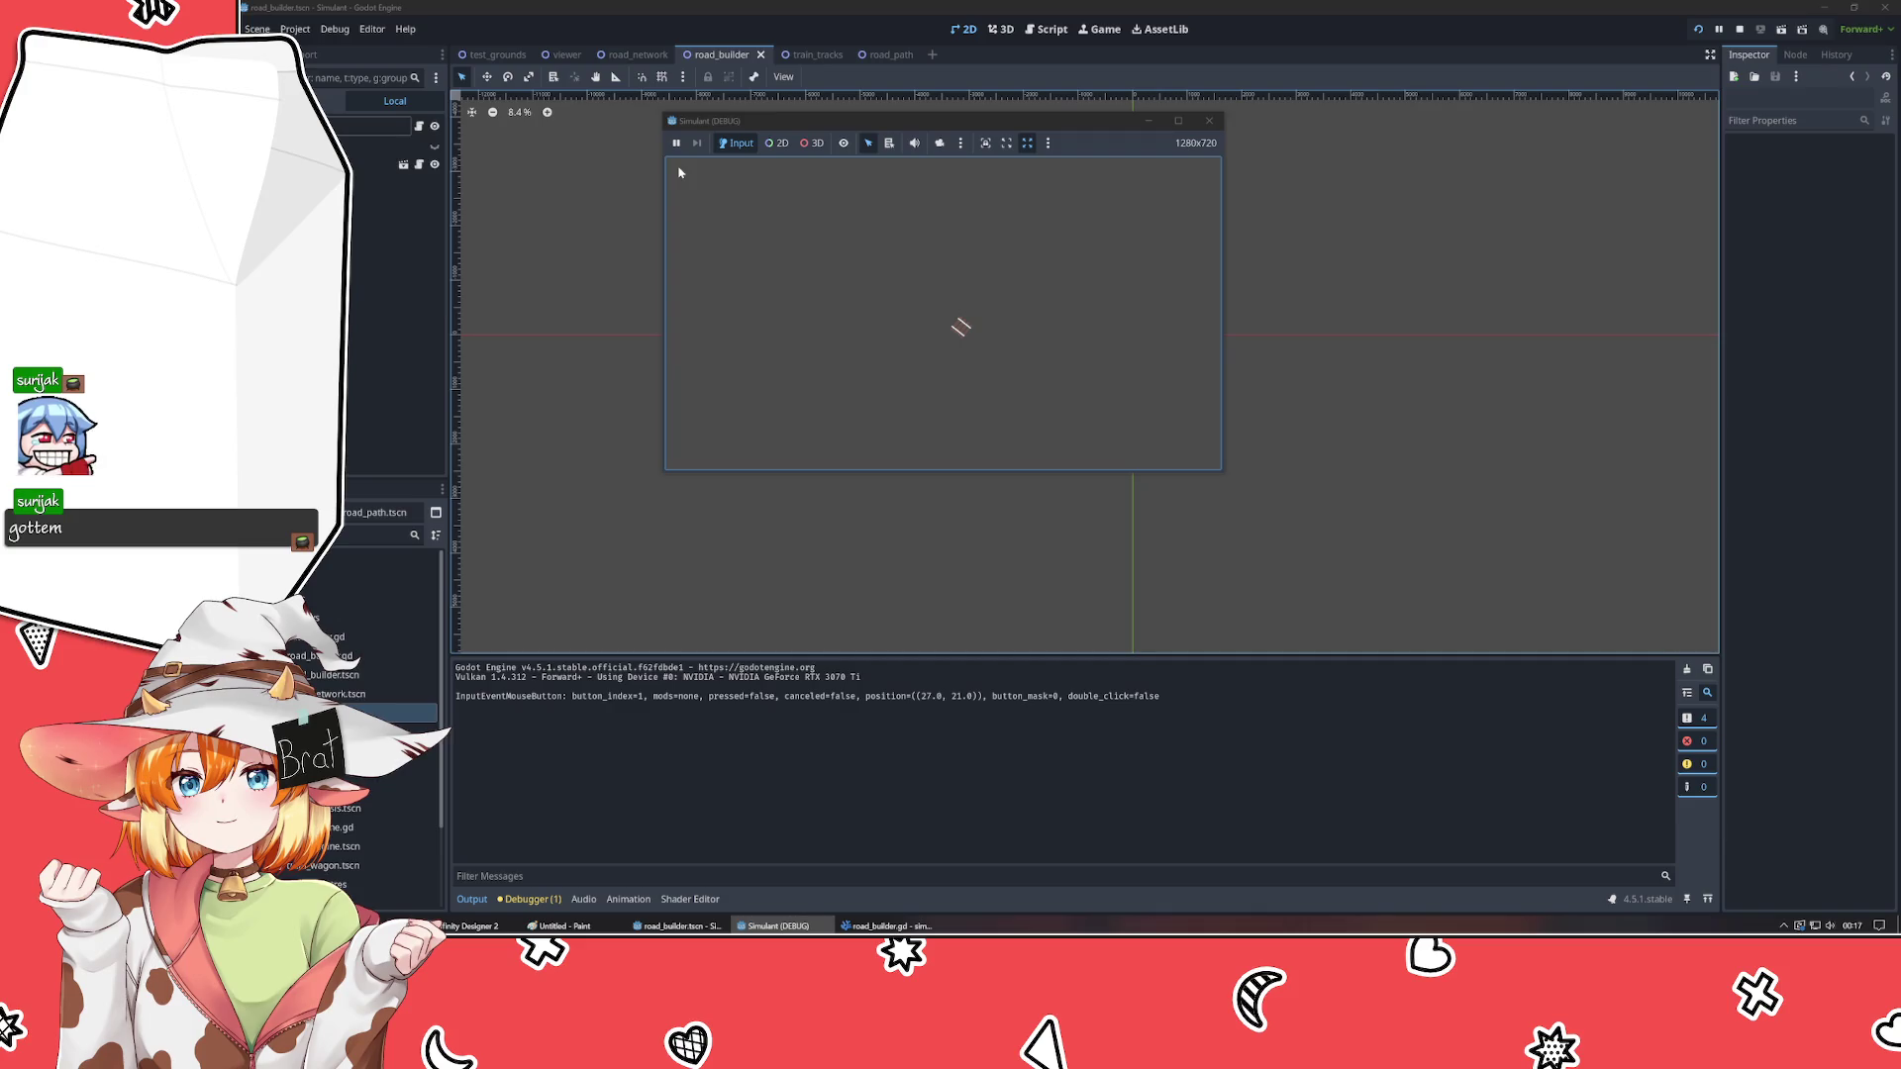
{"action": "left_click", "coordinate": [680, 173]}
{"action": "left_click", "coordinate": [680, 173]}
{"action": "left_click", "coordinate": [680, 174]}
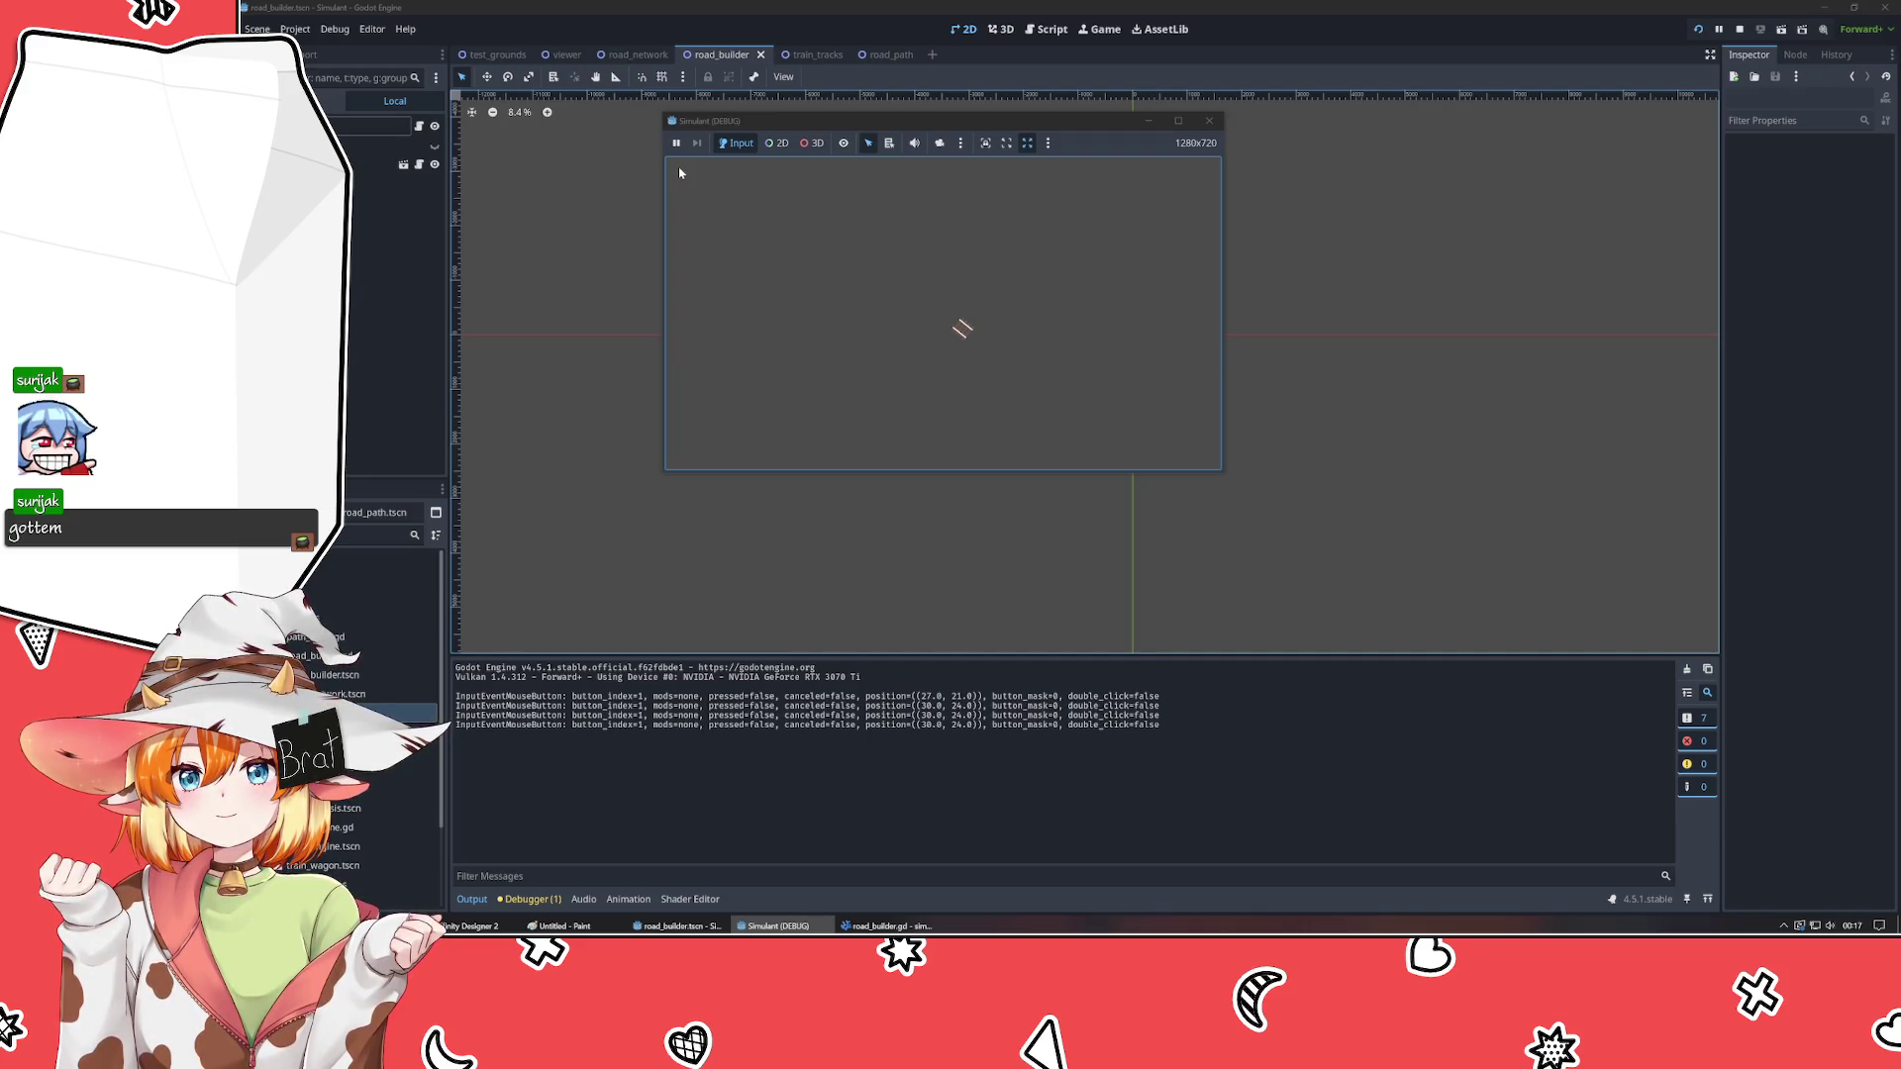
{"action": "left_click", "coordinate": [886, 926]}
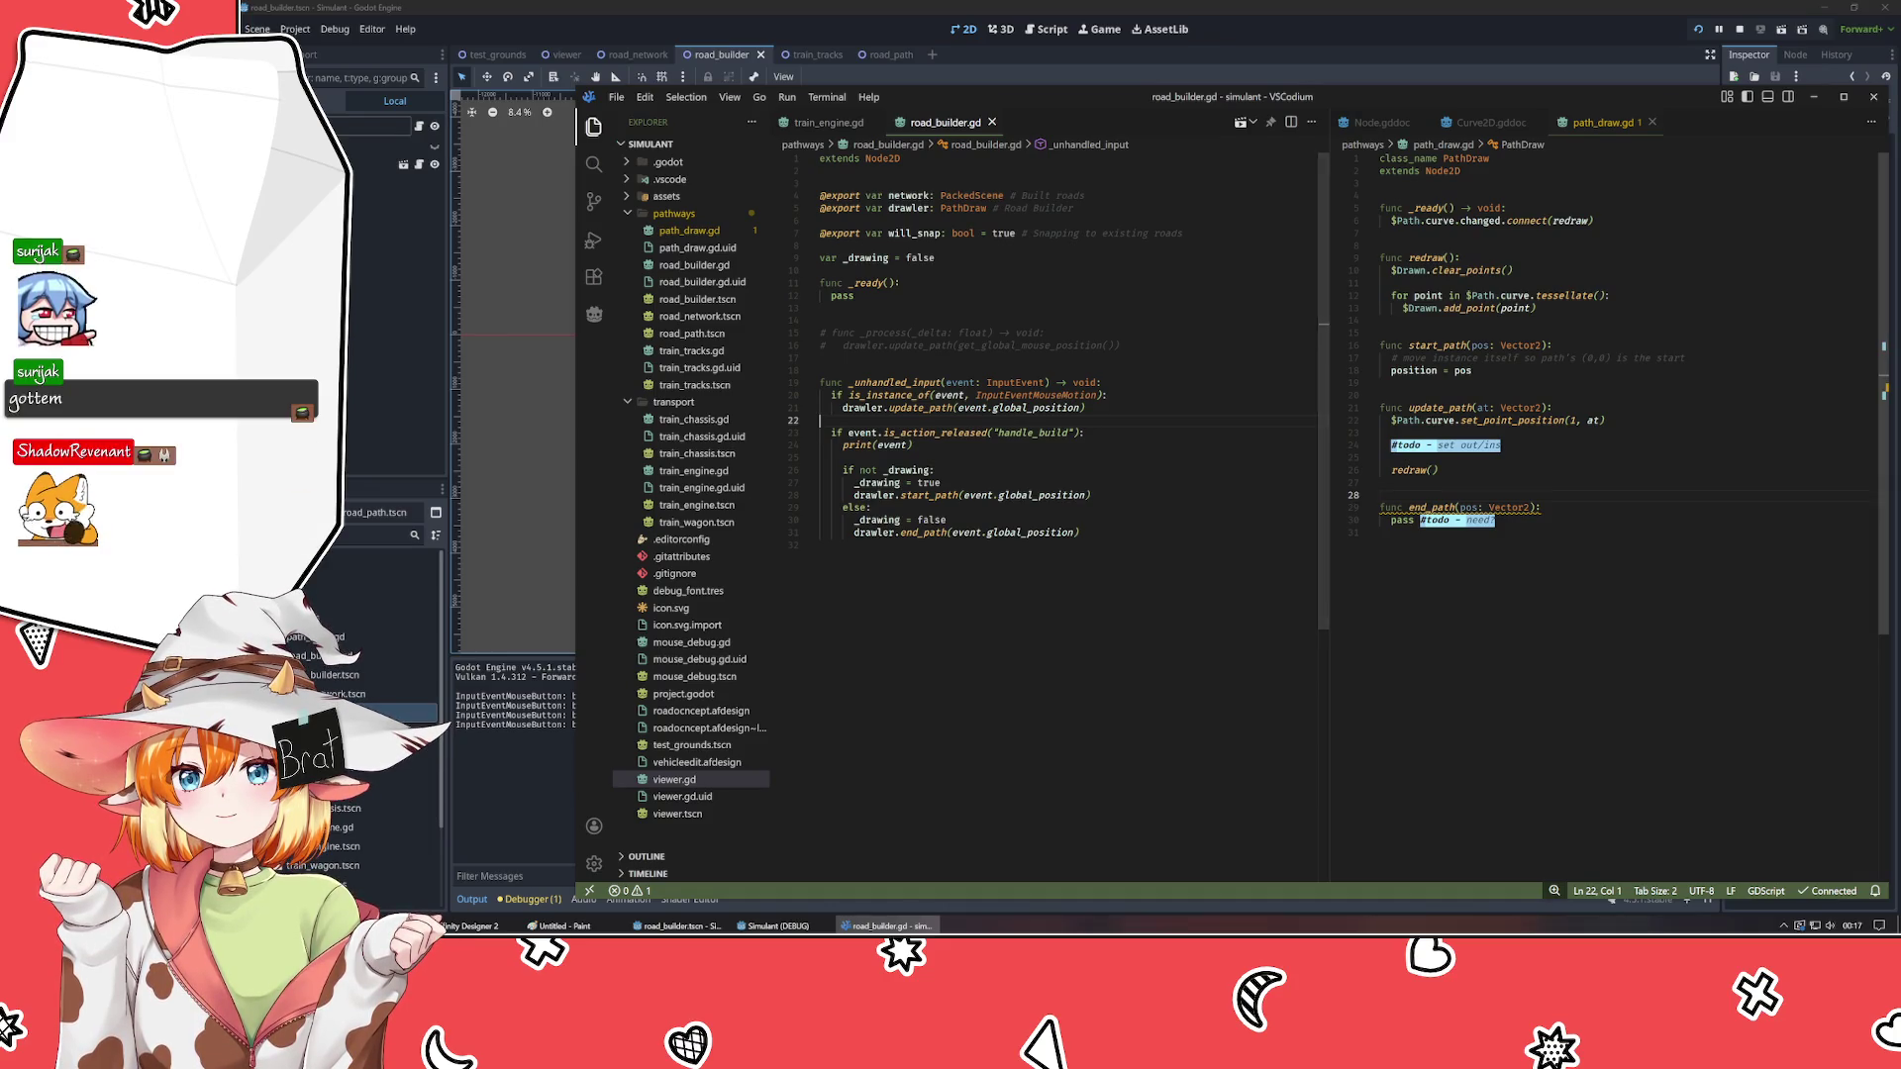
{"action": "left_click", "coordinate": [1491, 122]}
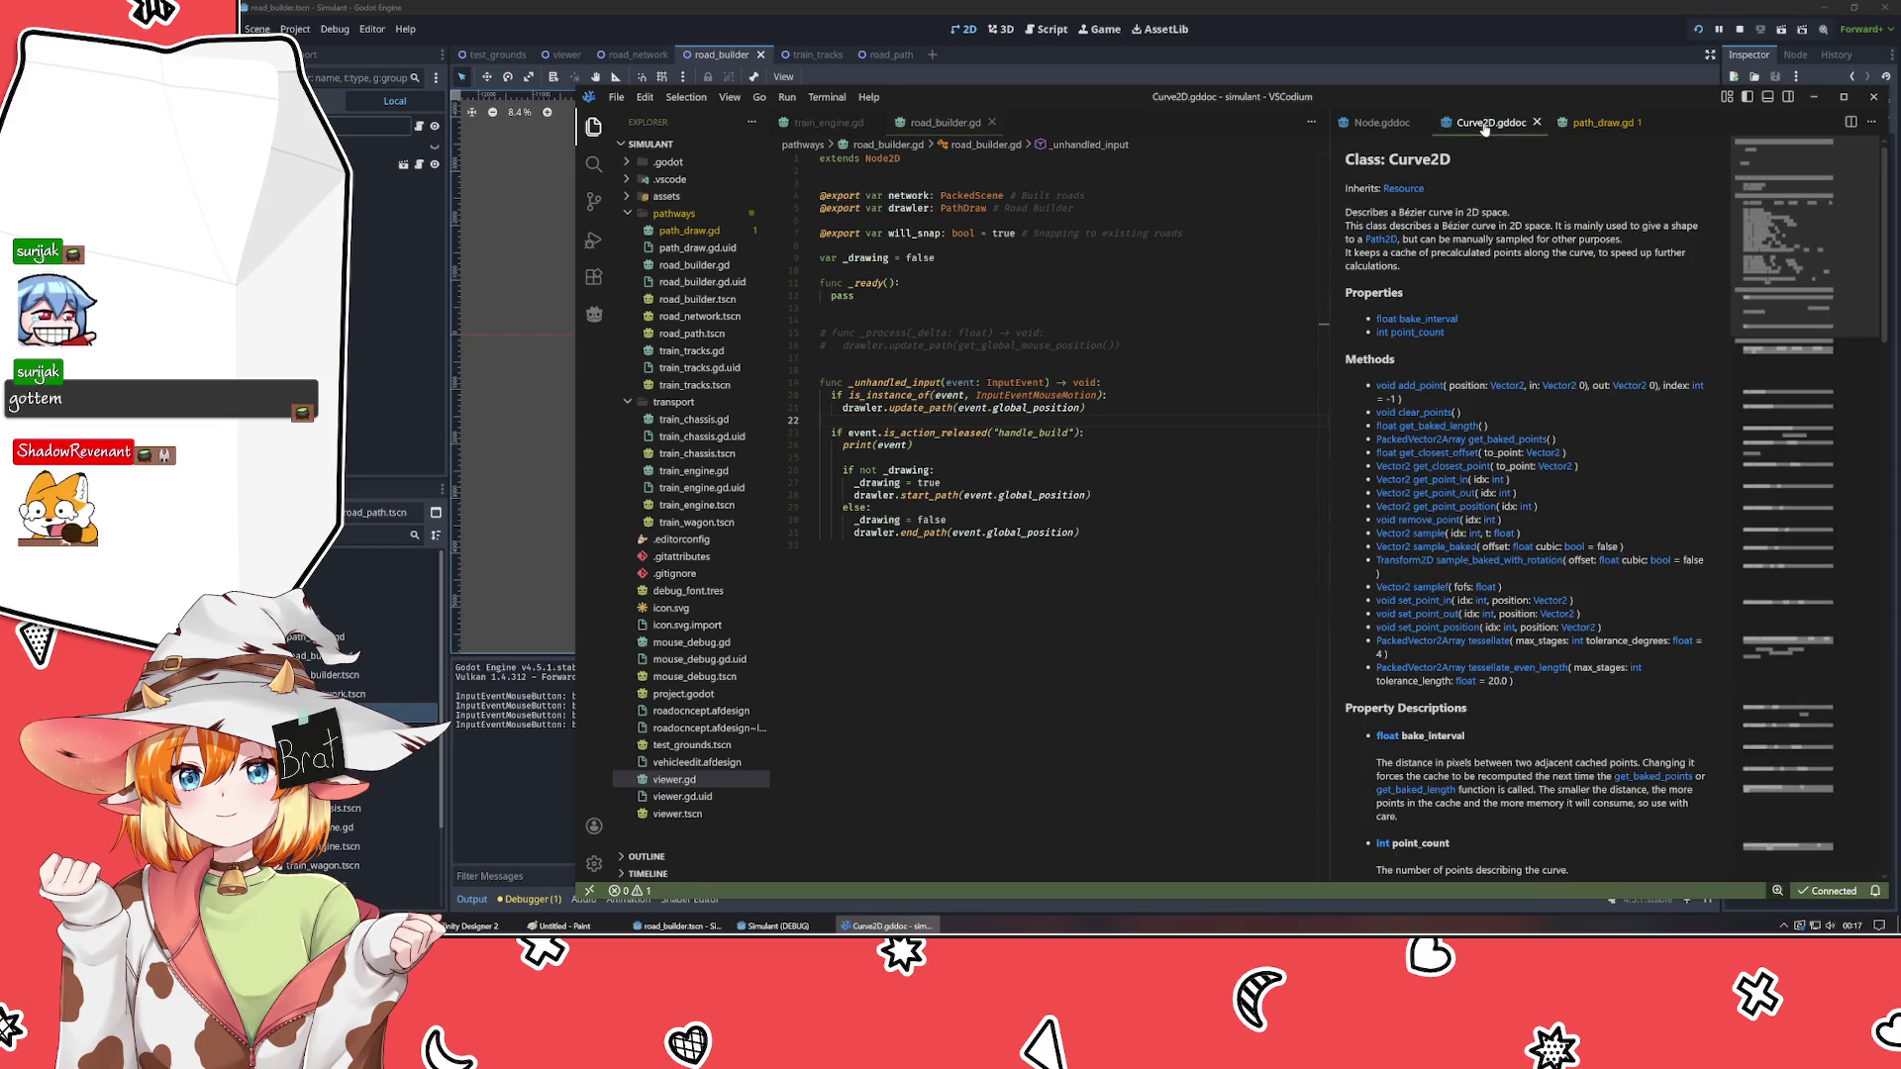
- Read the InputEvent, InputEventMouseButton and InputEventMouse class docs, then go back to road_builder.gd
{"action": "left_click", "coordinate": [1564, 124]}
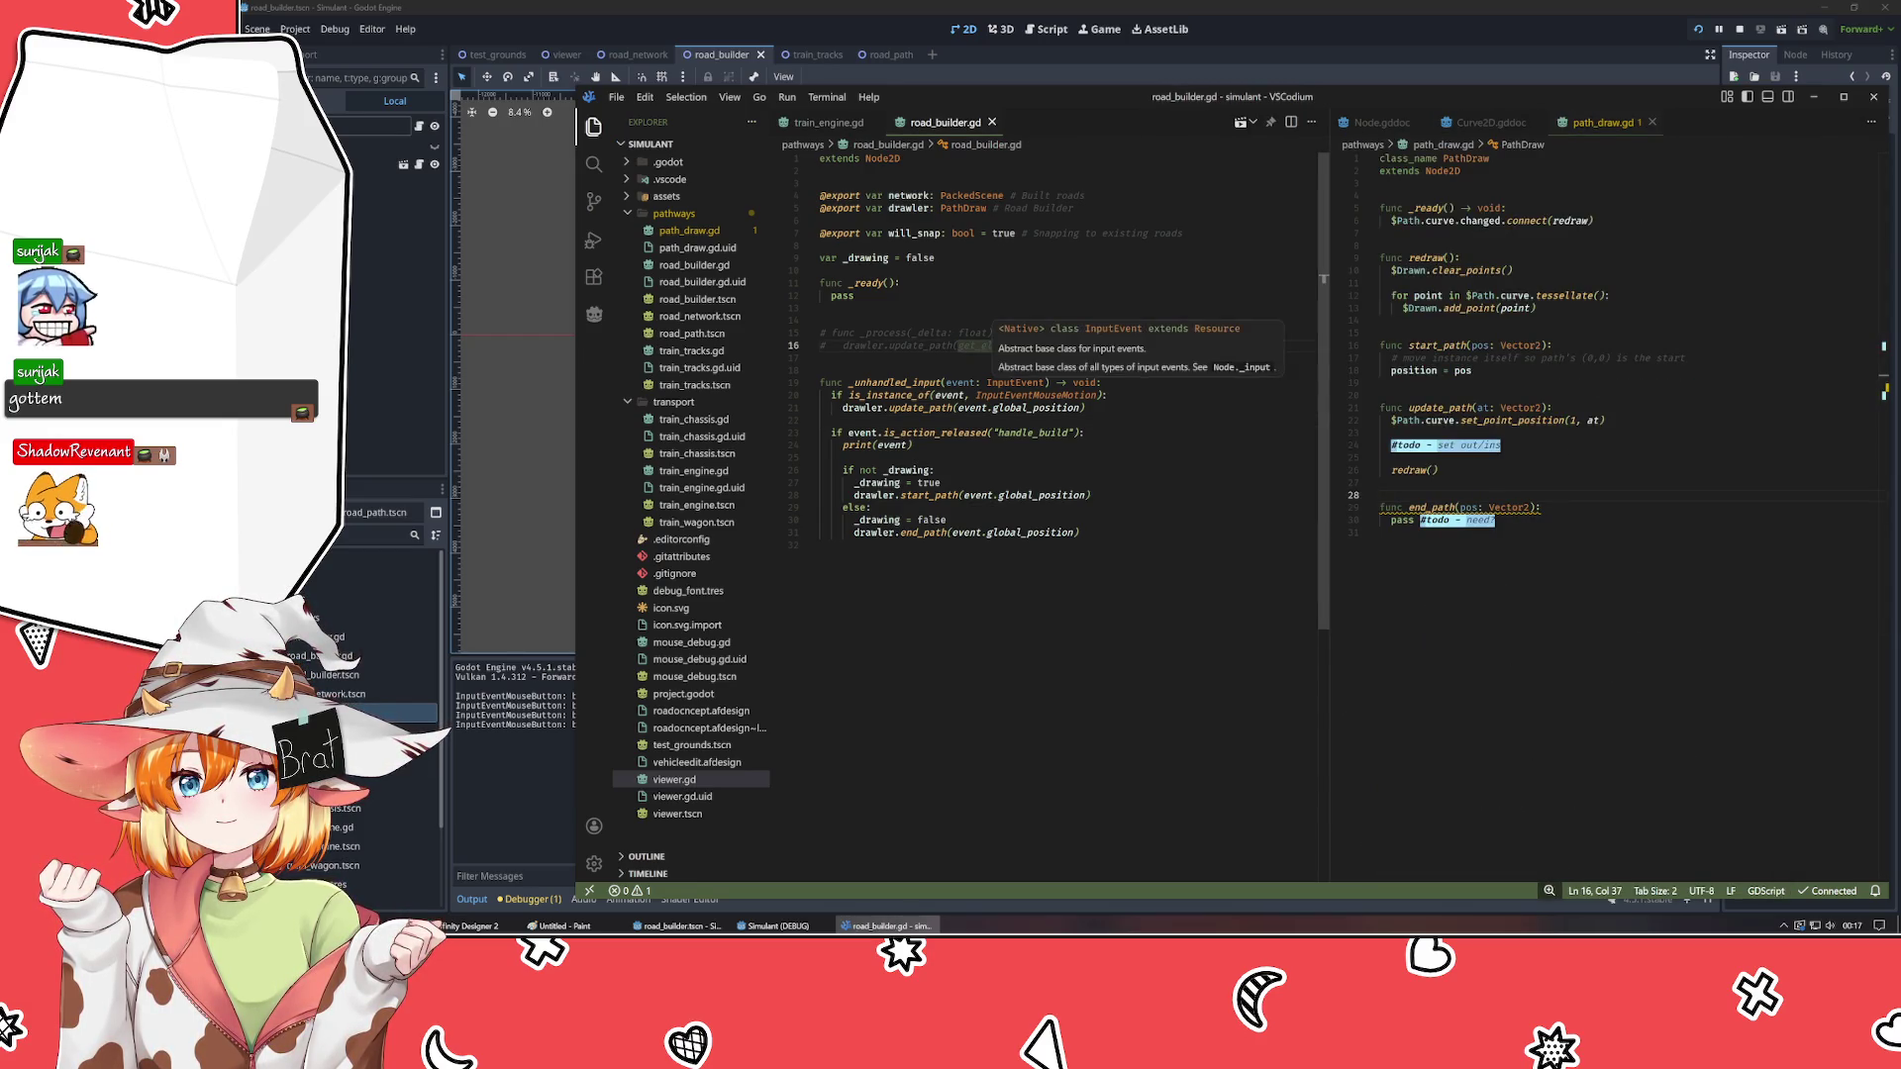
{"action": "left_click", "coordinate": [998, 387], "text": "ctrl"}
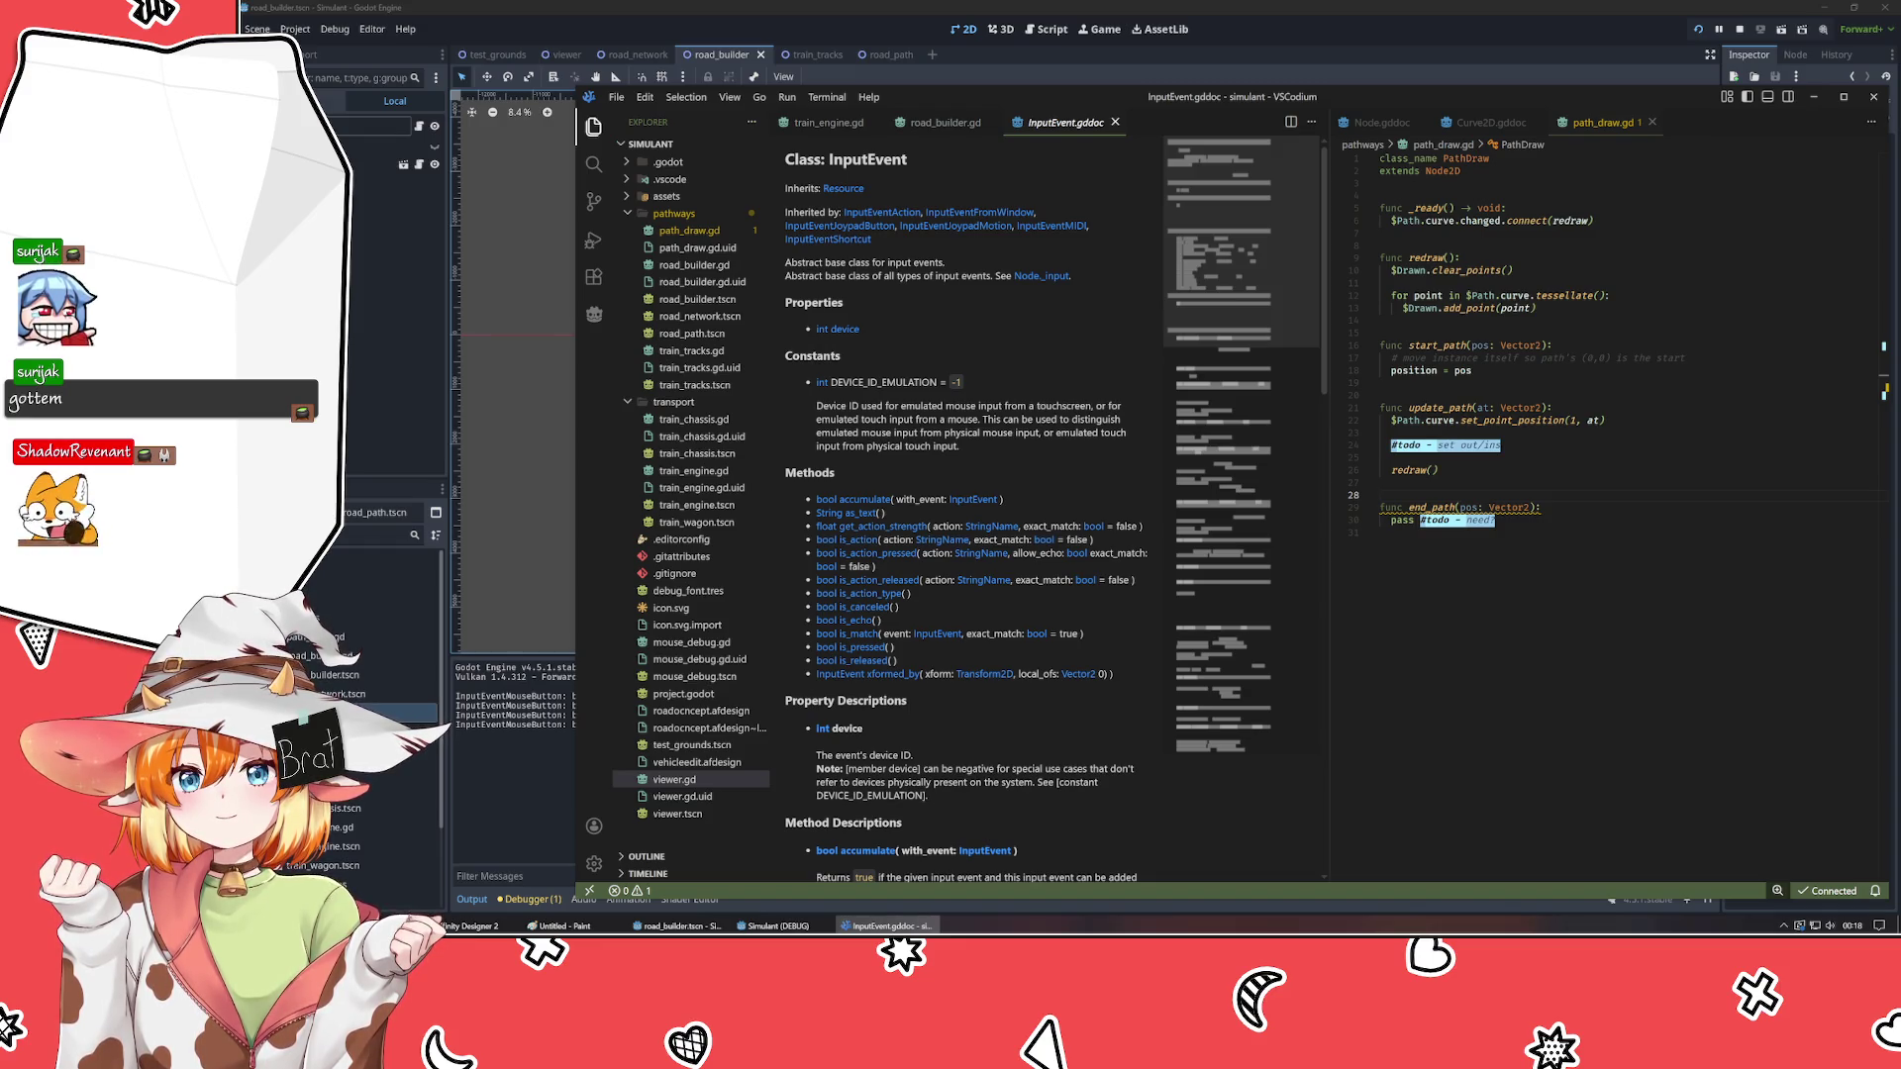
{"action": "scroll", "coordinate": [922, 428], "scroll_direction": "down", "scroll_amount": 3}
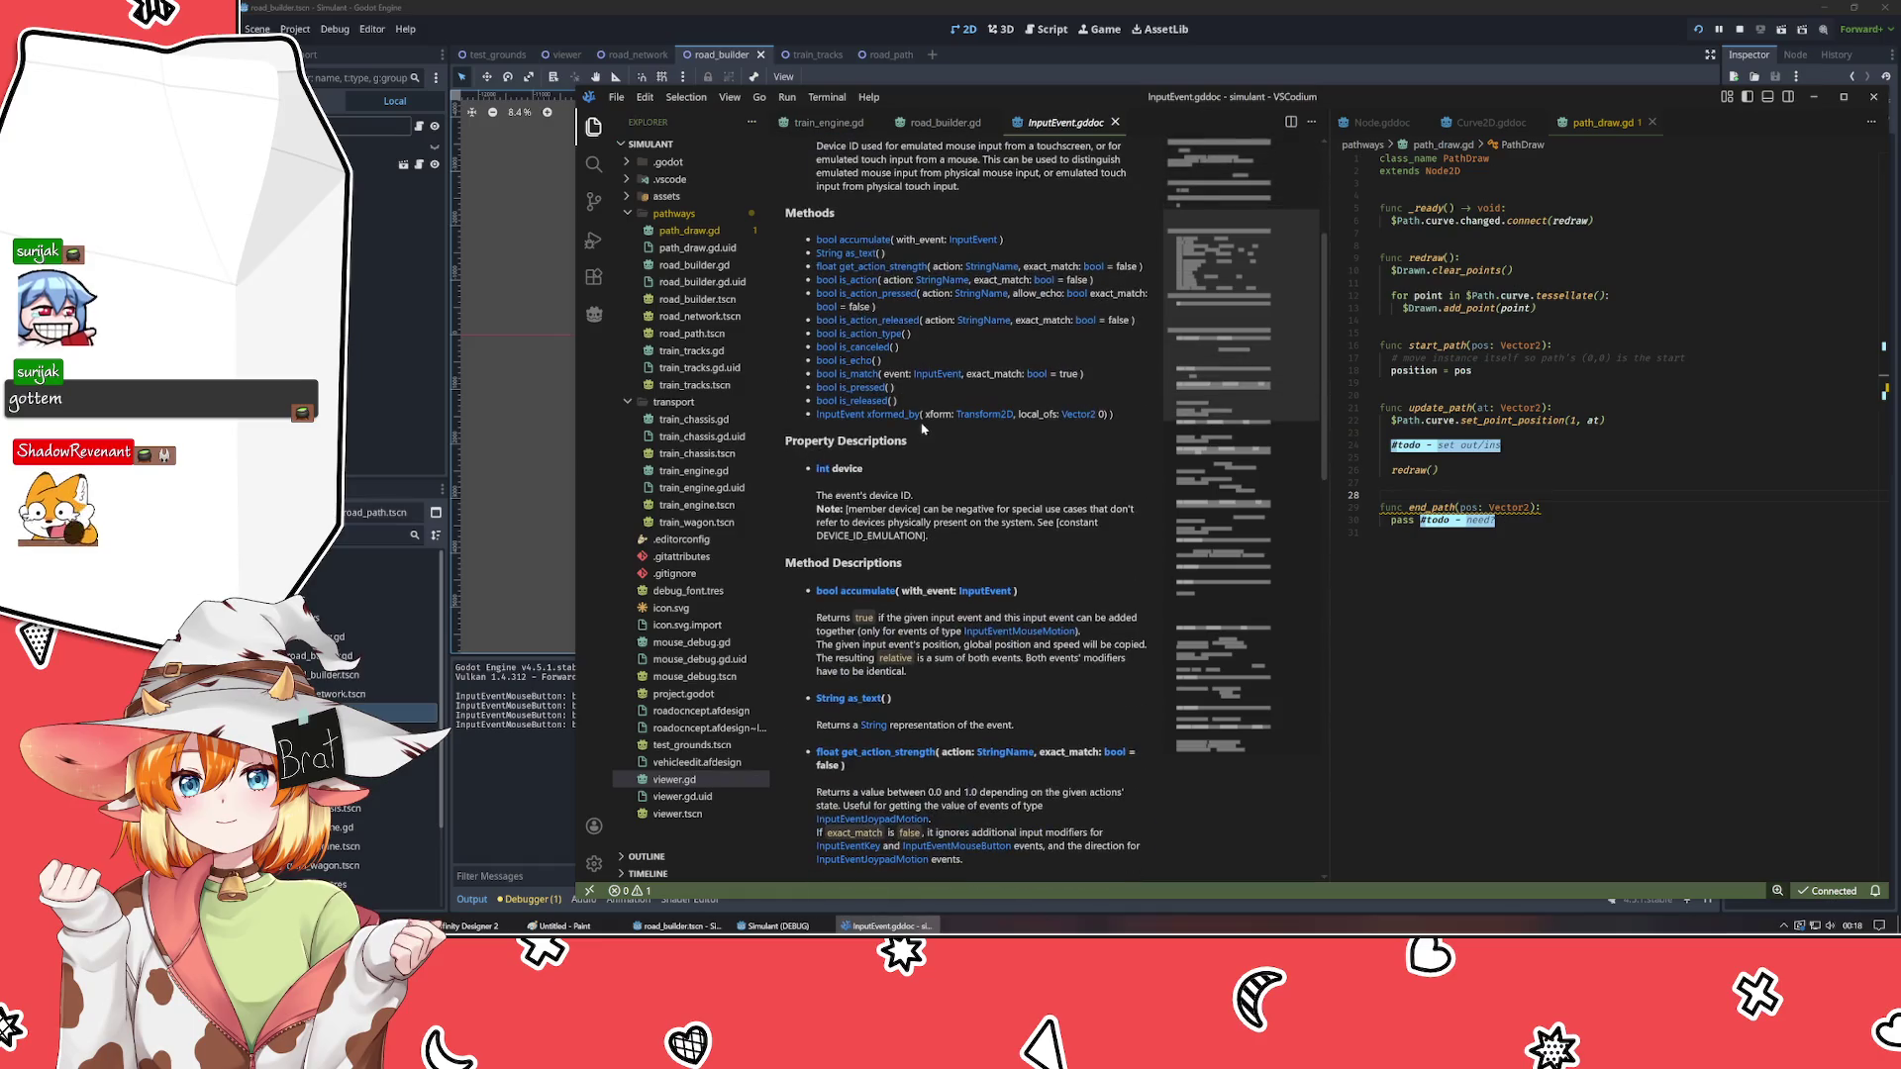
{"action": "scroll", "coordinate": [921, 427], "scroll_direction": "up", "scroll_amount": 3}
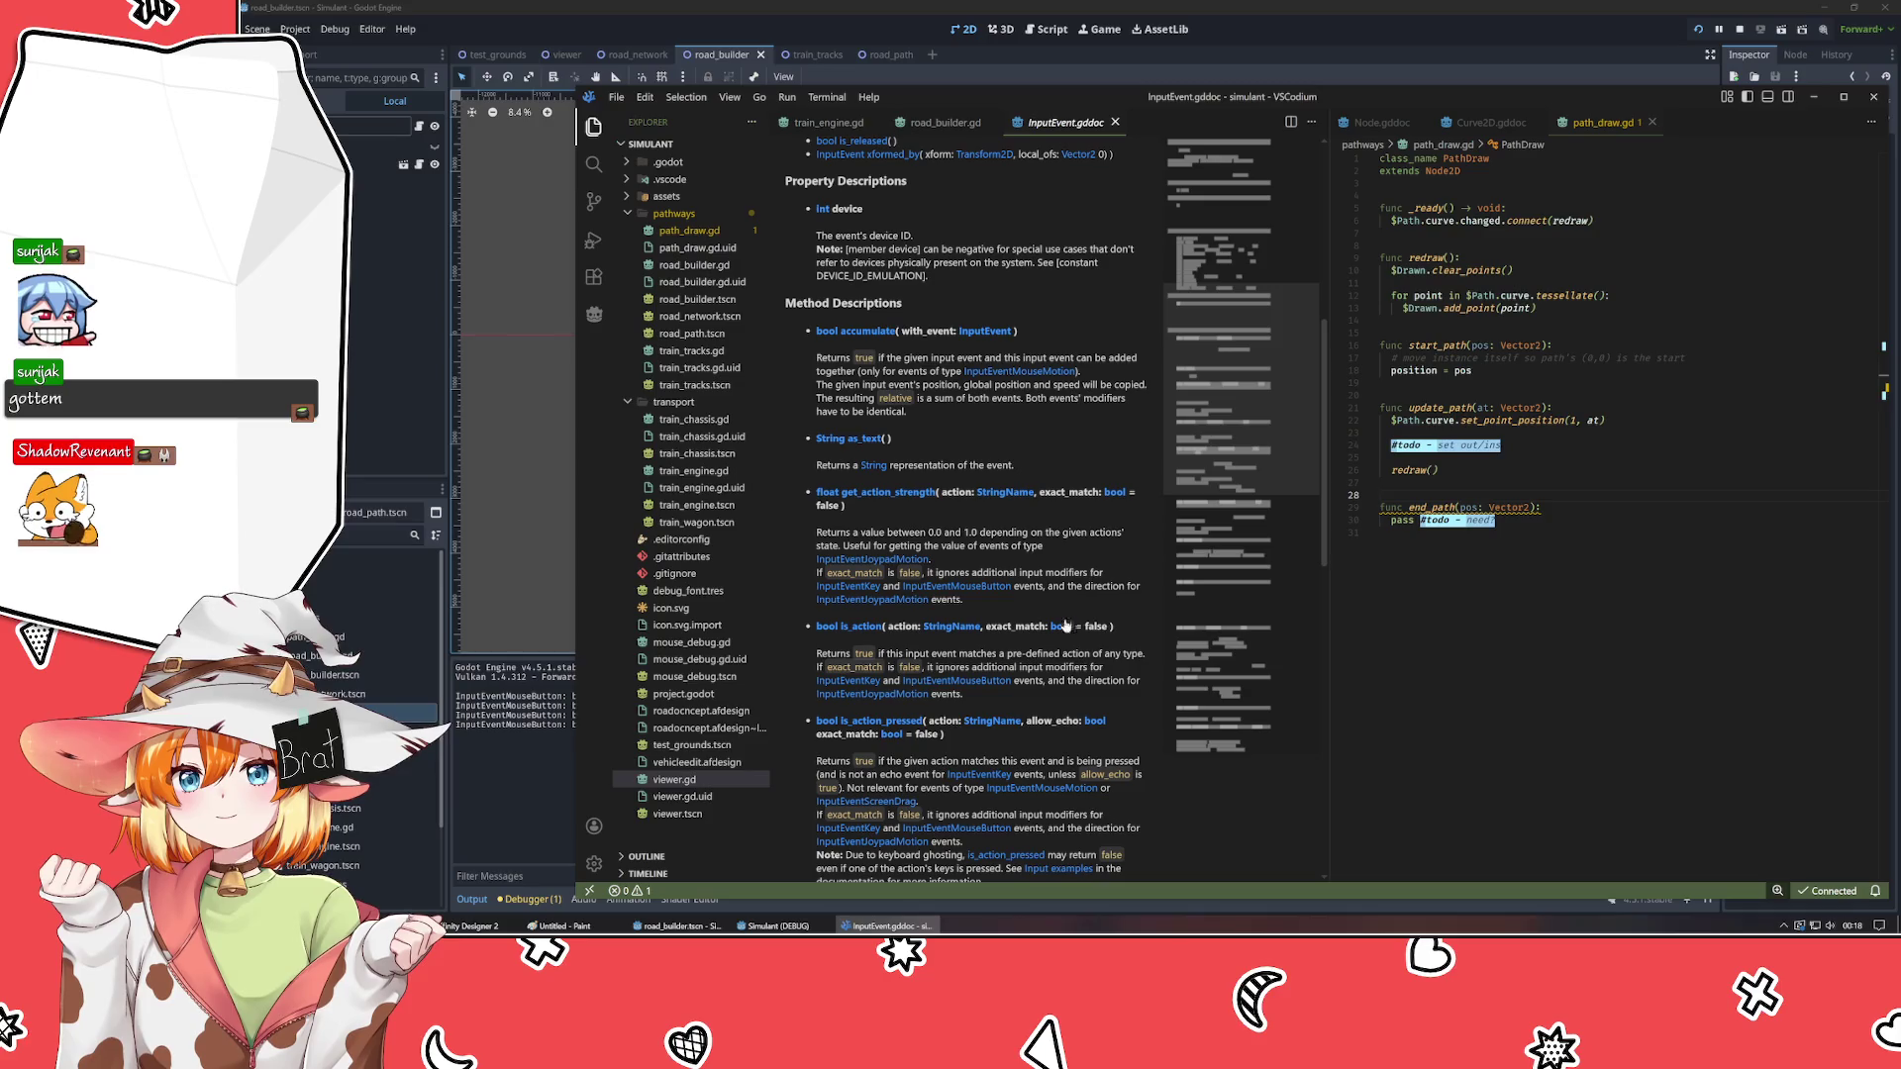
{"action": "scroll", "coordinate": [977, 537], "scroll_direction": "down", "scroll_amount": 1}
{"action": "left_click", "coordinate": [977, 537]}
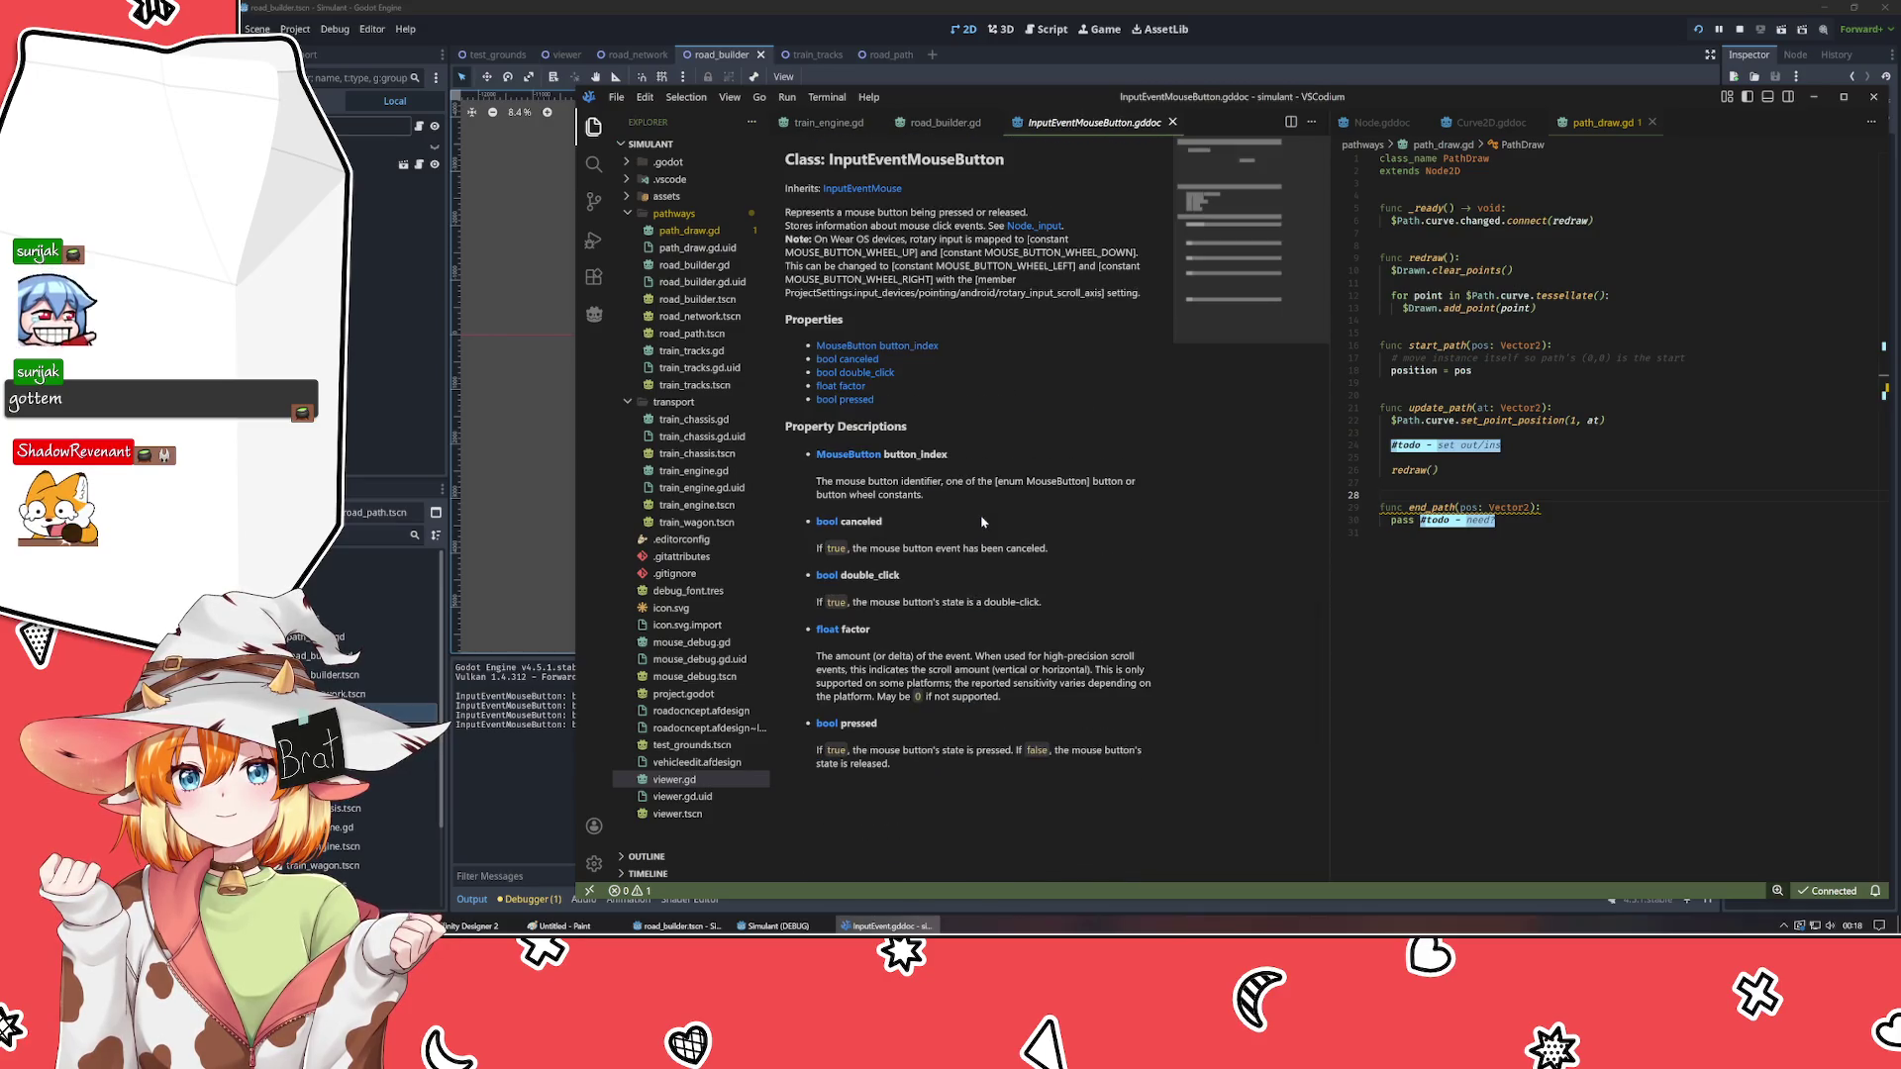
{"action": "left_click", "coordinate": [862, 188]}
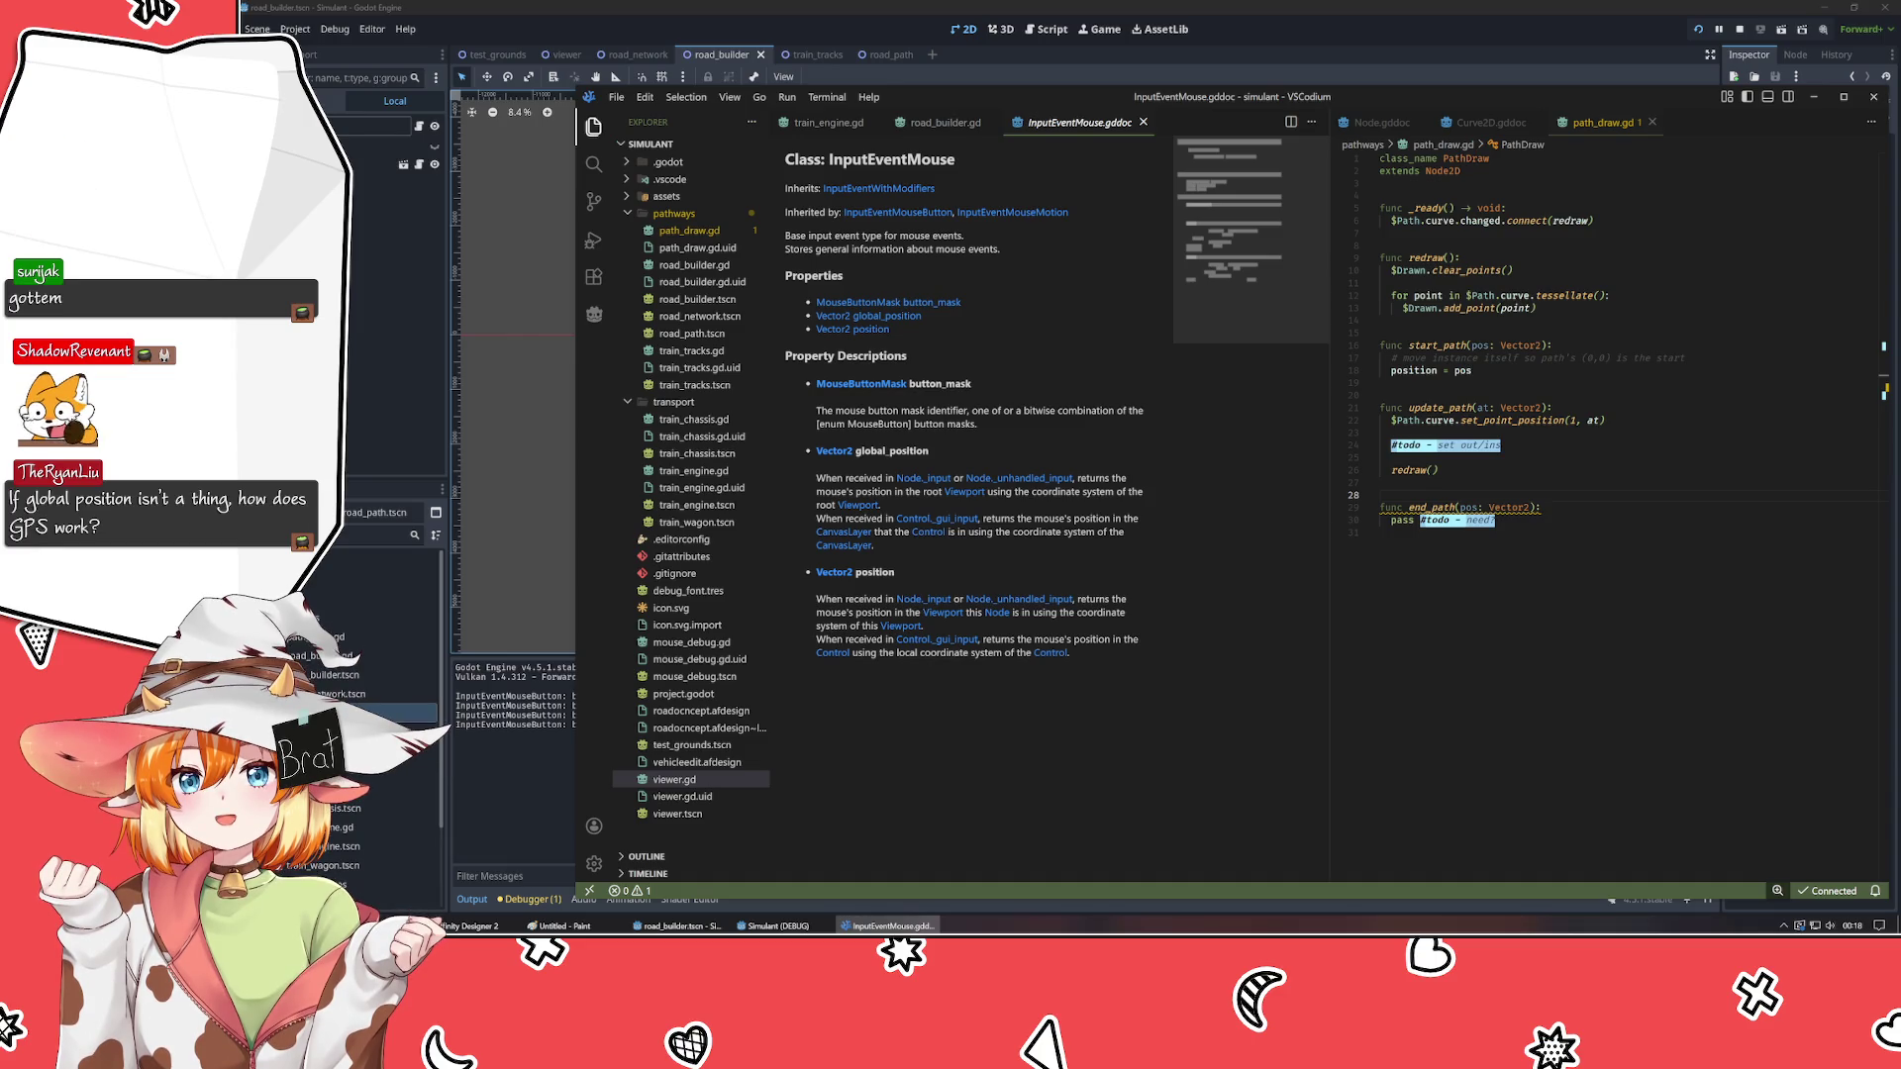
{"action": "left_click", "coordinate": [946, 122]}
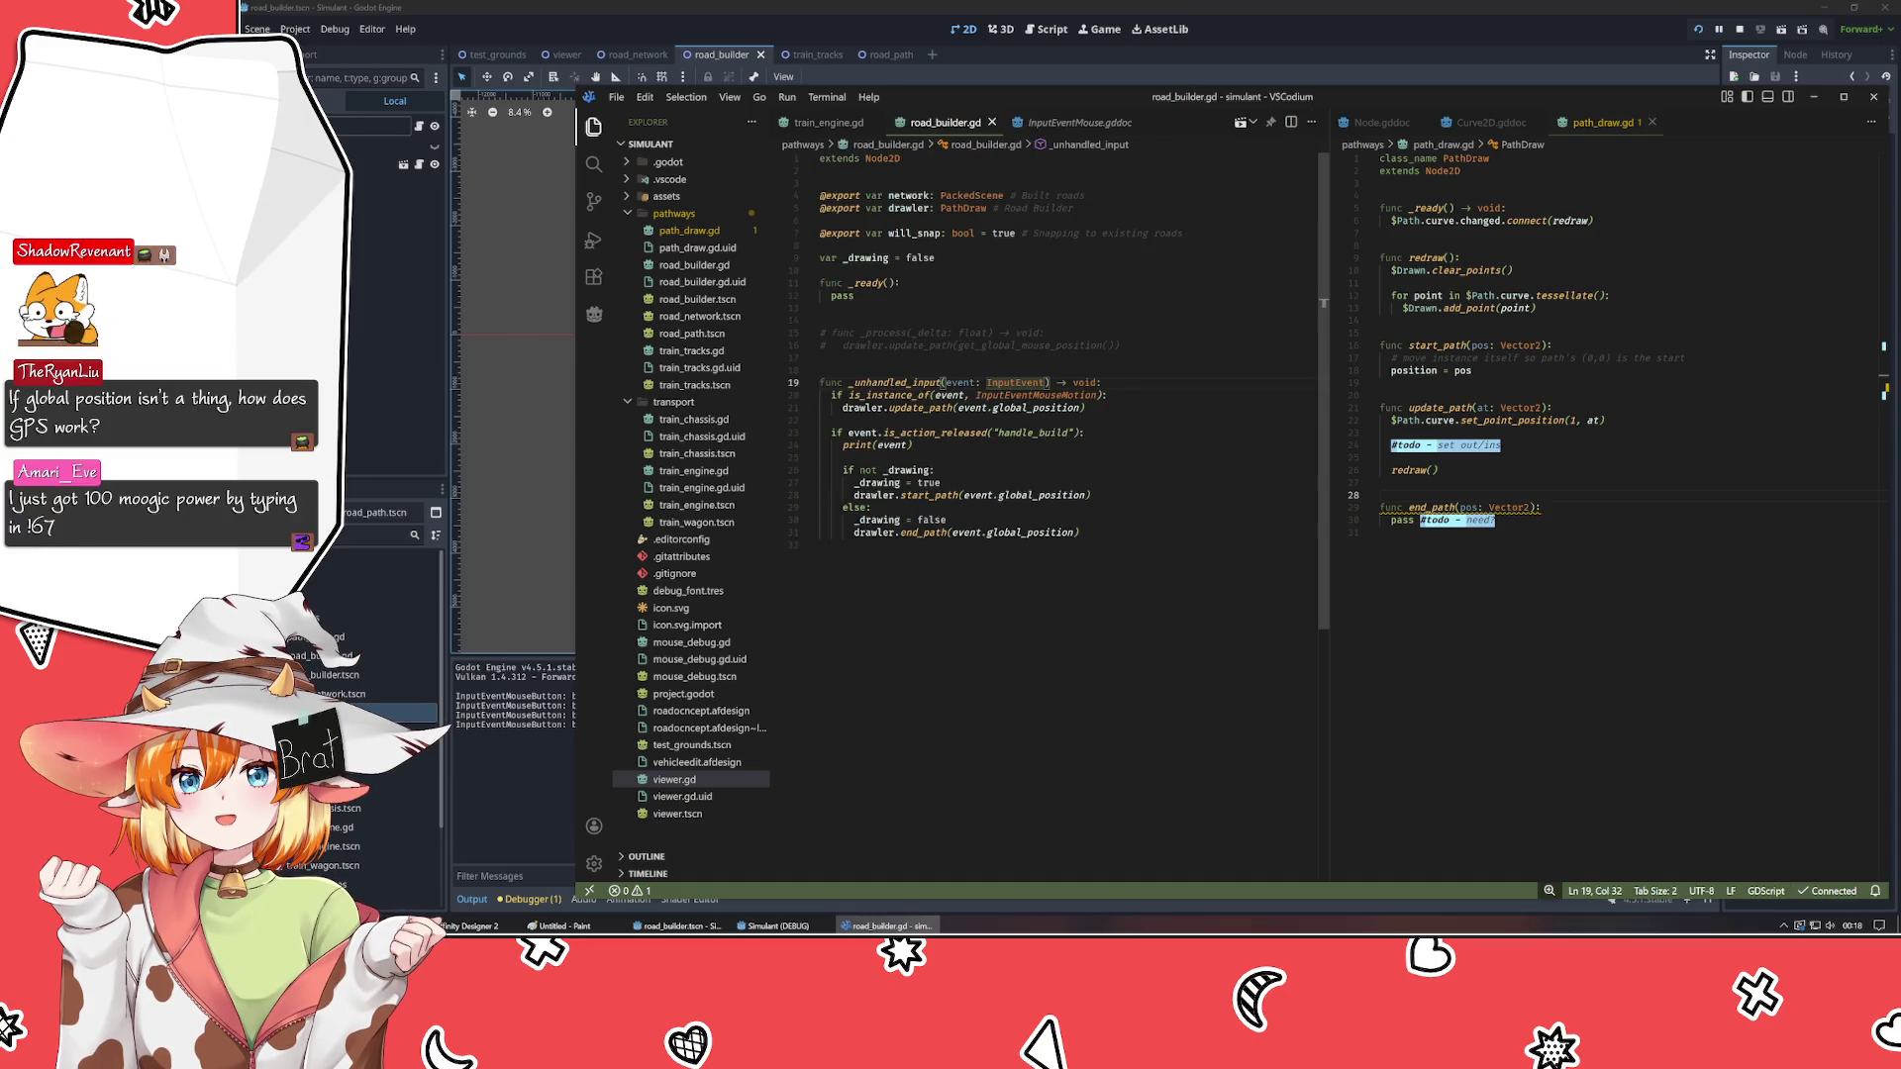
- Add print("p", event.position, " gp", event.global_position) inside the mouse-motion branch and save
{"action": "key", "text": "Down"}
{"action": "key", "text": "Down"}
{"action": "key", "text": "Down"}
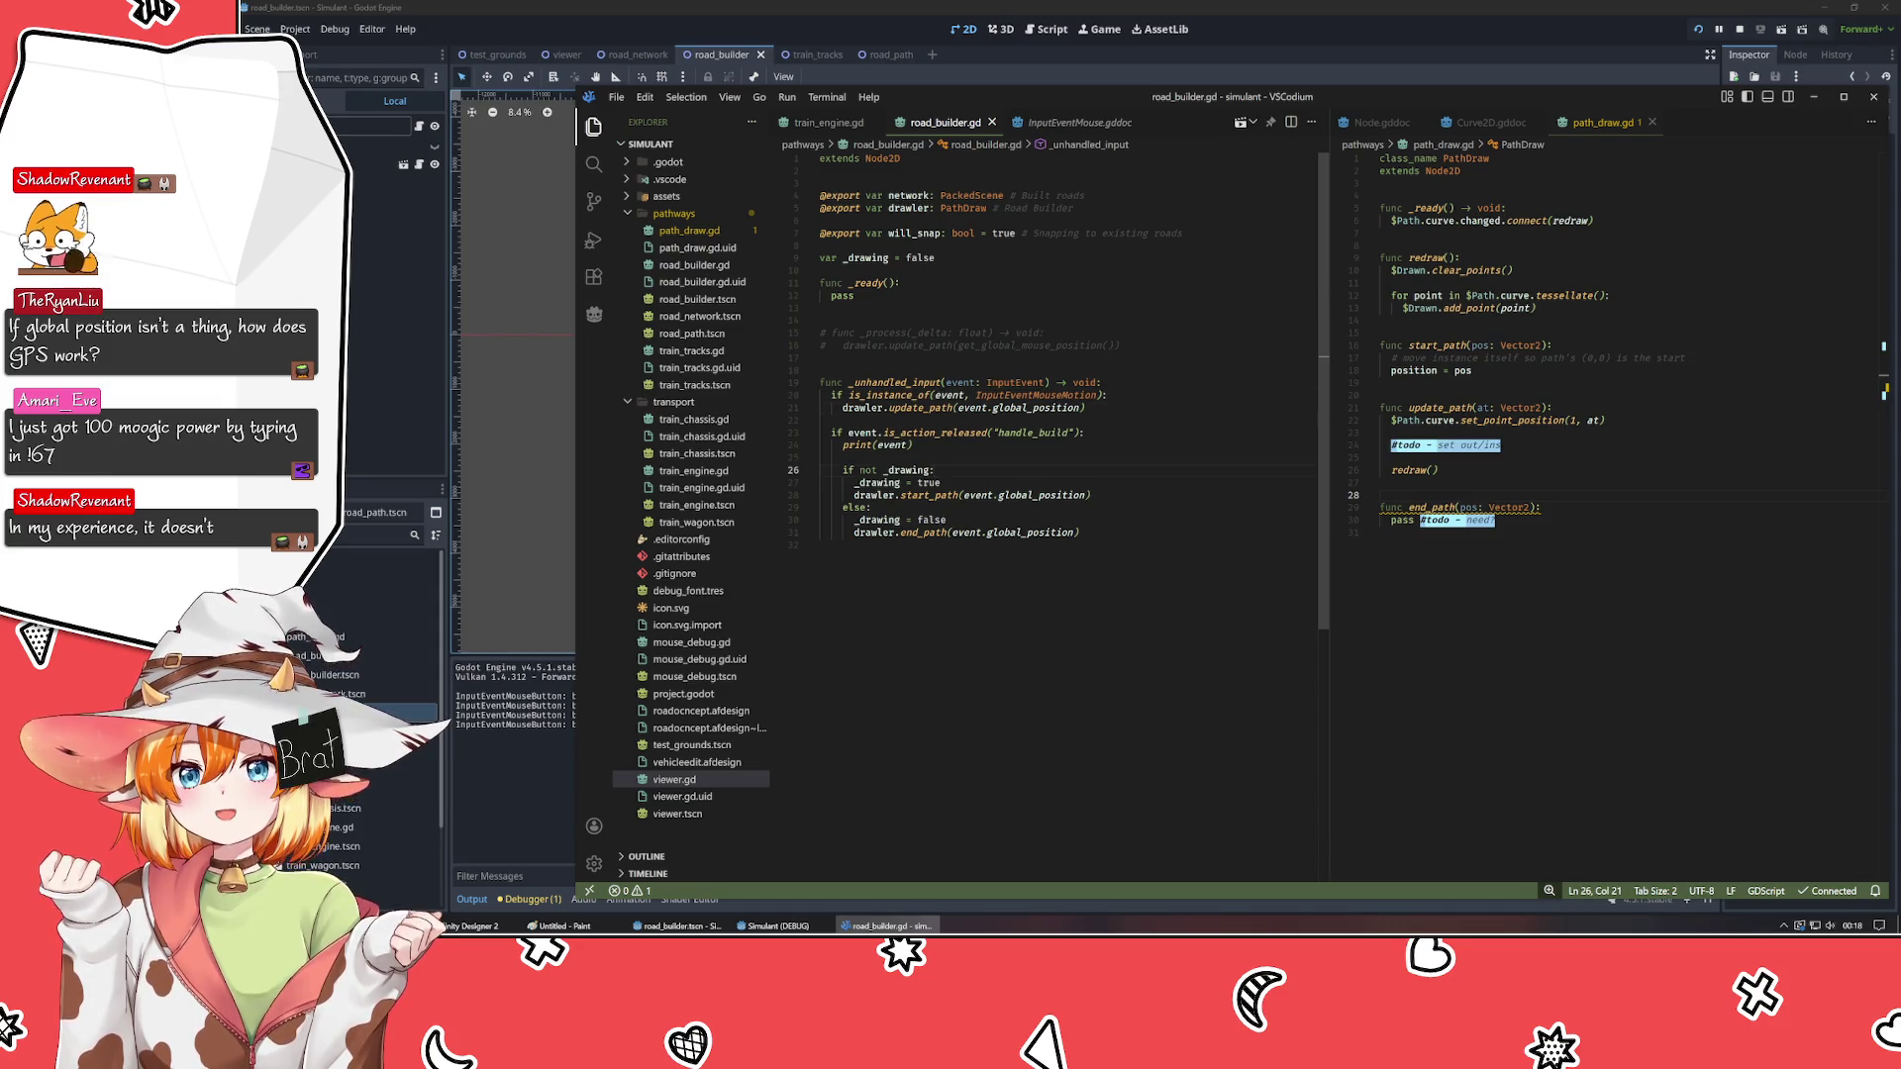
{"action": "key", "text": "Return"}
{"action": "key", "text": "ctrl+shift+k"}
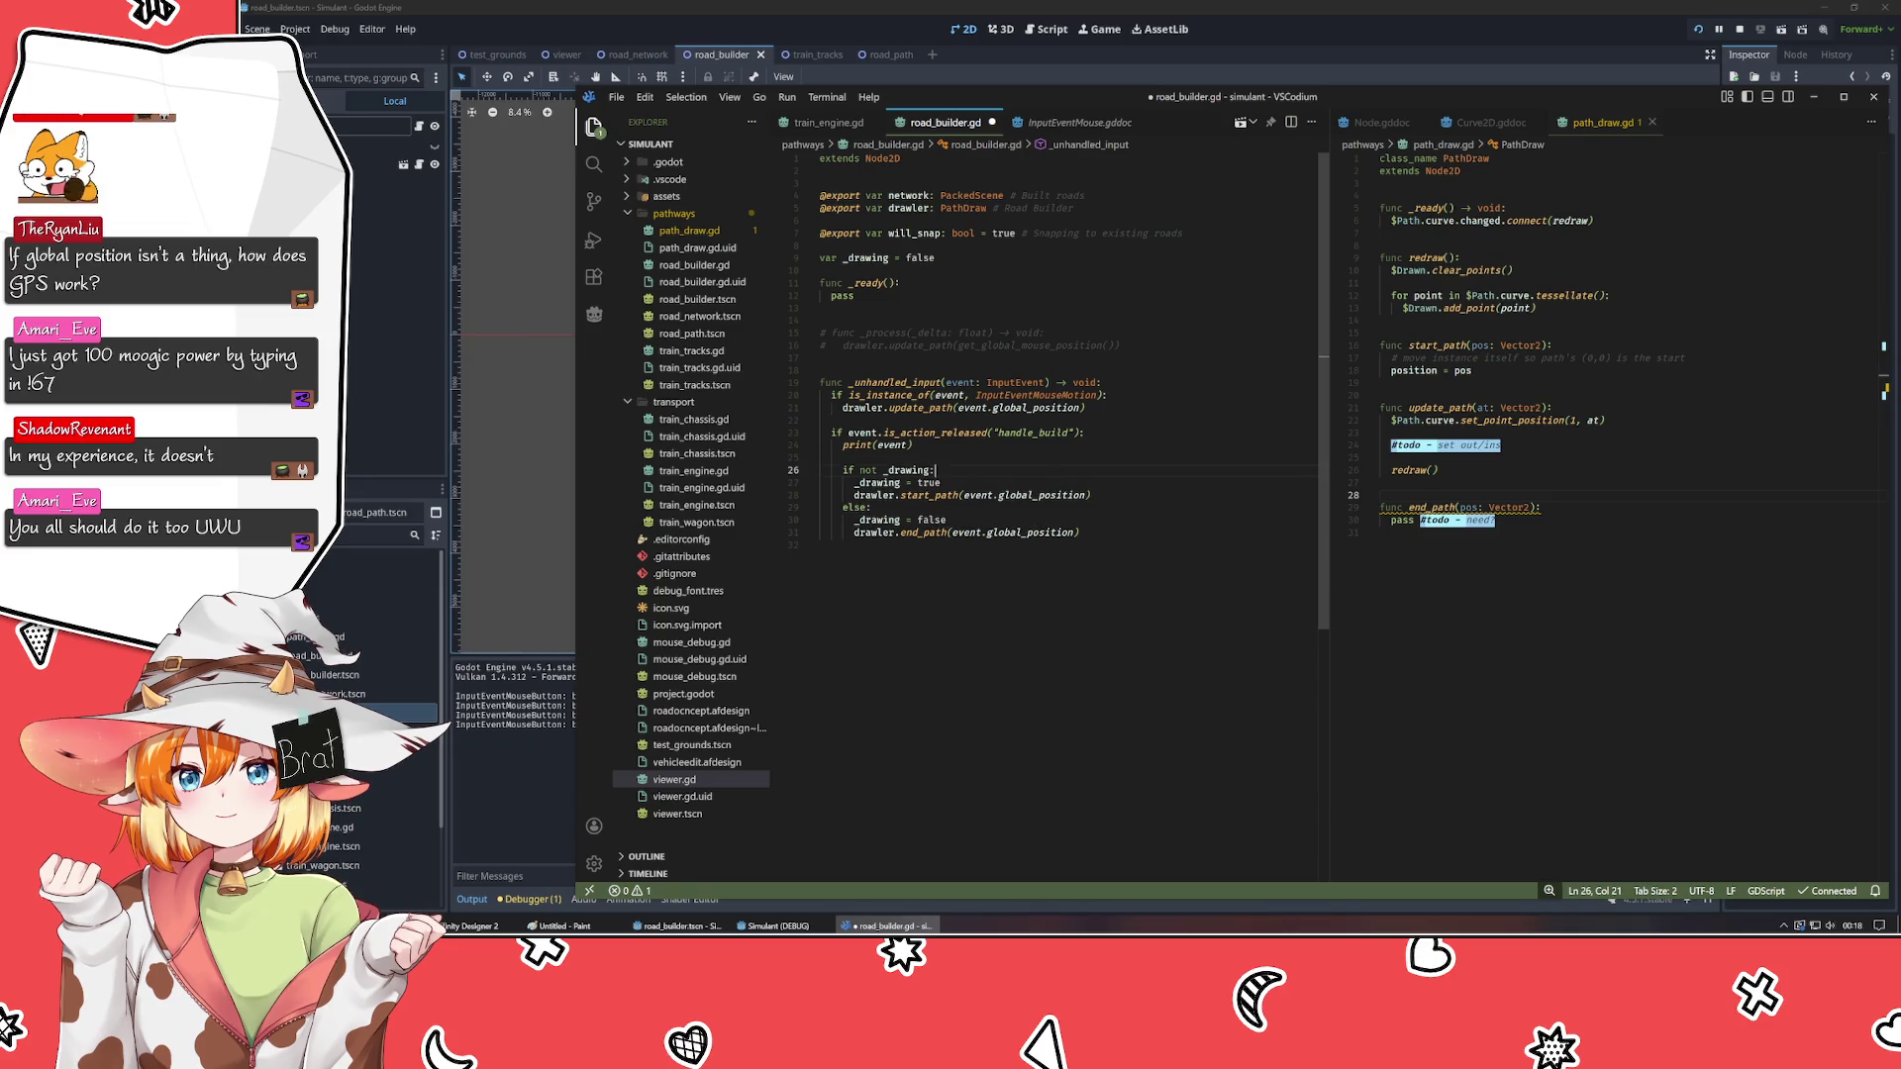
{"action": "left_click", "coordinate": [1107, 395]}
{"action": "key", "text": "Return"}
{"action": "type", "text": "p"}
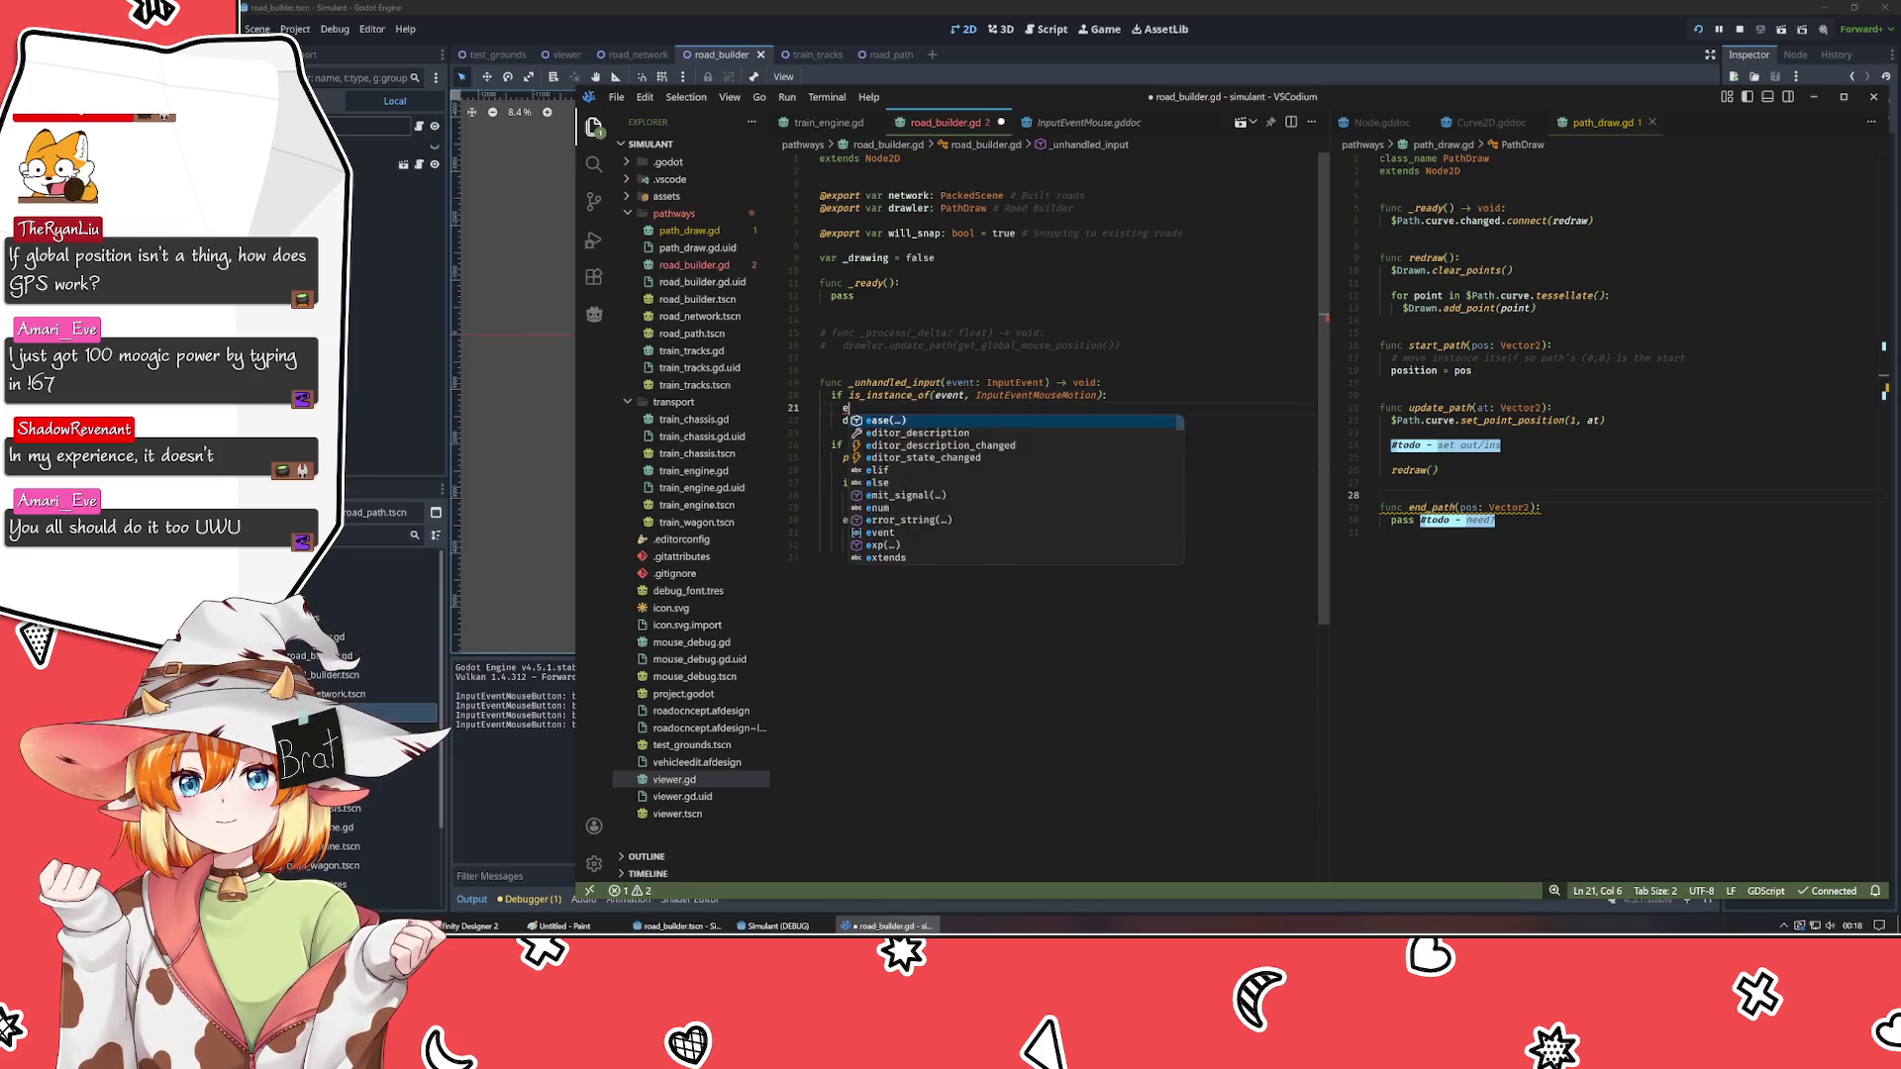
{"action": "type", "text": "rint("}
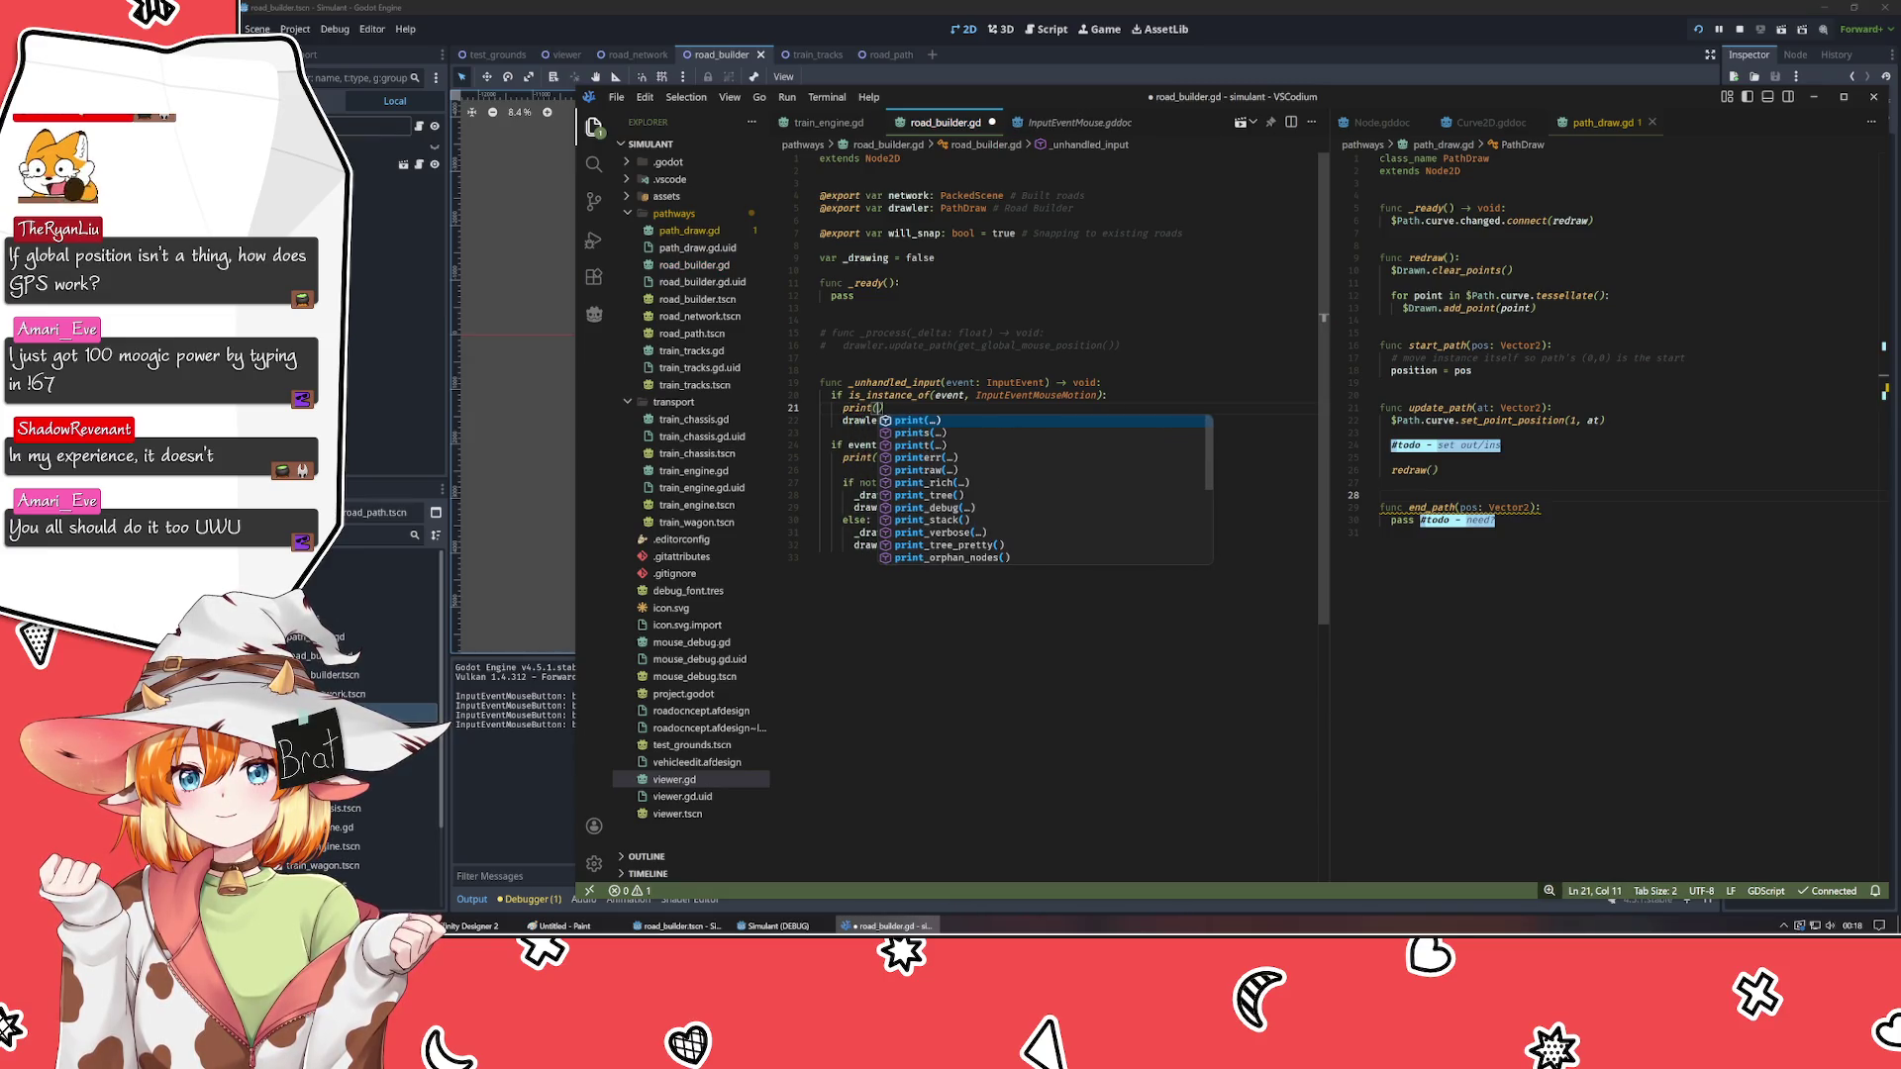
{"action": "type", "text": "\"p\", event."}
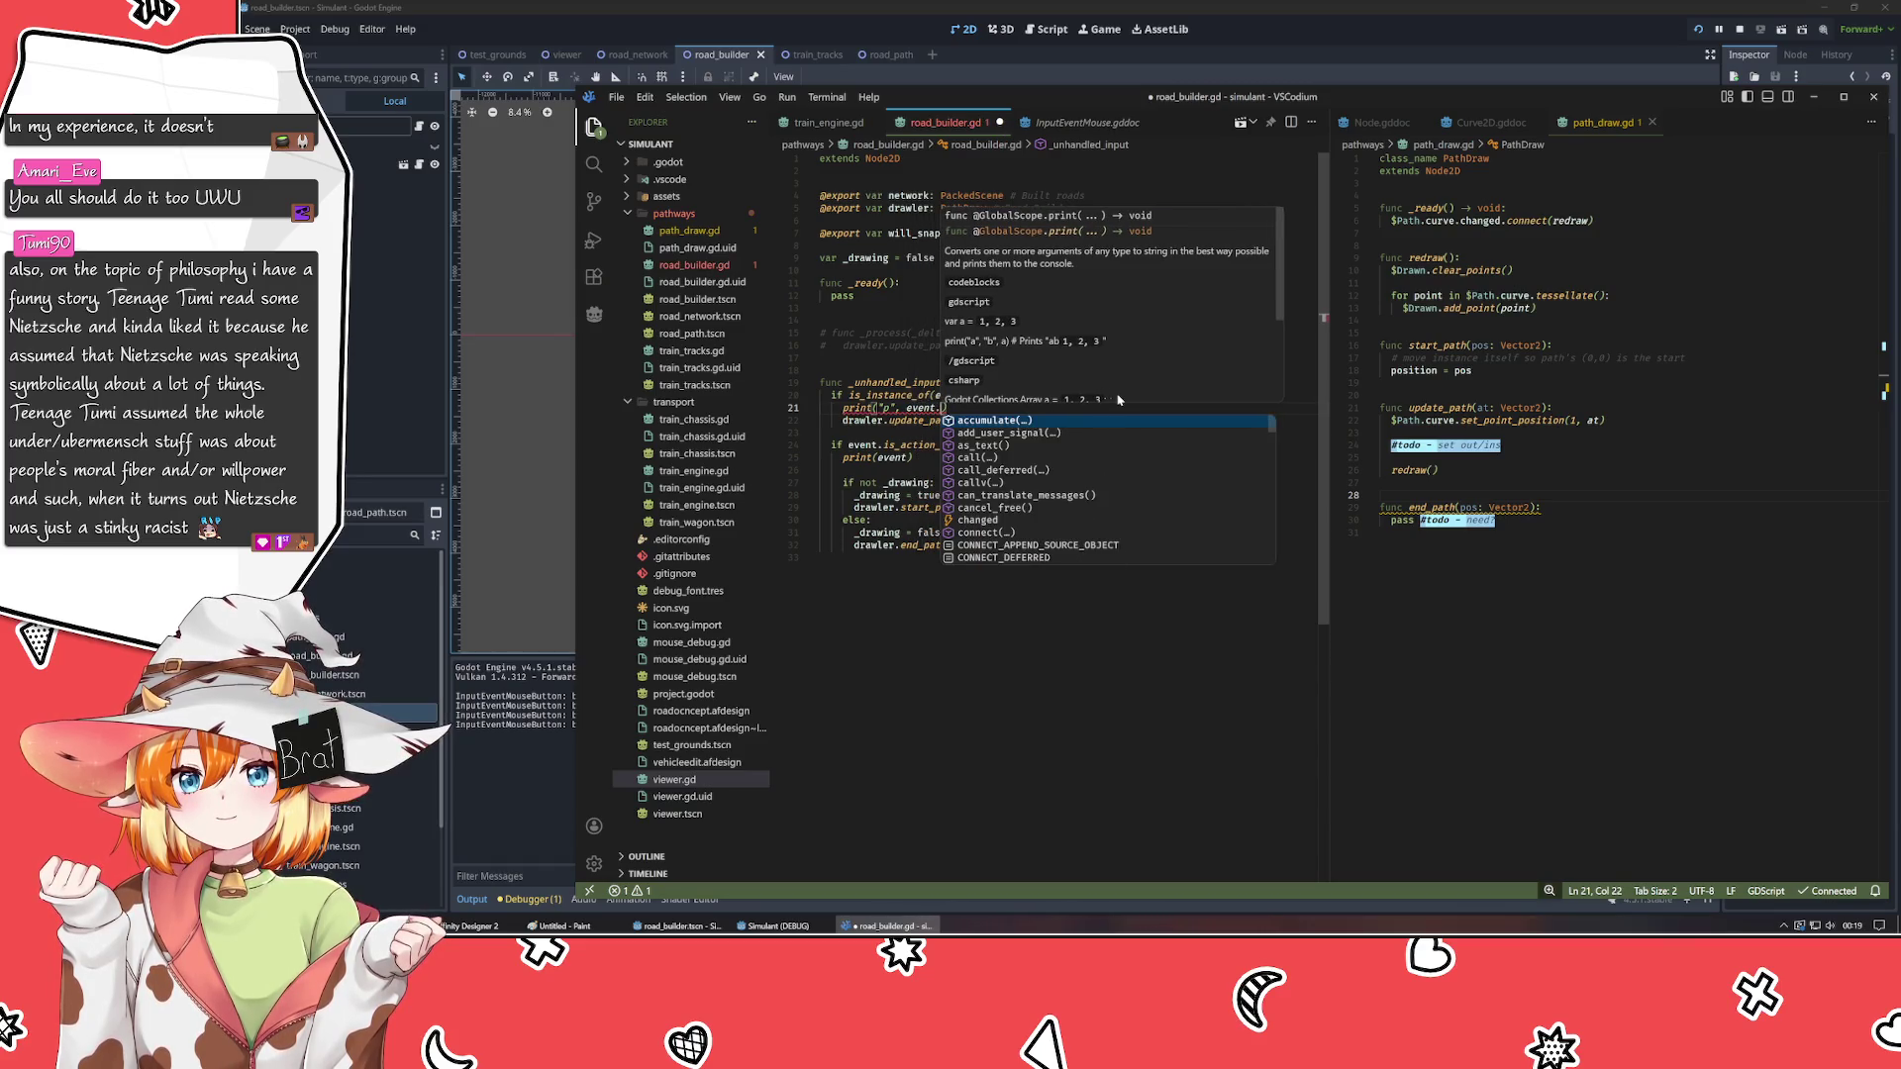
{"action": "type", "text": "globa"}
{"action": "key", "text": "BackSpace"}
{"action": "key", "text": "BackSpace"}
{"action": "key", "text": "BackSpace"}
{"action": "type", "text": "pos"}
{"action": "key", "text": "Return"}
{"action": "type", "text": ", 1"}
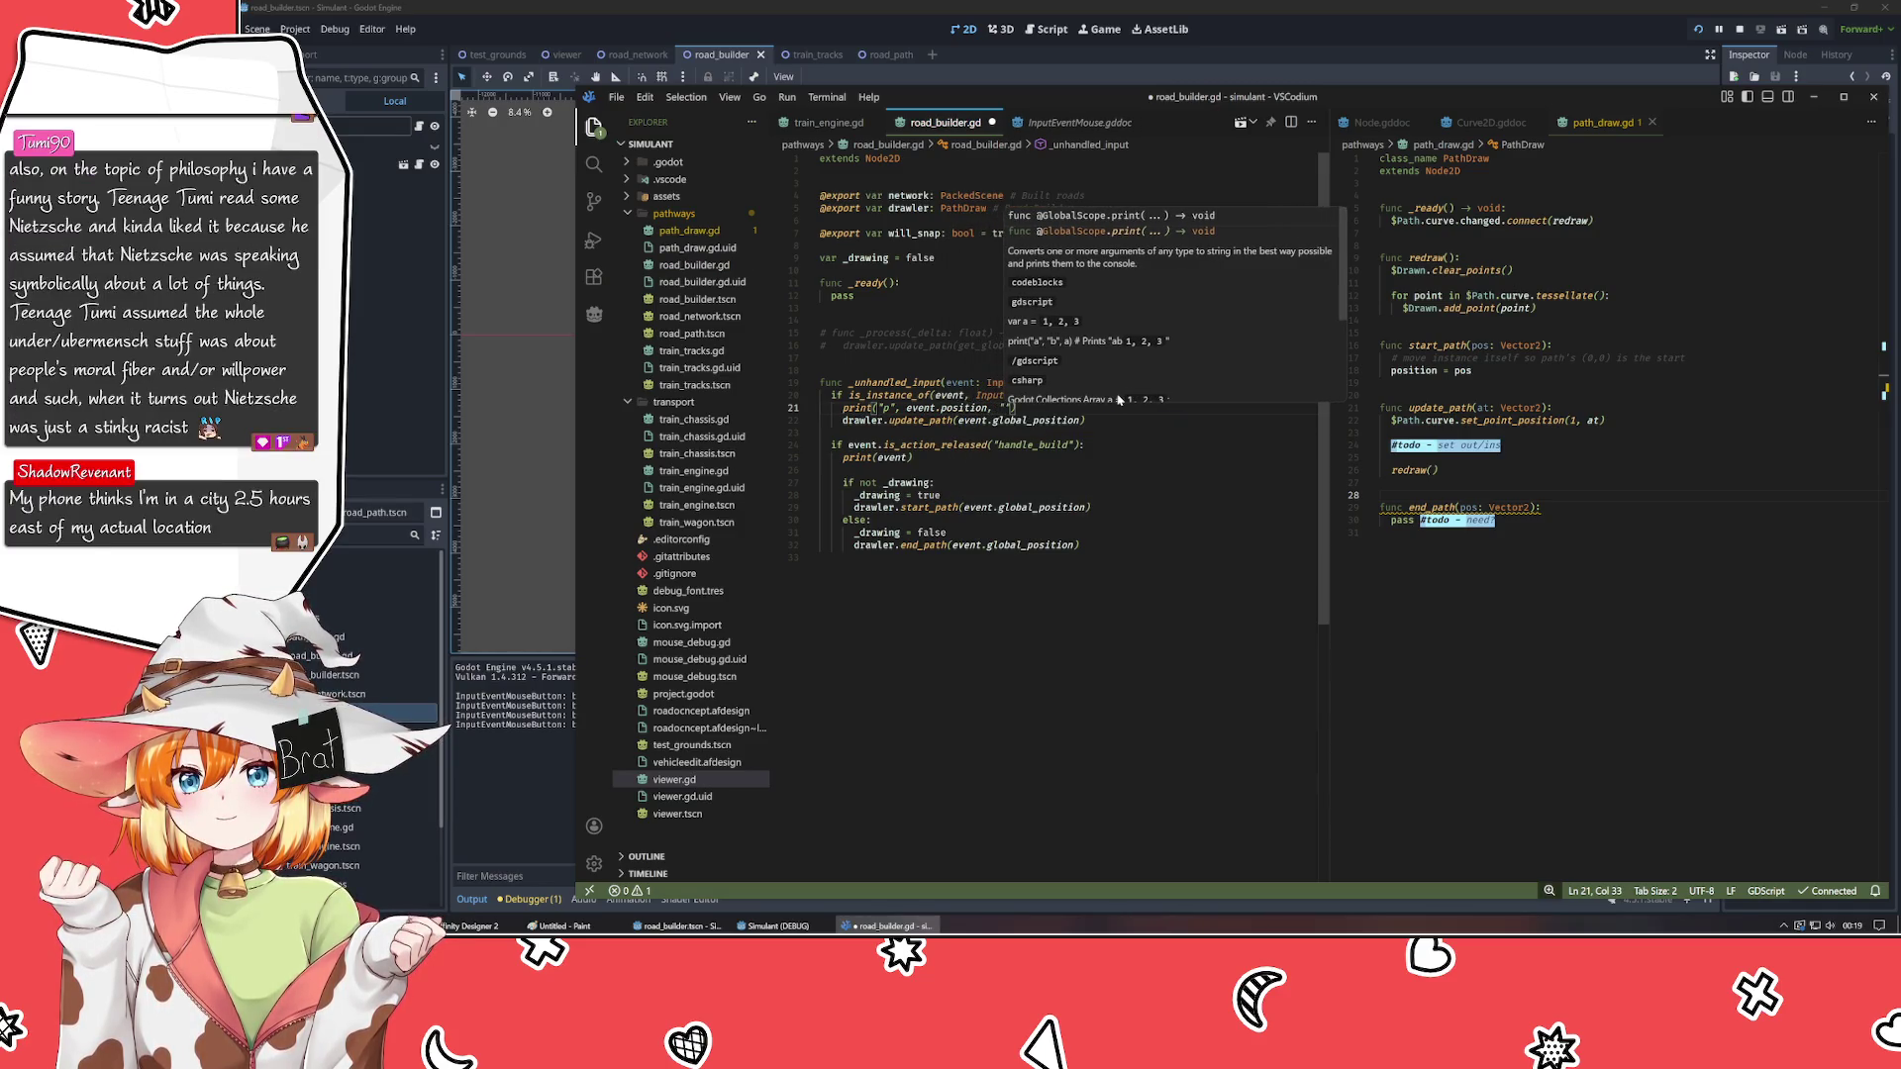
{"action": "type", "text": " gp\", e"}
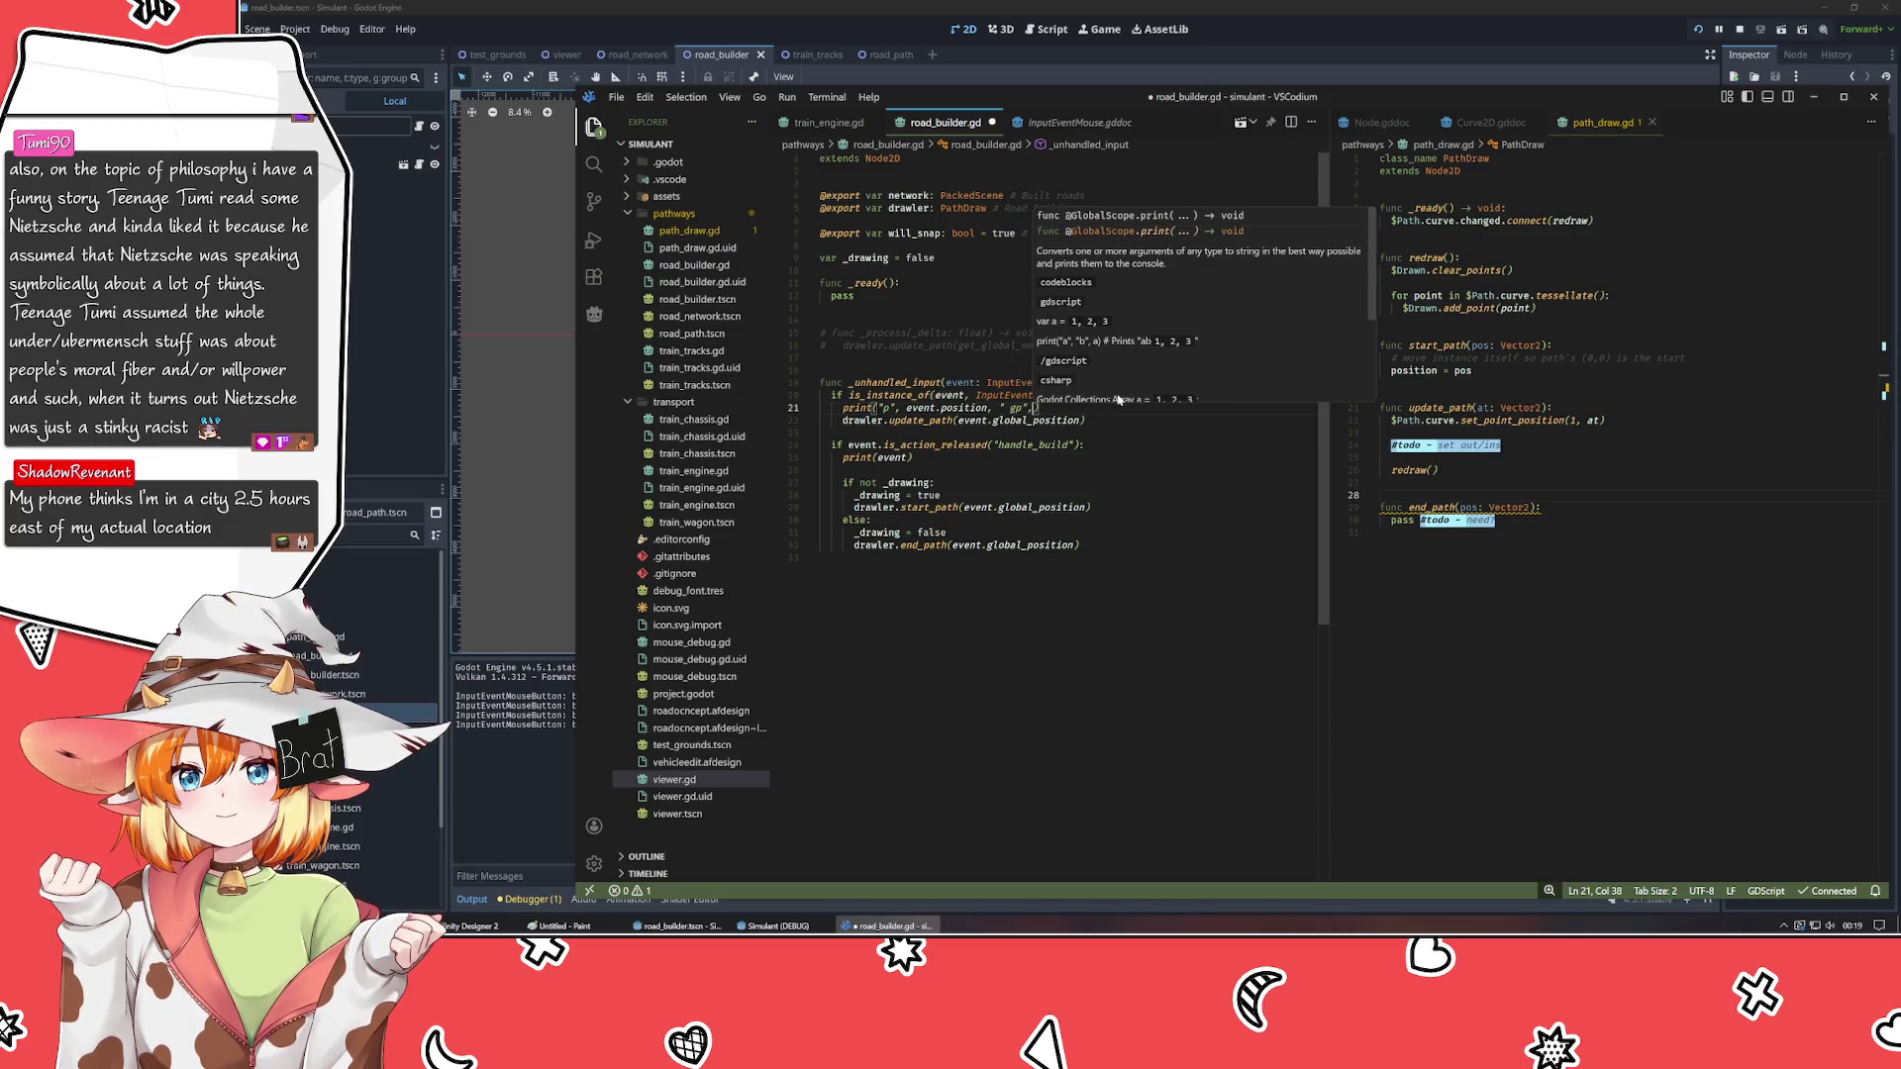
{"action": "type", "text": "vent.global_p"}
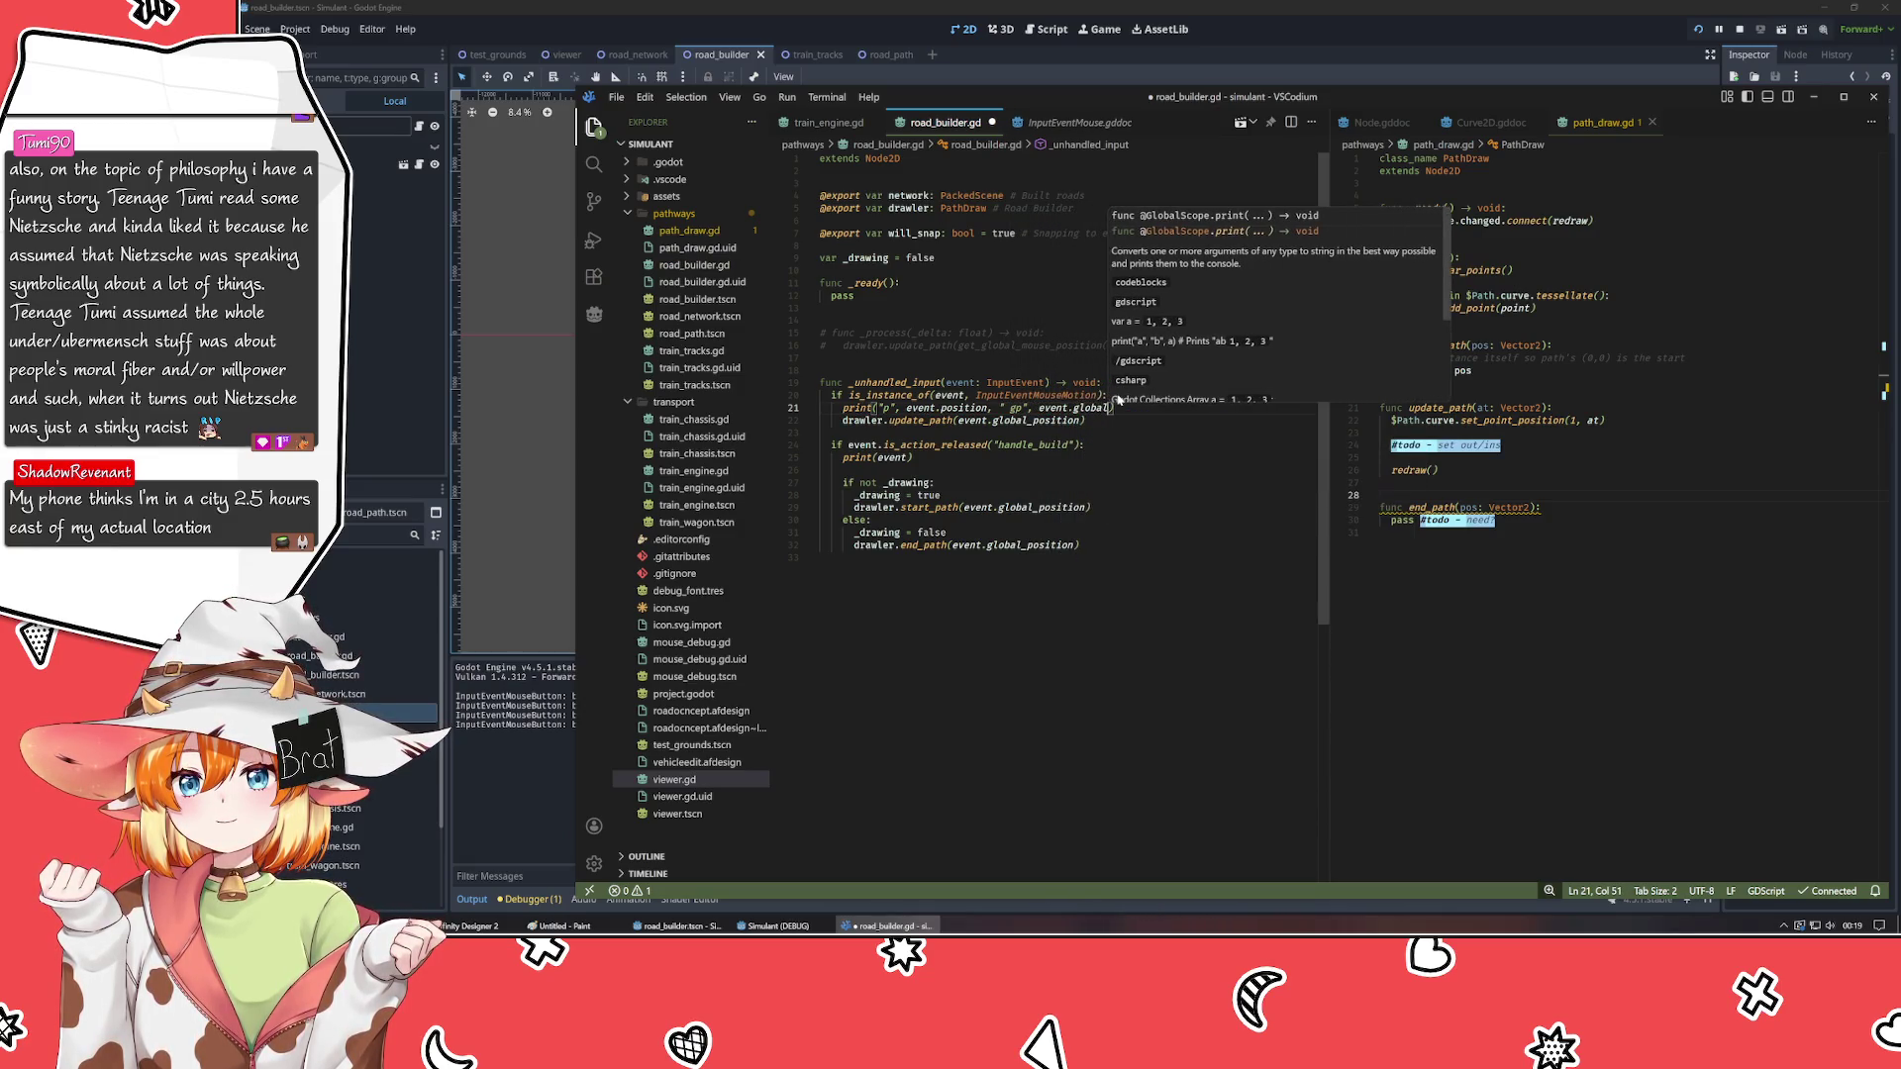
{"action": "type", "text": "osition"}
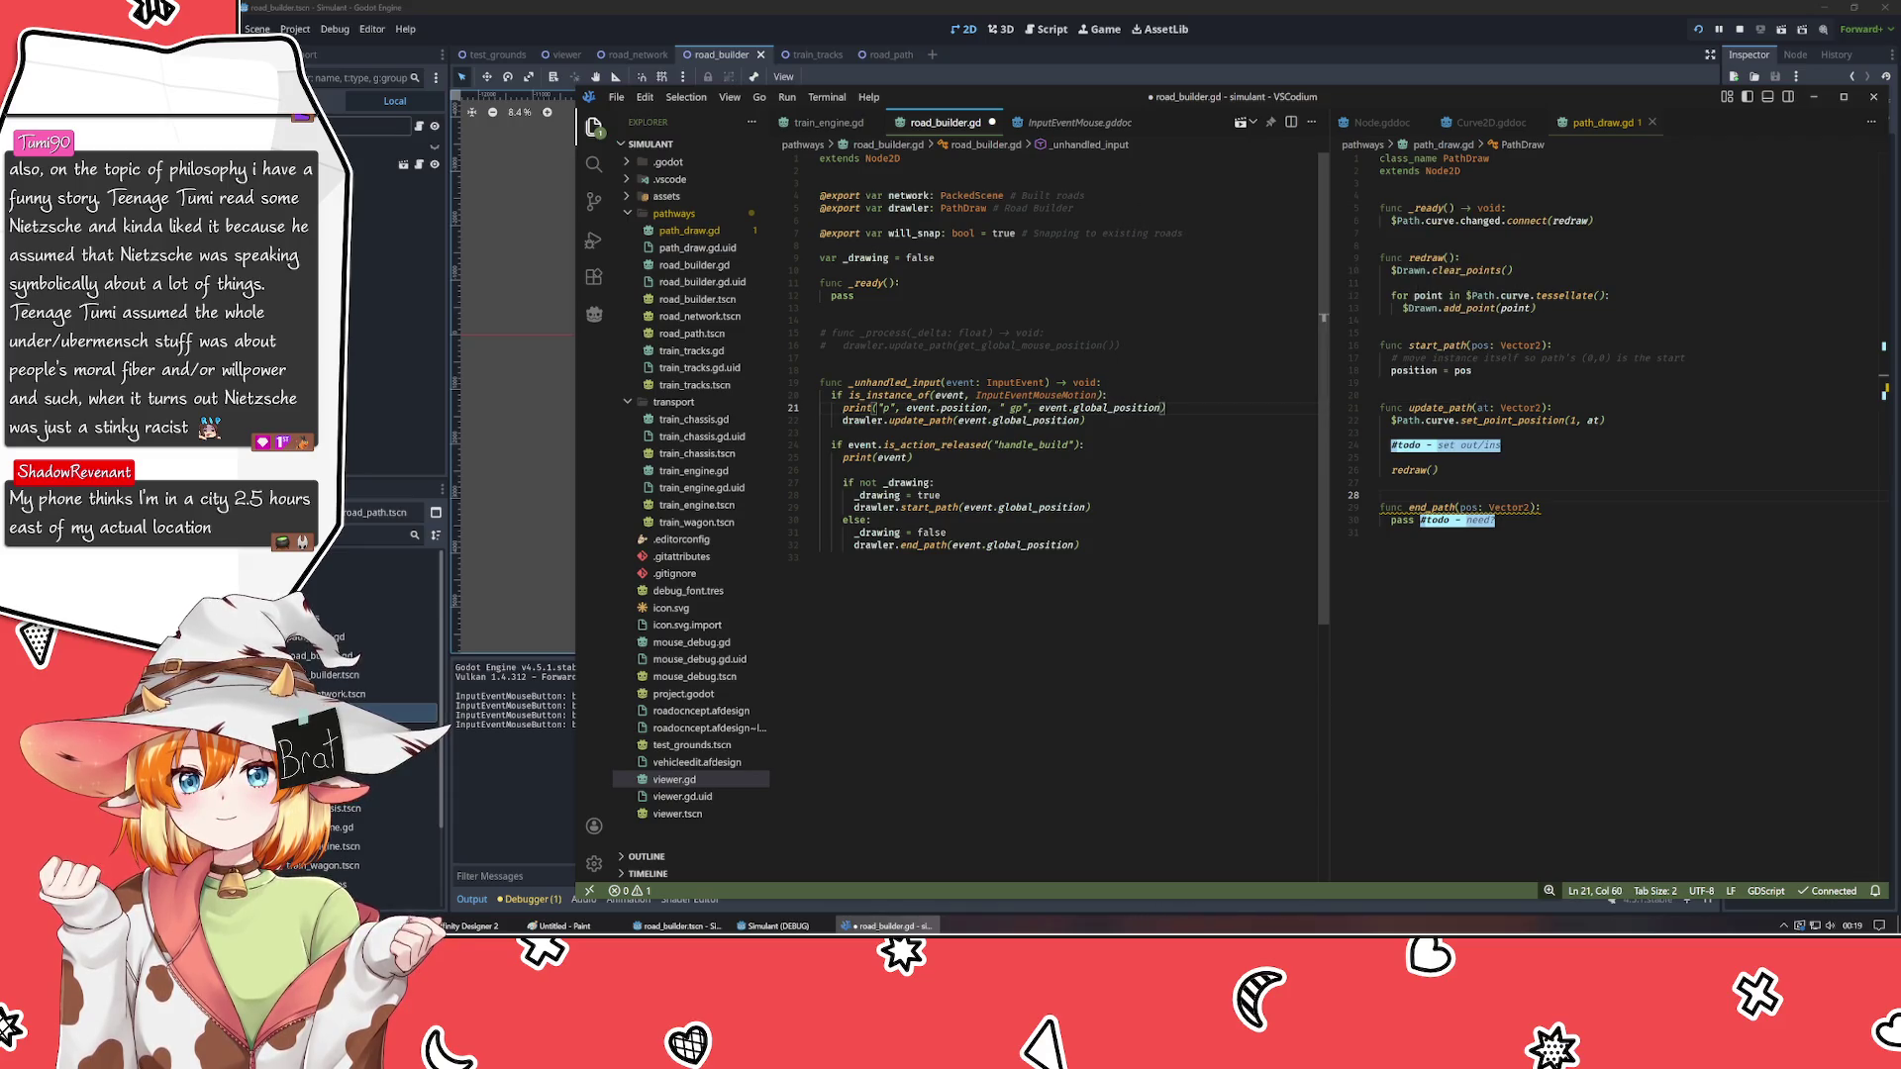
{"action": "key", "text": "ctrl+s"}
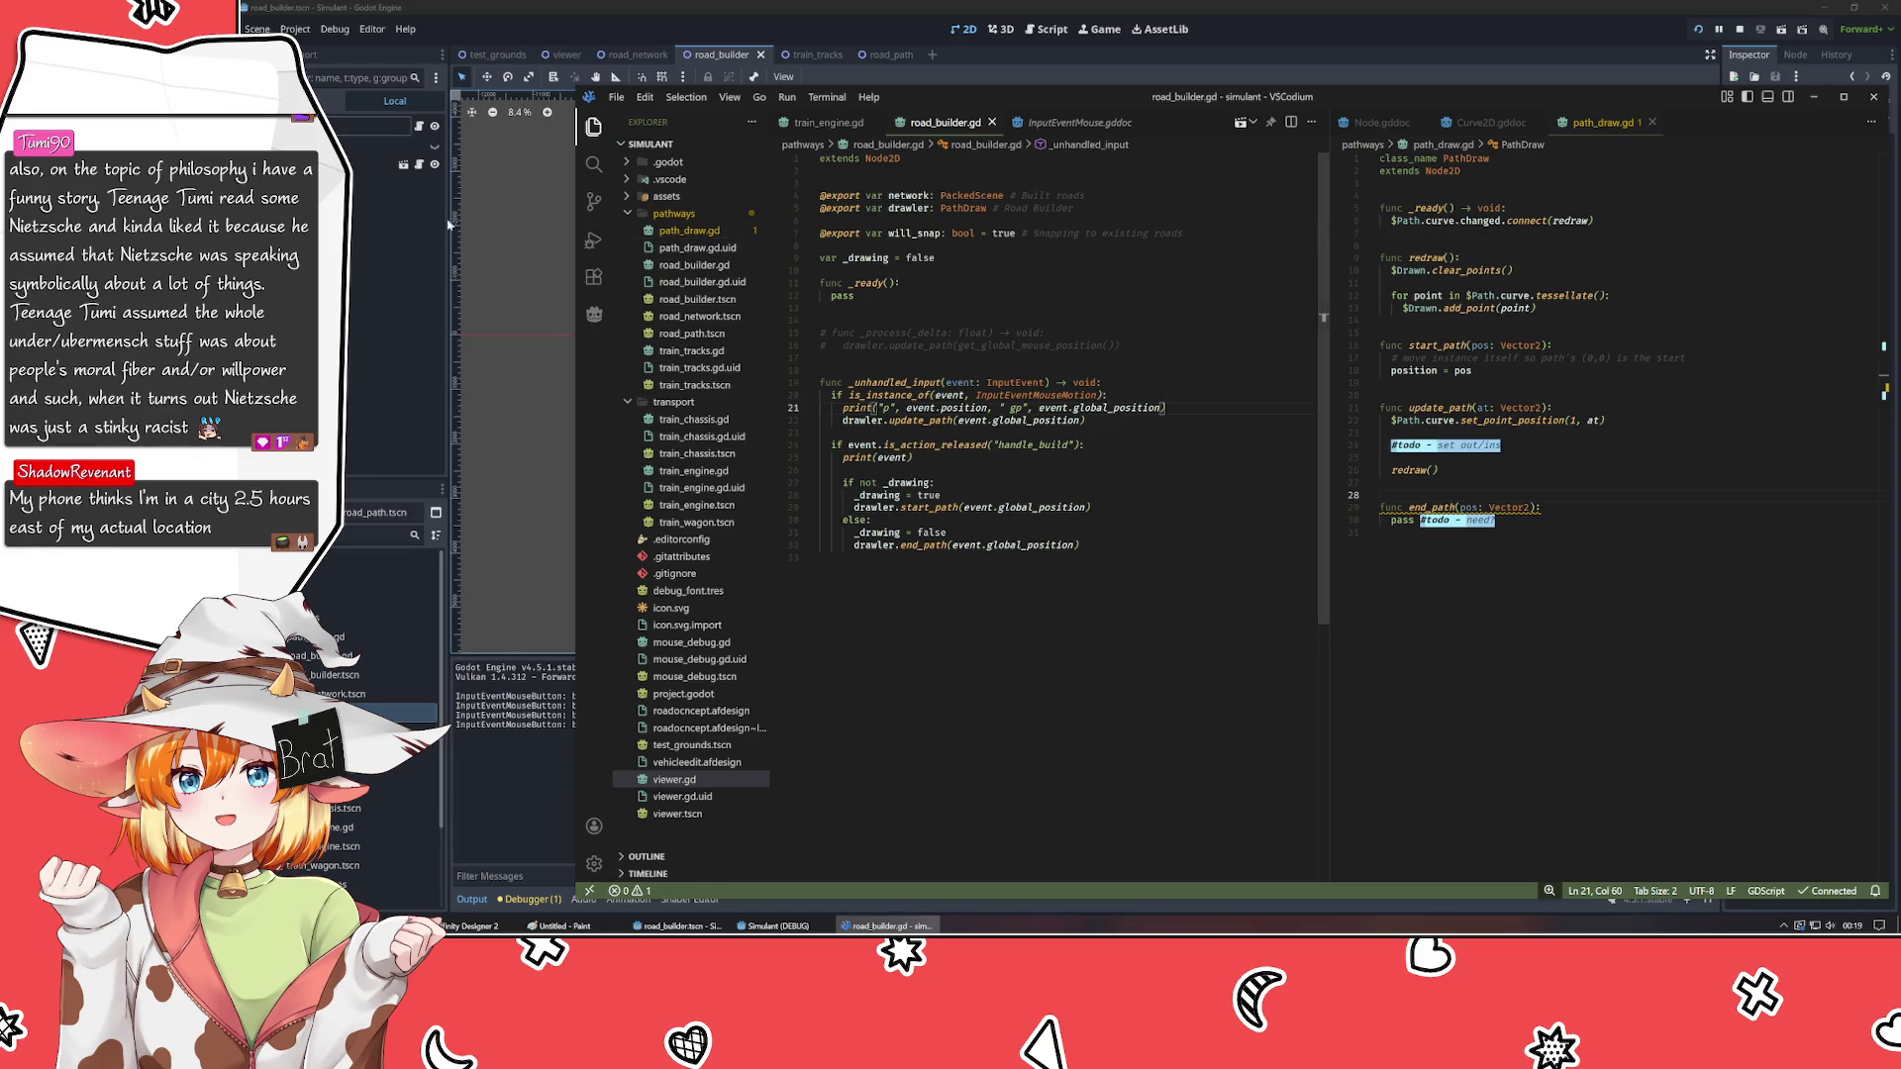
- Run the scene with F6, click in the game to log p and gp positions, then close it
{"action": "left_click", "coordinate": [382, 362]}
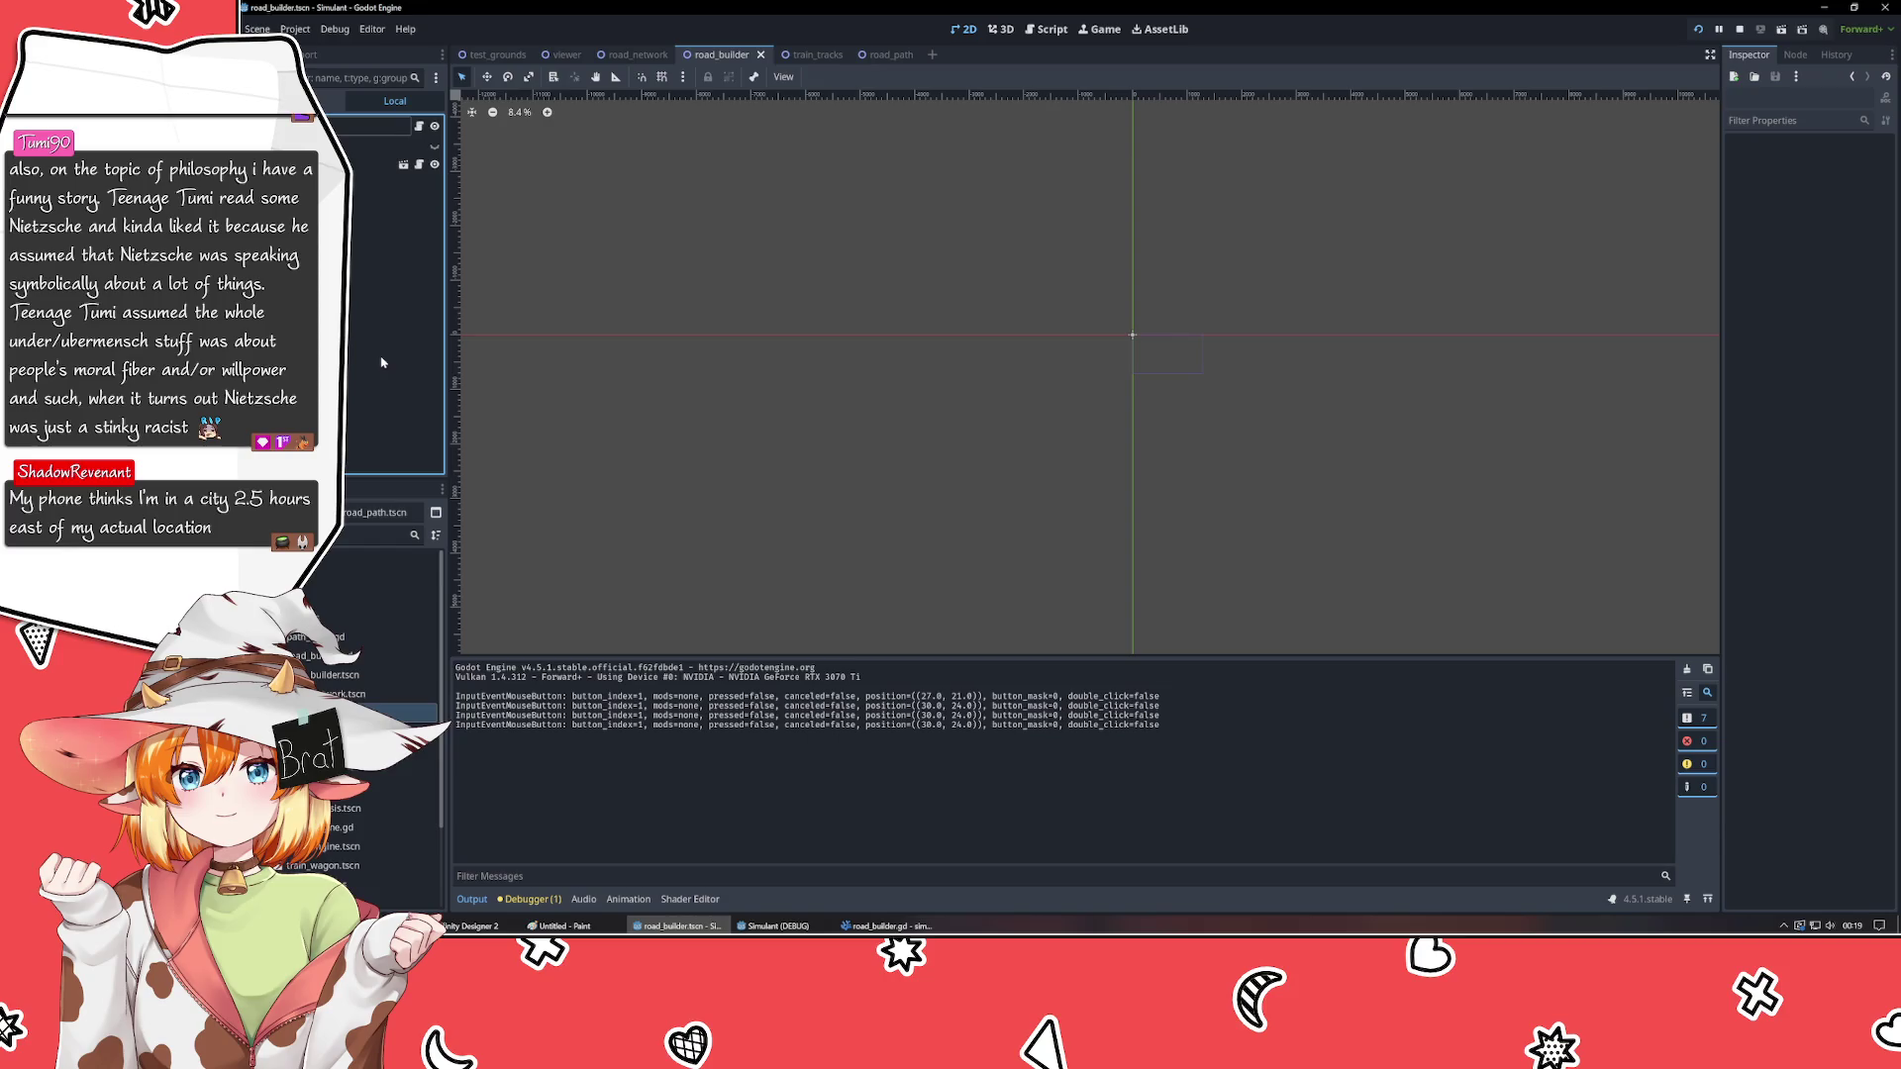
{"action": "key", "text": "F6"}
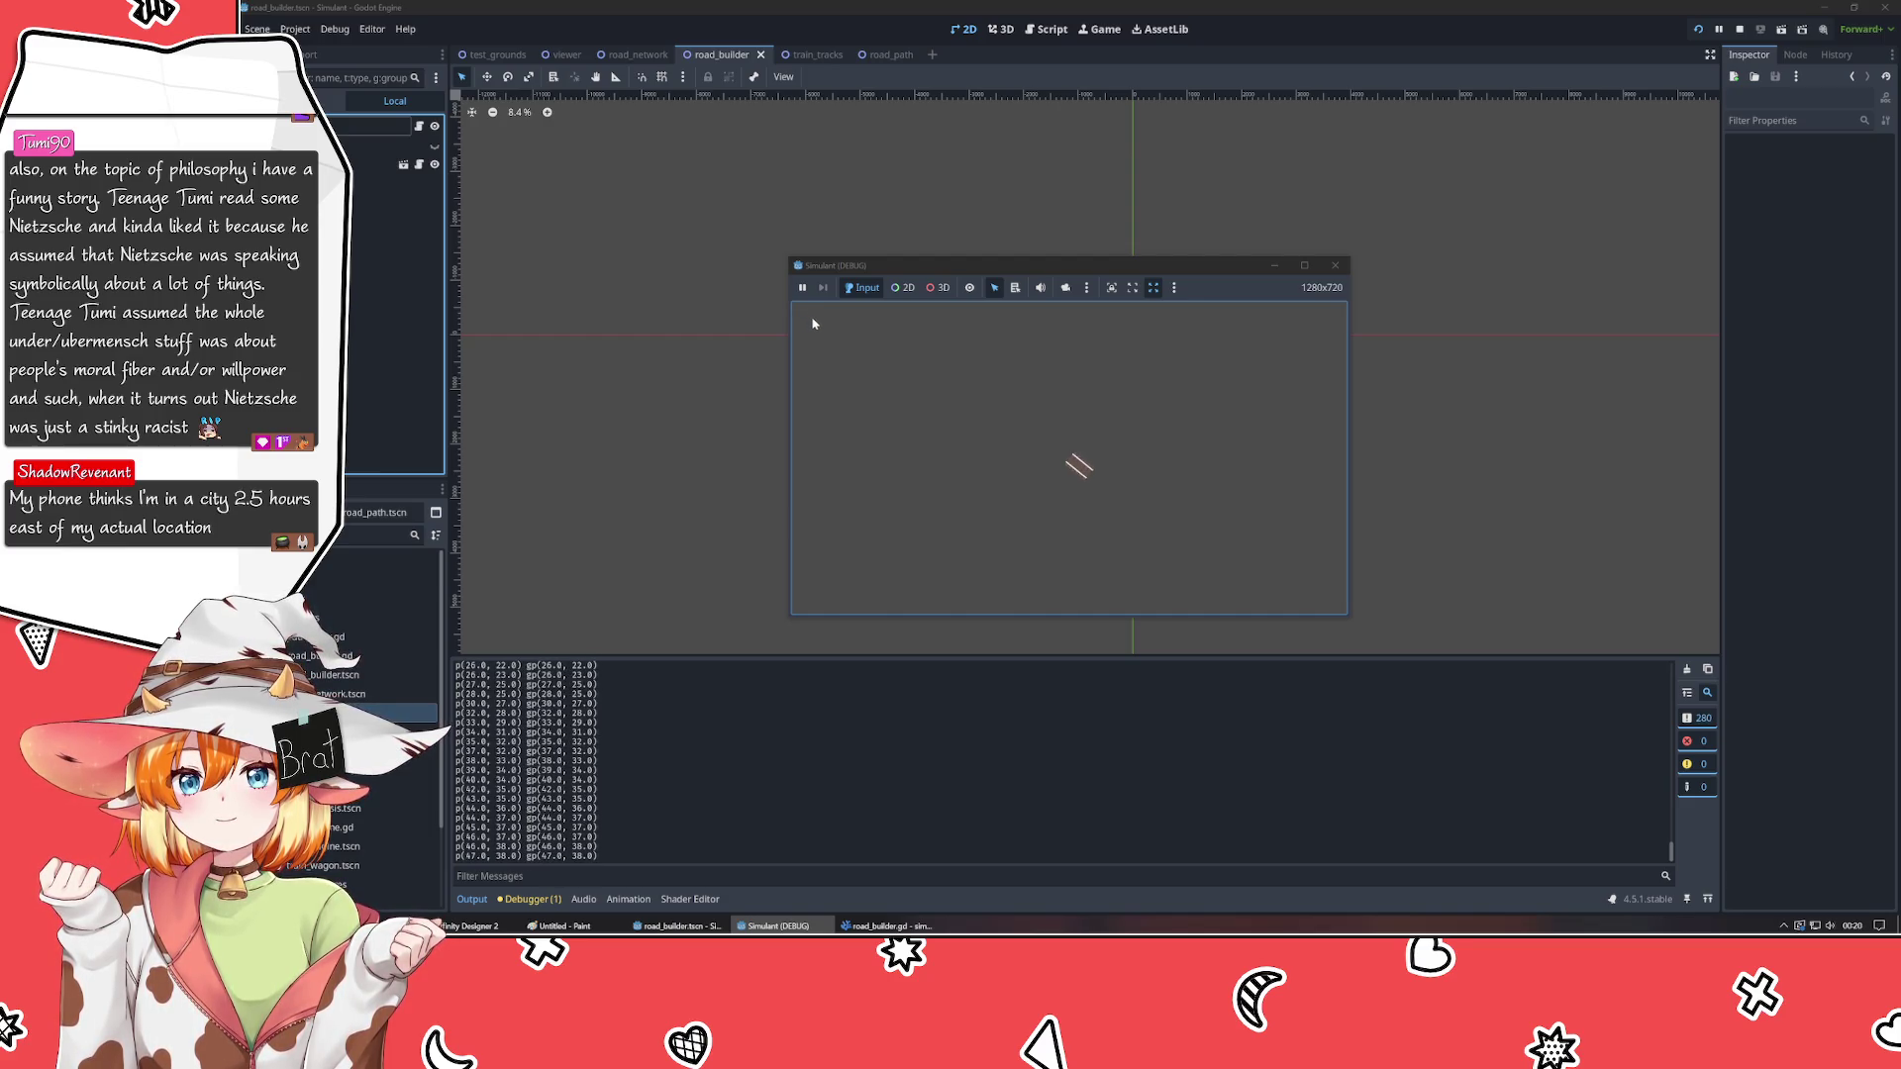
{"action": "left_click", "coordinate": [812, 324]}
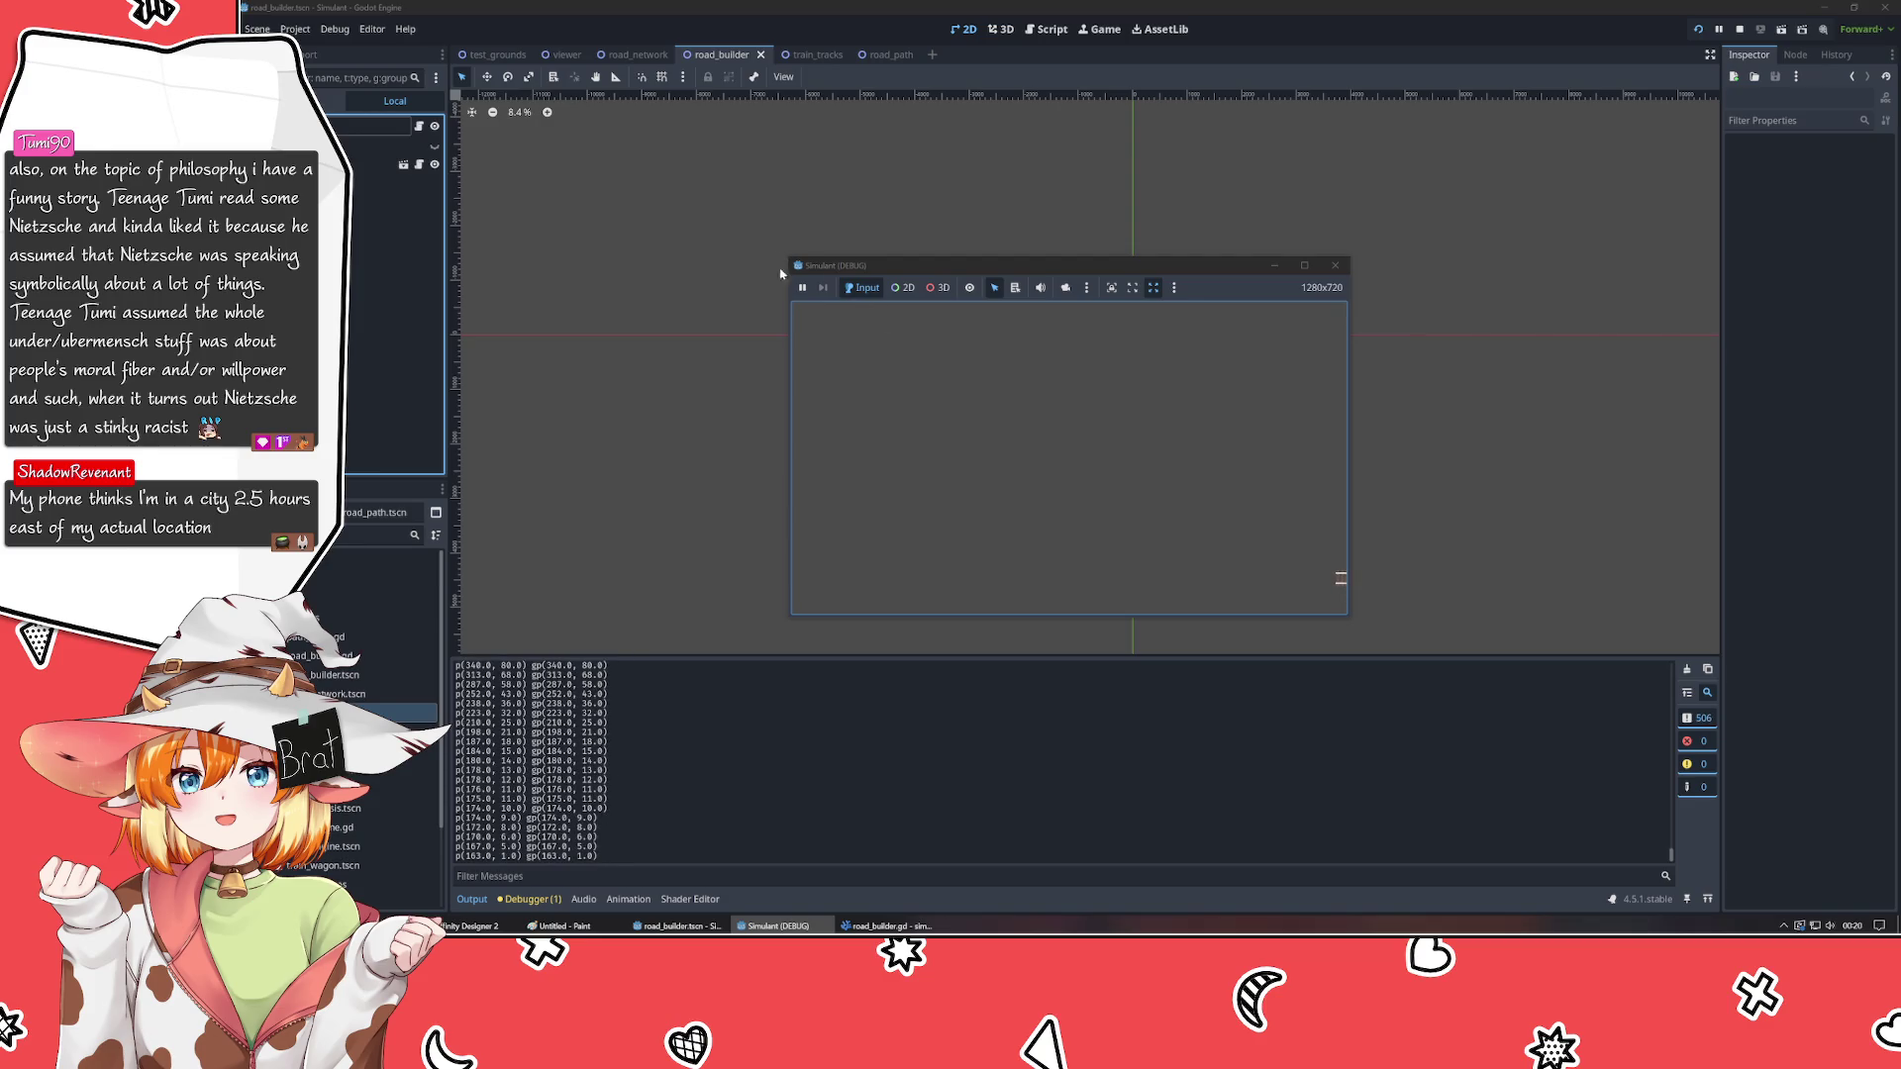
{"action": "left_click", "coordinate": [1341, 266]}
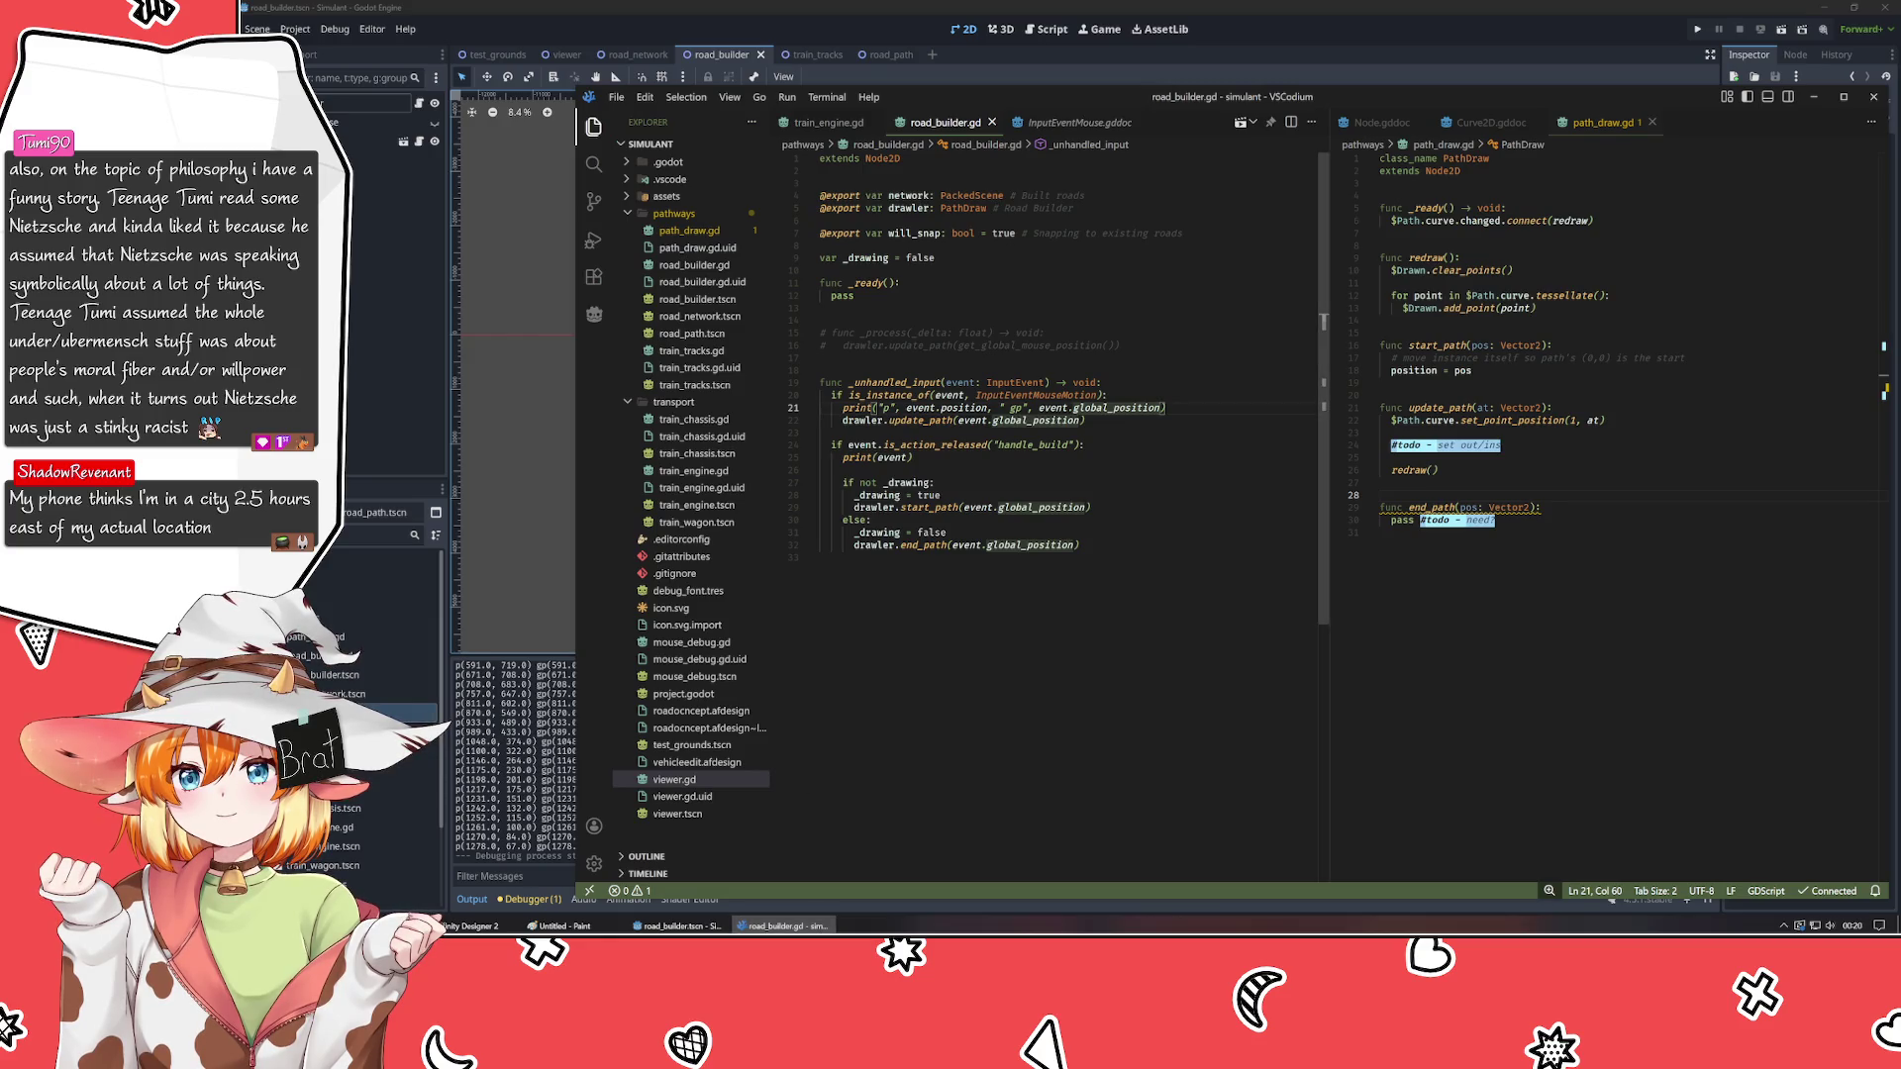
{"action": "left_click", "coordinate": [819, 557]}
- Add 'var mp := get_global_mouse_position()' at the top of _unhandled_input
{"action": "left_click", "coordinate": [1102, 382]}
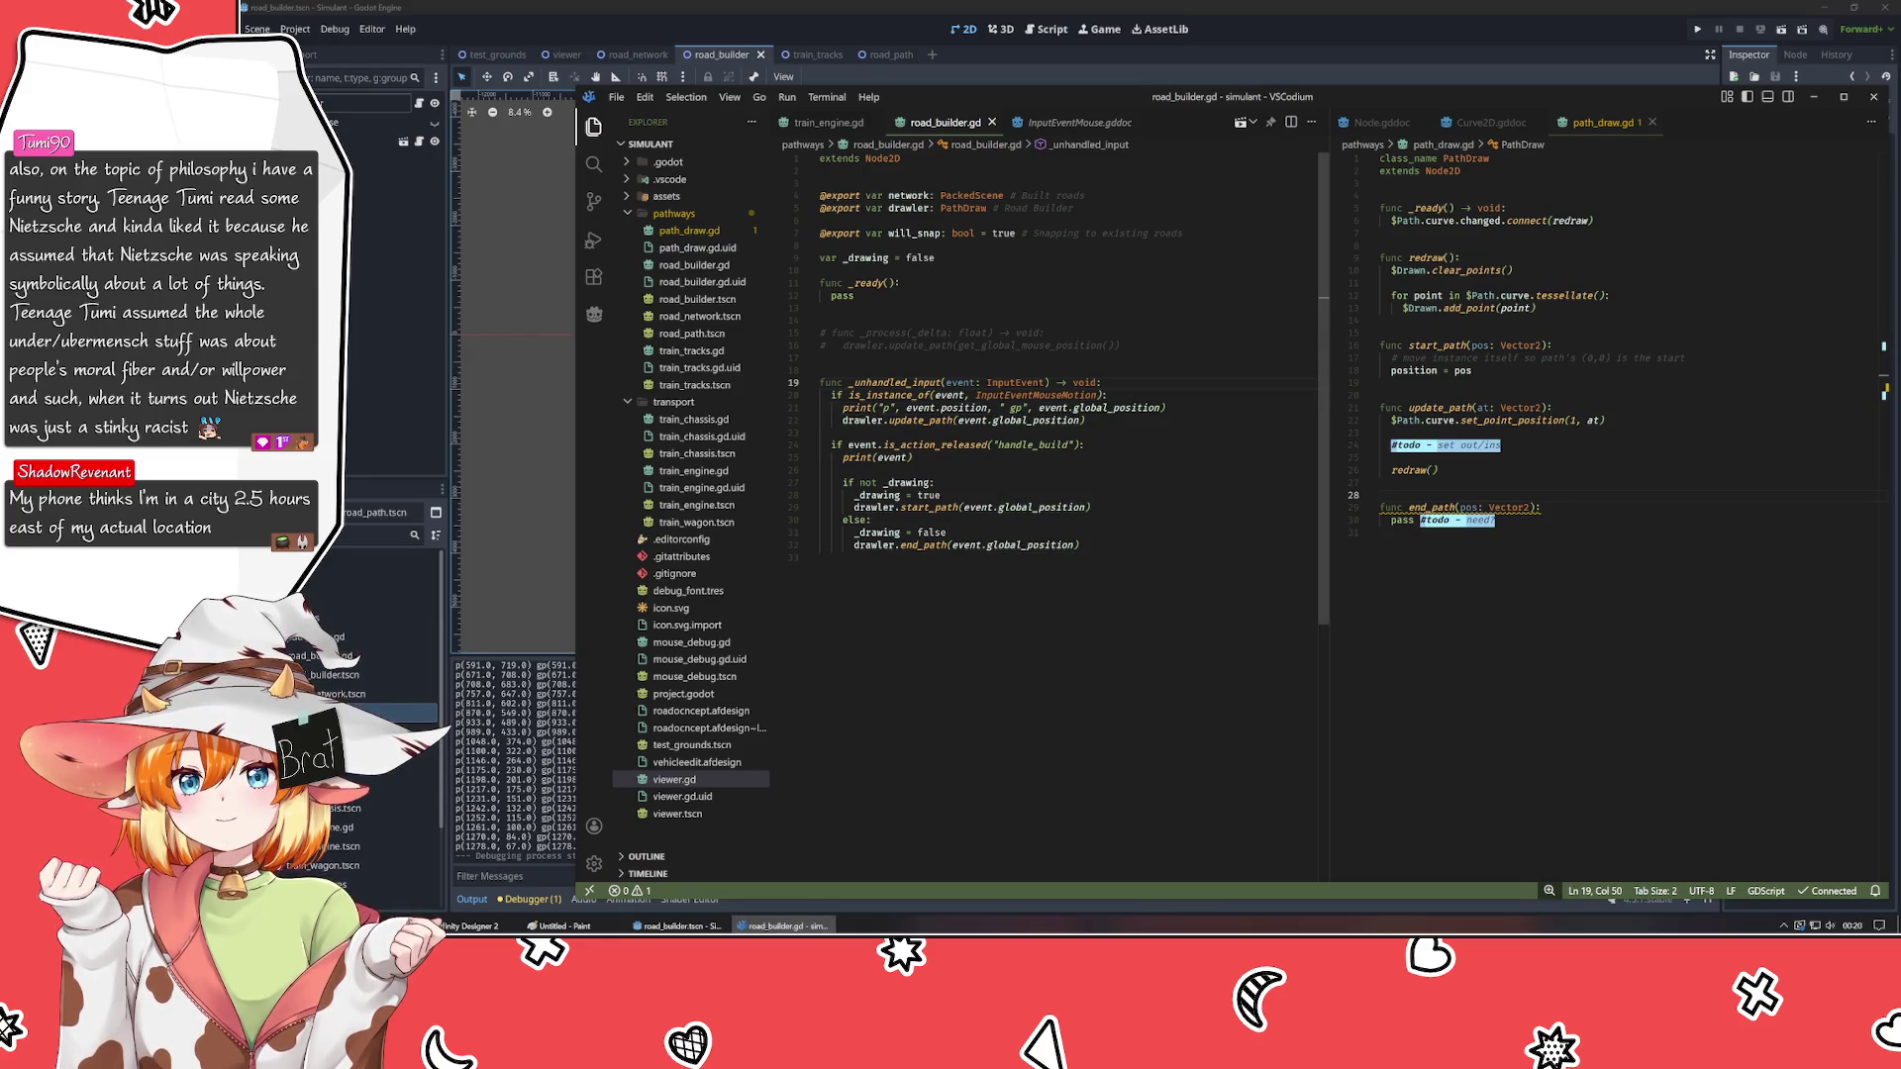
{"action": "key", "text": "Return"}
{"action": "key", "text": "Return"}
{"action": "key", "text": "Up"}
{"action": "type", "text": "var mp := "}
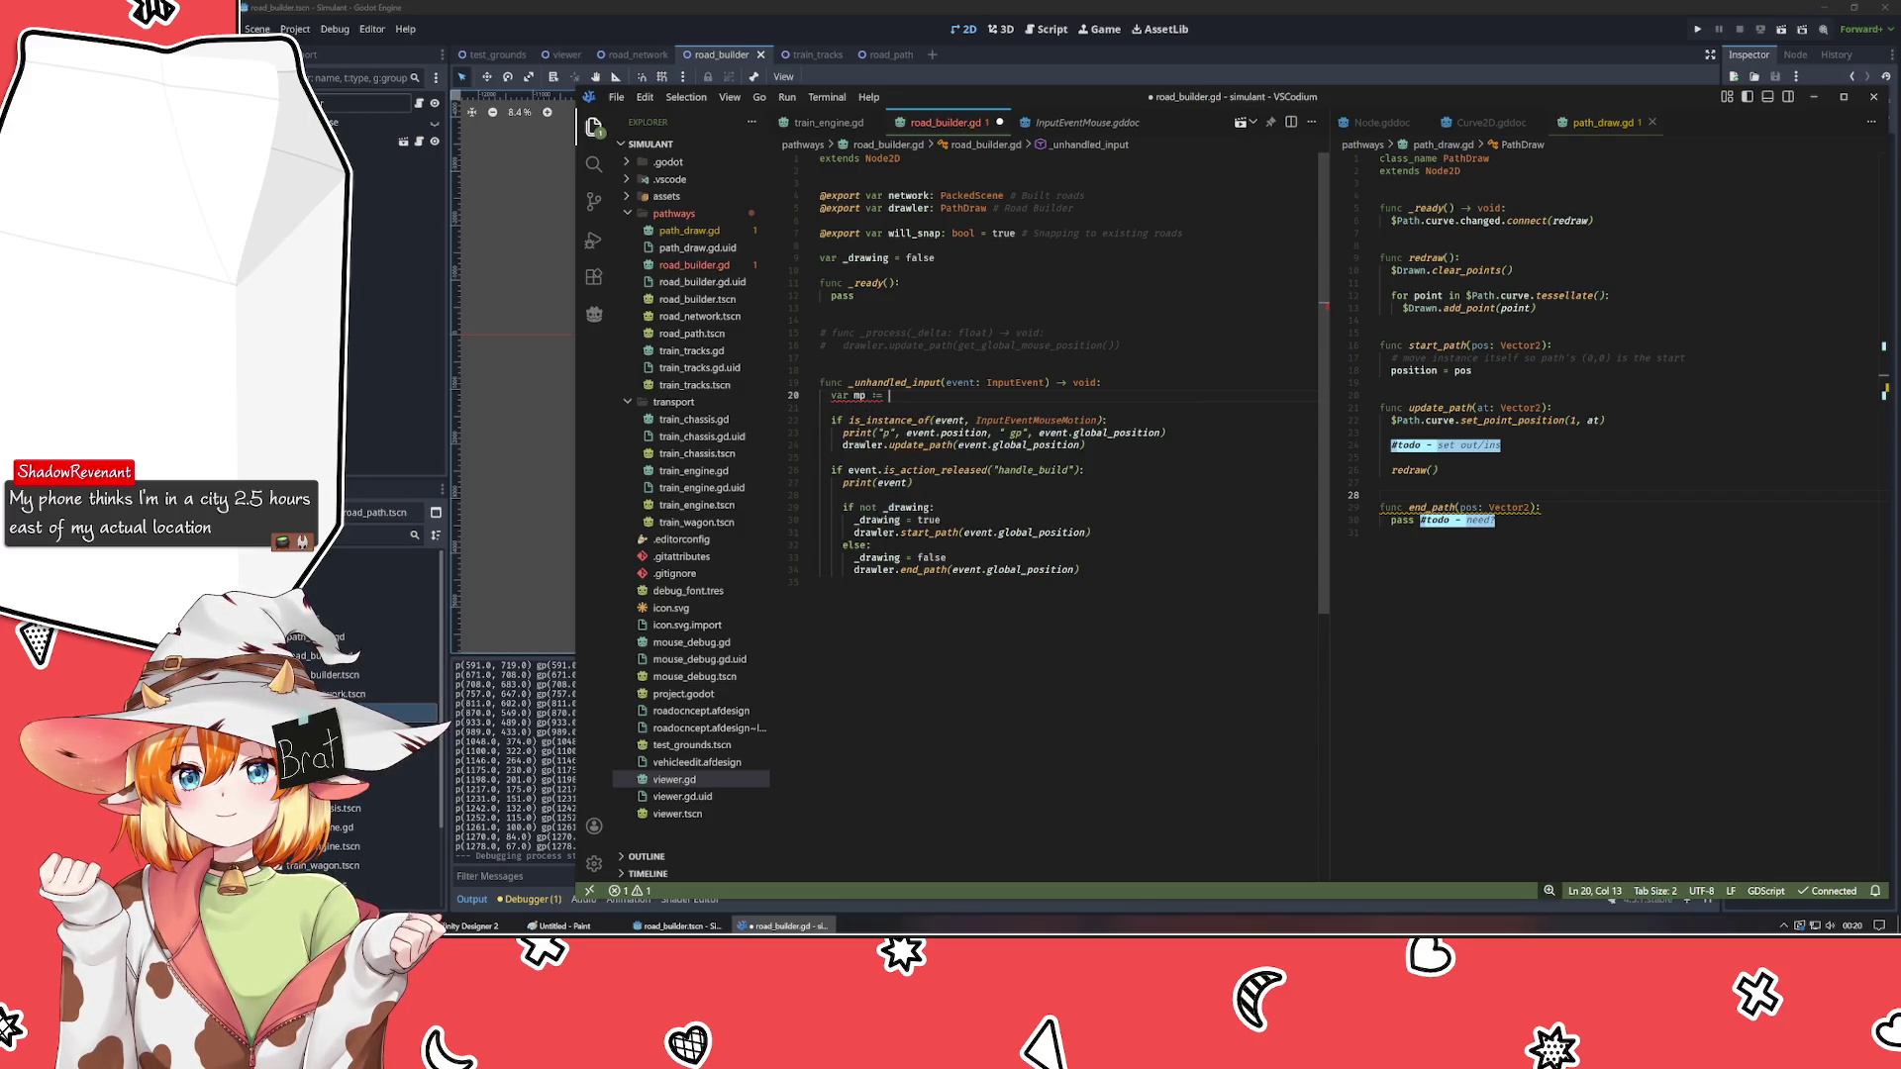
{"action": "type", "text": "getmouse"}
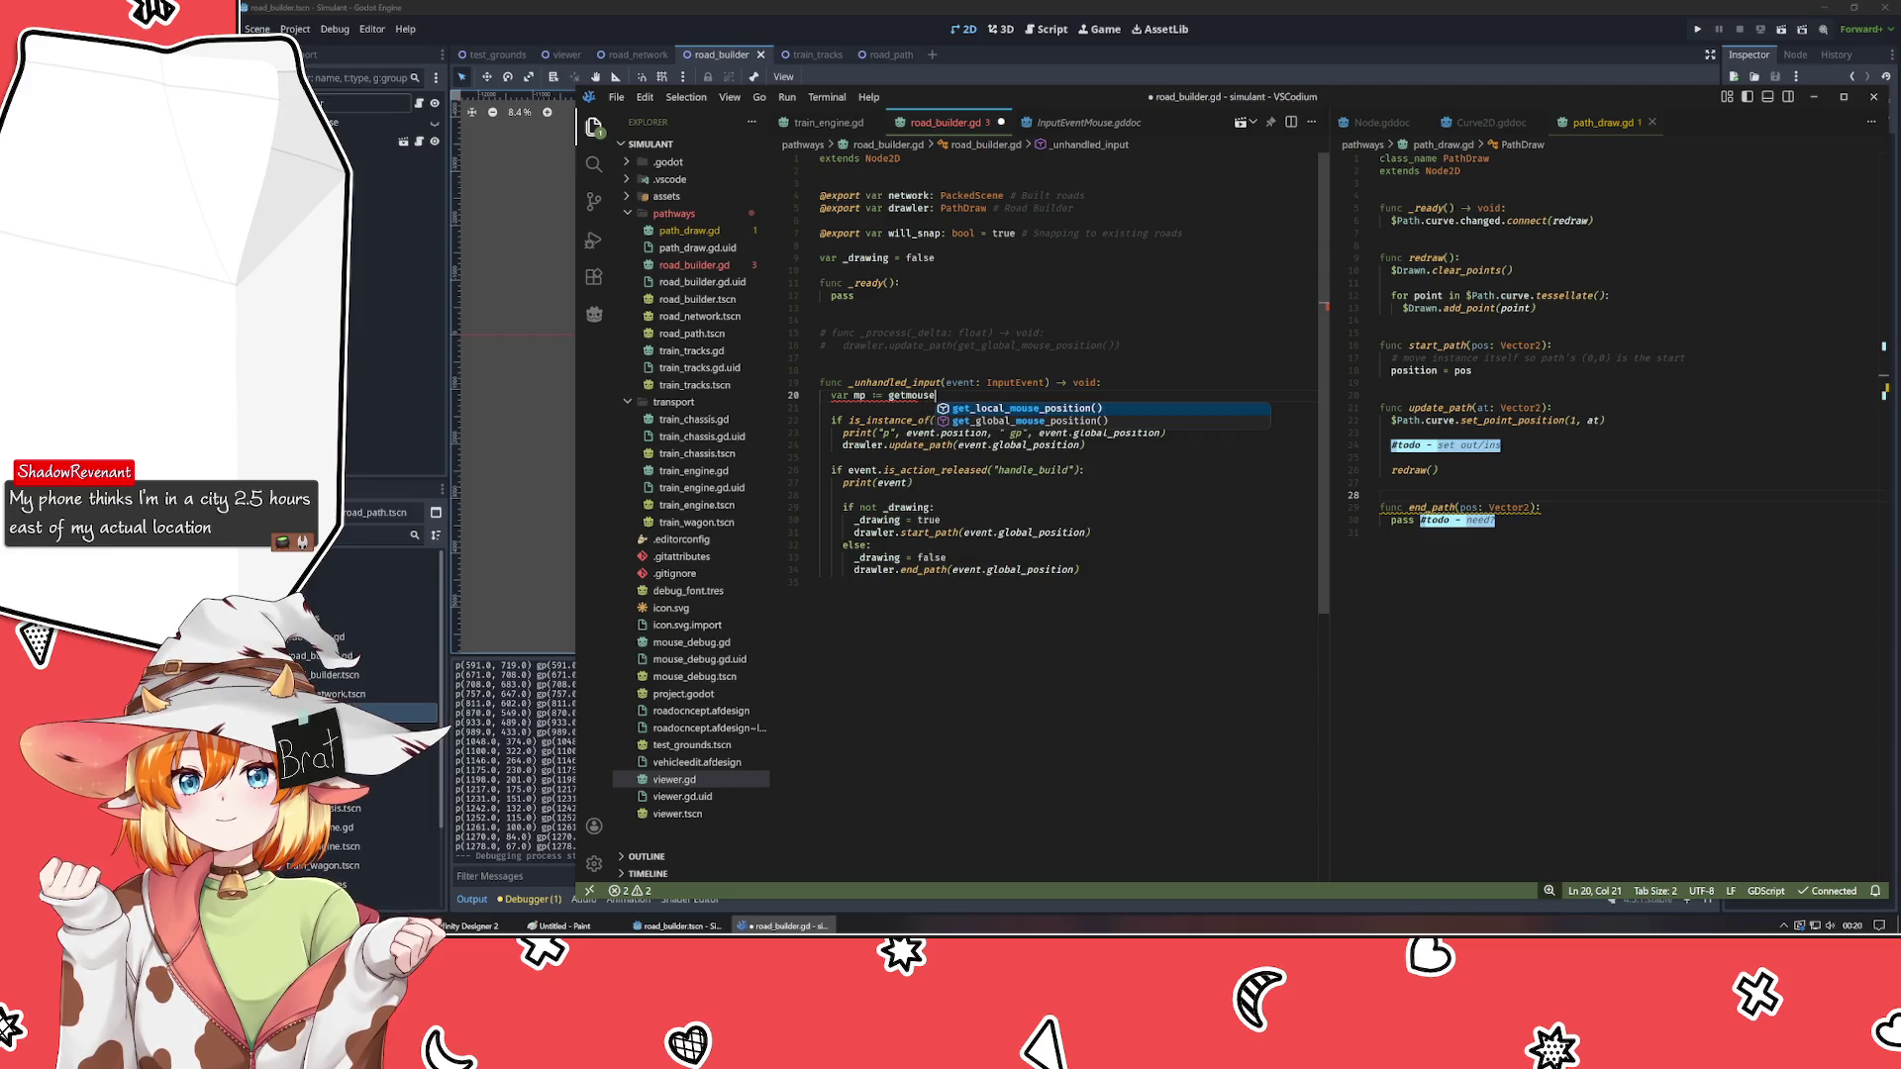
{"action": "key", "text": "Return"}
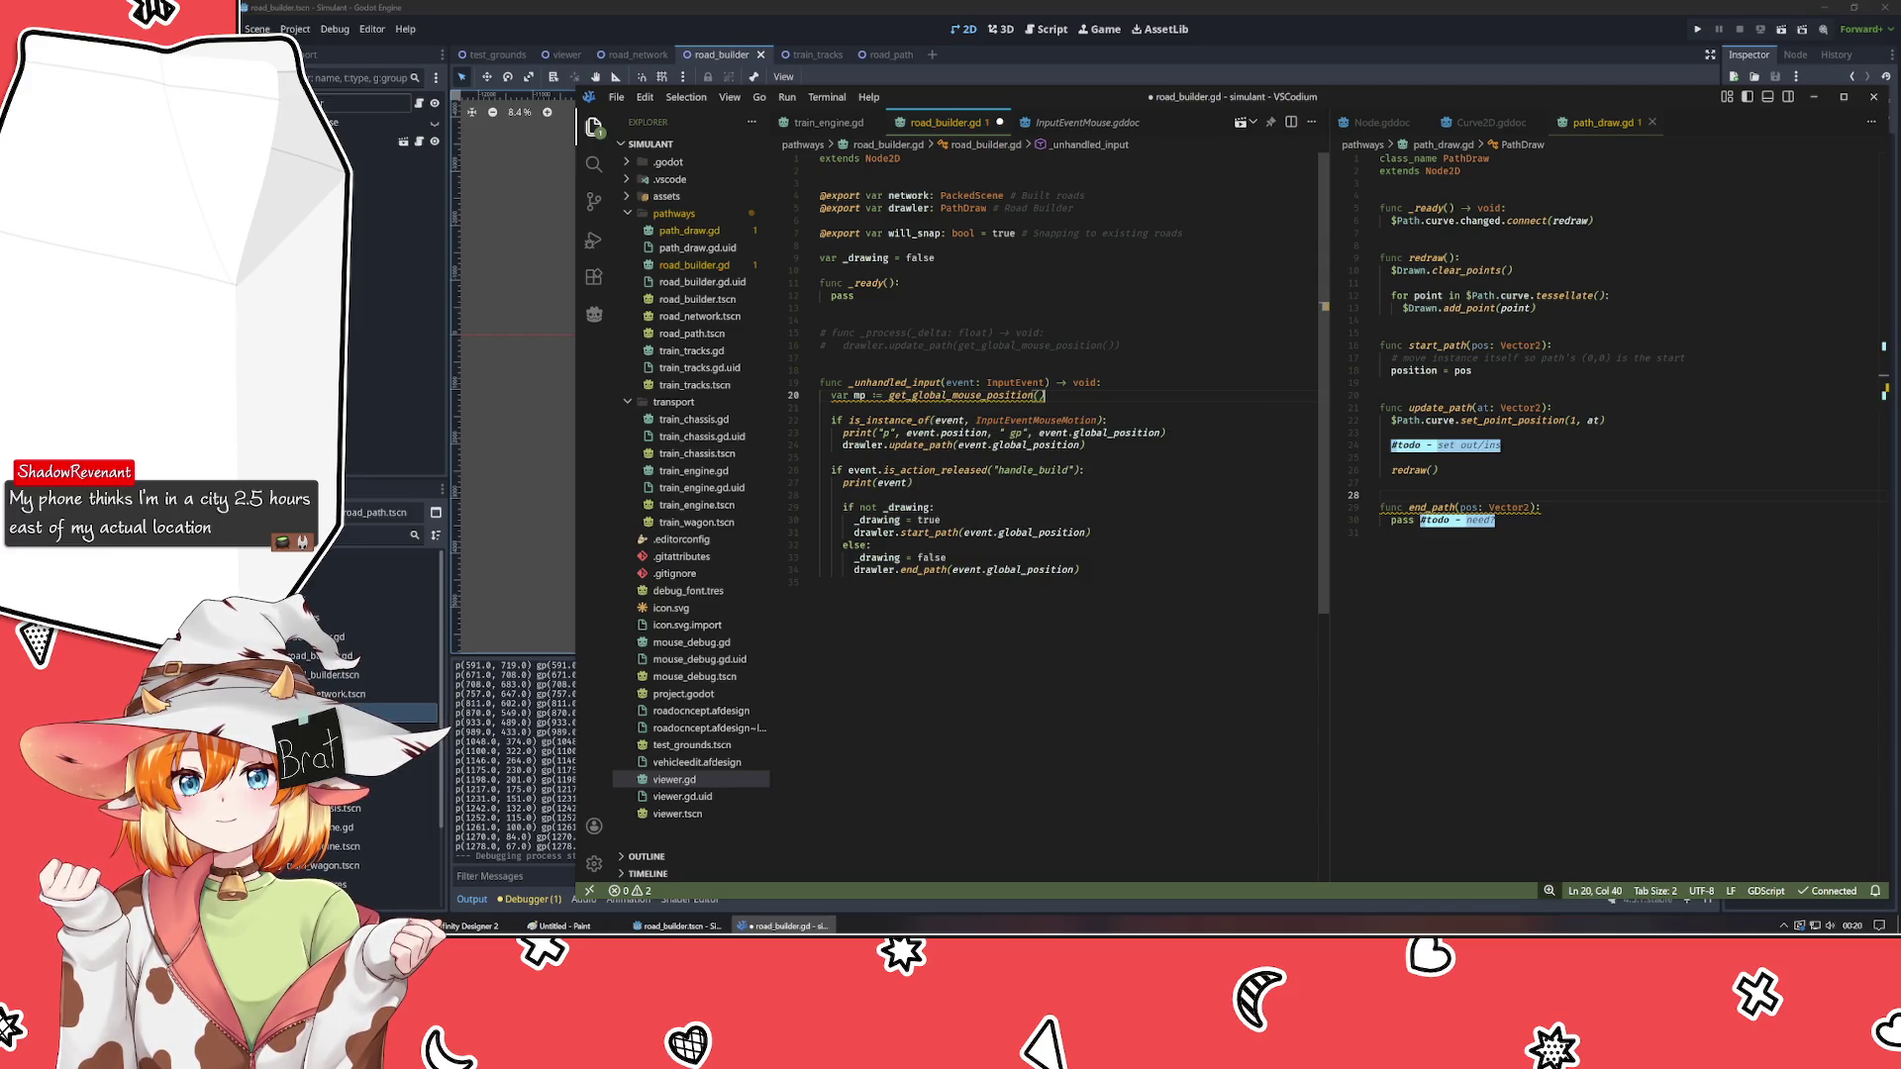
- Replace event.global_position with mp in update_path, start_path and end_path, and delete the debug print
{"action": "left_click_drag", "start_coordinate": [993, 445], "coordinate": [1079, 444]}
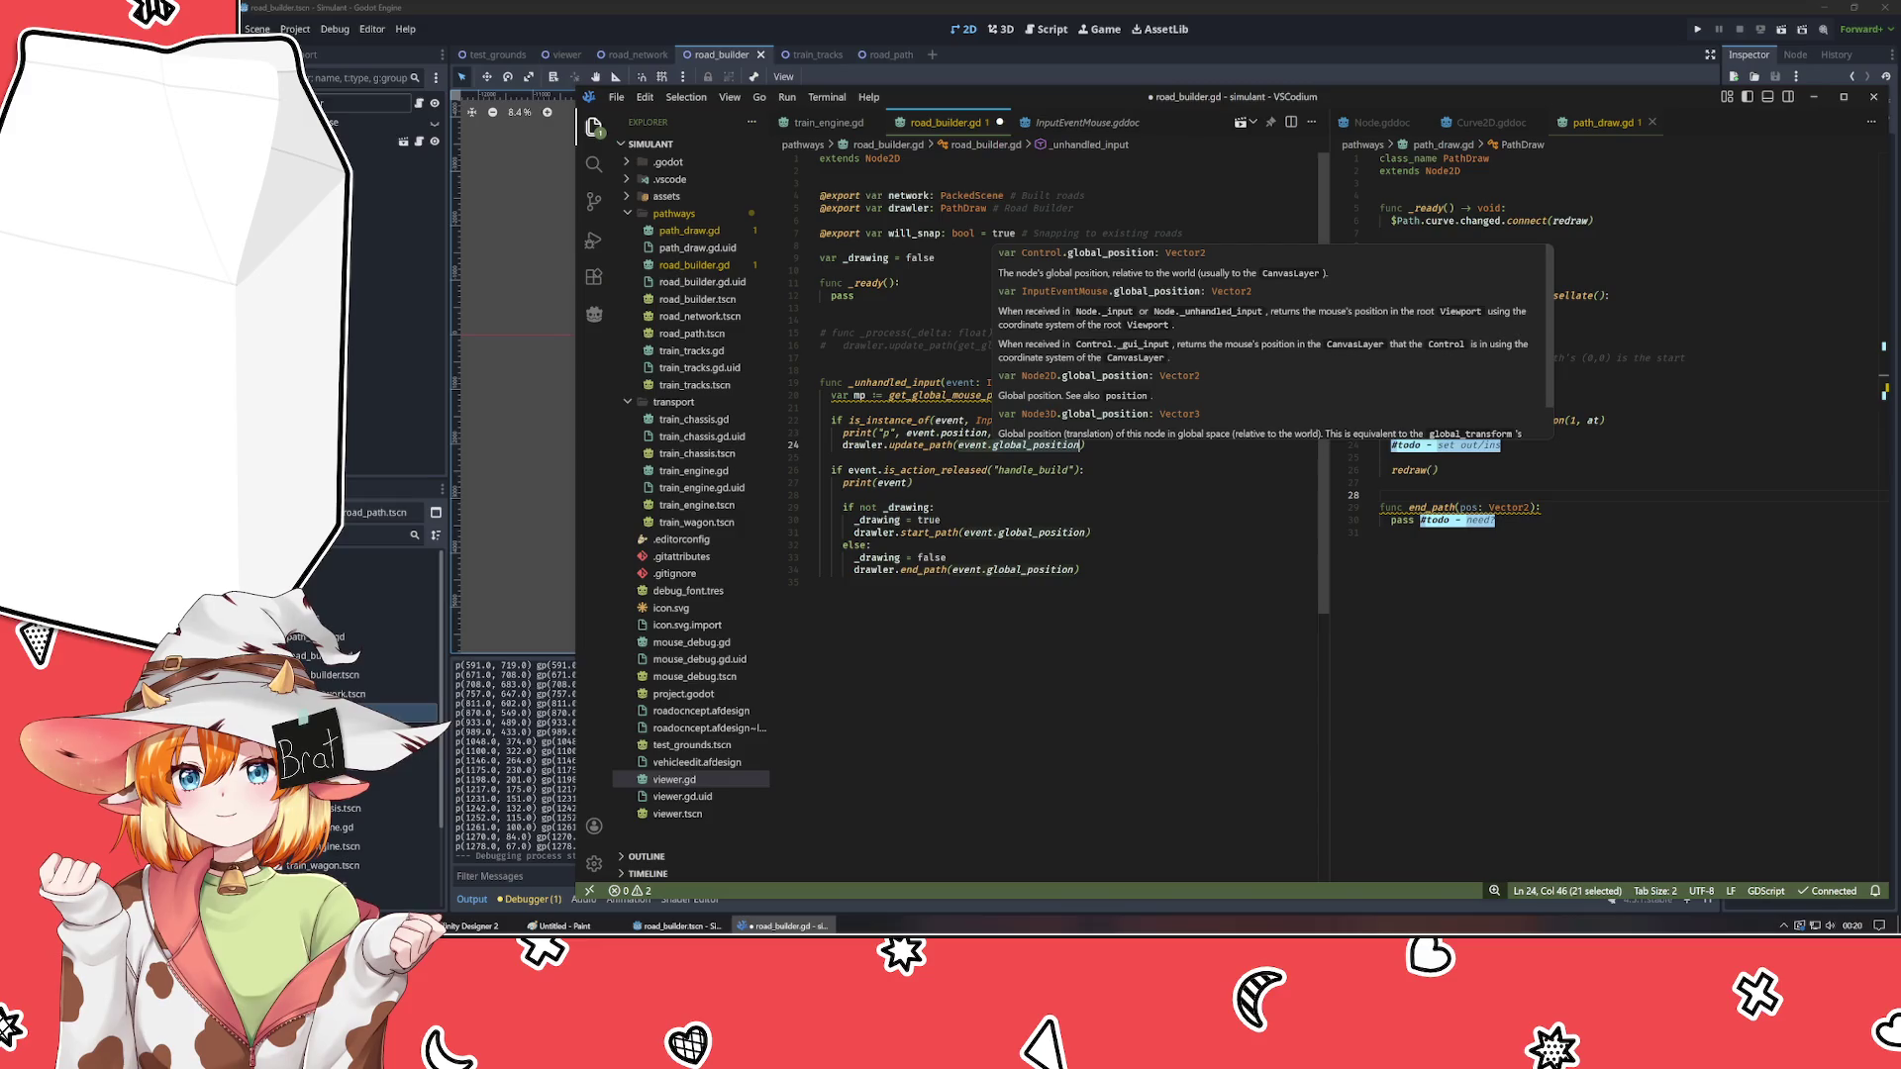
{"action": "type", "text": "mp"}
{"action": "key", "text": "Escape"}
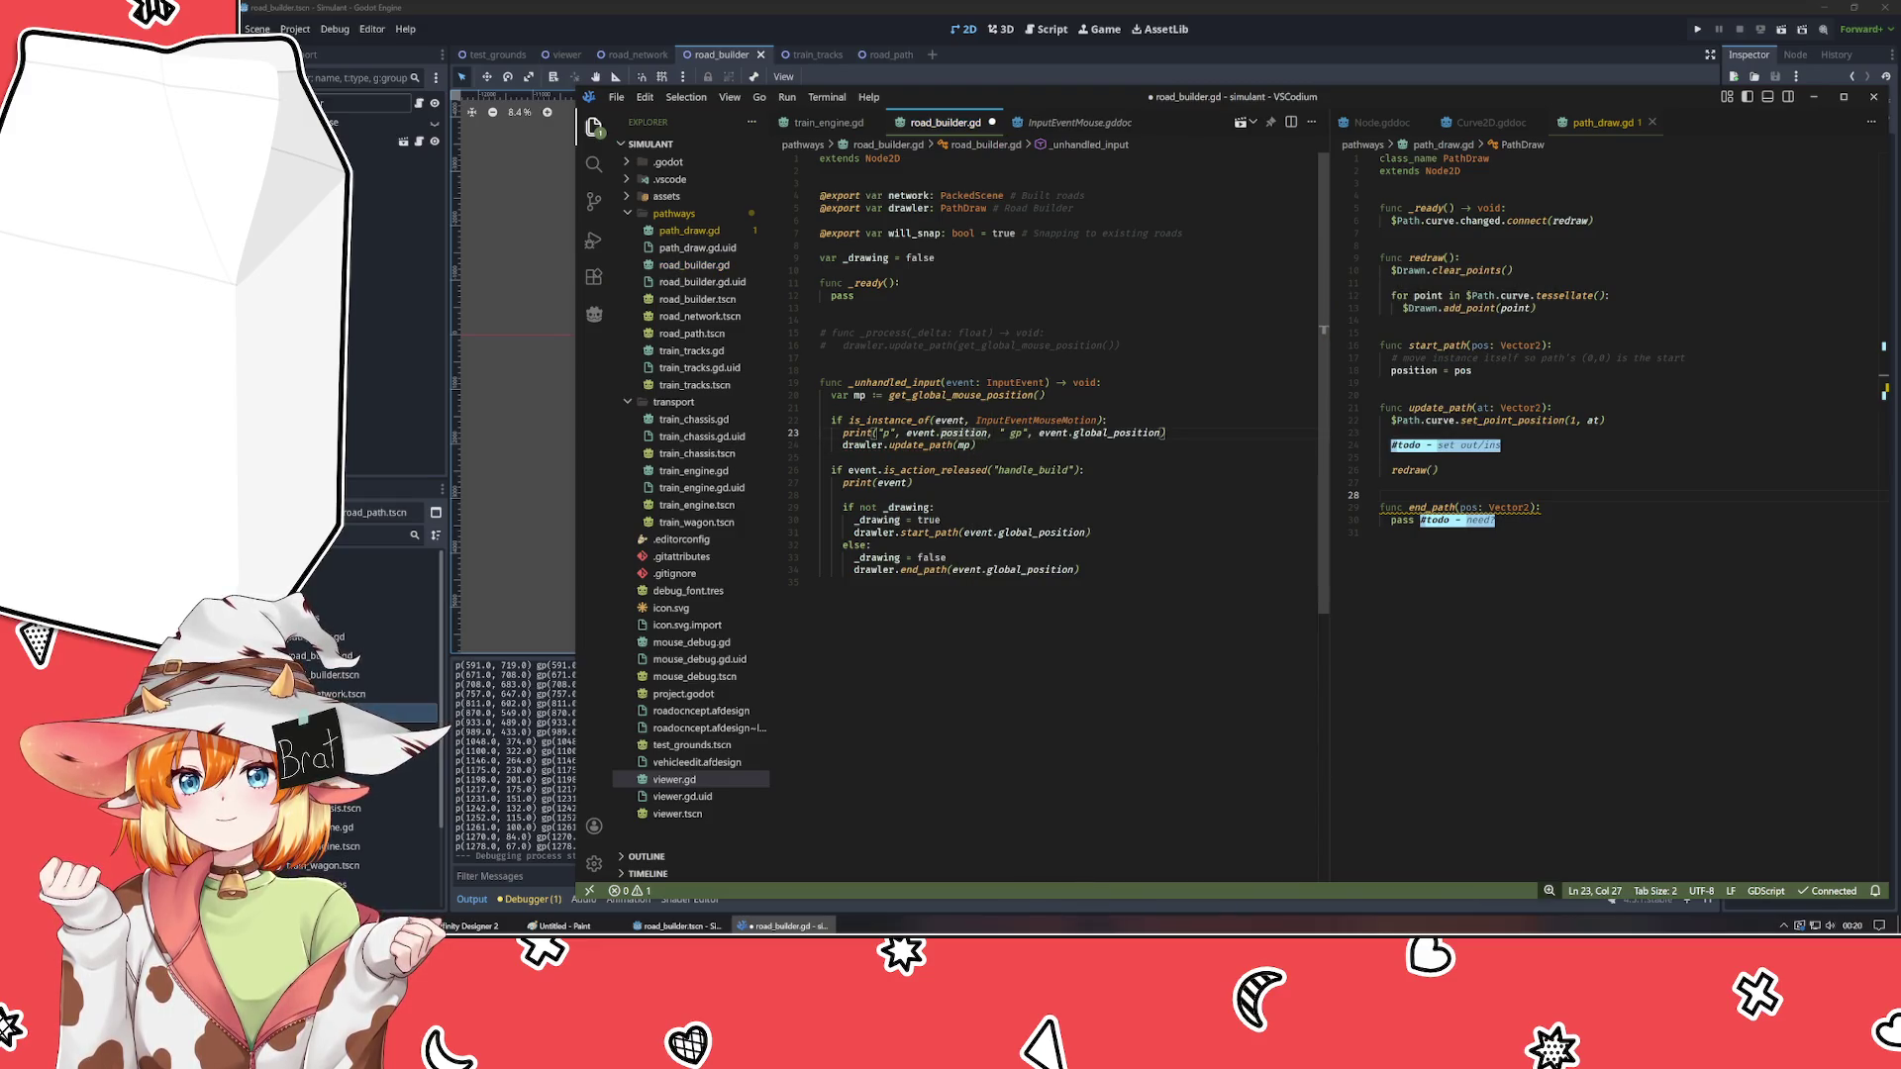
{"action": "key", "text": "ctrl+shift+k"}
{"action": "left_click_drag", "start_coordinate": [964, 520], "coordinate": [1086, 520]}
{"action": "type", "text": "mp"}
{"action": "key", "text": "Escape"}
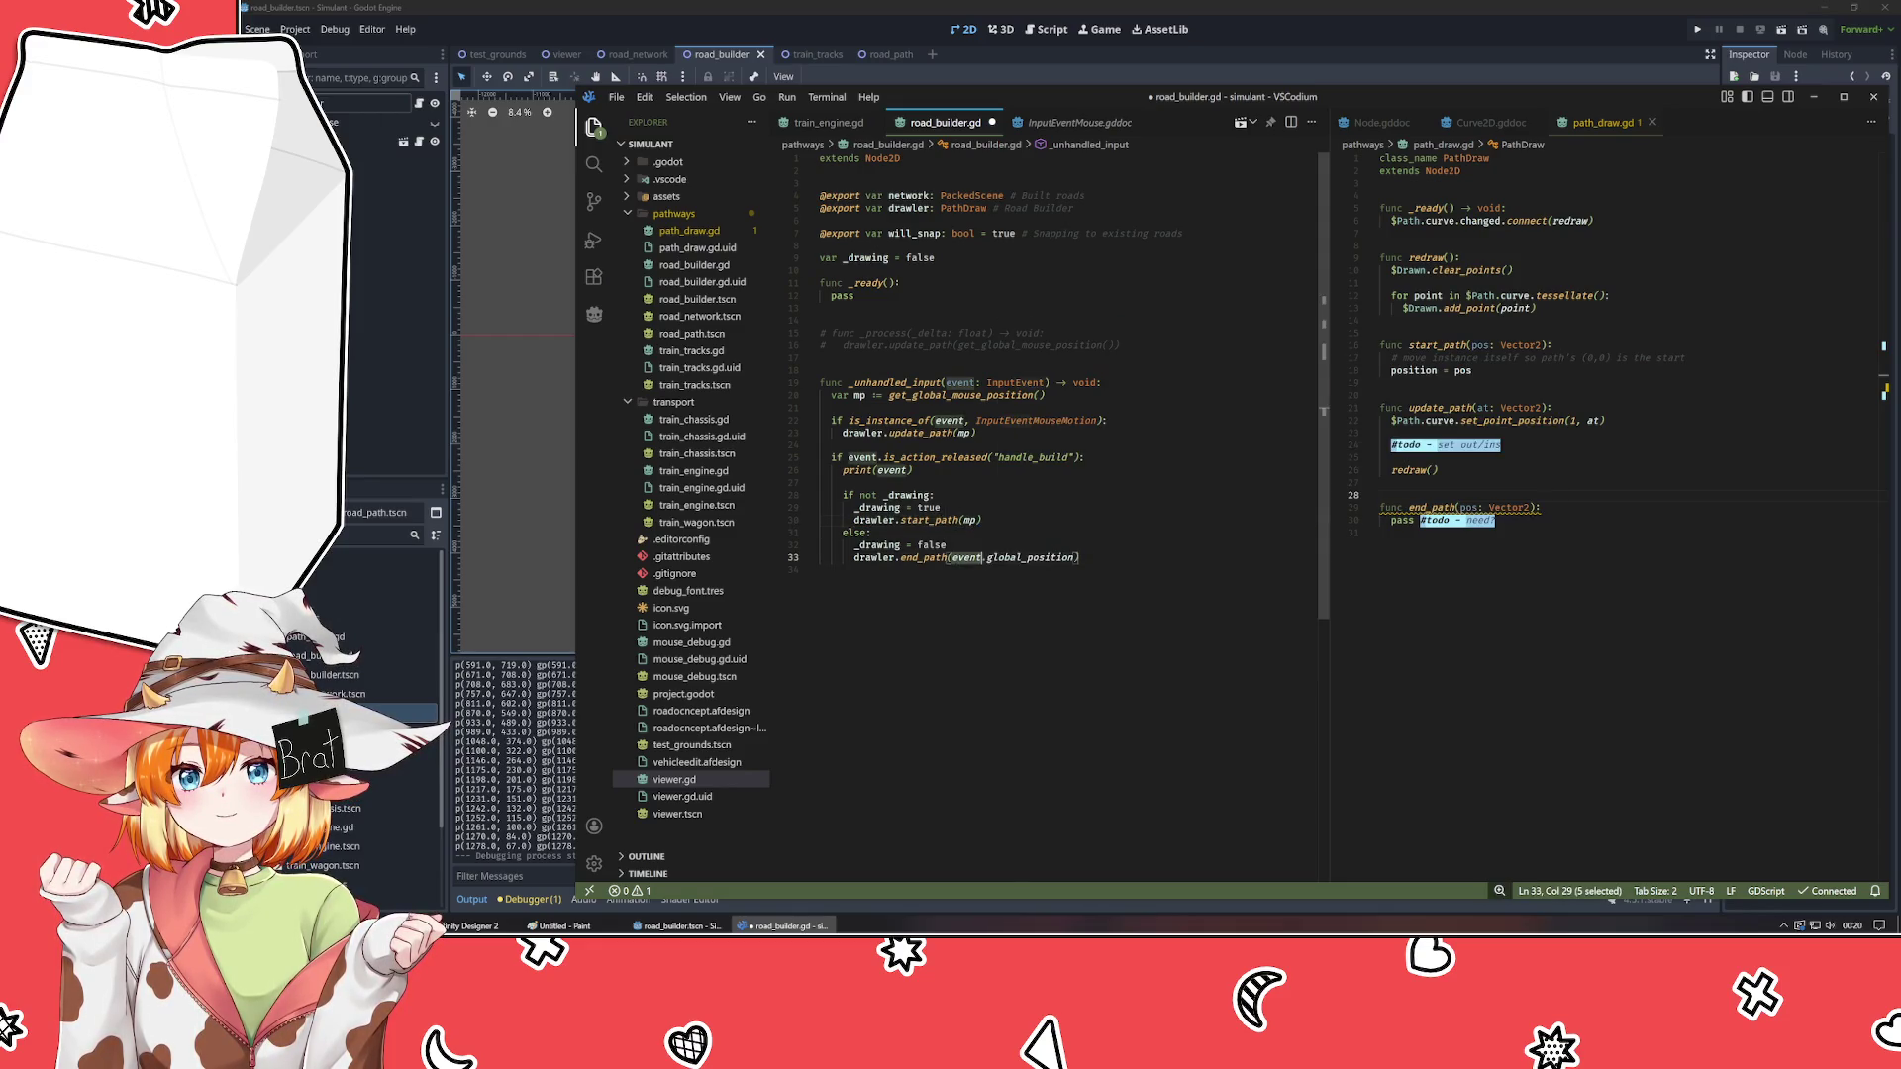
{"action": "left_click_drag", "start_coordinate": [953, 558], "coordinate": [1077, 557]}
{"action": "type", "text": "mp"}
{"action": "left_click", "coordinate": [1108, 419]}
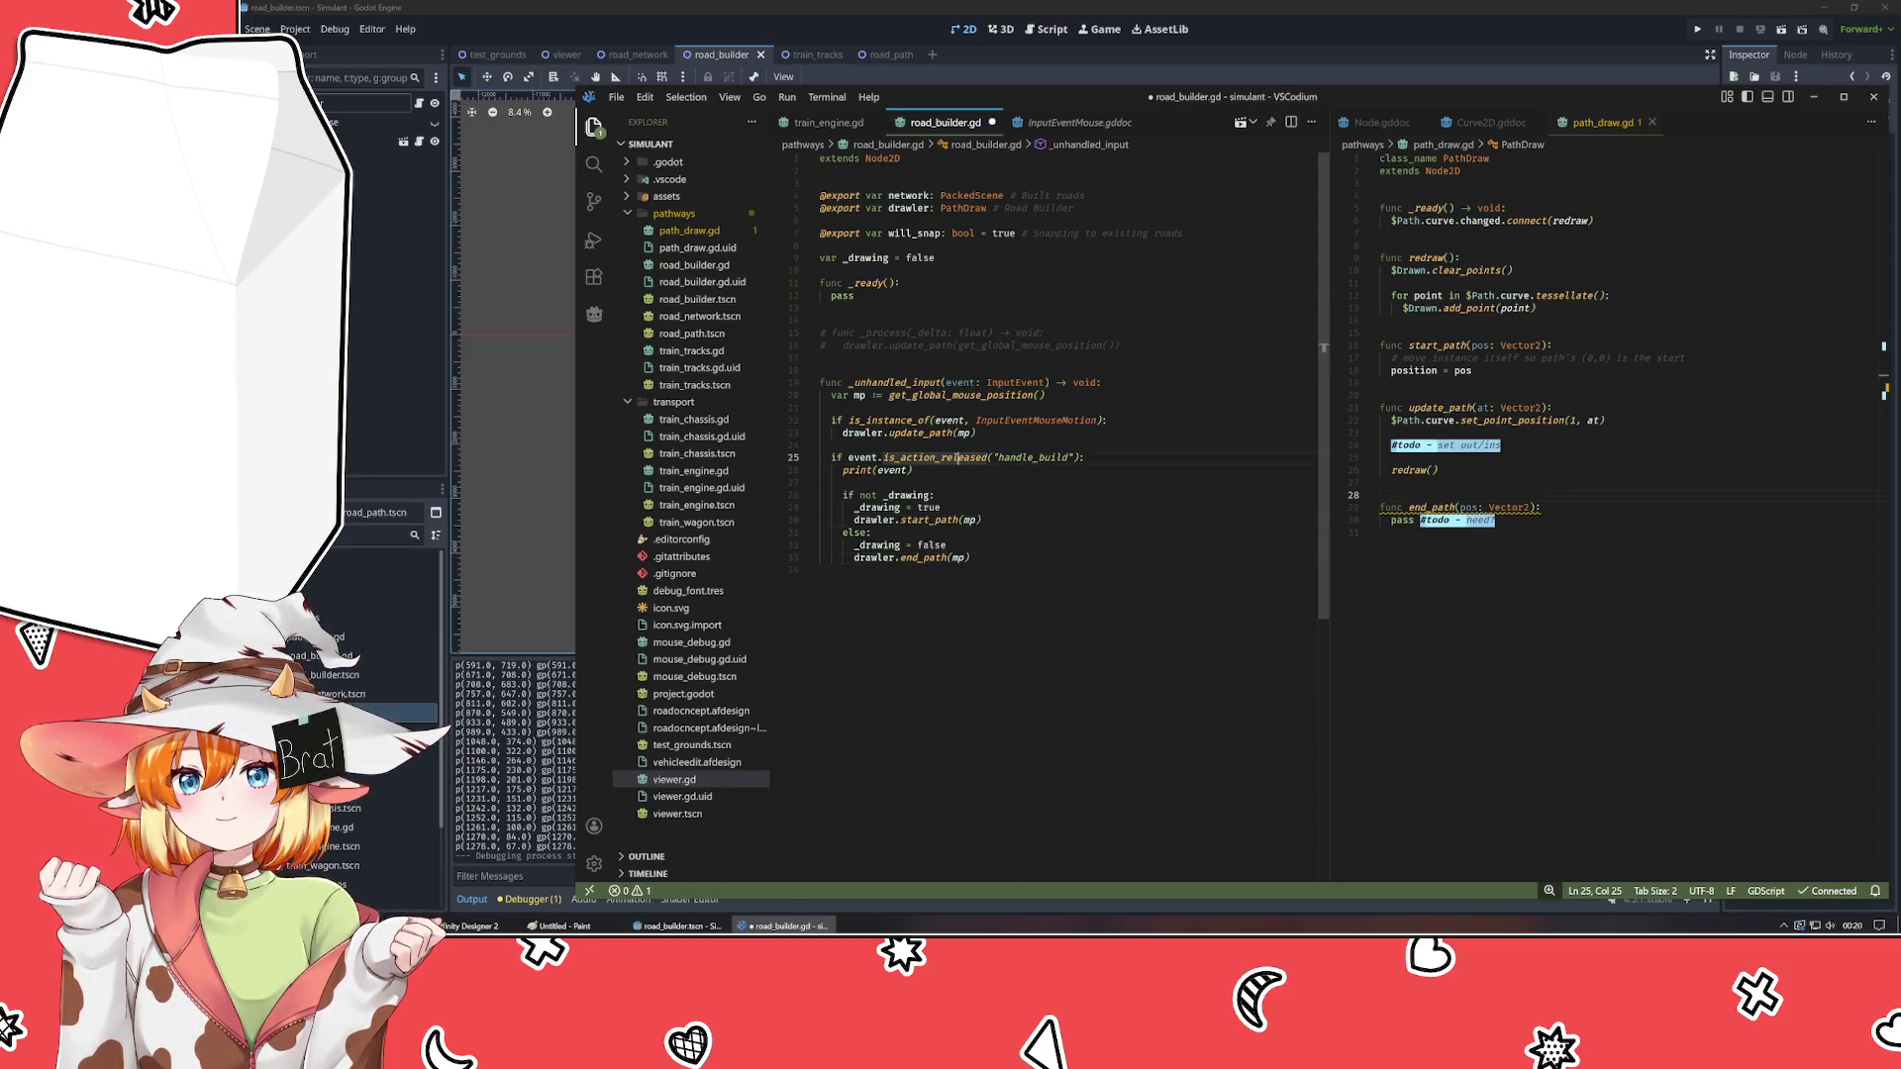
- Prefix the mouse-motion check with '_drawing and' and save the script
{"action": "left_click", "coordinate": [1100, 419]}
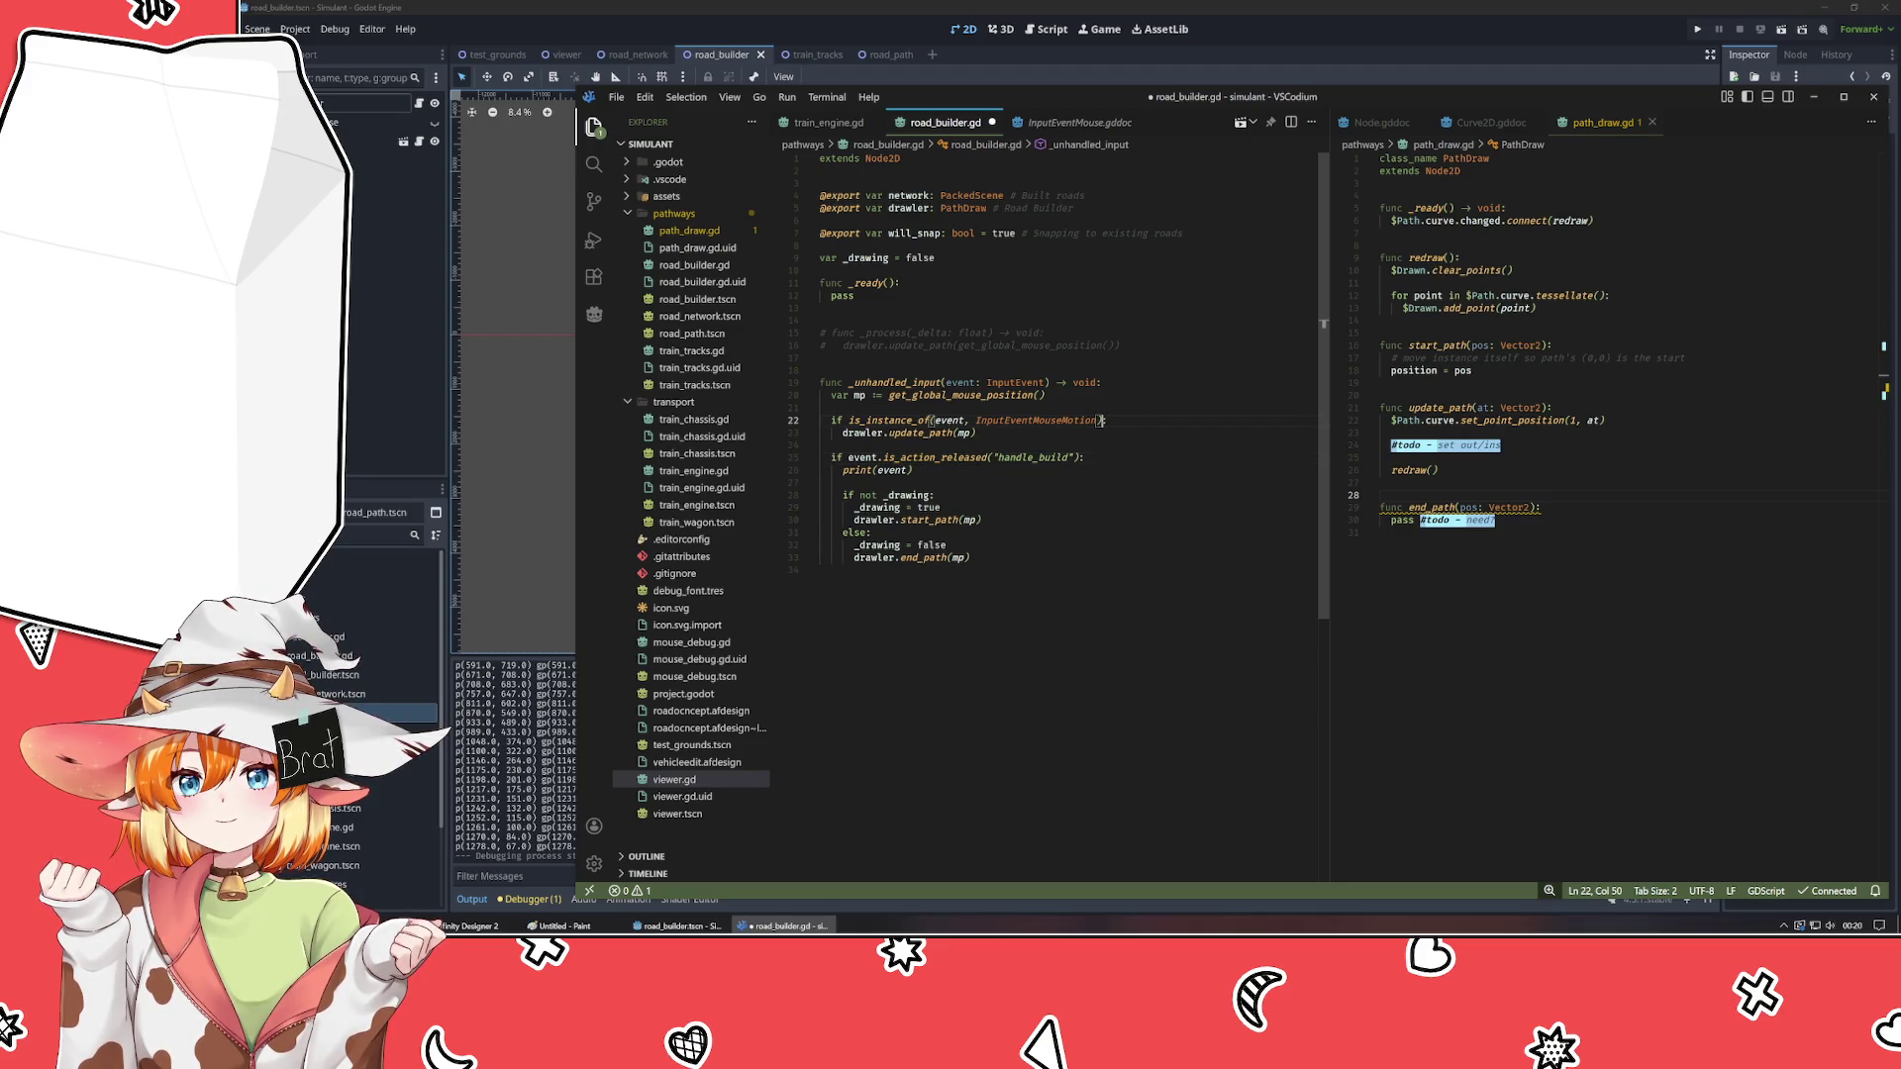
{"action": "key", "text": "Home"}
{"action": "type", "text": "draw"}
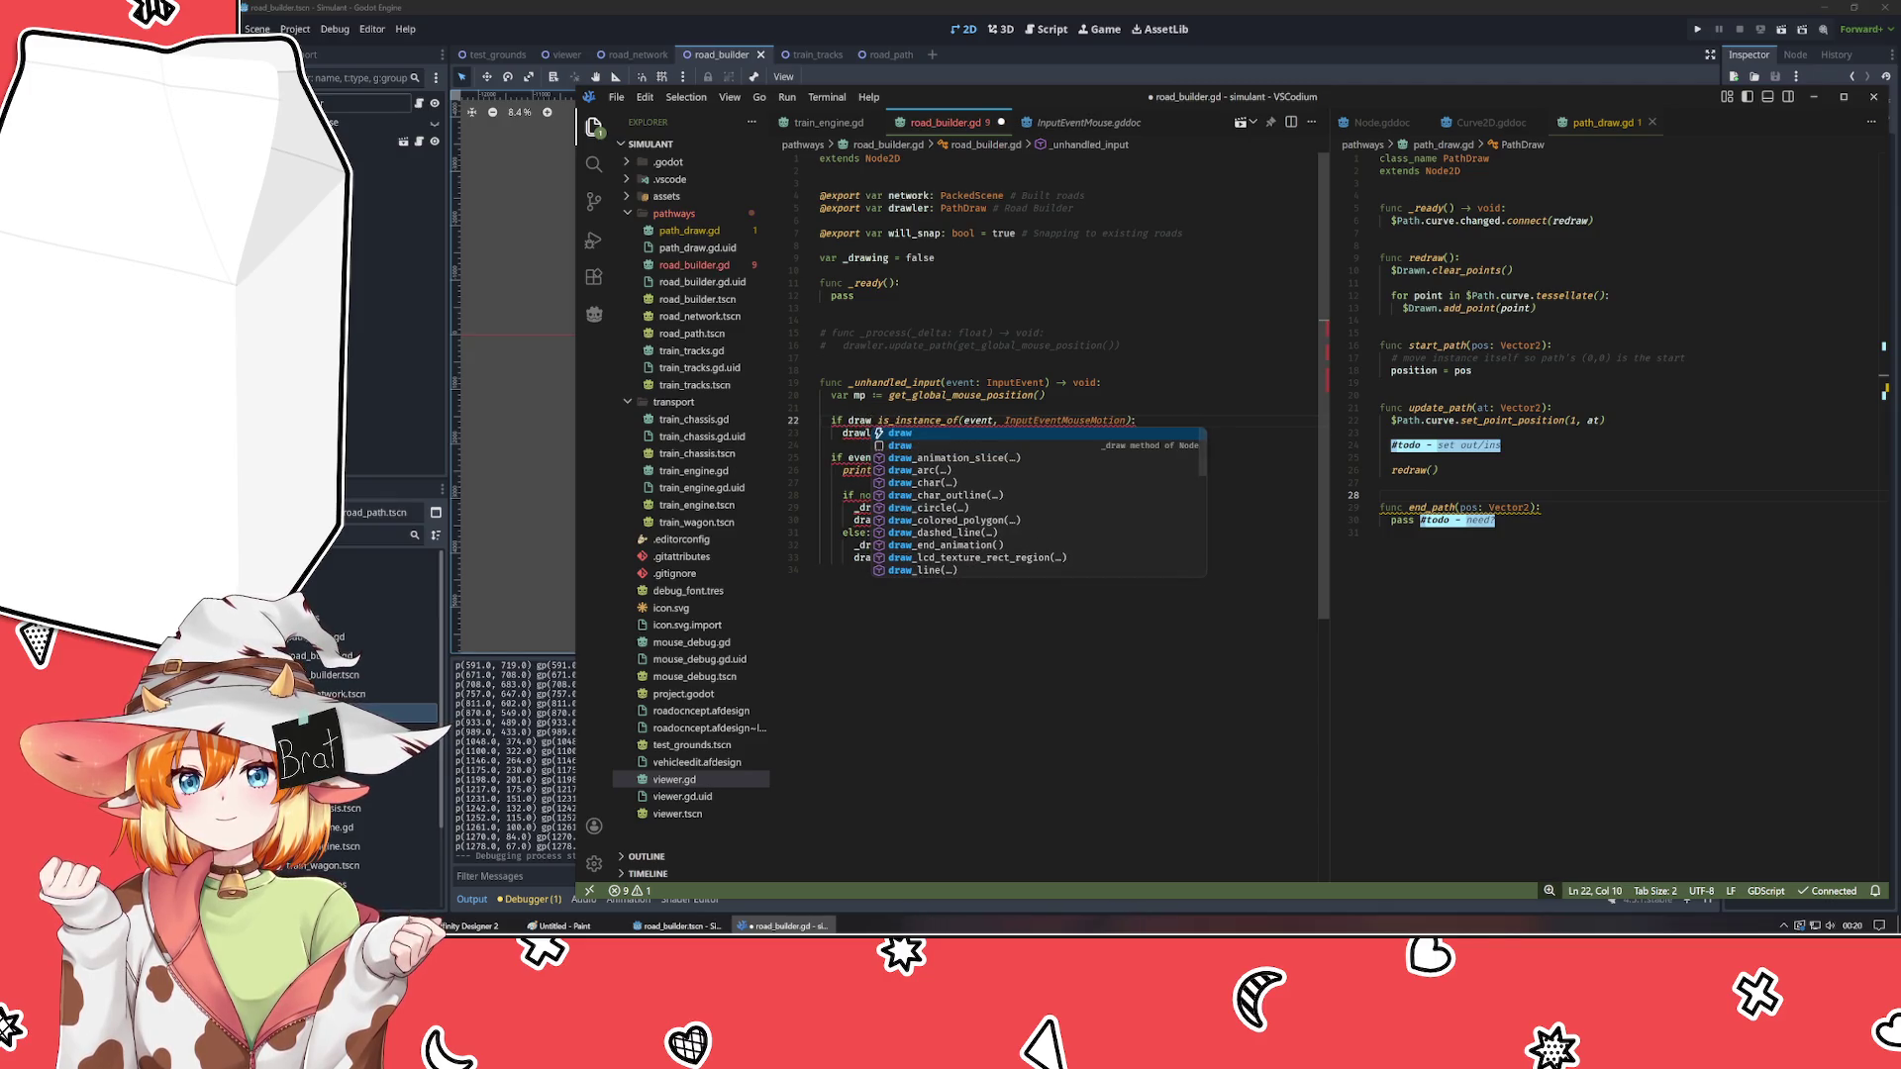
{"action": "type", "text": "ing and"}
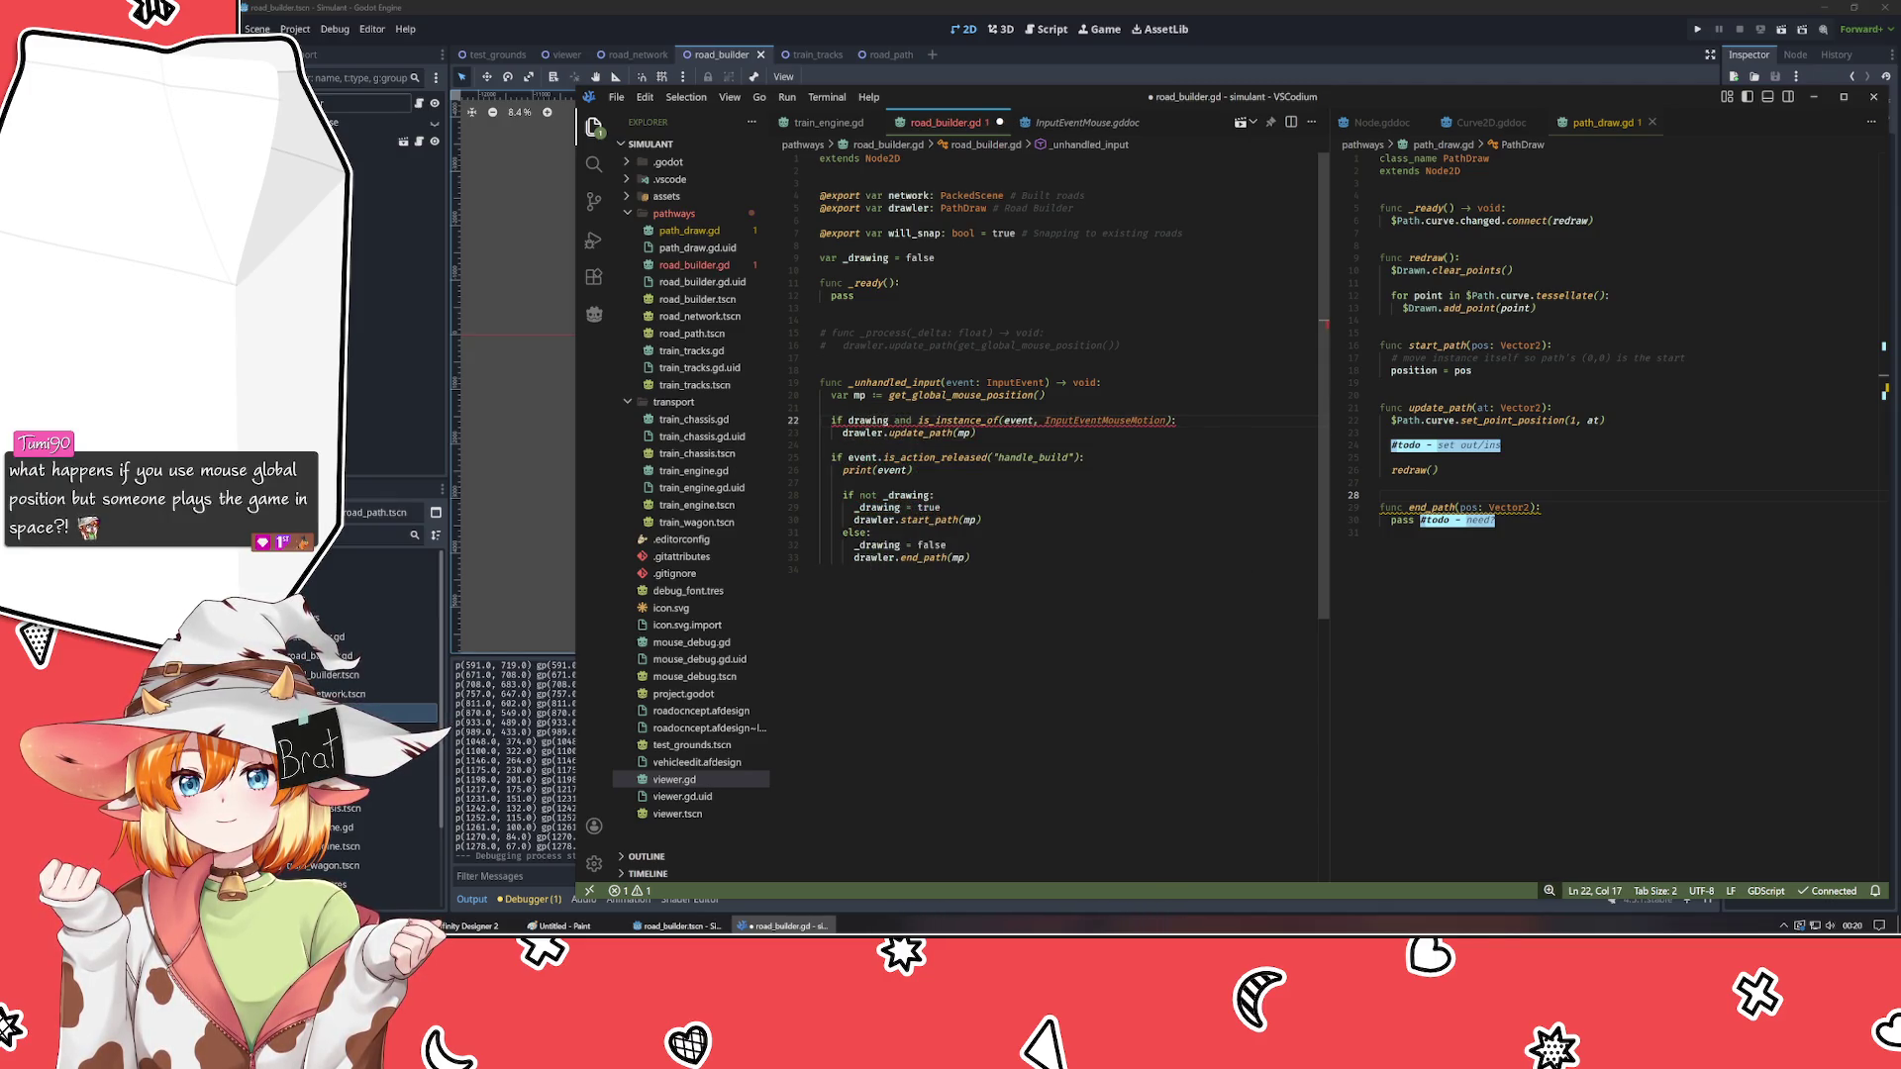
{"action": "left_click", "coordinate": [848, 420]}
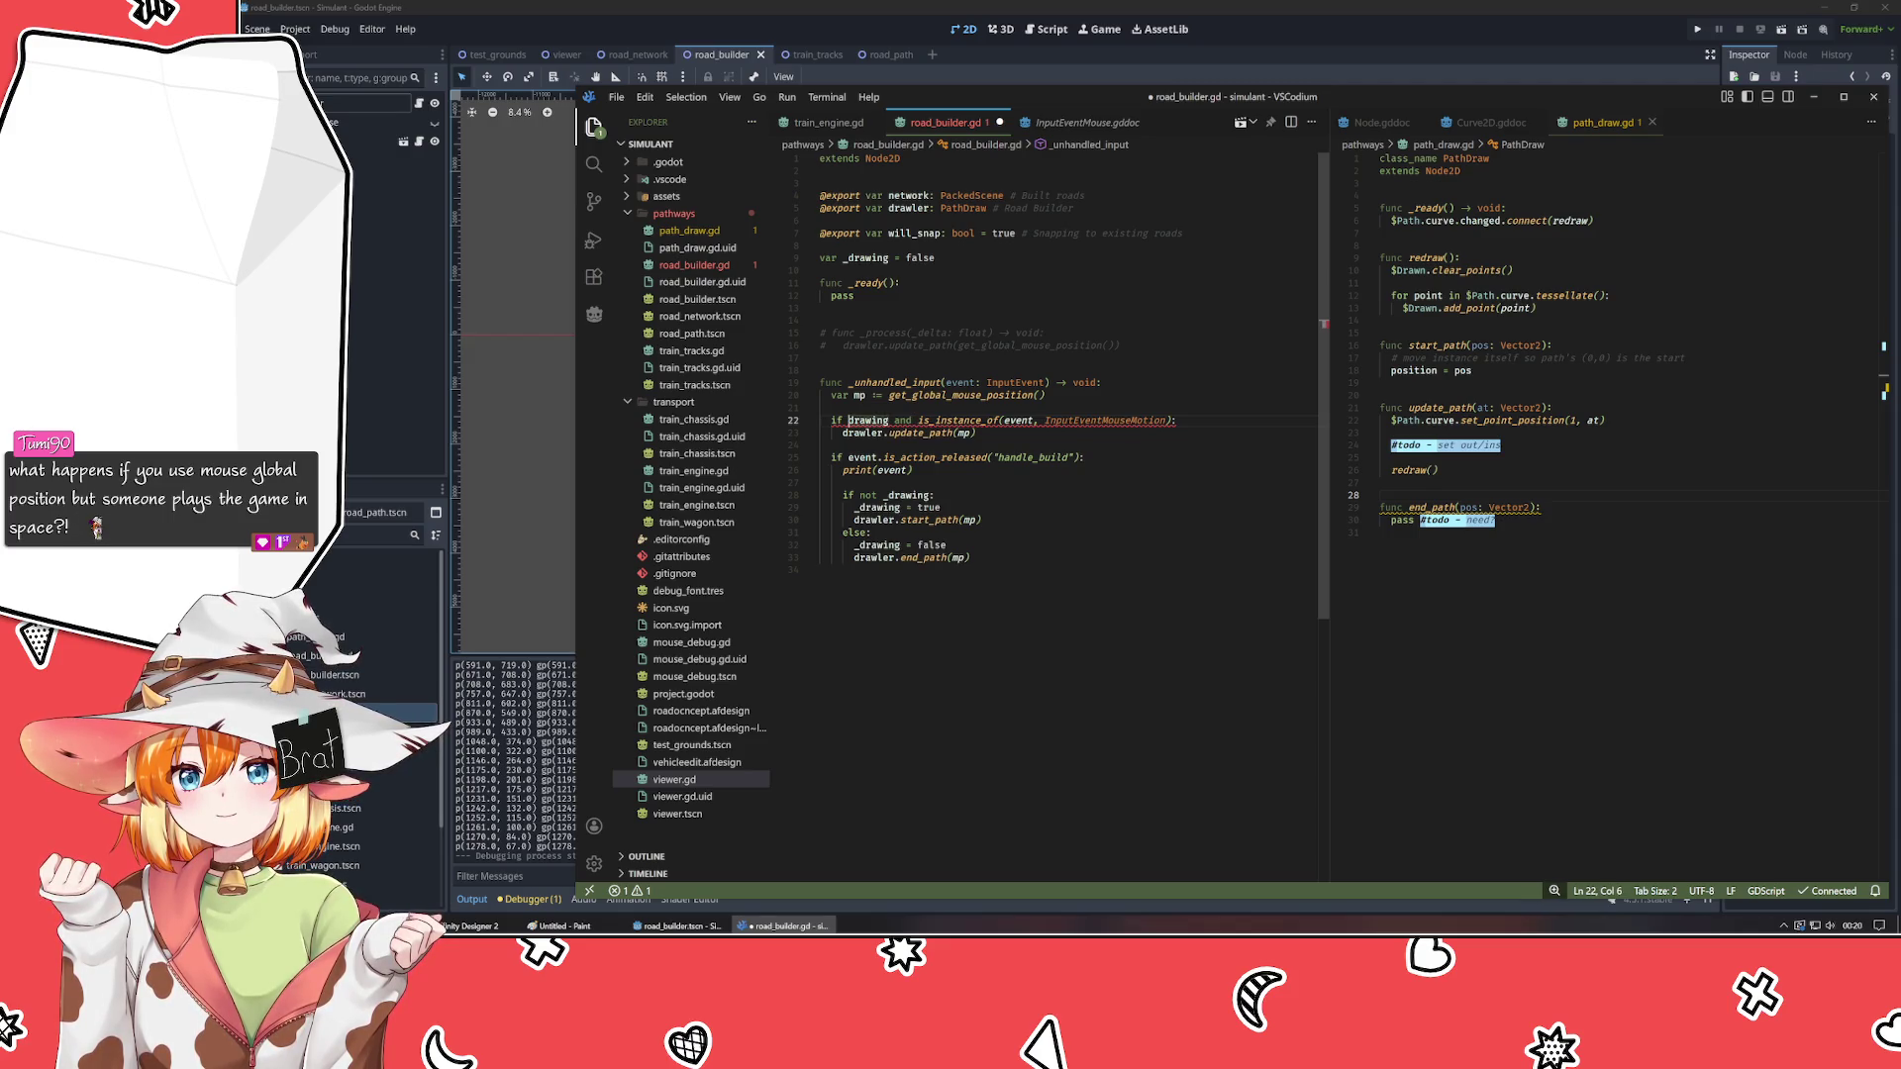
{"action": "type", "text": "_"}
{"action": "key", "text": "ctrl+s"}
- Switch to Godot and run the game with F5
{"action": "key", "text": "Escape"}
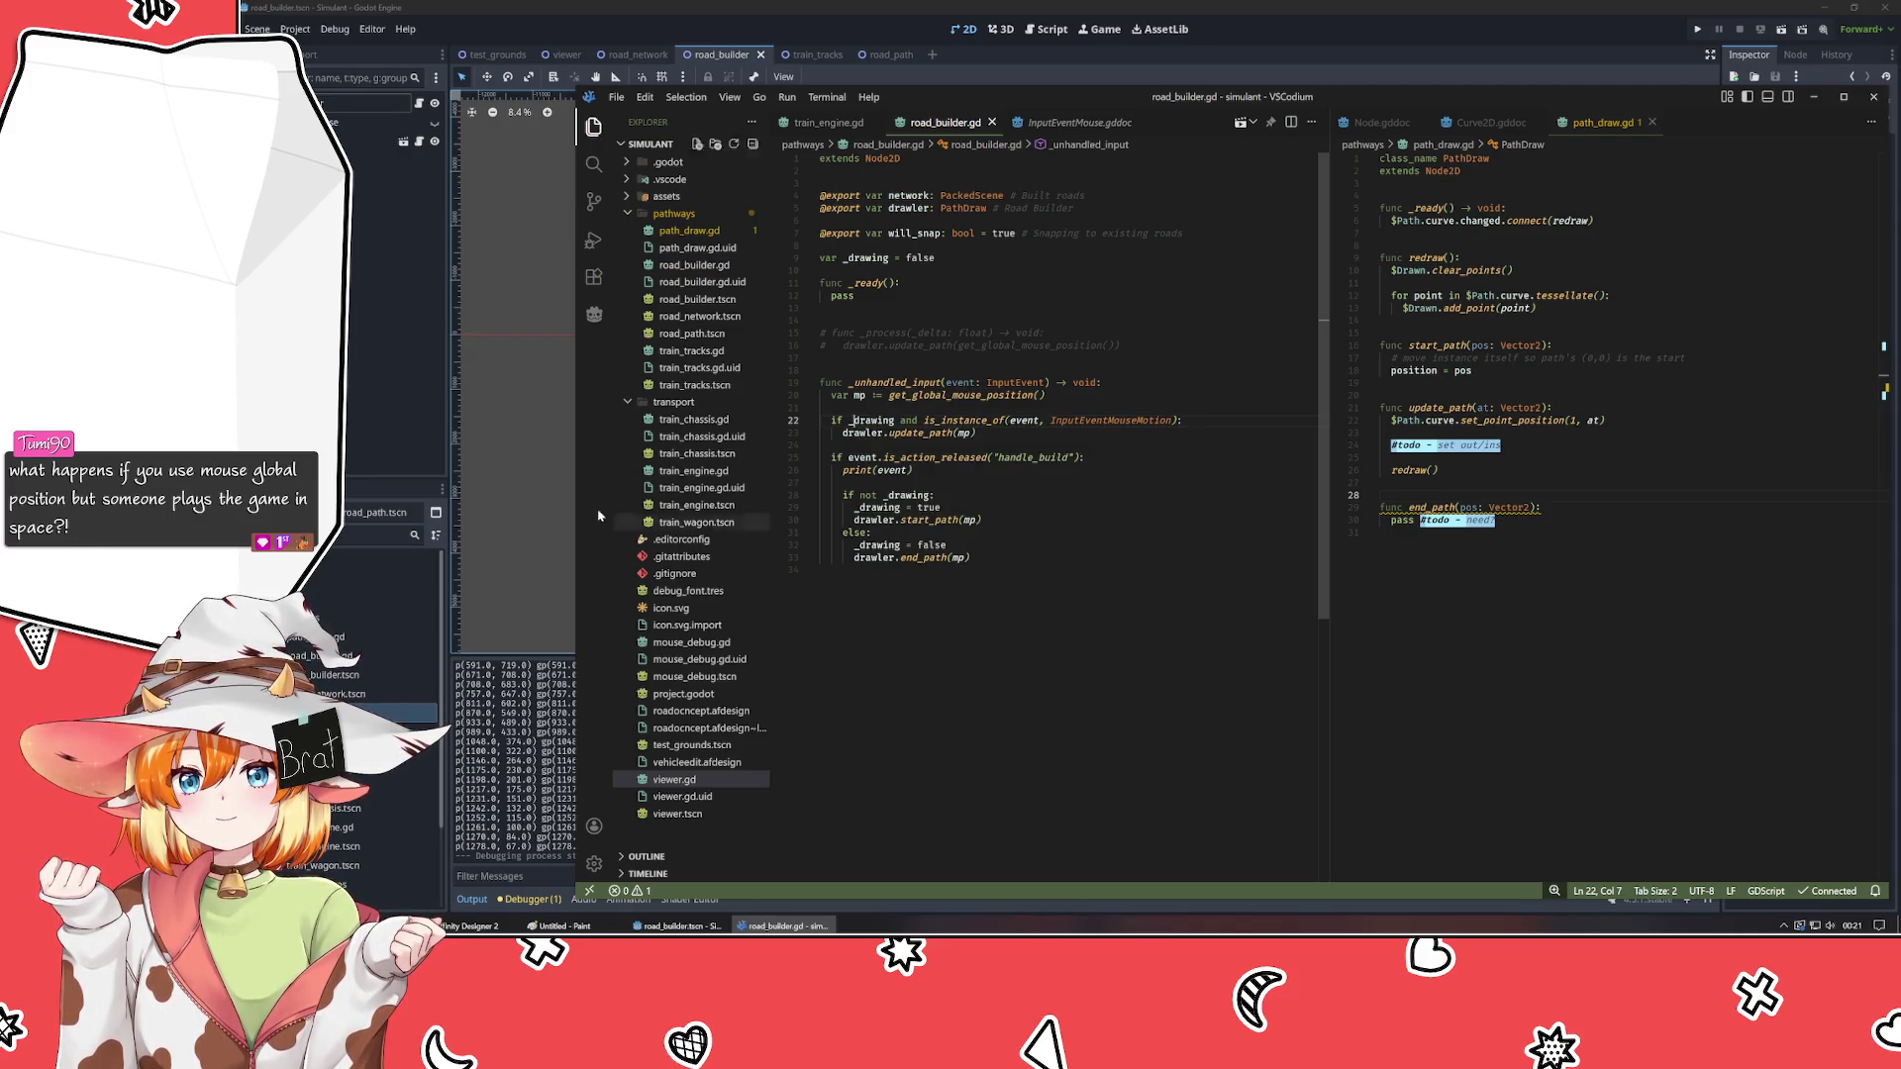
{"action": "key", "text": "alt+Tab"}
{"action": "key", "text": "F5"}
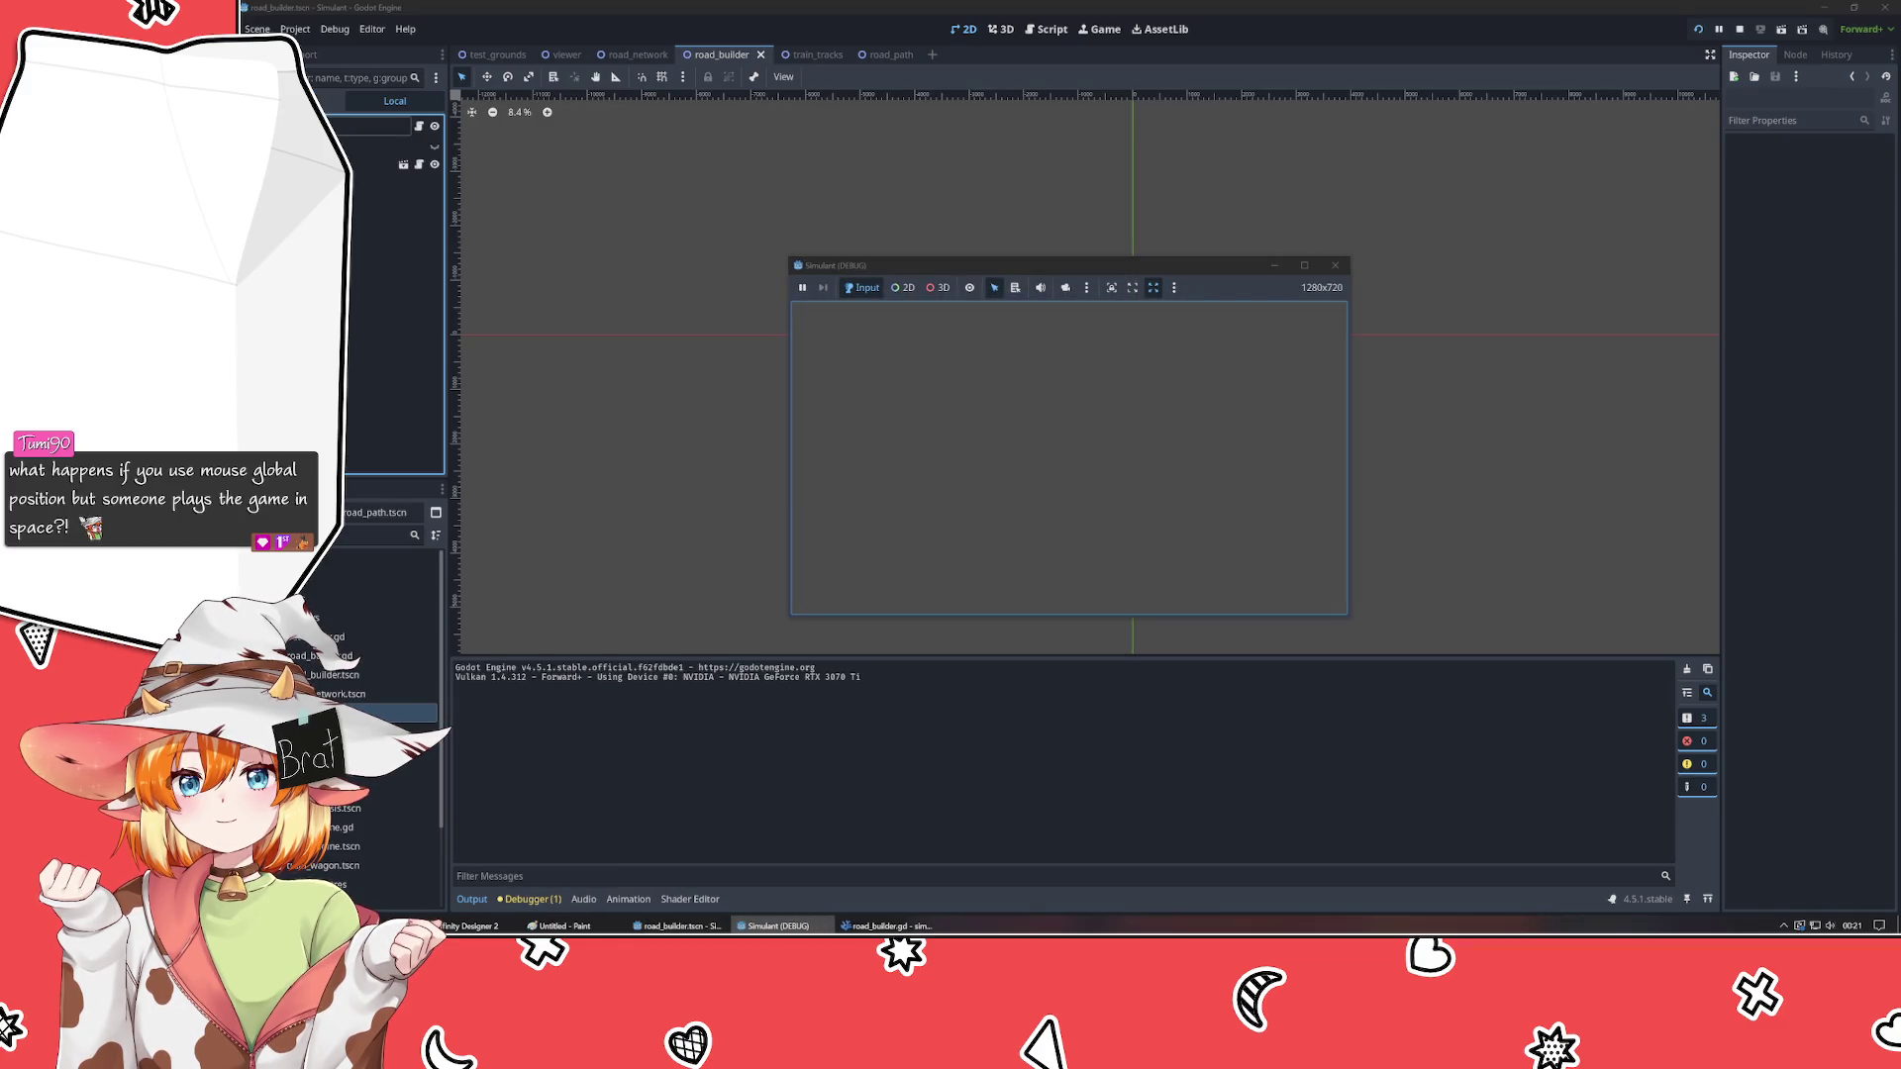
- Draw a road by clicking in the Simulant (DEBUG) window, then close the game
{"action": "left_click", "coordinate": [873, 441]}
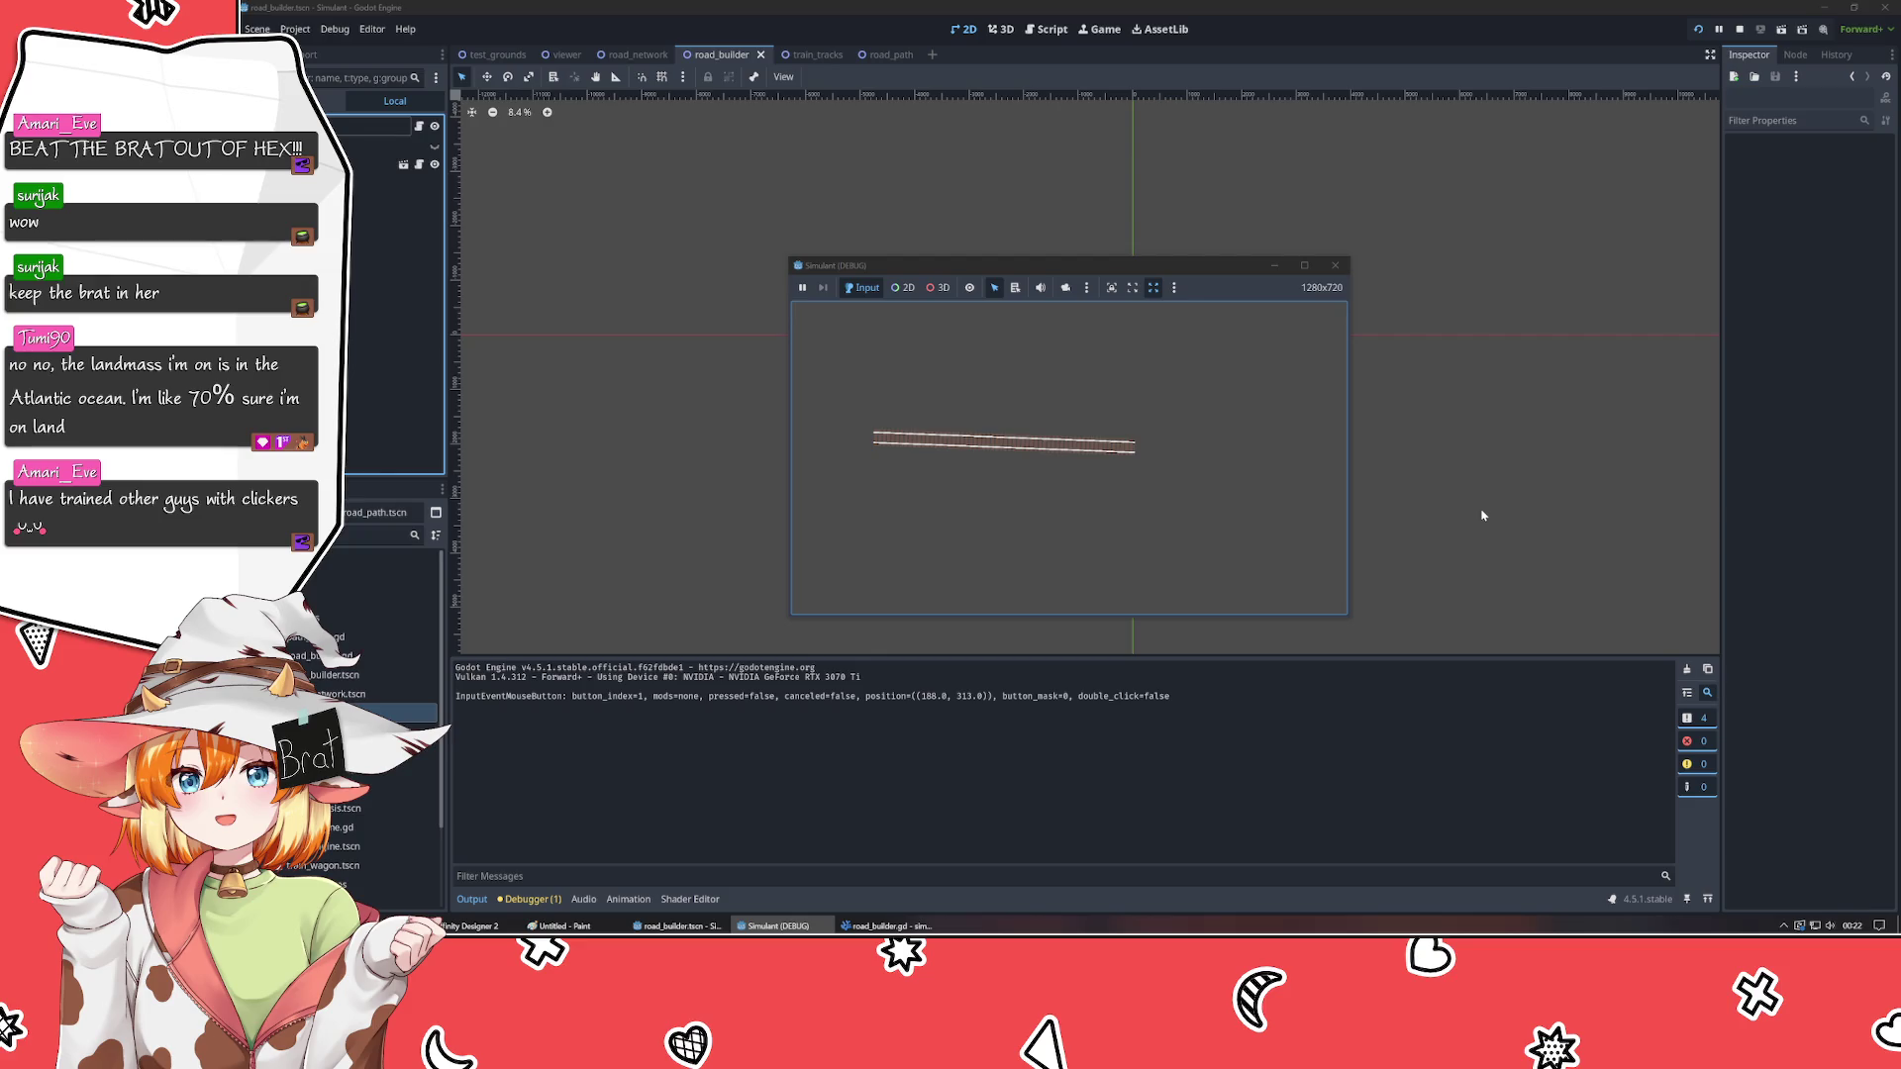
{"action": "left_click", "coordinate": [1329, 267]}
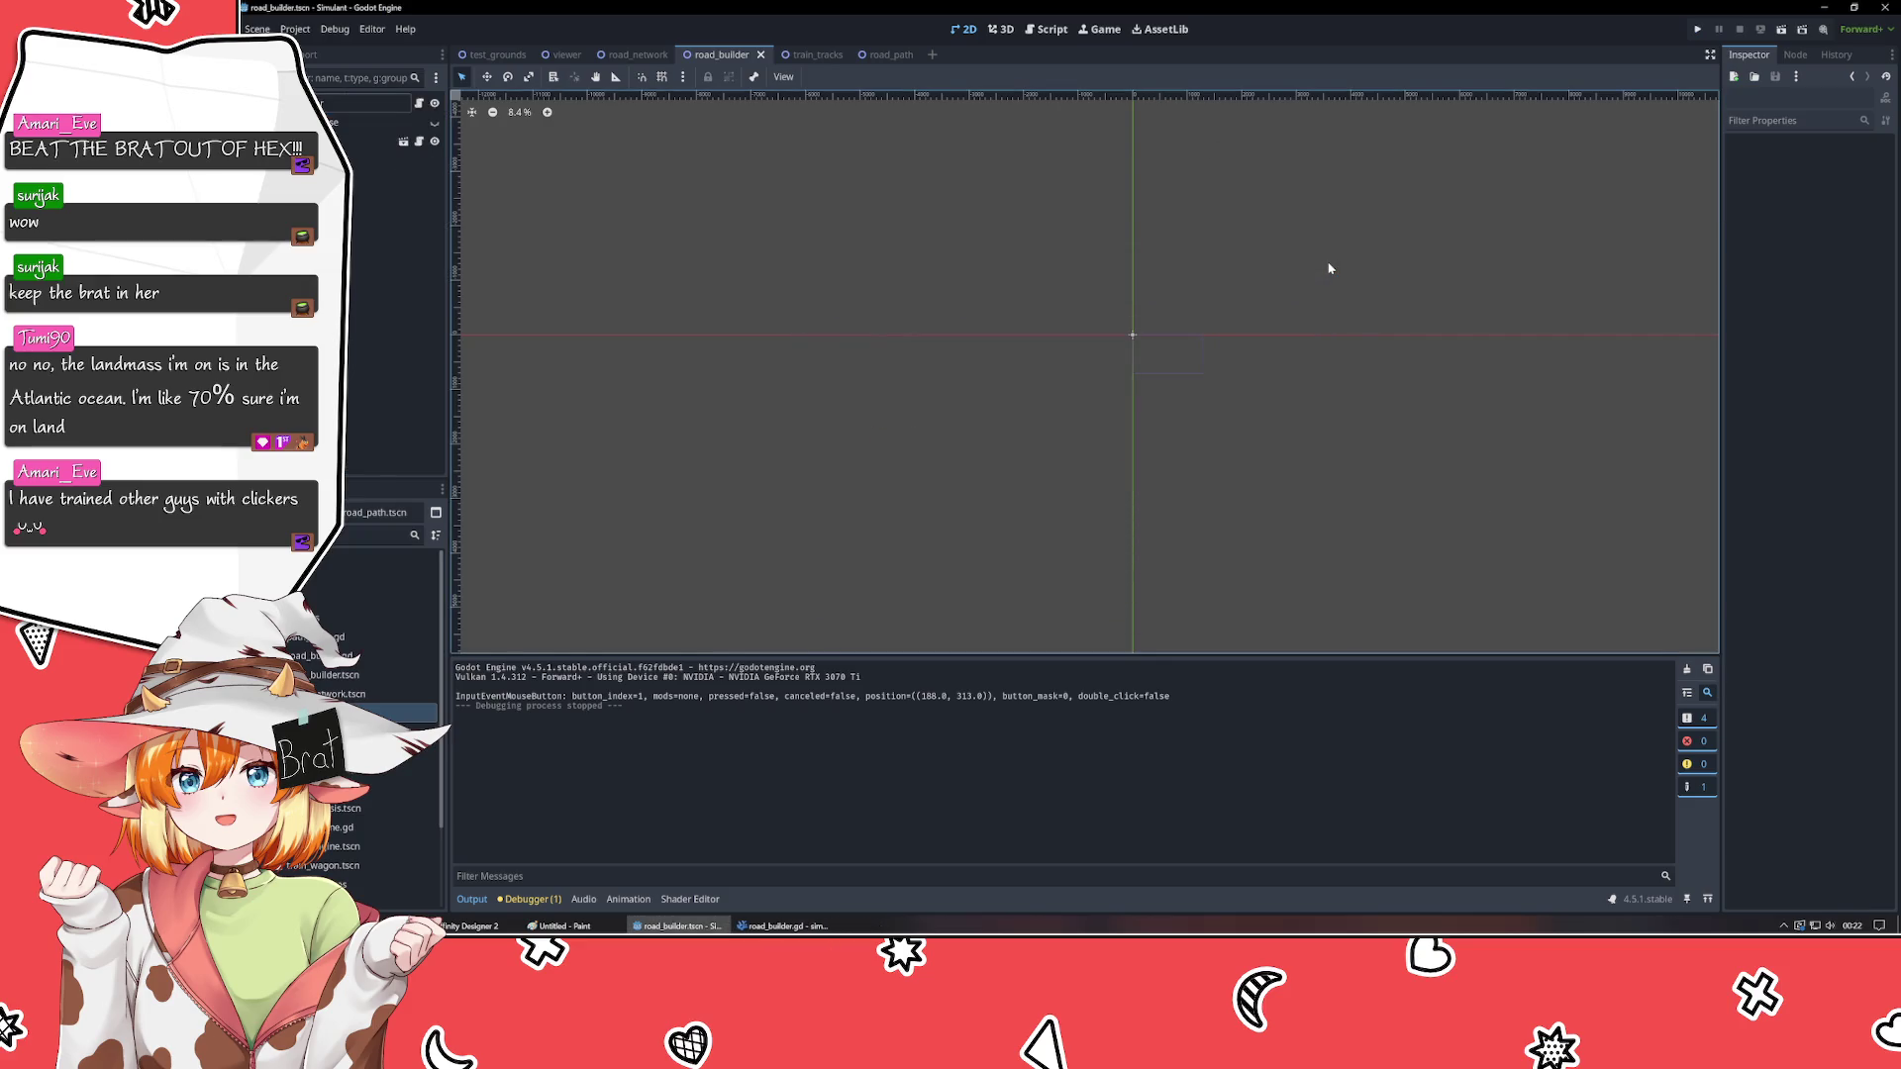
- Rerun the game from Godot, draw a long diagonal road, stop it with F8, and return to VSCodium
{"action": "left_click", "coordinate": [782, 926]}
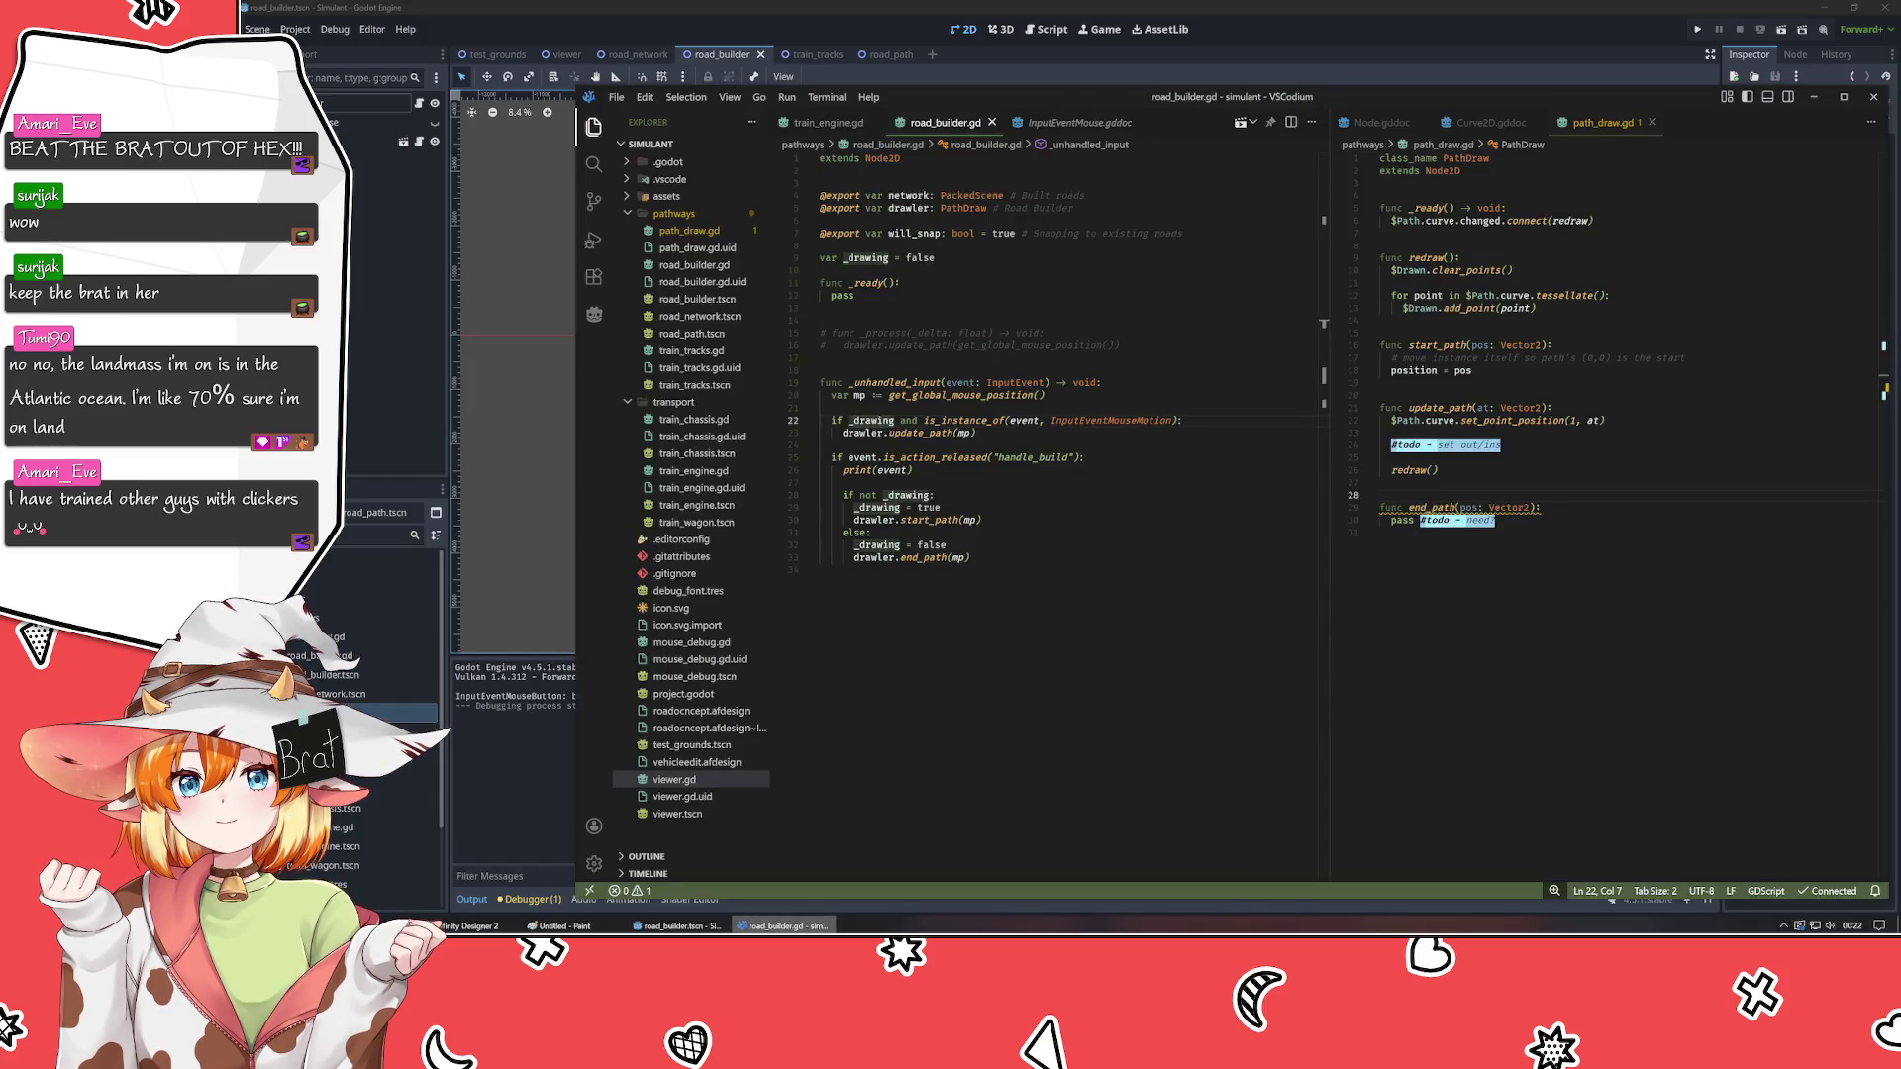
{"action": "left_click", "coordinate": [677, 926]}
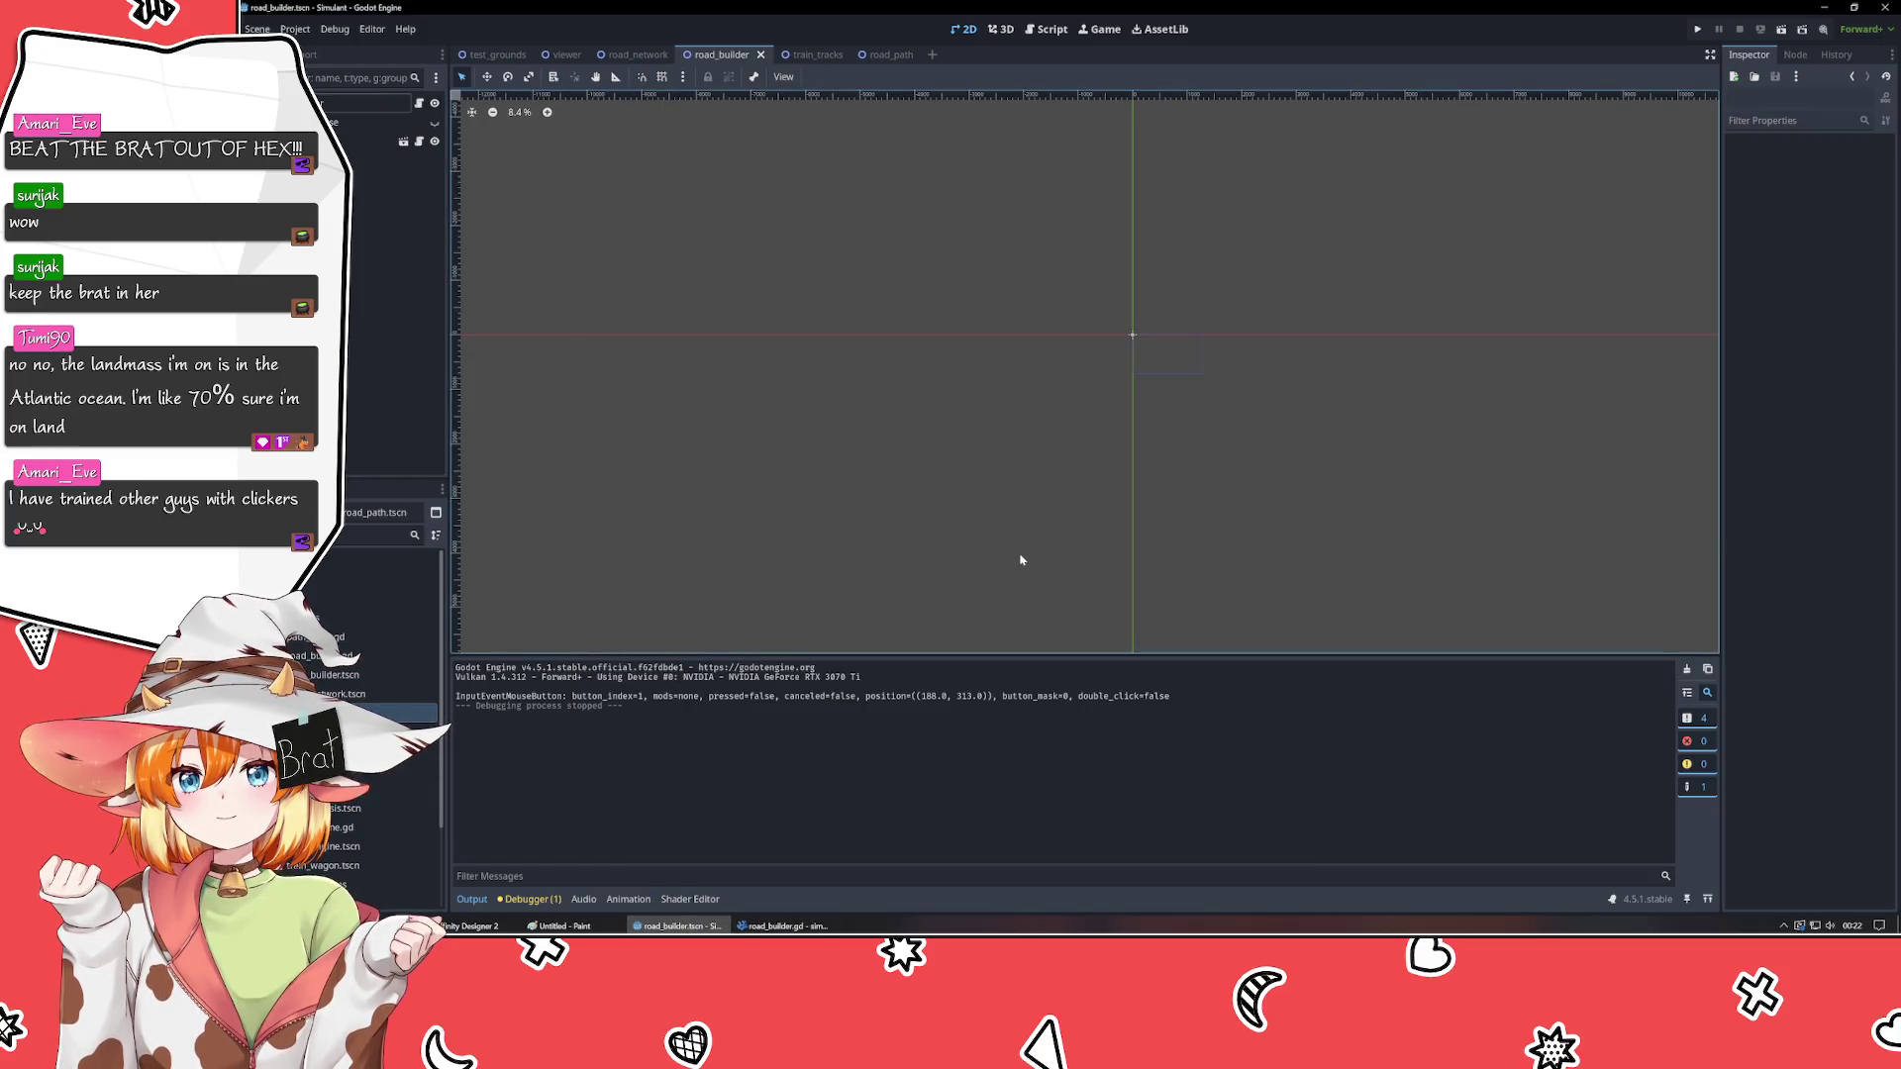
{"action": "left_click", "coordinate": [1697, 28]}
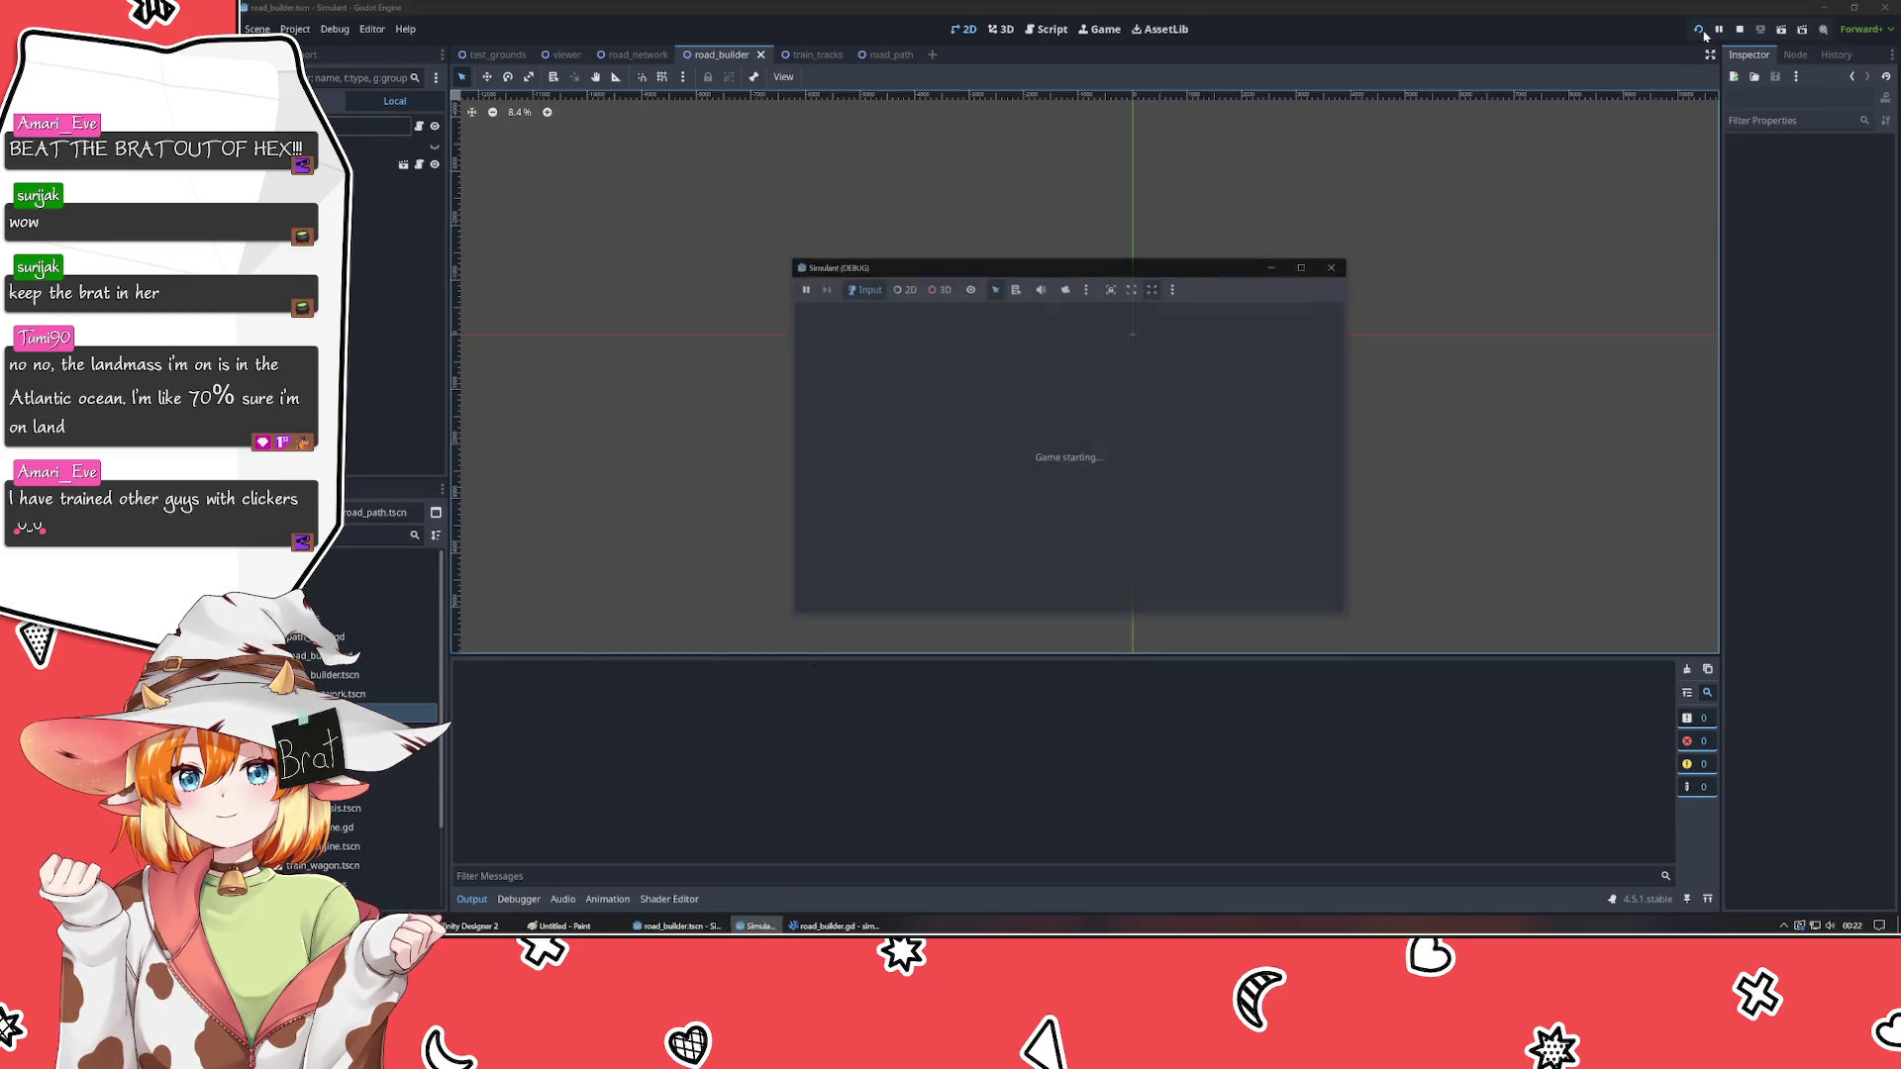
{"action": "left_click", "coordinate": [880, 421]}
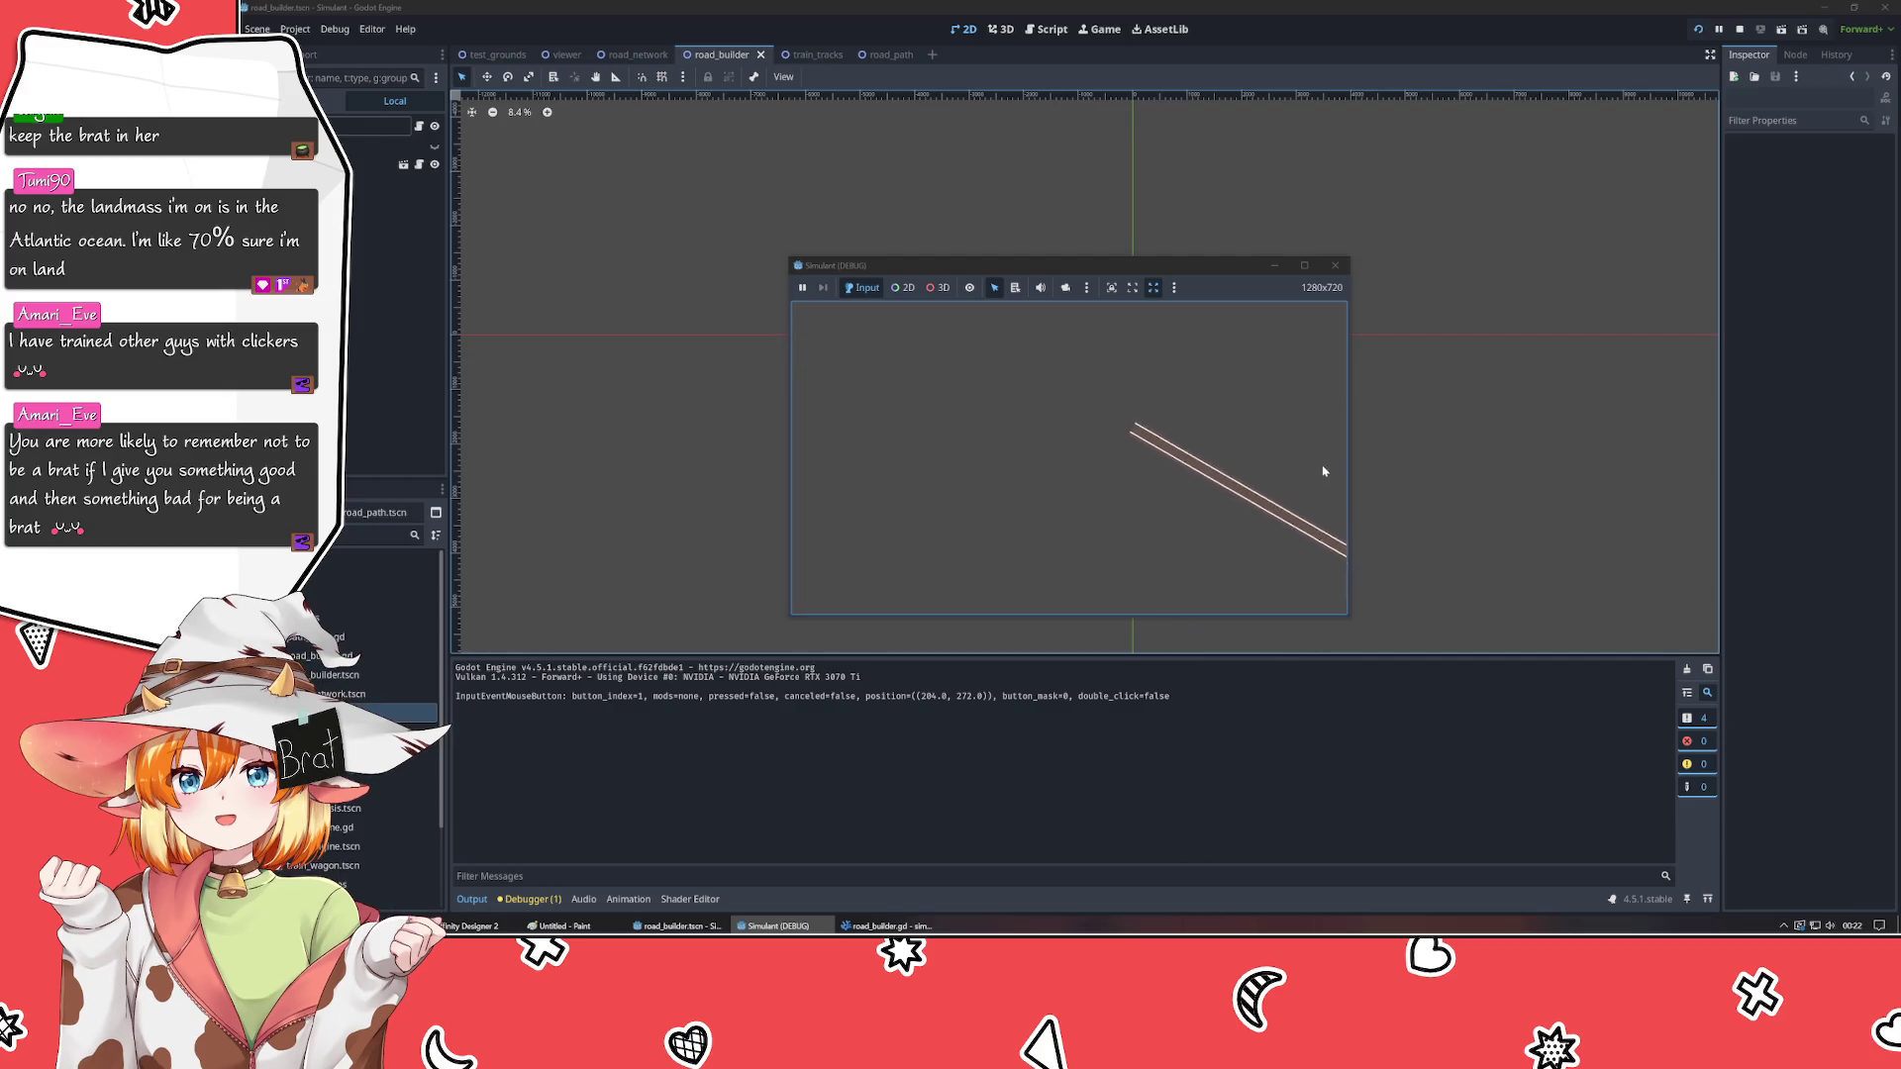
{"action": "key", "text": "F8"}
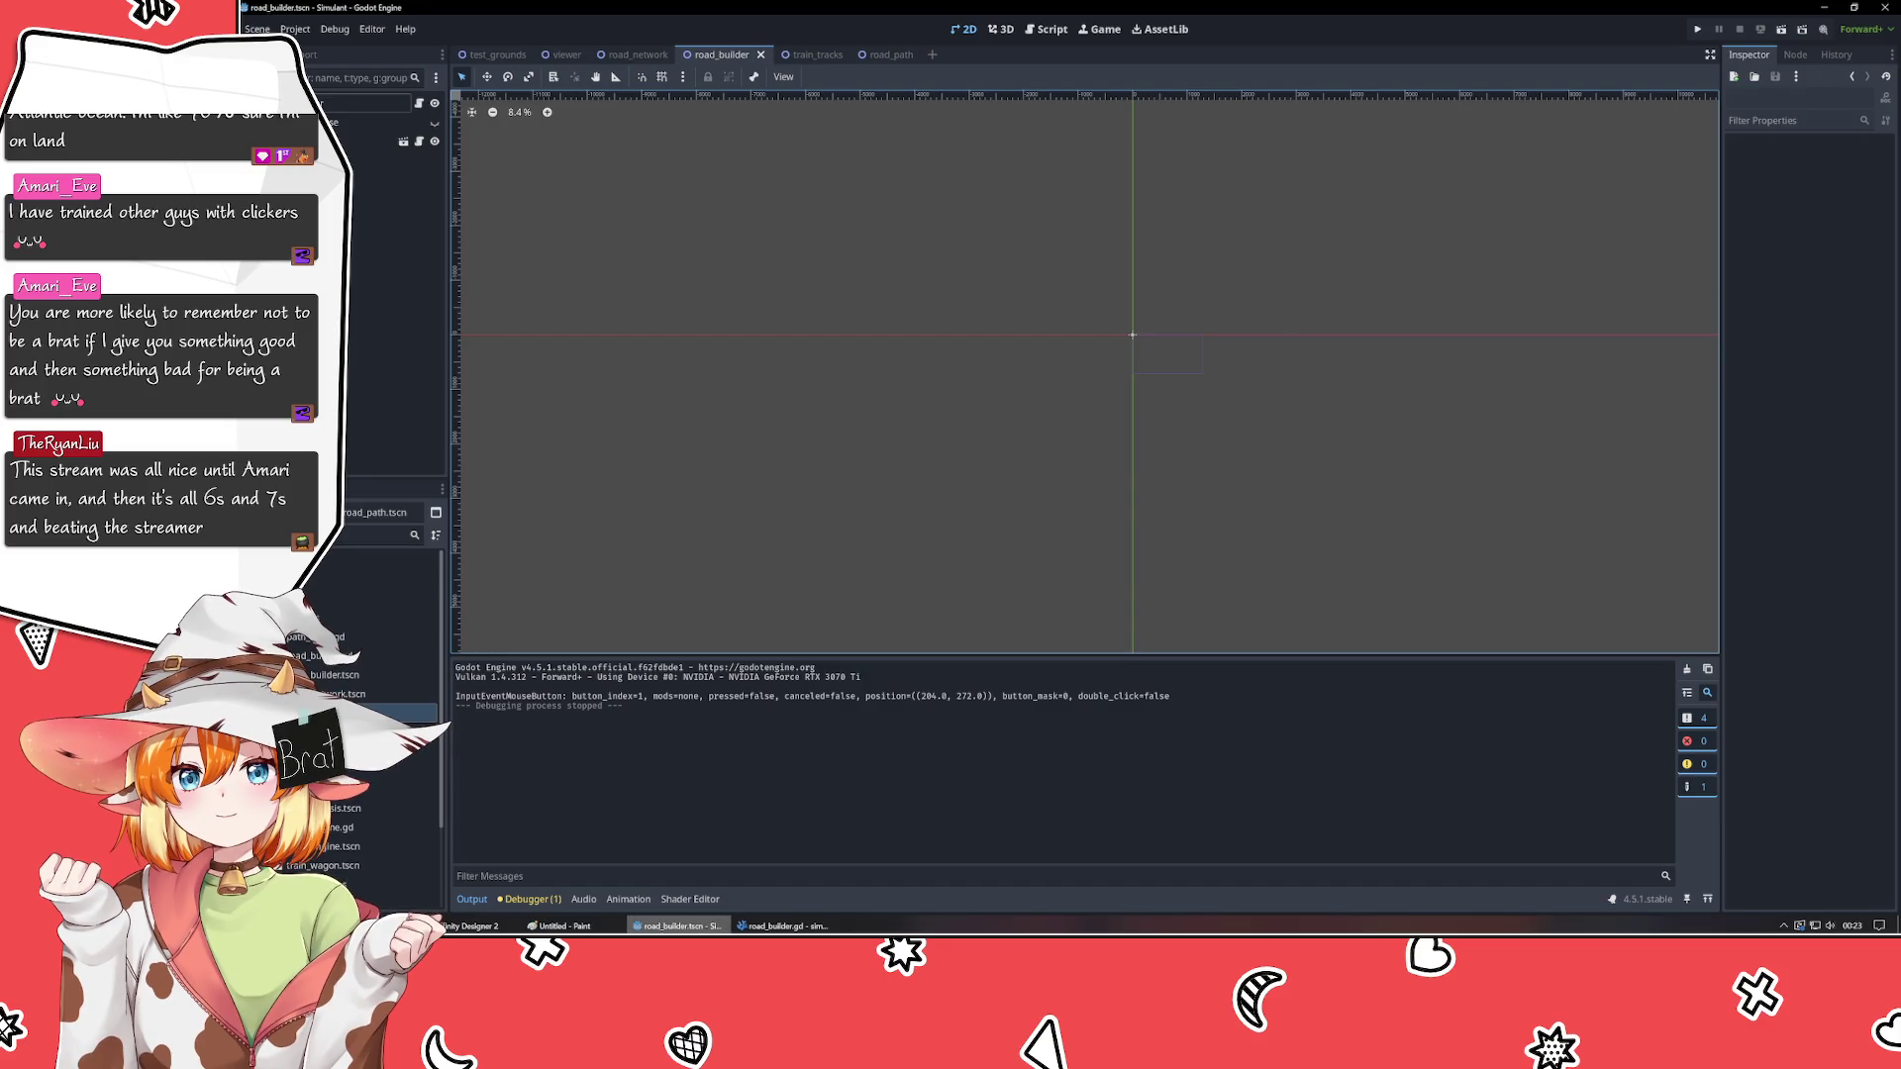
{"action": "left_click", "coordinate": [782, 925]}
- Return to VSCodium at the end of road_builder.gd, then place the cursor in path_draw.gd
{"action": "left_click", "coordinate": [950, 604]}
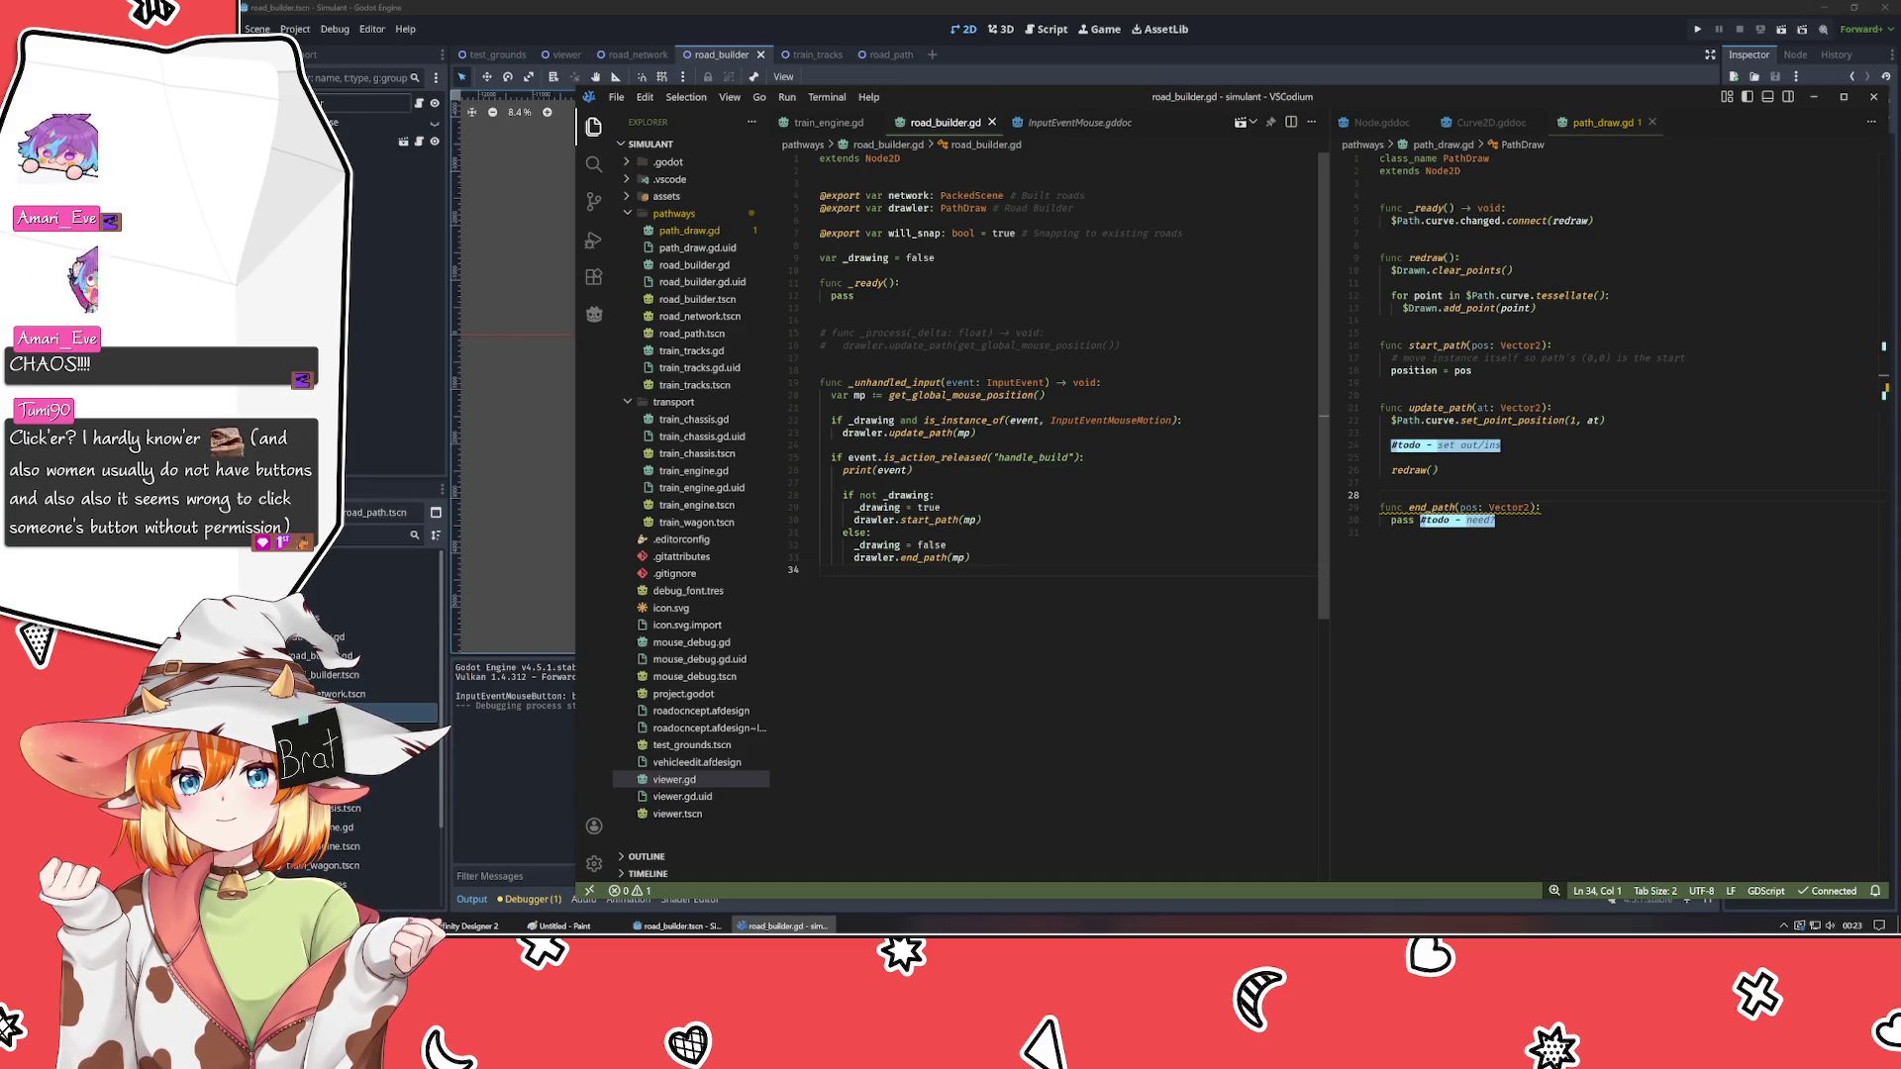
{"action": "left_click", "coordinate": [1381, 533]}
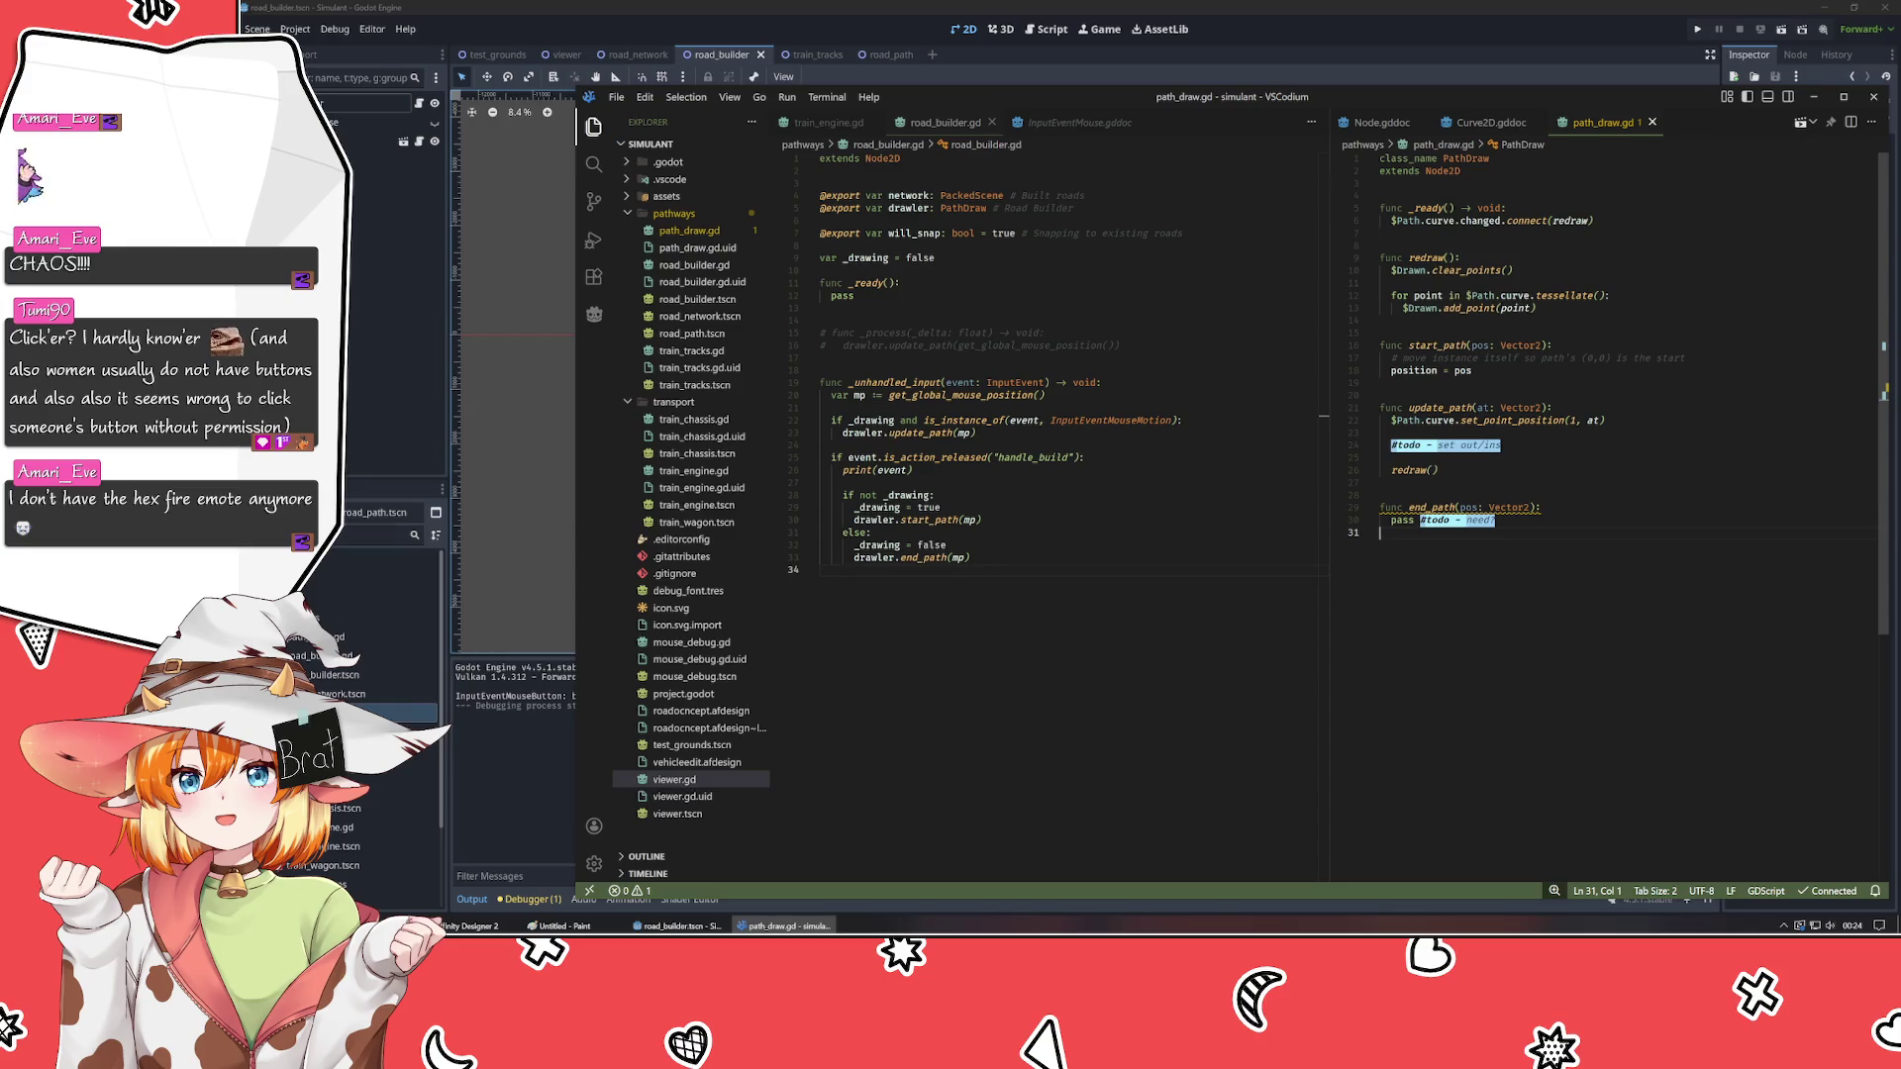
- Declare 'var _start_offset: Vector2' near the top of path_draw.gd
{"action": "left_click", "coordinate": [1380, 183]}
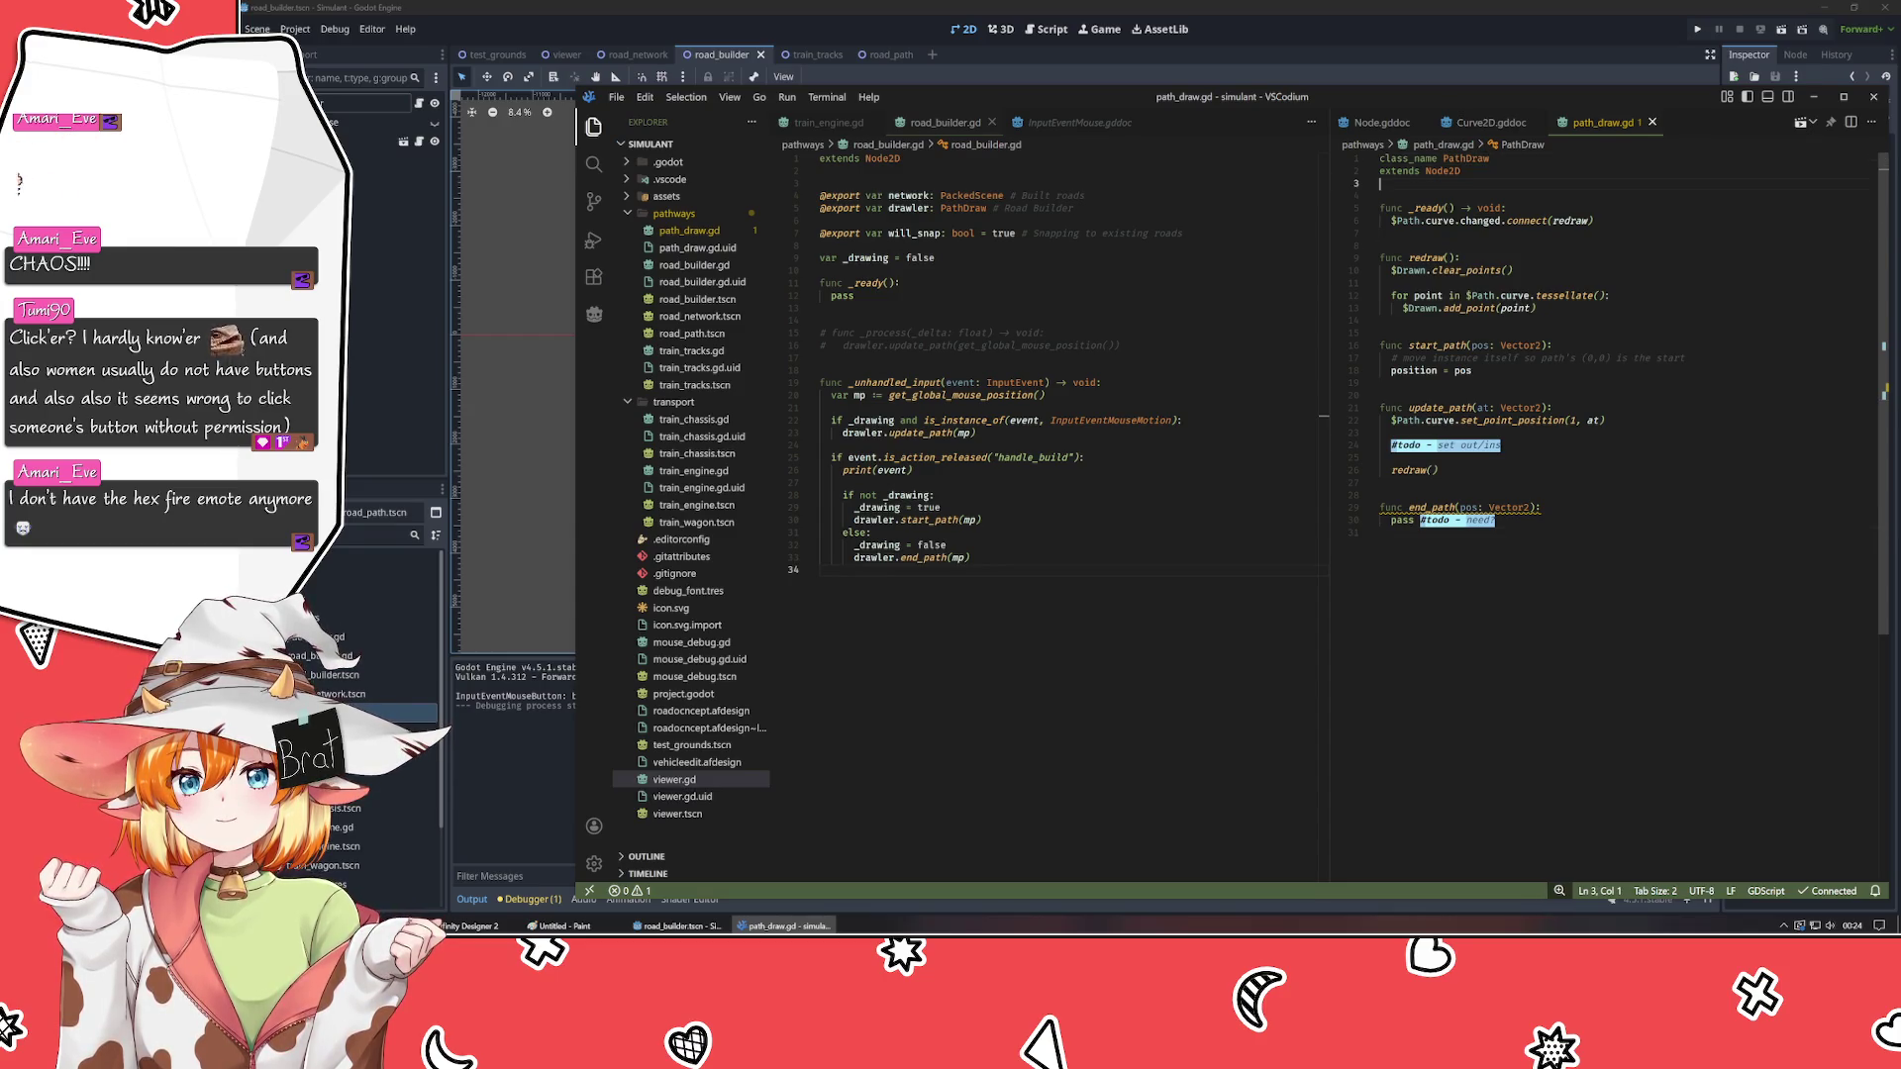
{"action": "key", "text": "Return"}
{"action": "type", "text": "var "}
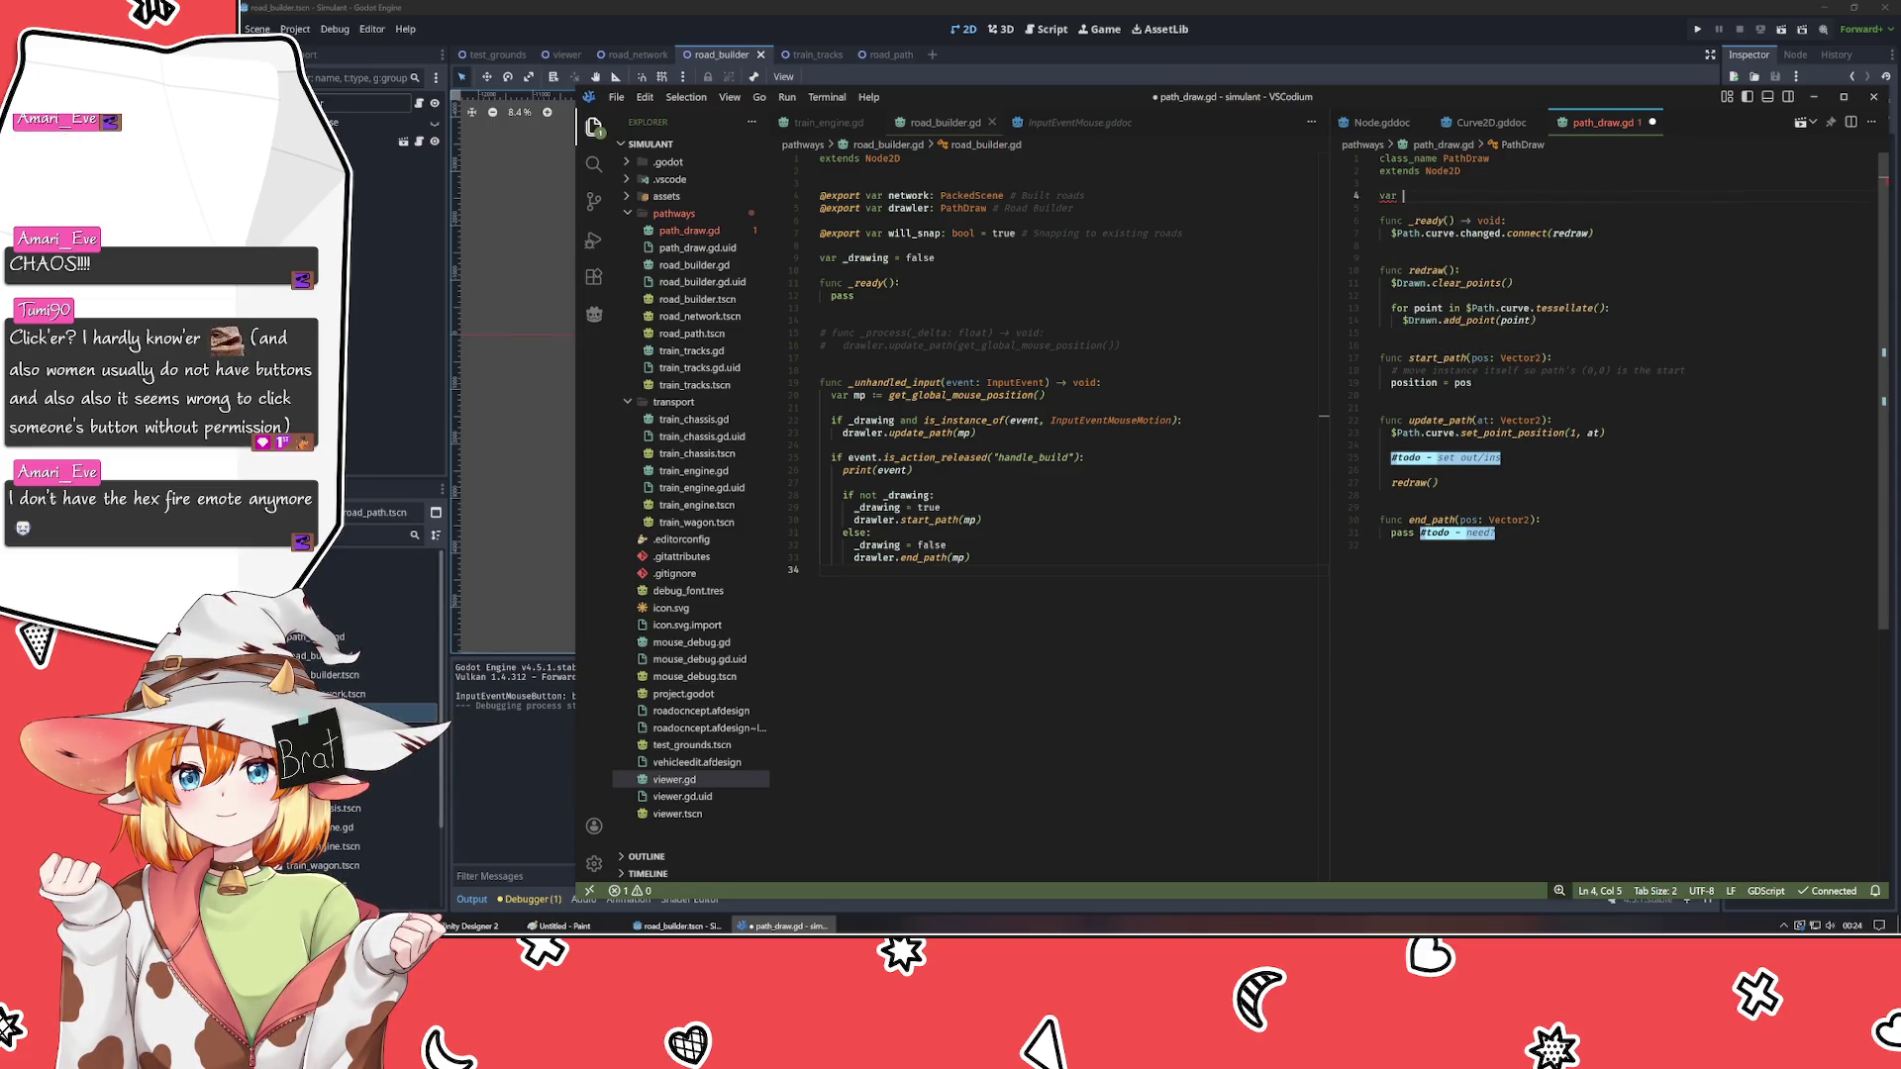
{"action": "type", "text": "_start_offset: V"}
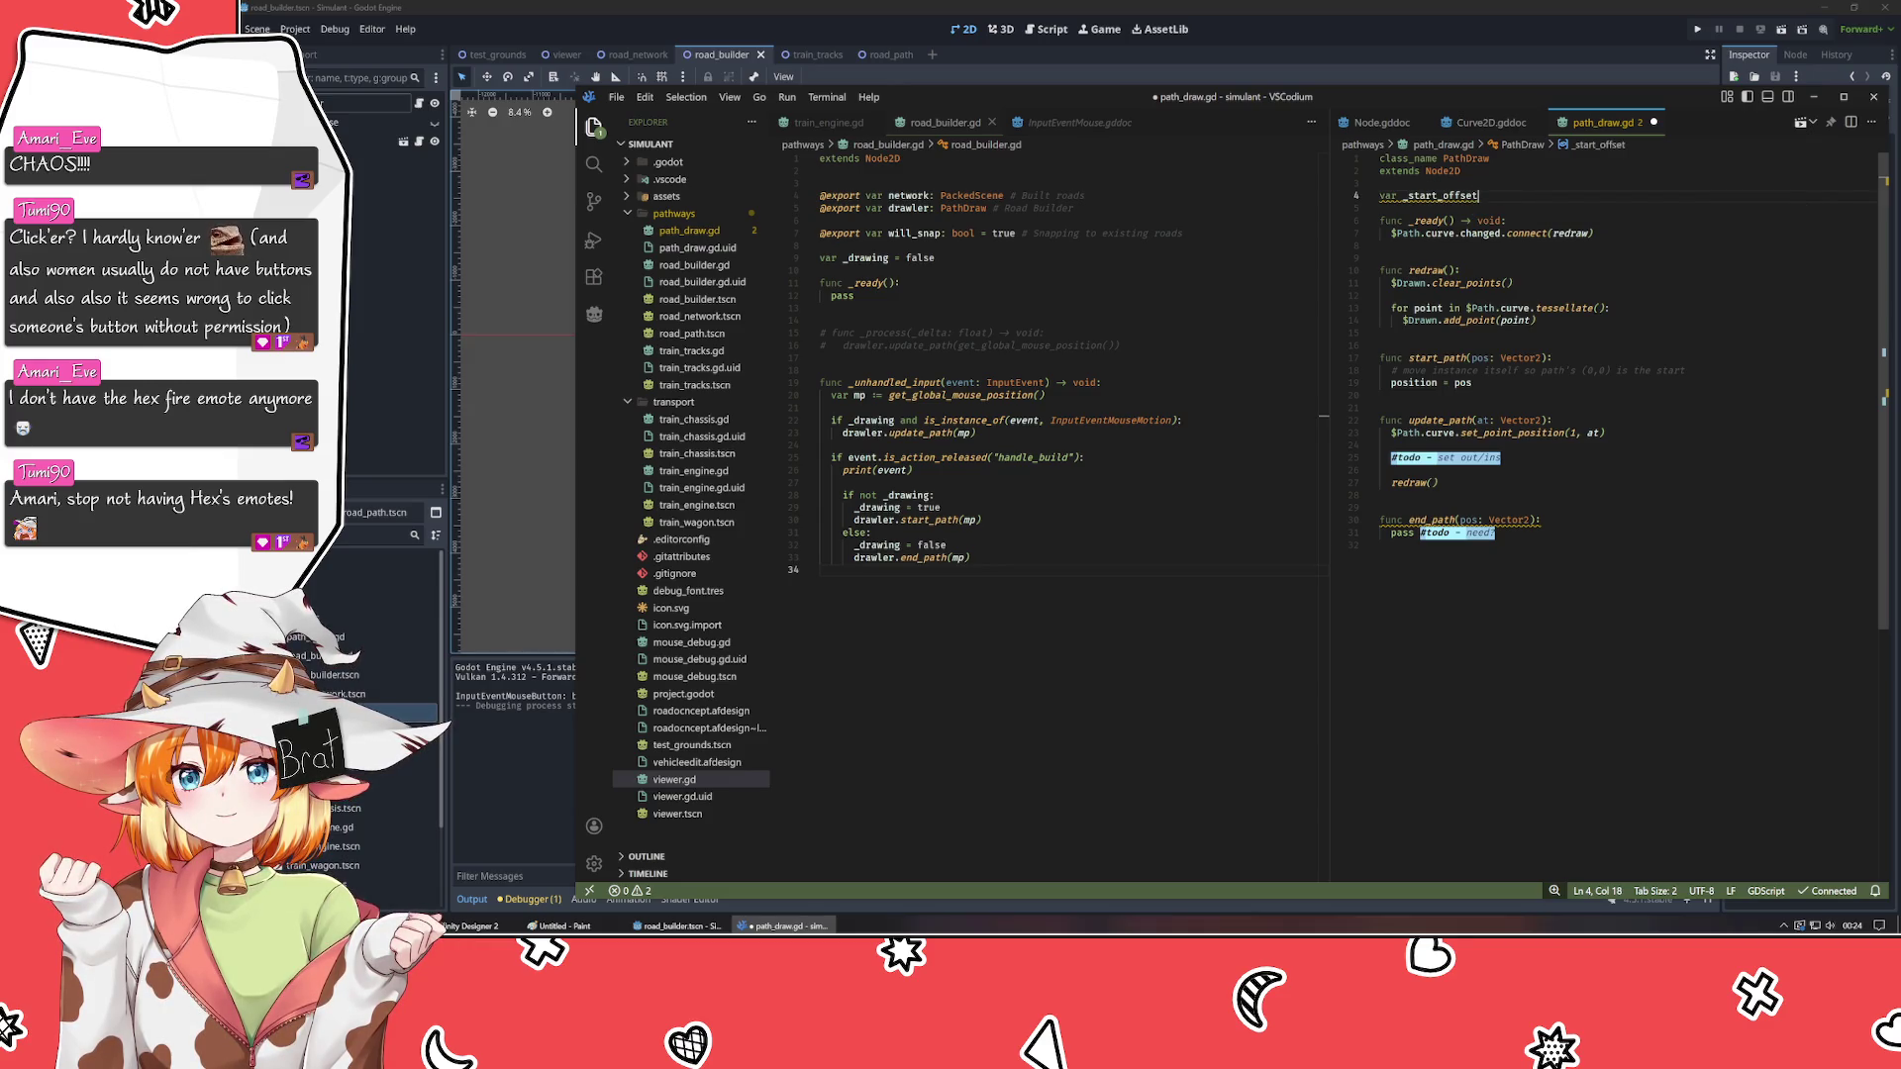
{"action": "type", "text": "ector2"}
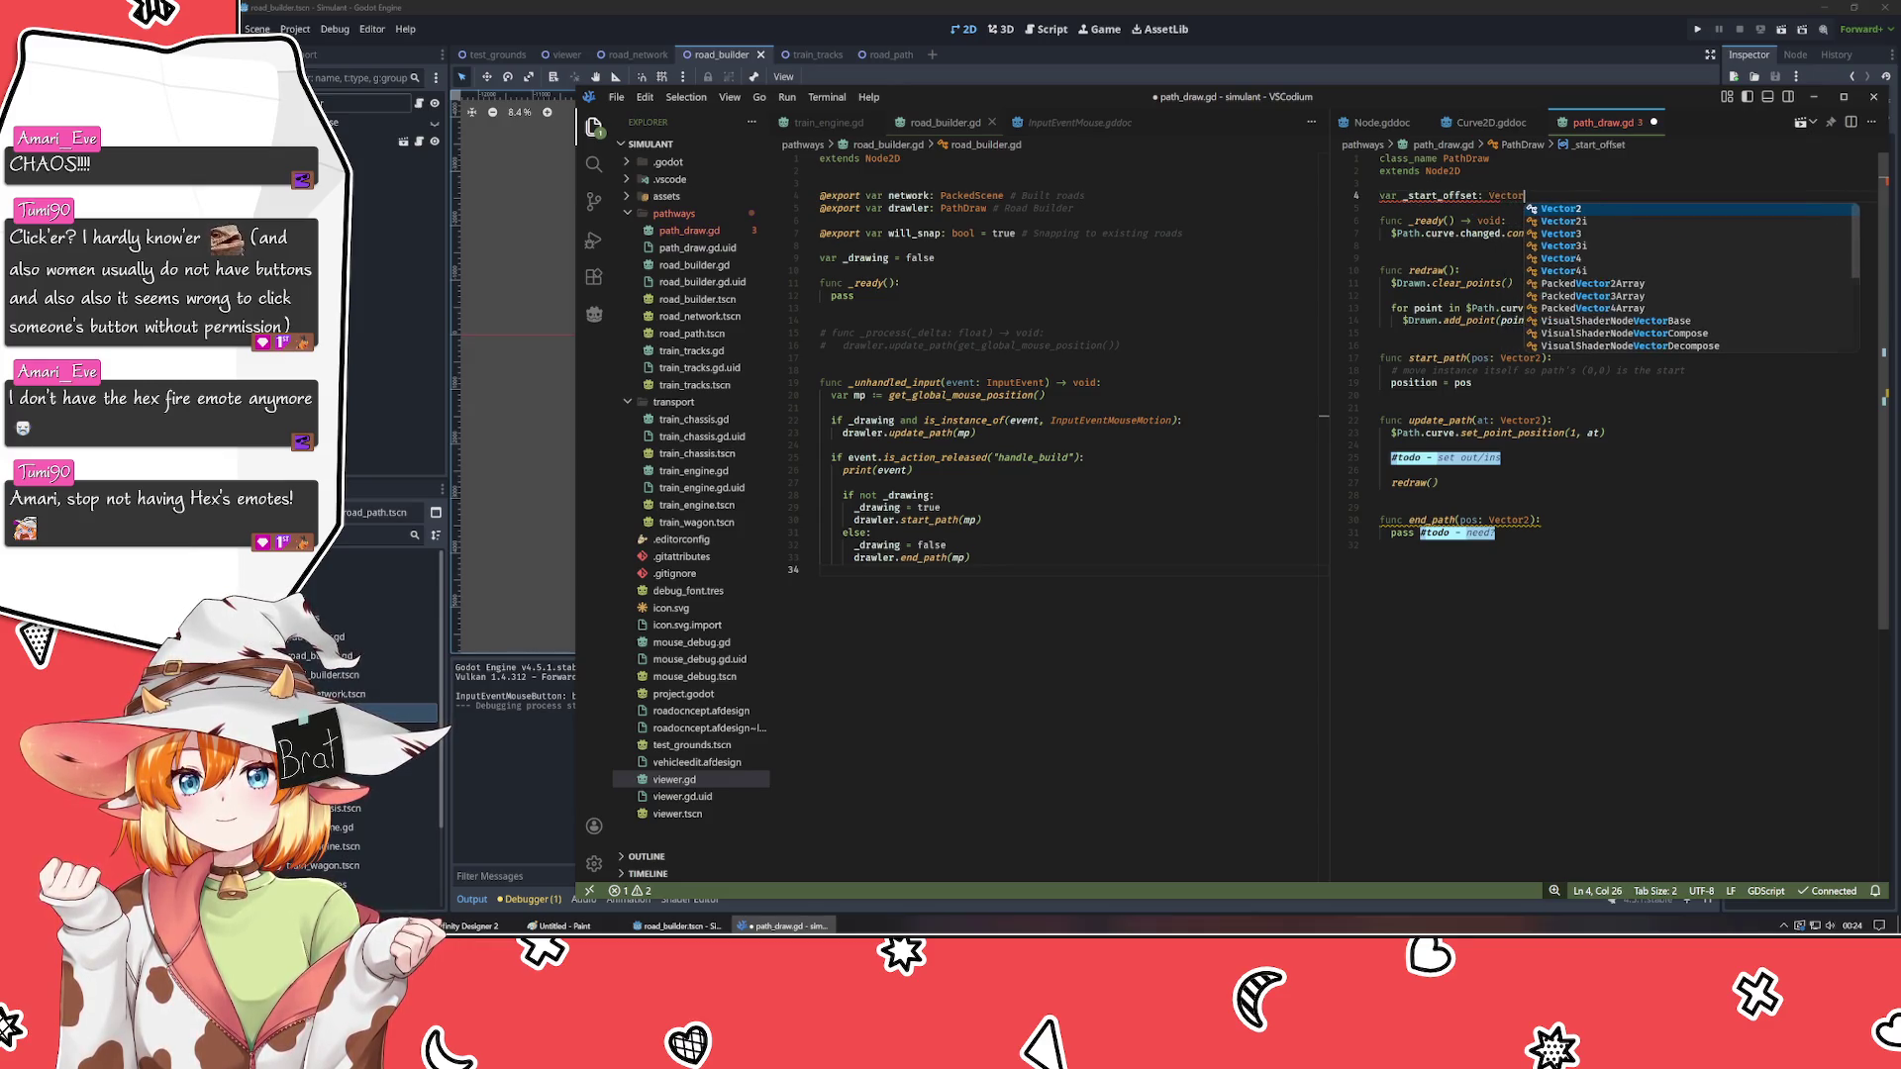
{"action": "key", "text": "Return"}
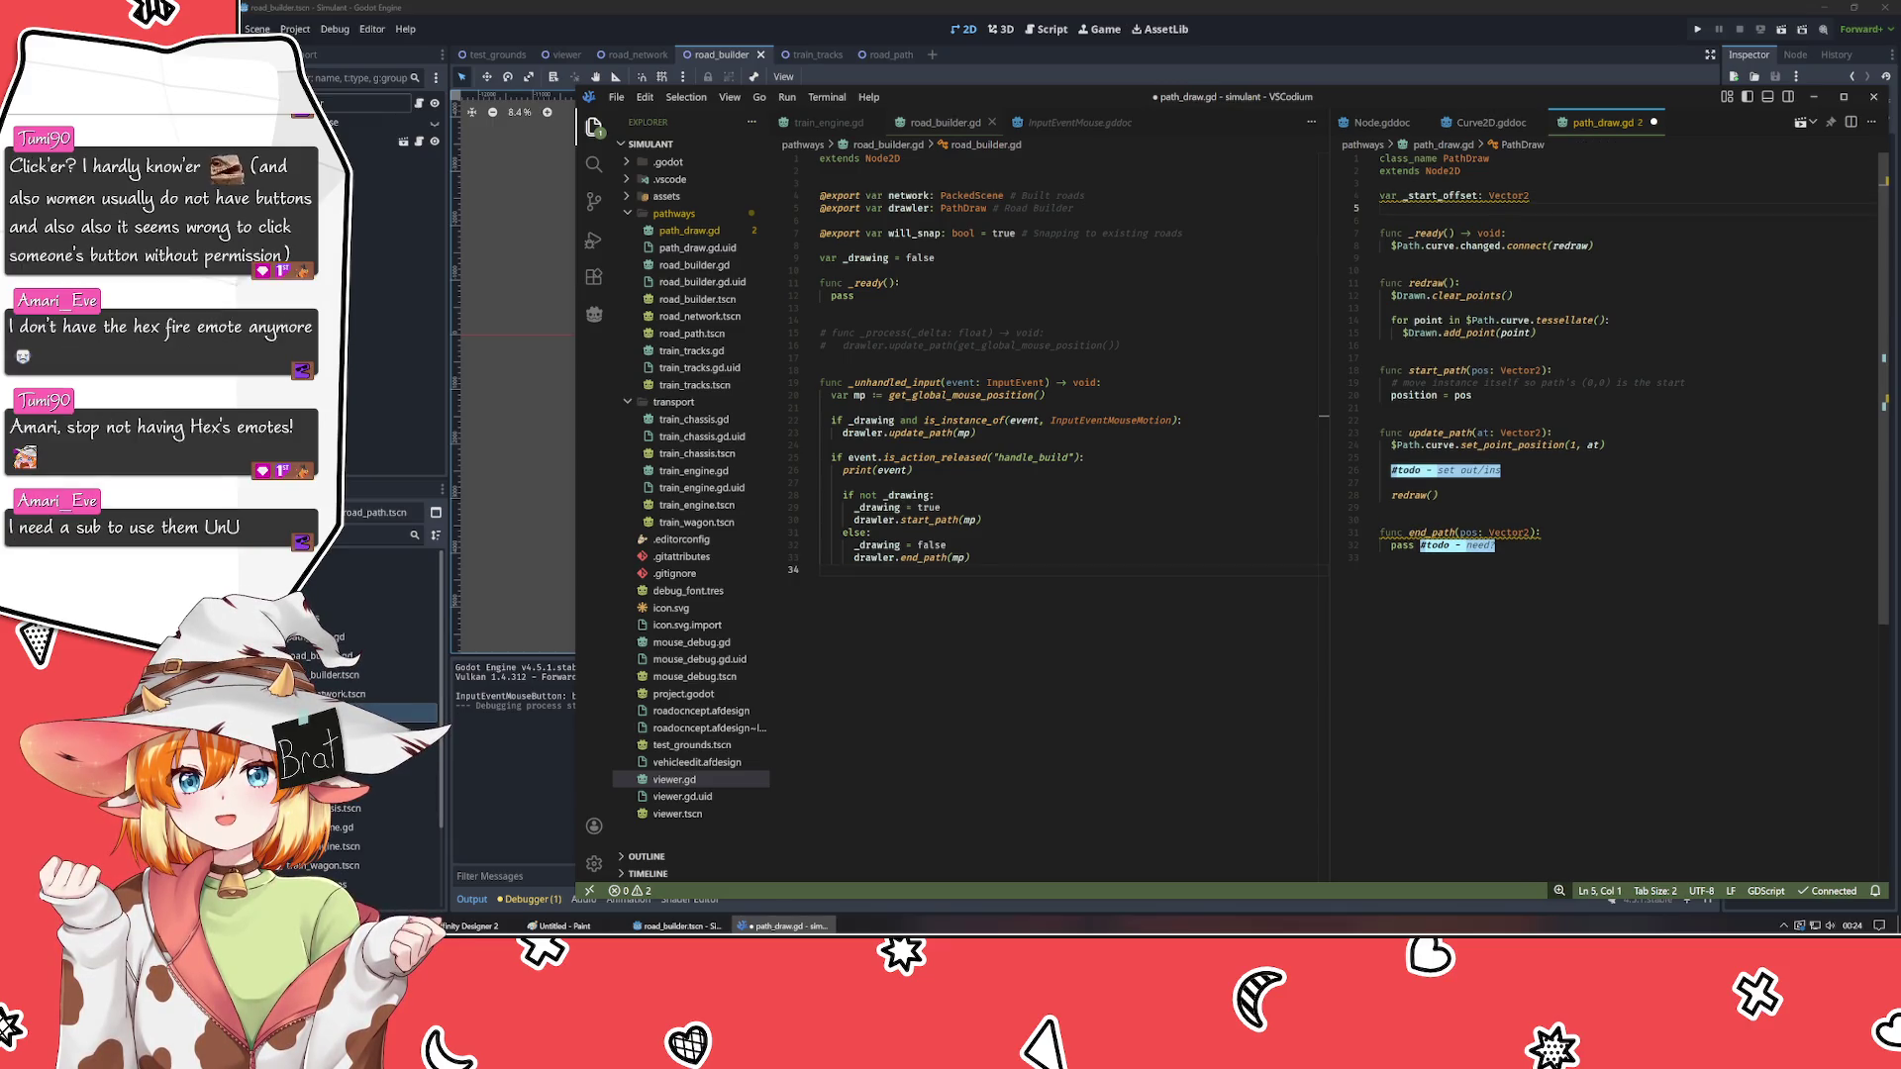
- Add '_start_offset = pos' below 'position = pos' in start_path
{"action": "left_click", "coordinate": [1593, 245]}
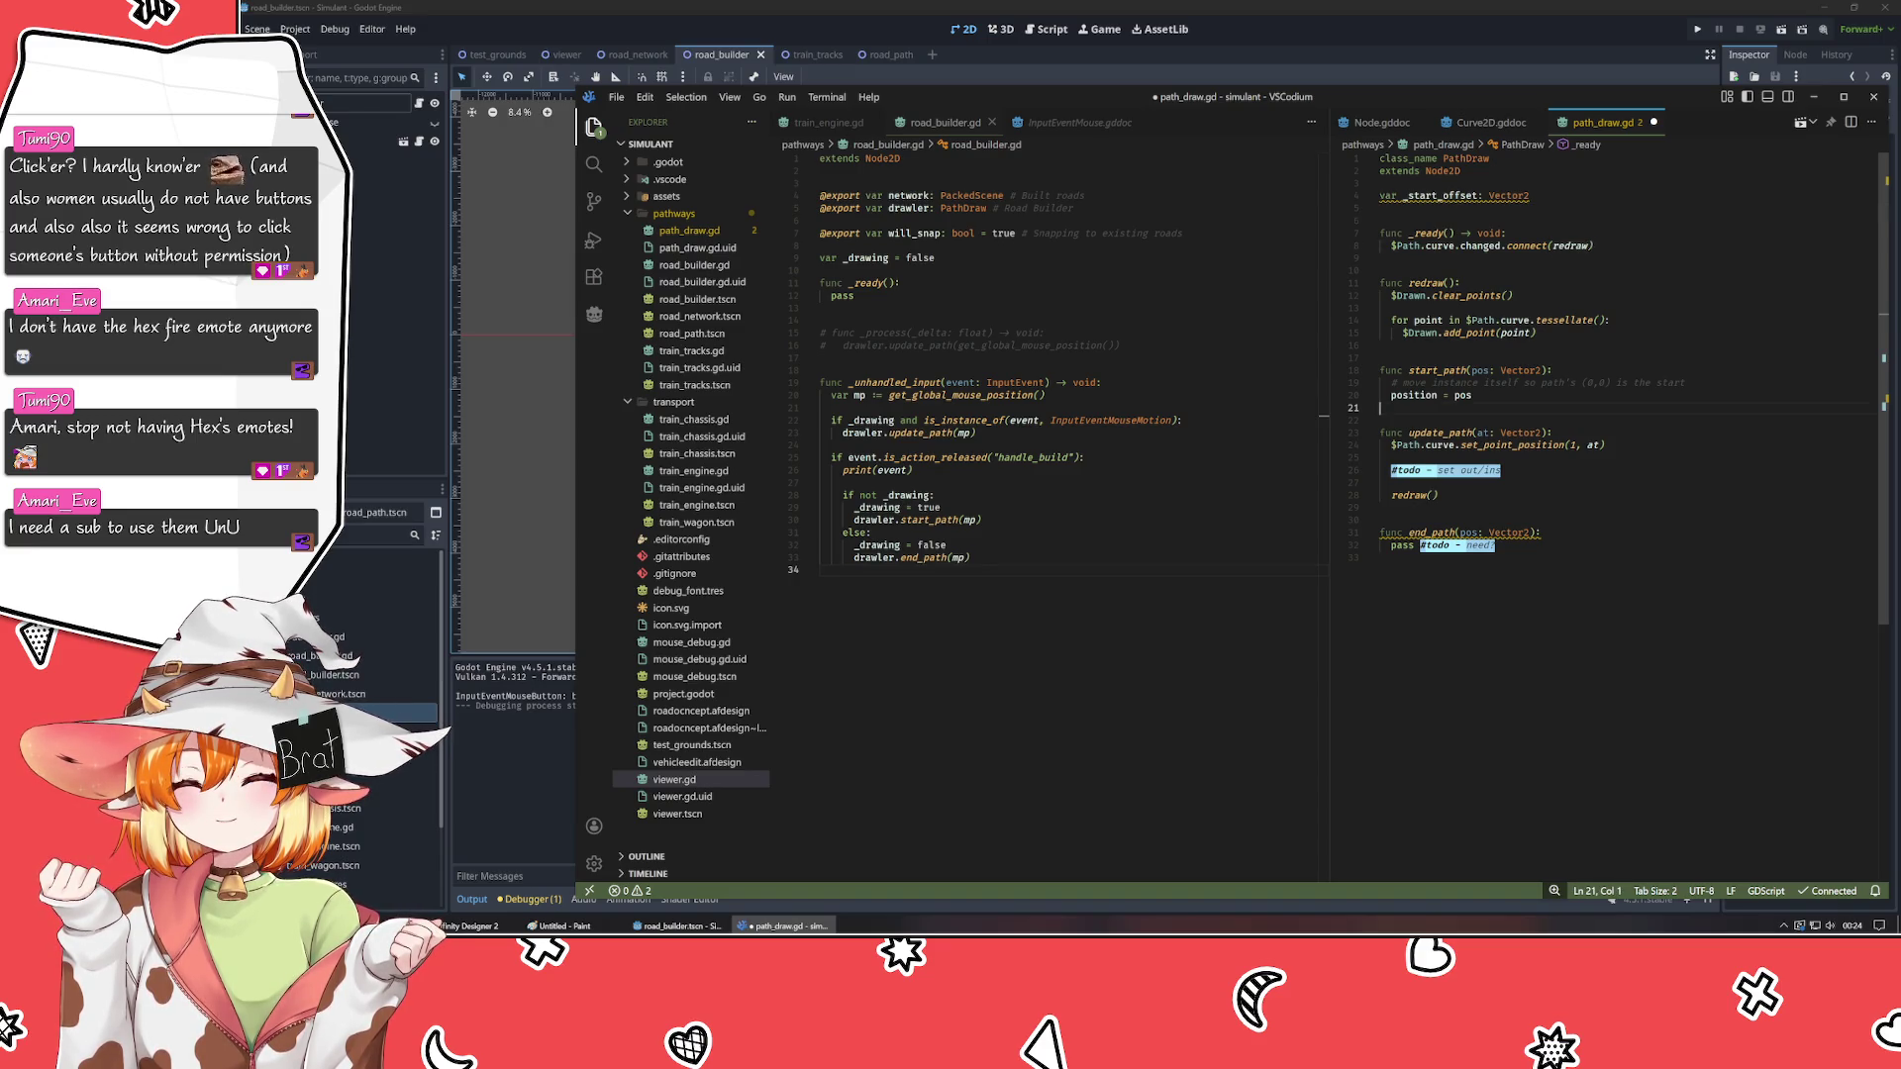
{"action": "left_click", "coordinate": [1472, 395]}
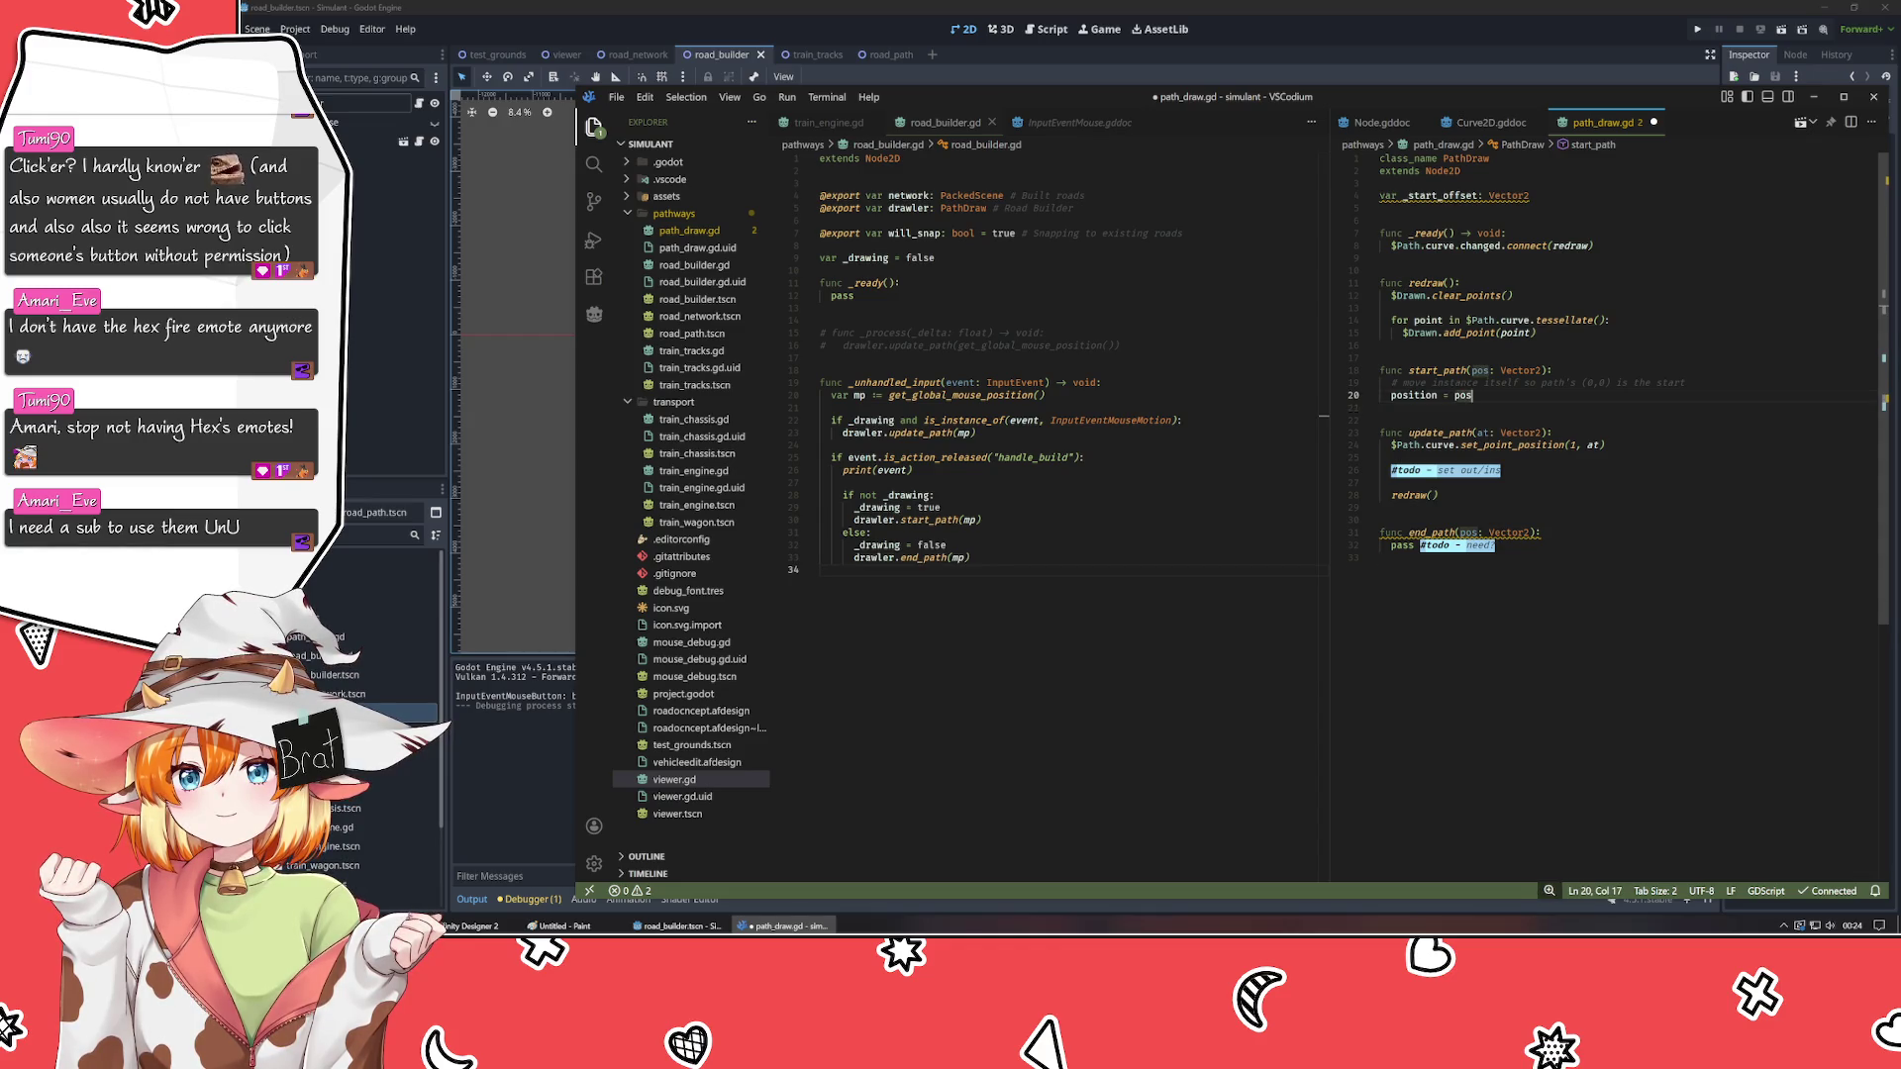
{"action": "key", "text": "Return"}
{"action": "type", "text": "_start_offset = pos"}
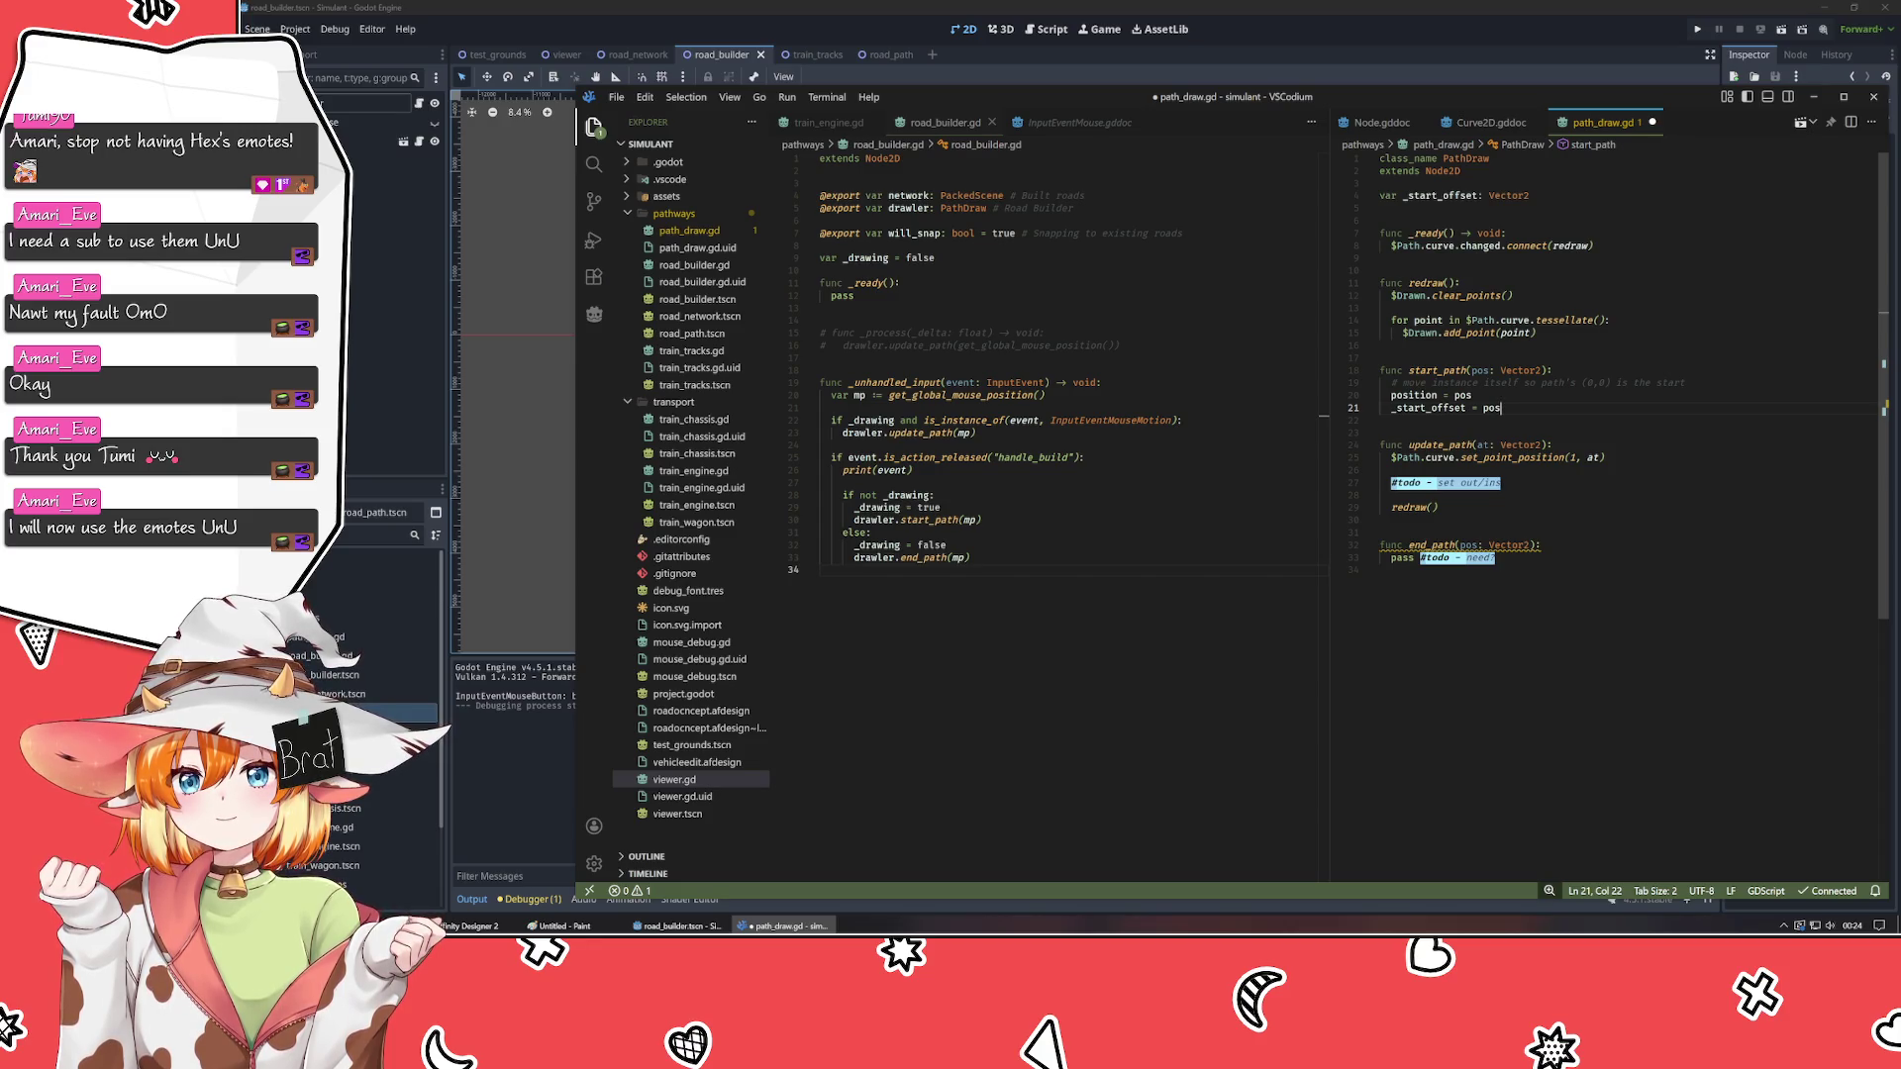
- Insert '_start_offset +' before 'at' in update_path's set_point_position call
{"action": "left_click", "coordinate": [1379, 359]}
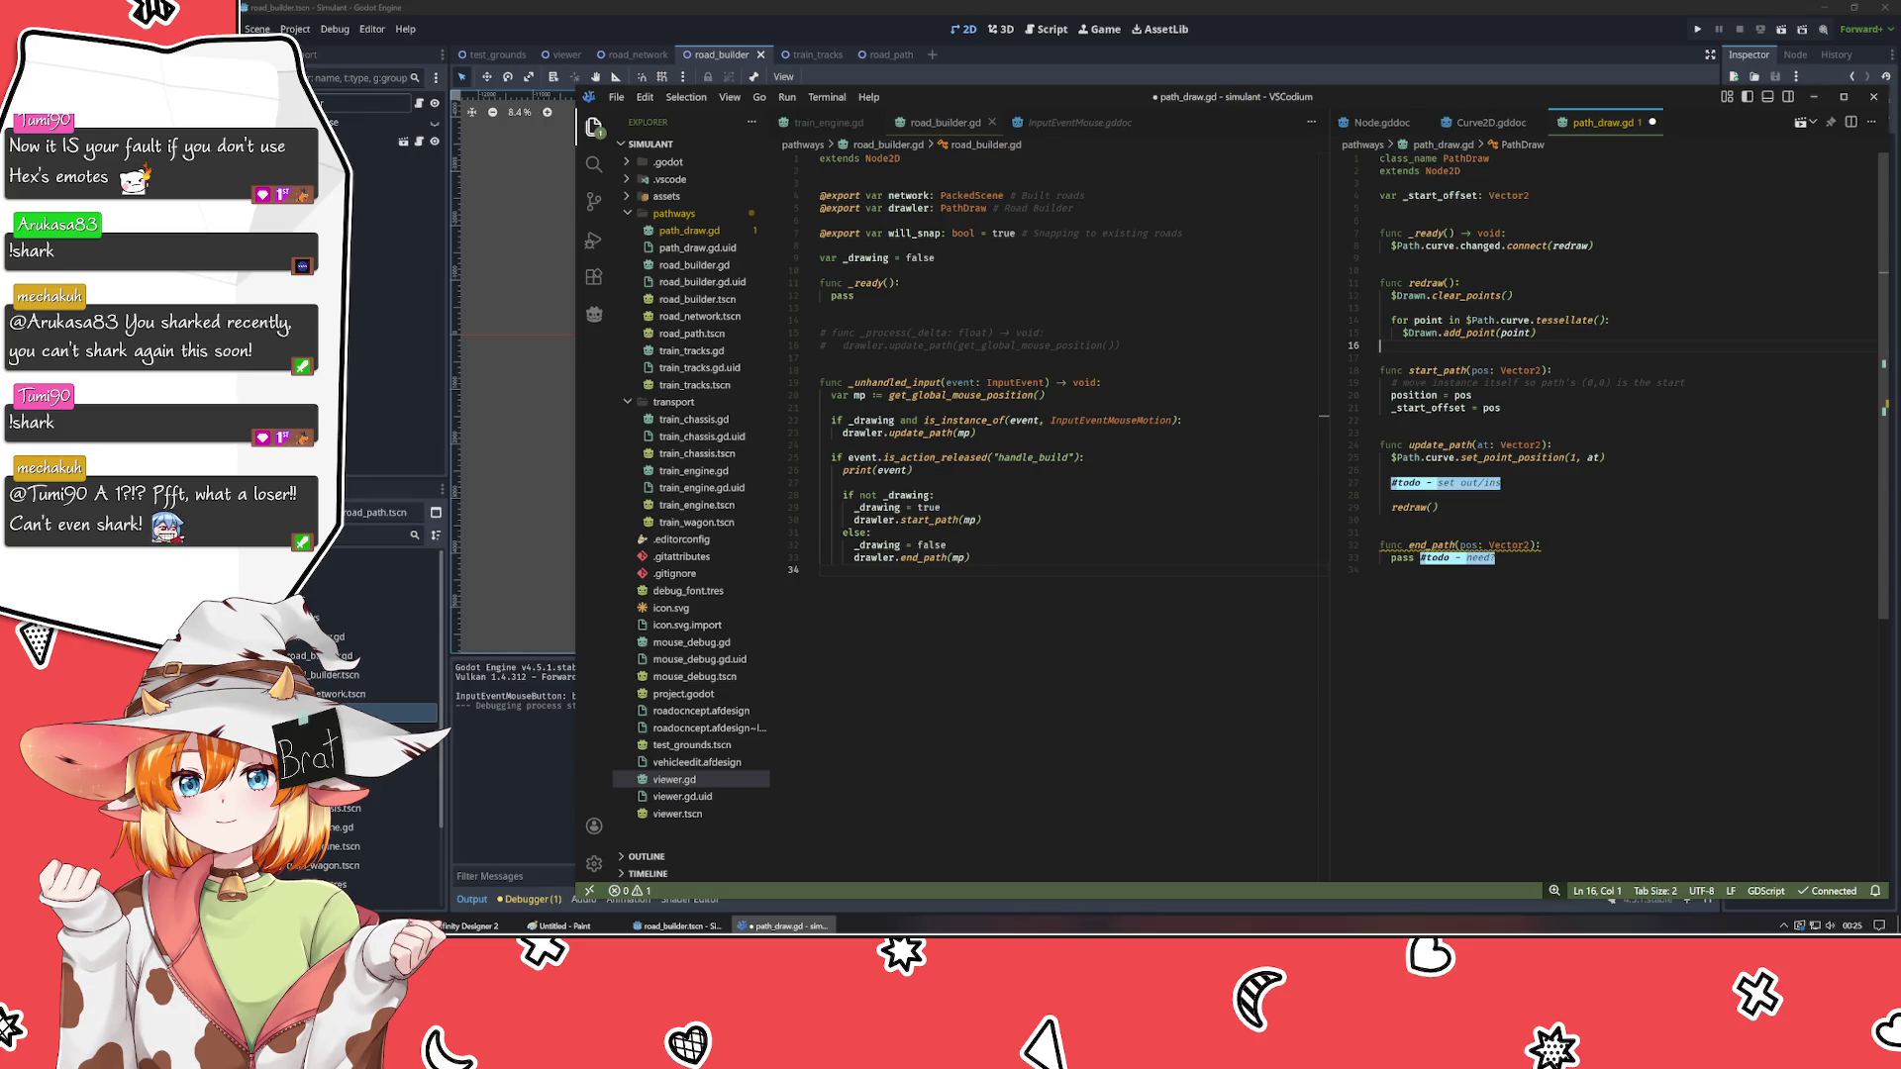
{"action": "left_click", "coordinate": [1381, 258]}
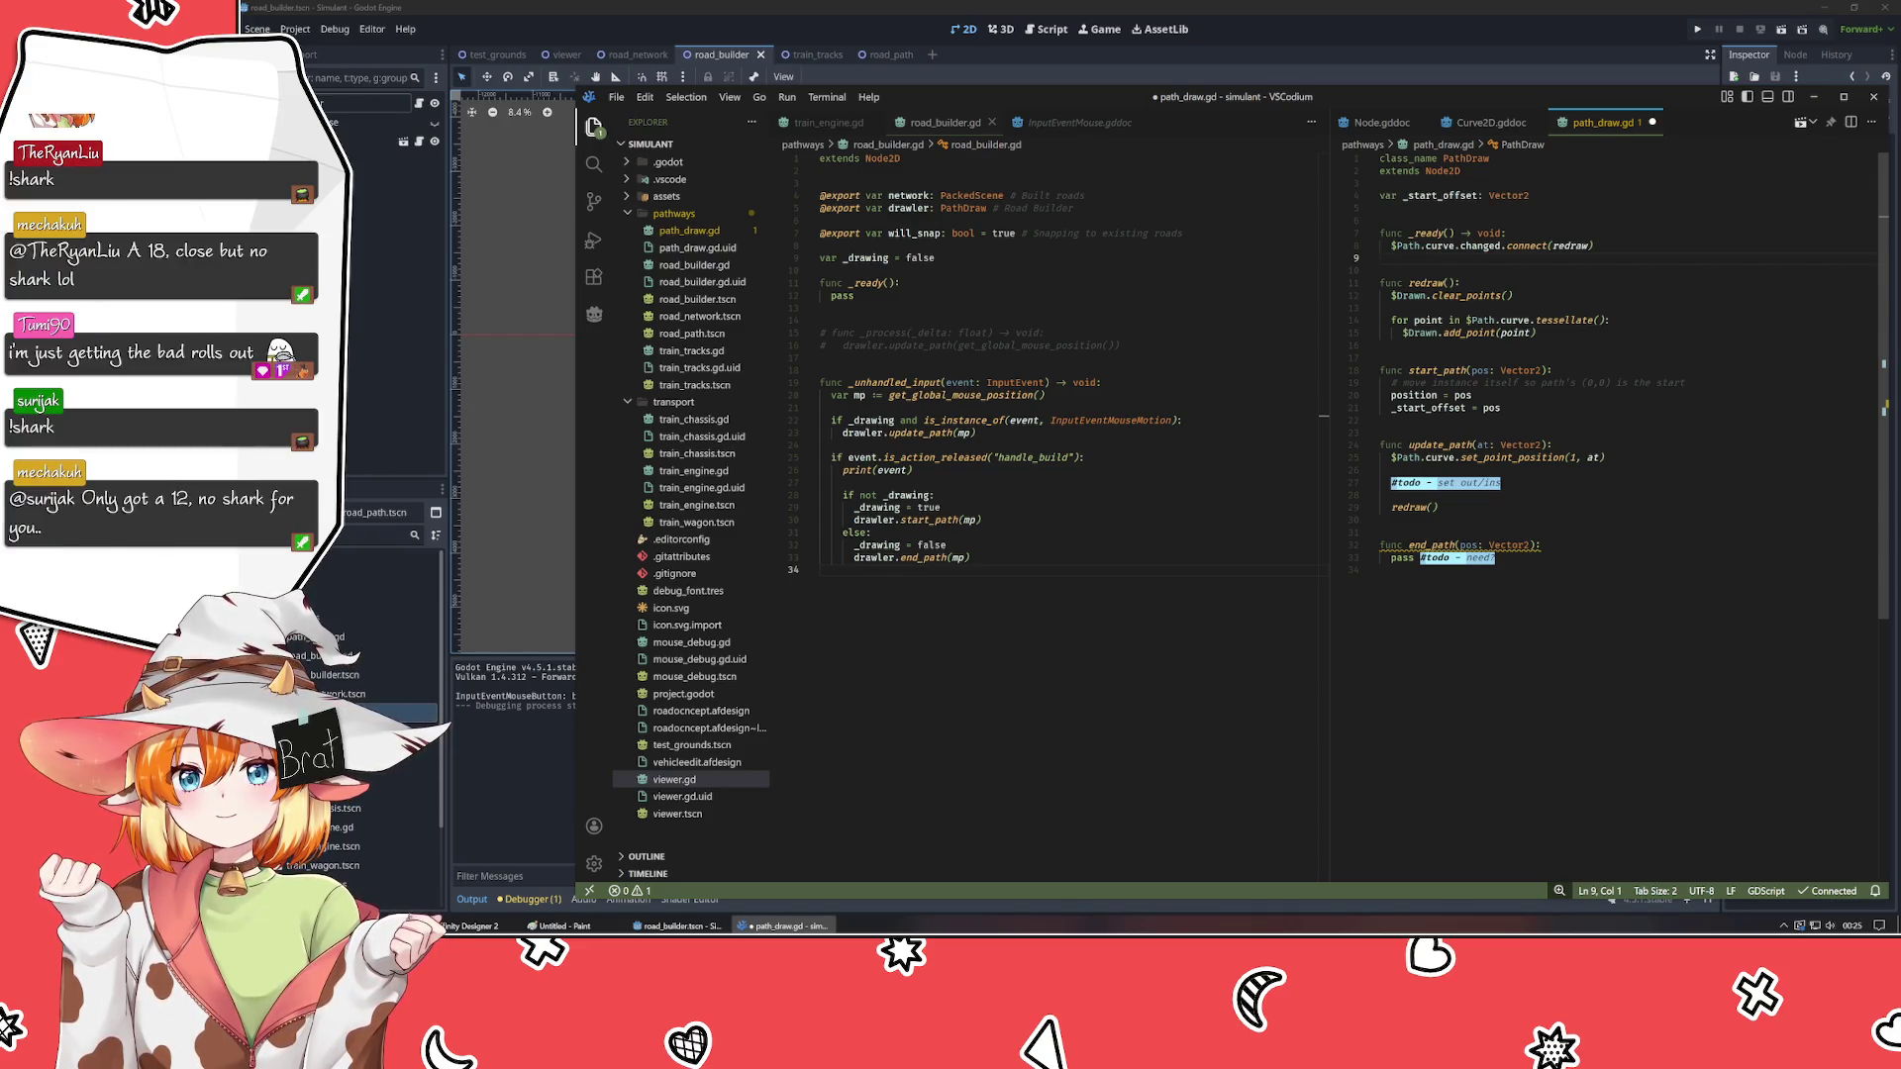
{"action": "left_click", "coordinate": [1604, 457]}
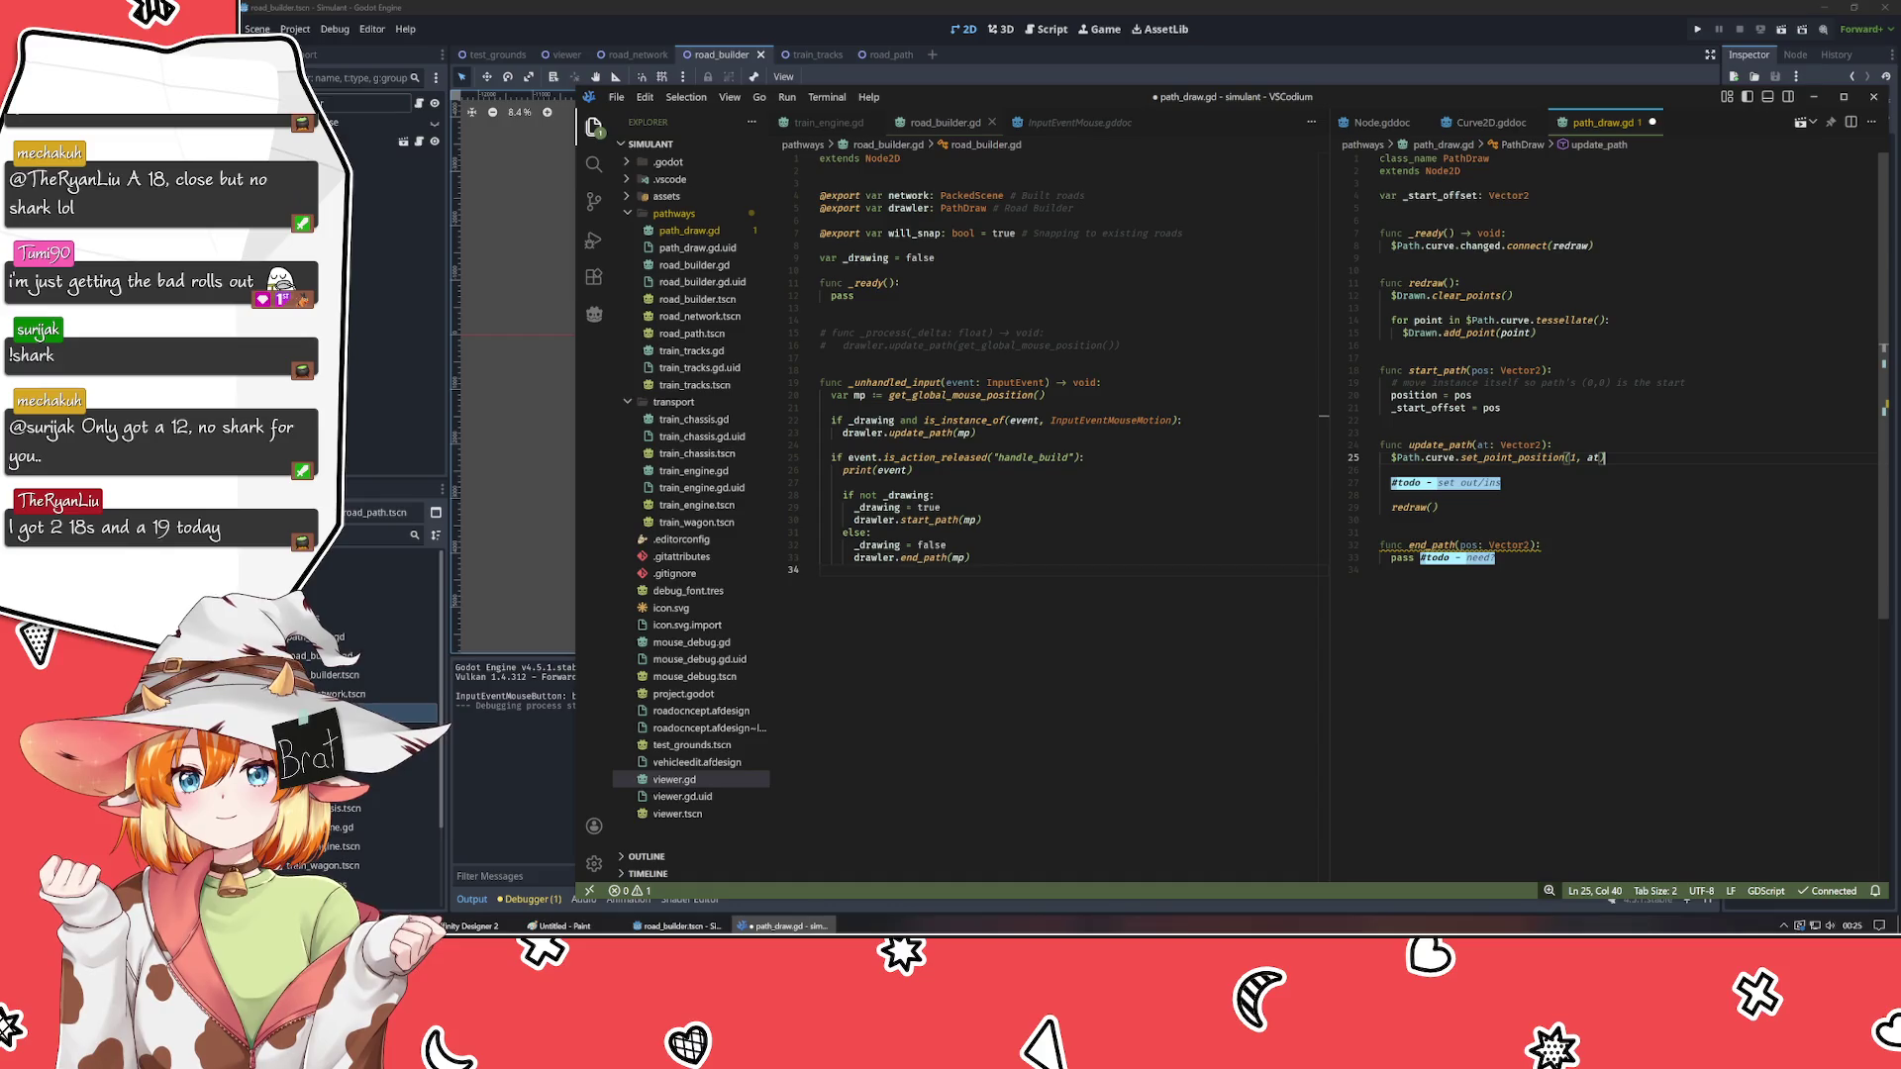
{"action": "left_click", "coordinate": [1593, 458]}
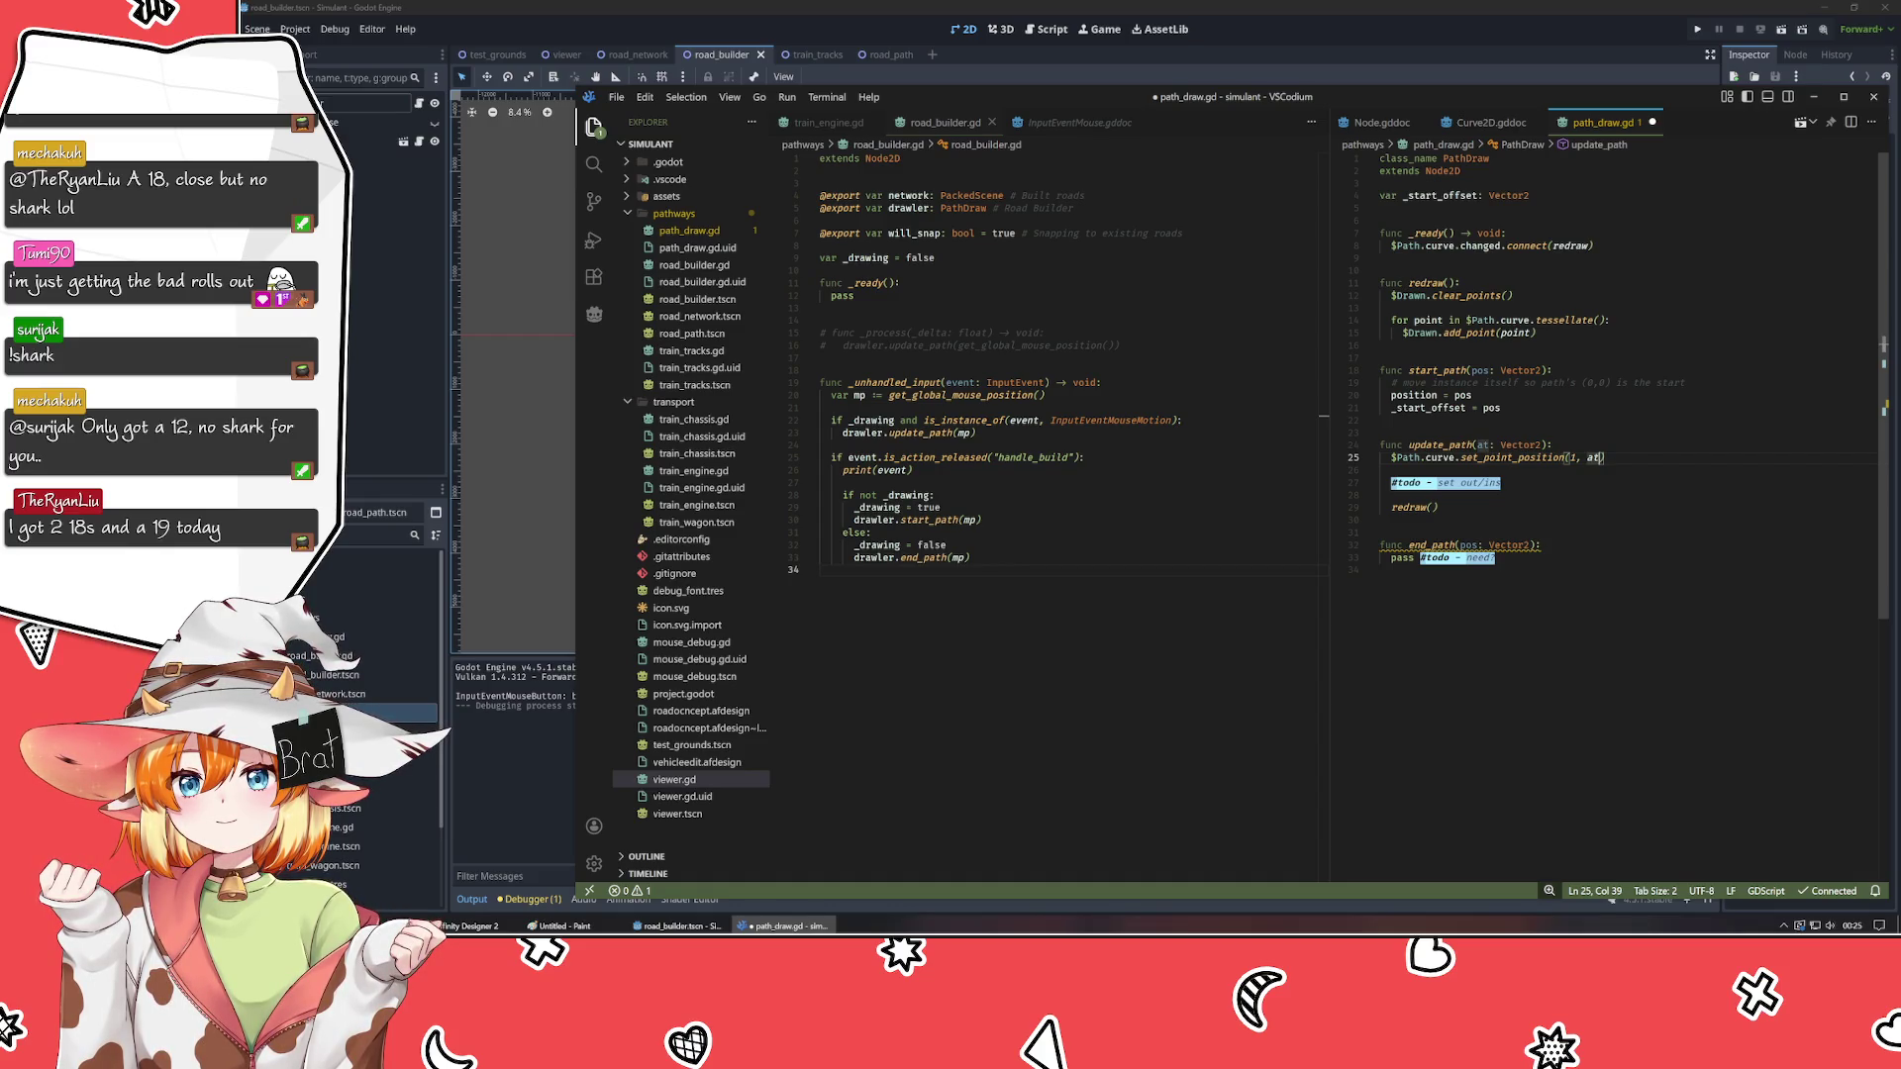
{"action": "type", "text": "_star"}
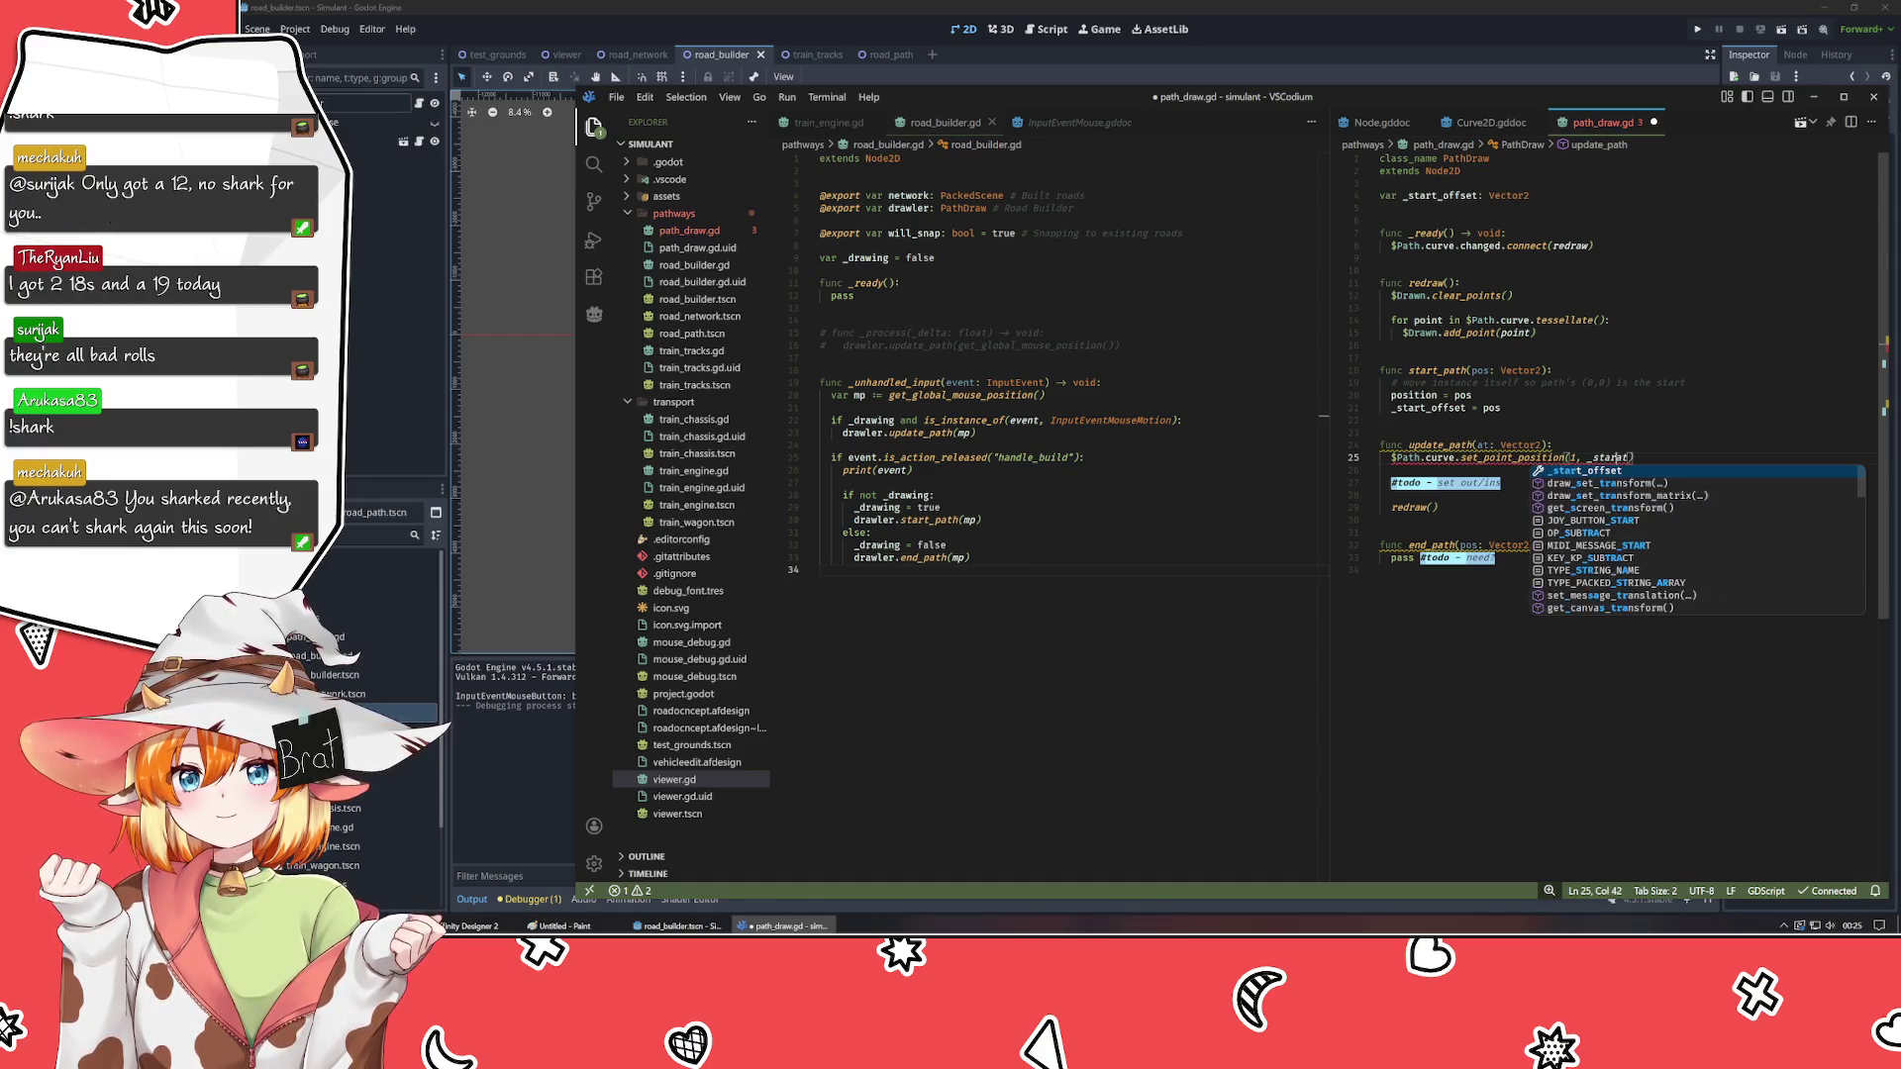
{"action": "key", "text": "Tab"}
{"action": "type", "text": "+"}
- Save path_draw.gd and run the project in Godot with F5
{"action": "key", "text": "ctrl+s"}
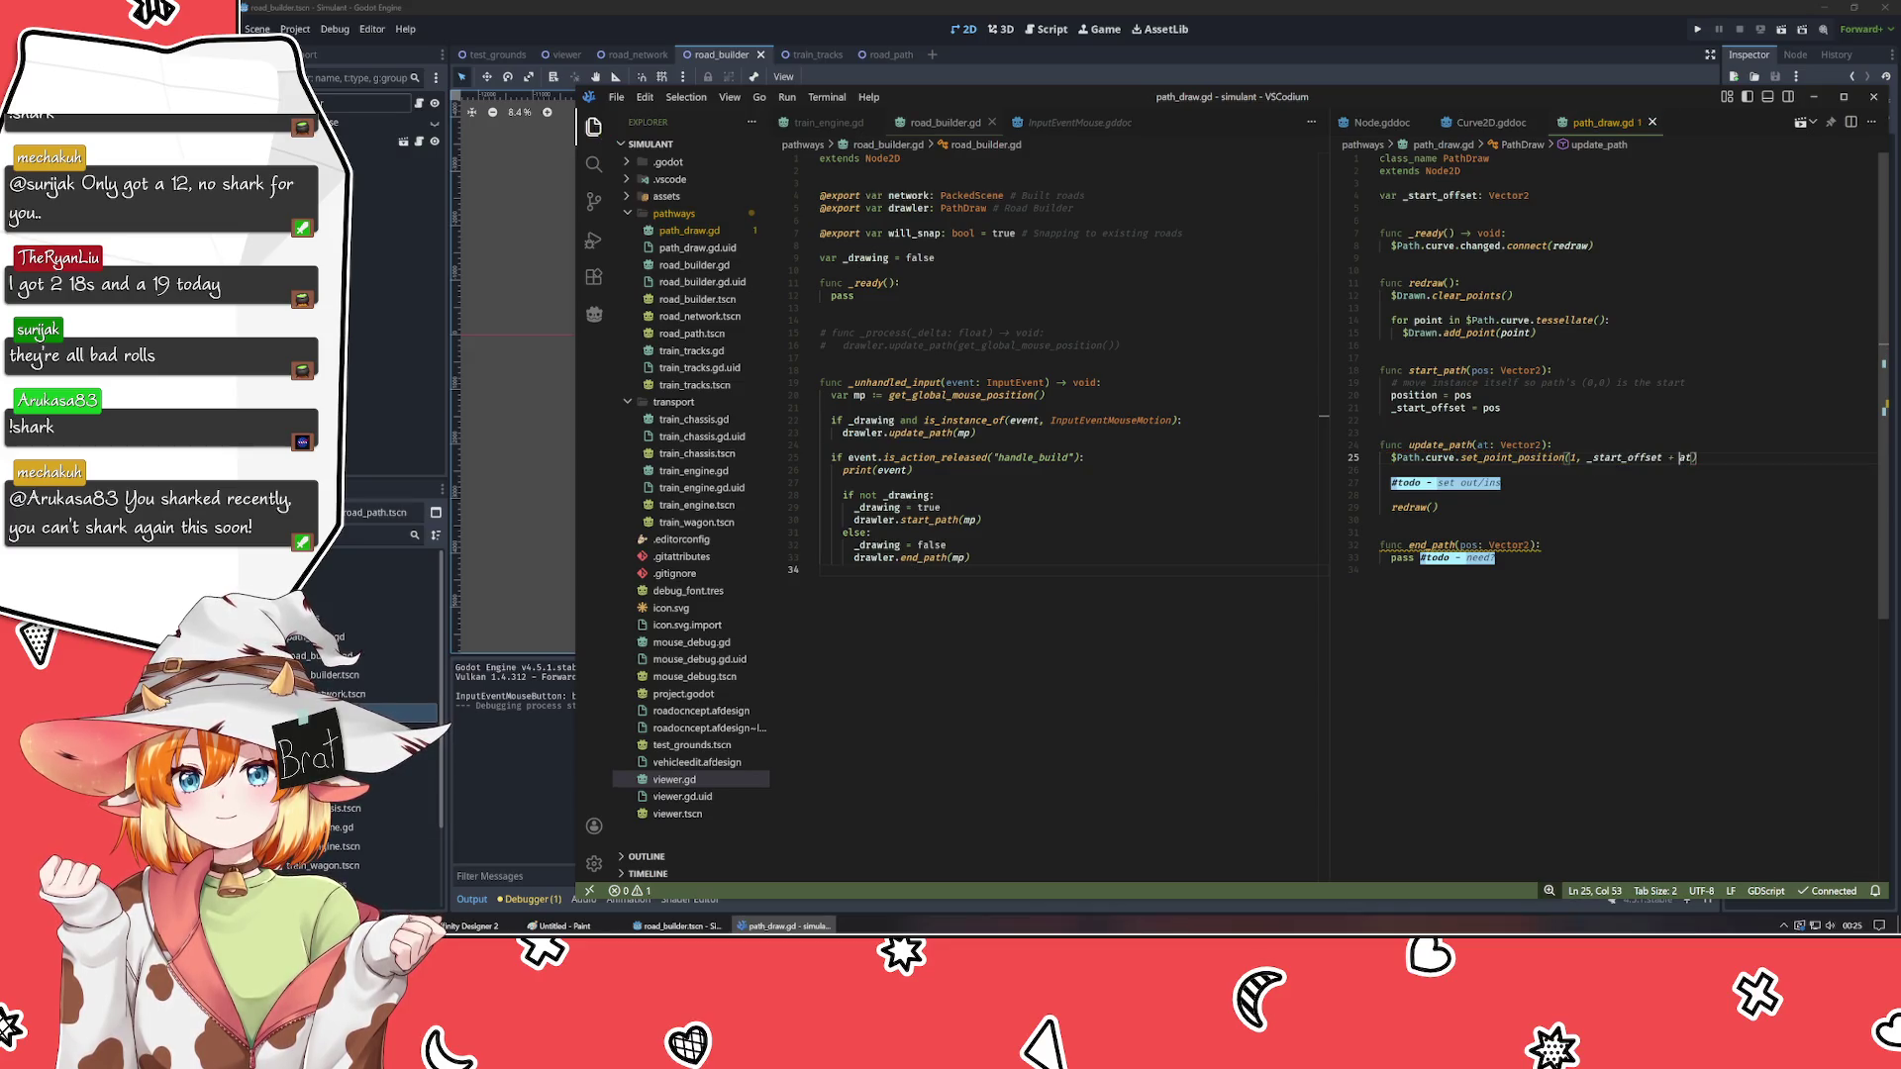
{"action": "key", "text": "alt+Tab"}
{"action": "key", "text": "F5"}
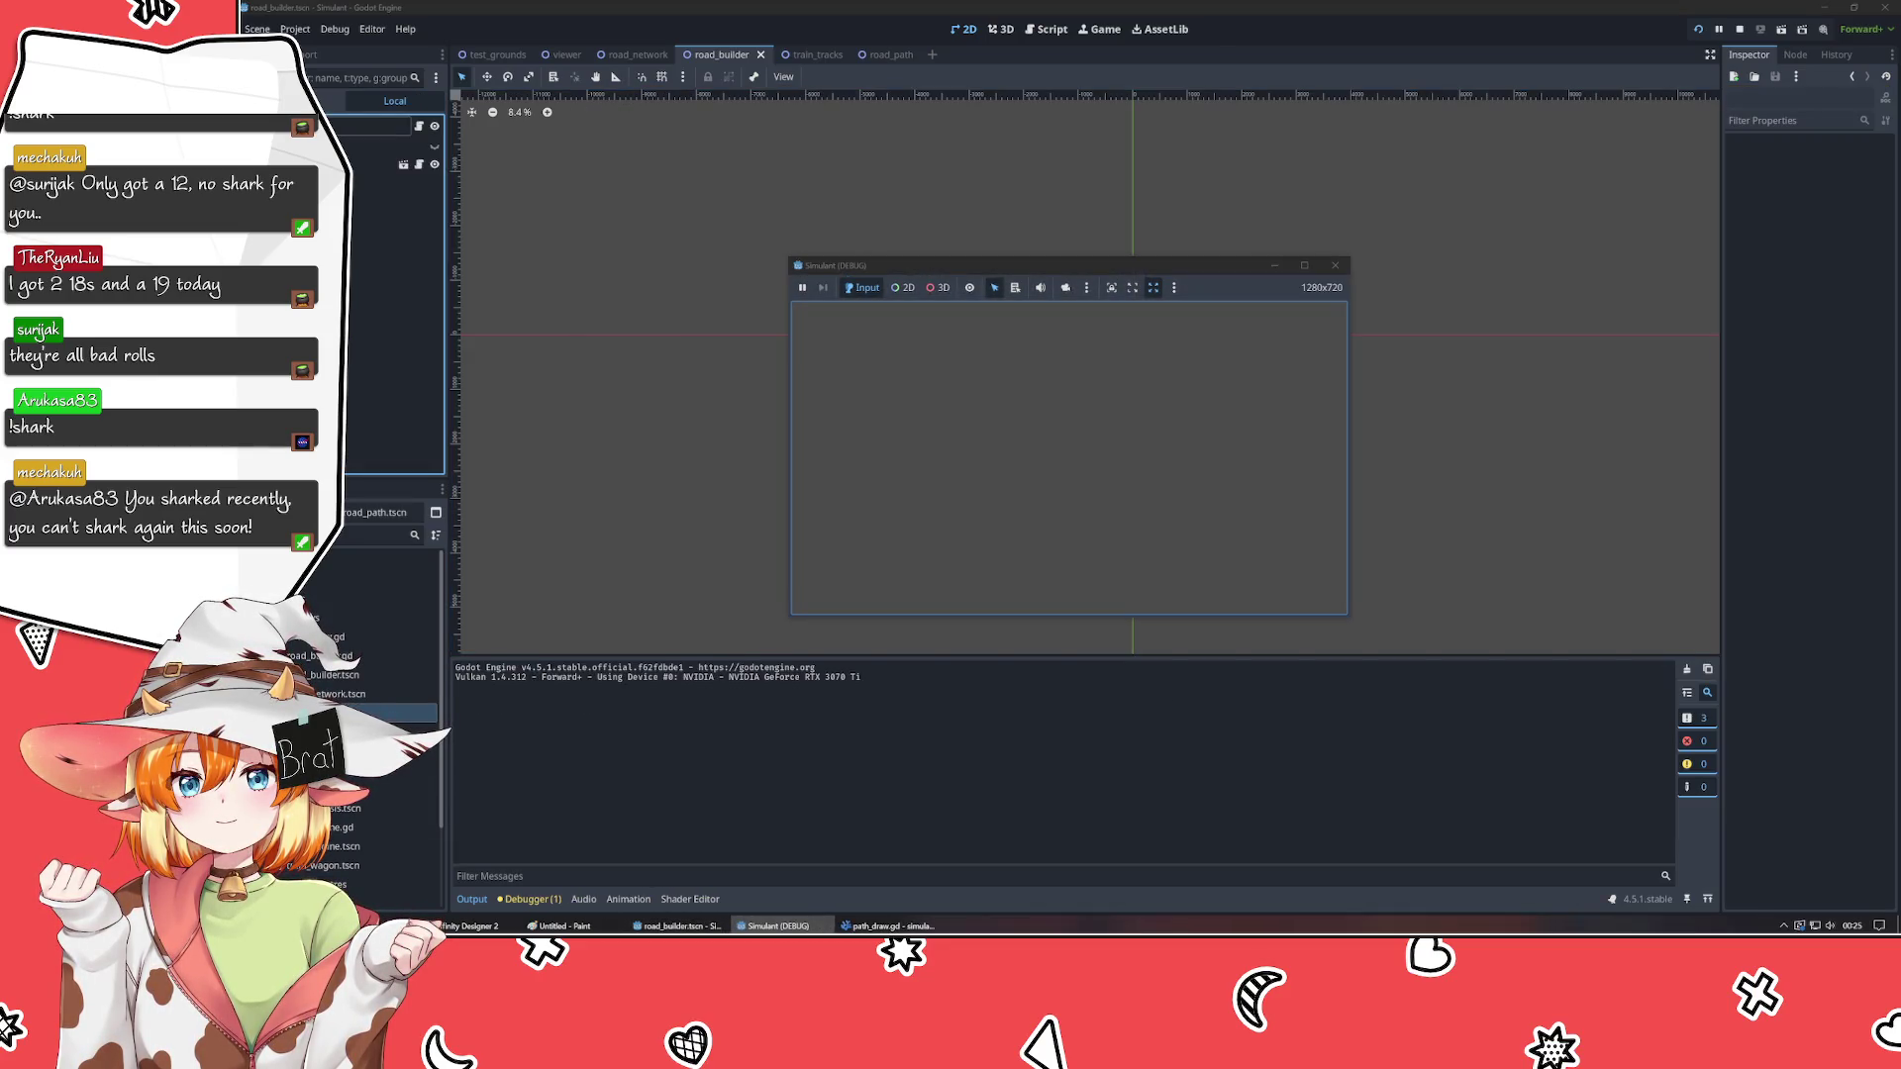
- Test a road in the game, stop it, and delete '_start_offset +' from update_path
{"action": "left_click", "coordinate": [922, 385]}
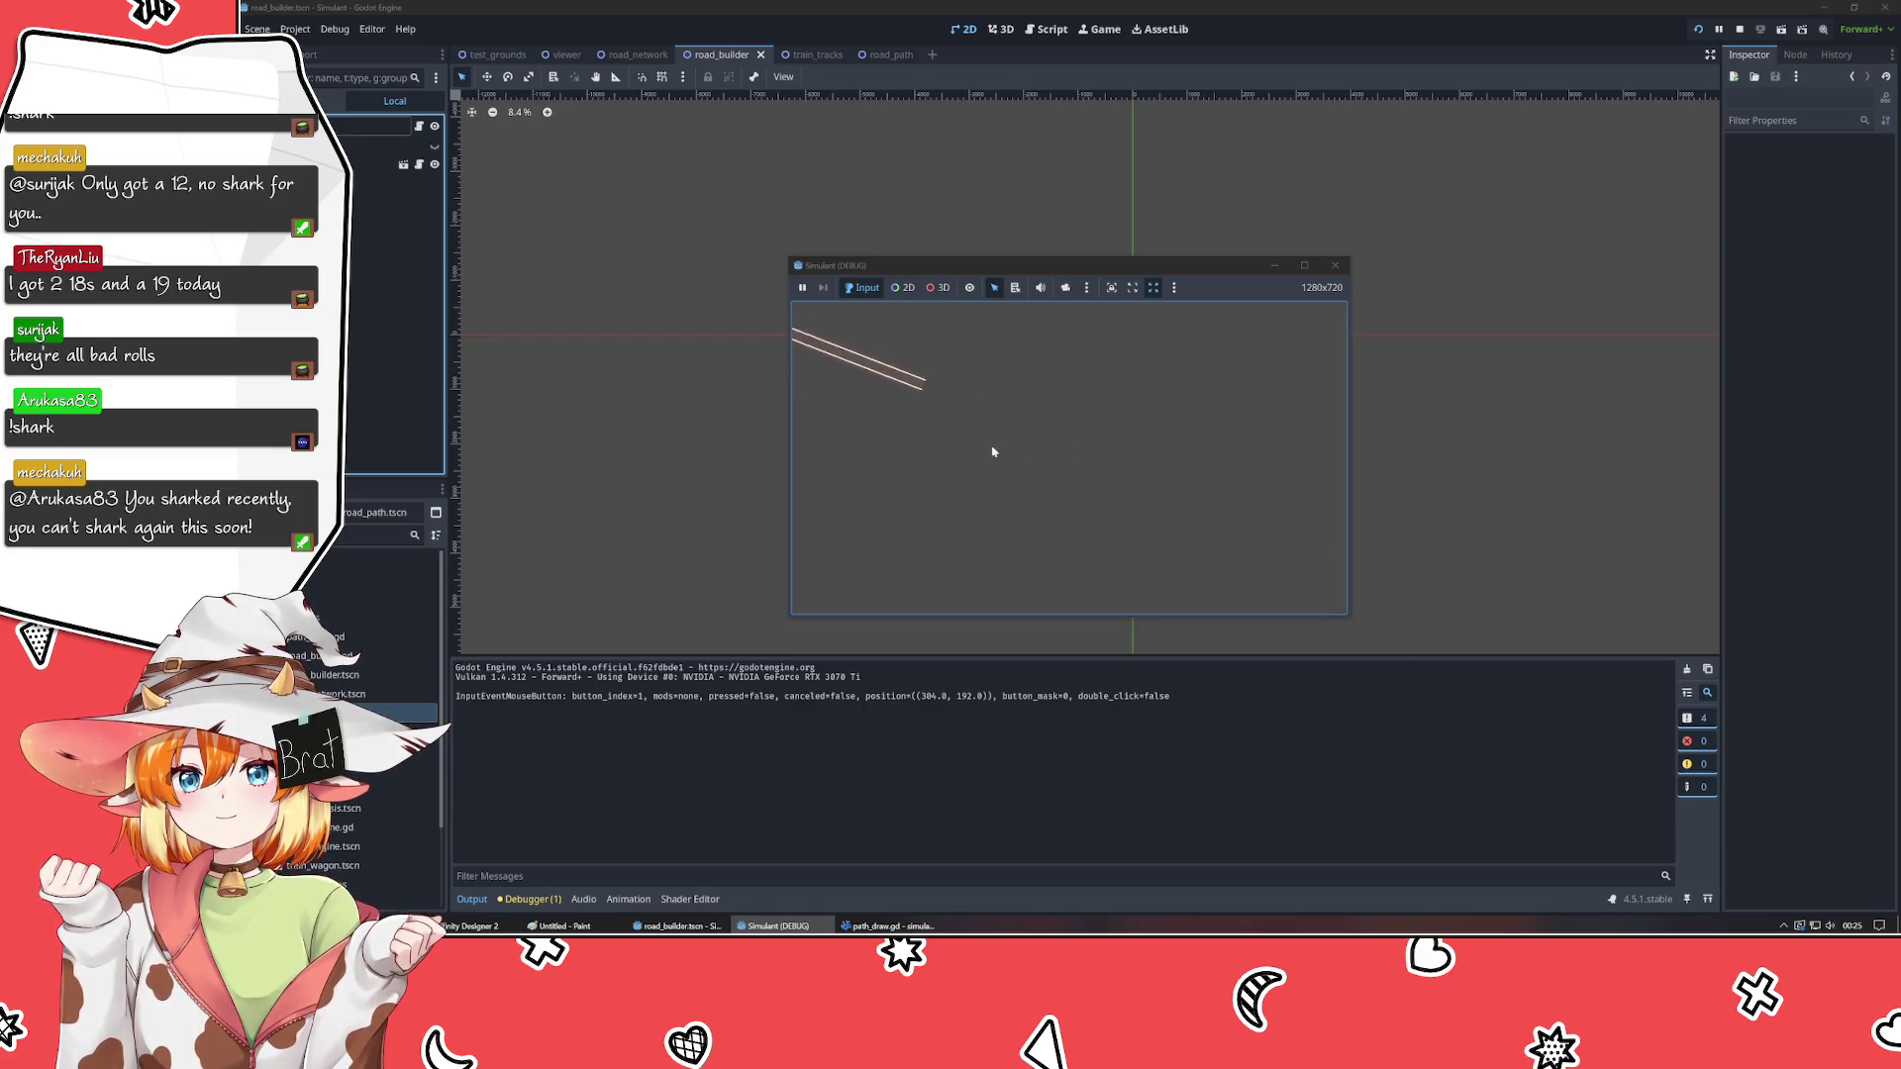
{"action": "key", "text": "F8"}
{"action": "key", "text": "alt+Tab"}
{"action": "key", "text": "ctrl+shift+Left"}
{"action": "key", "text": "ctrl+shift+Left"}
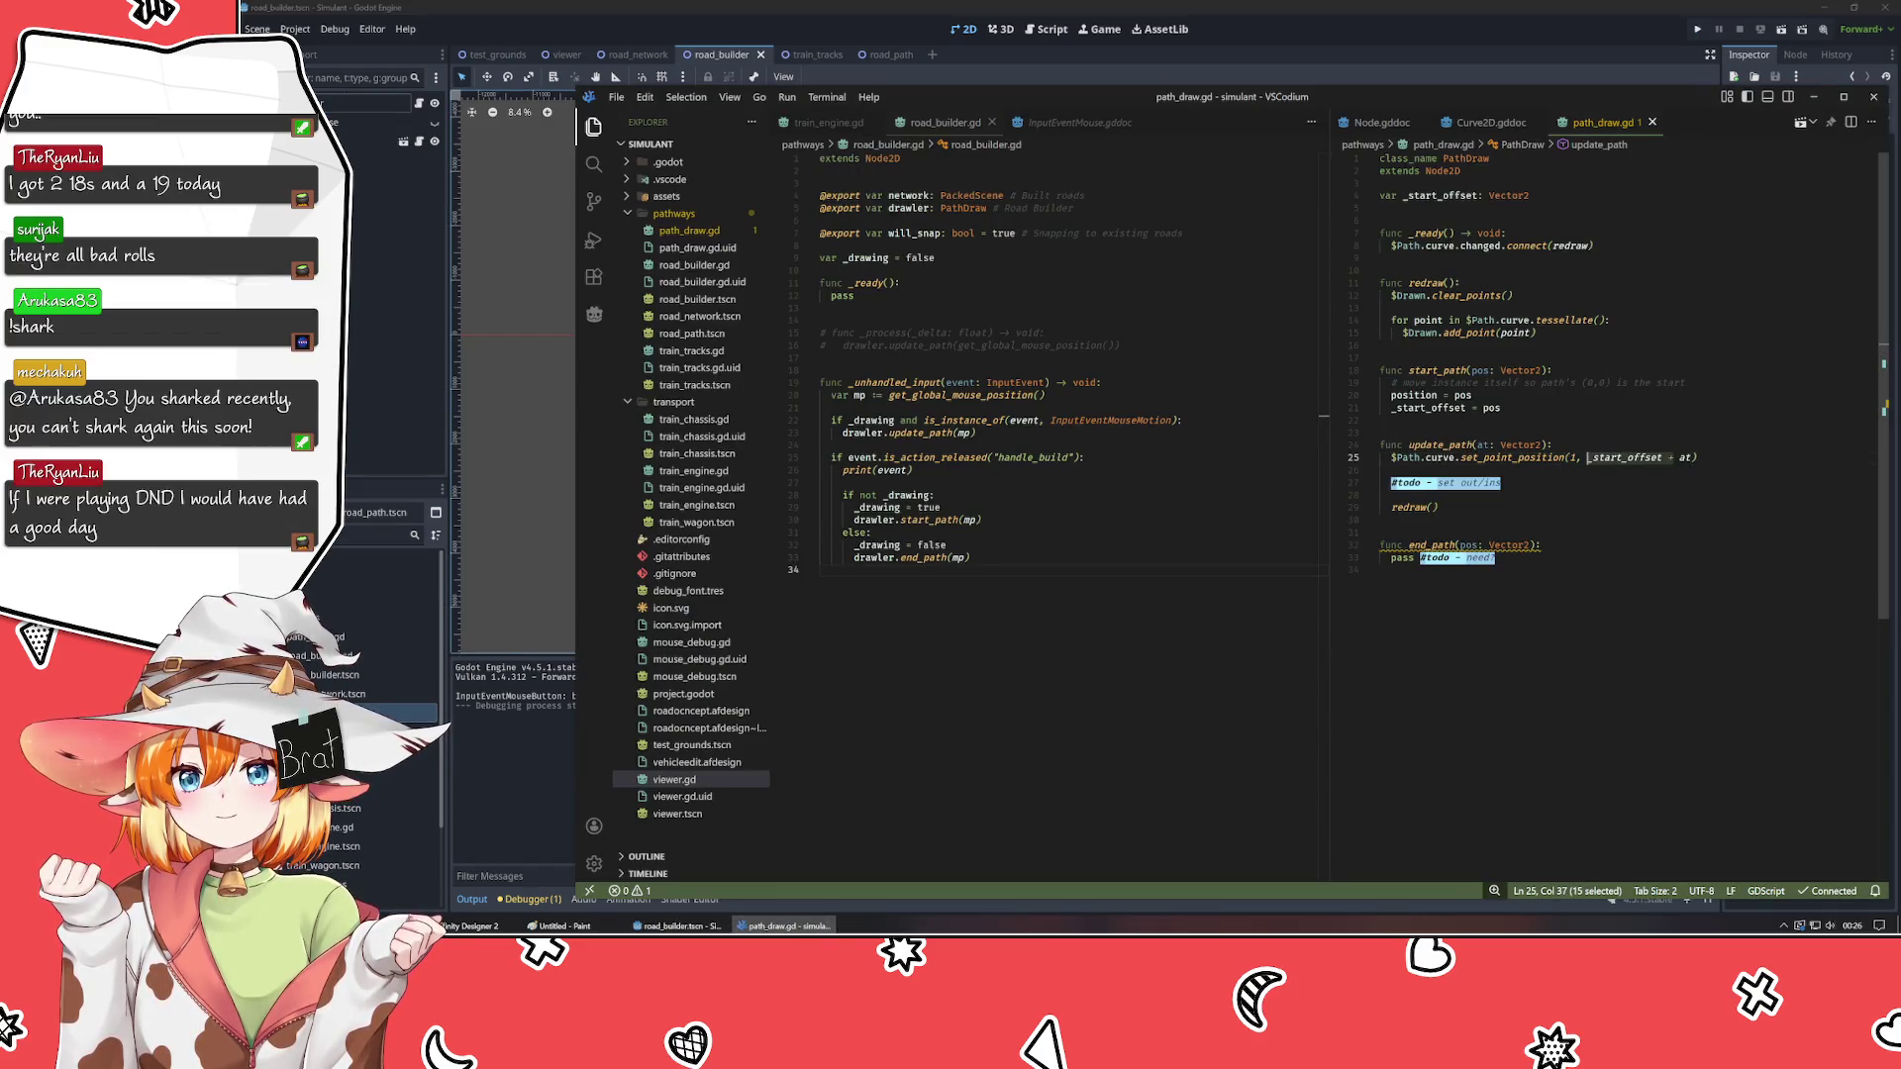
{"action": "key", "text": "BackSpace"}
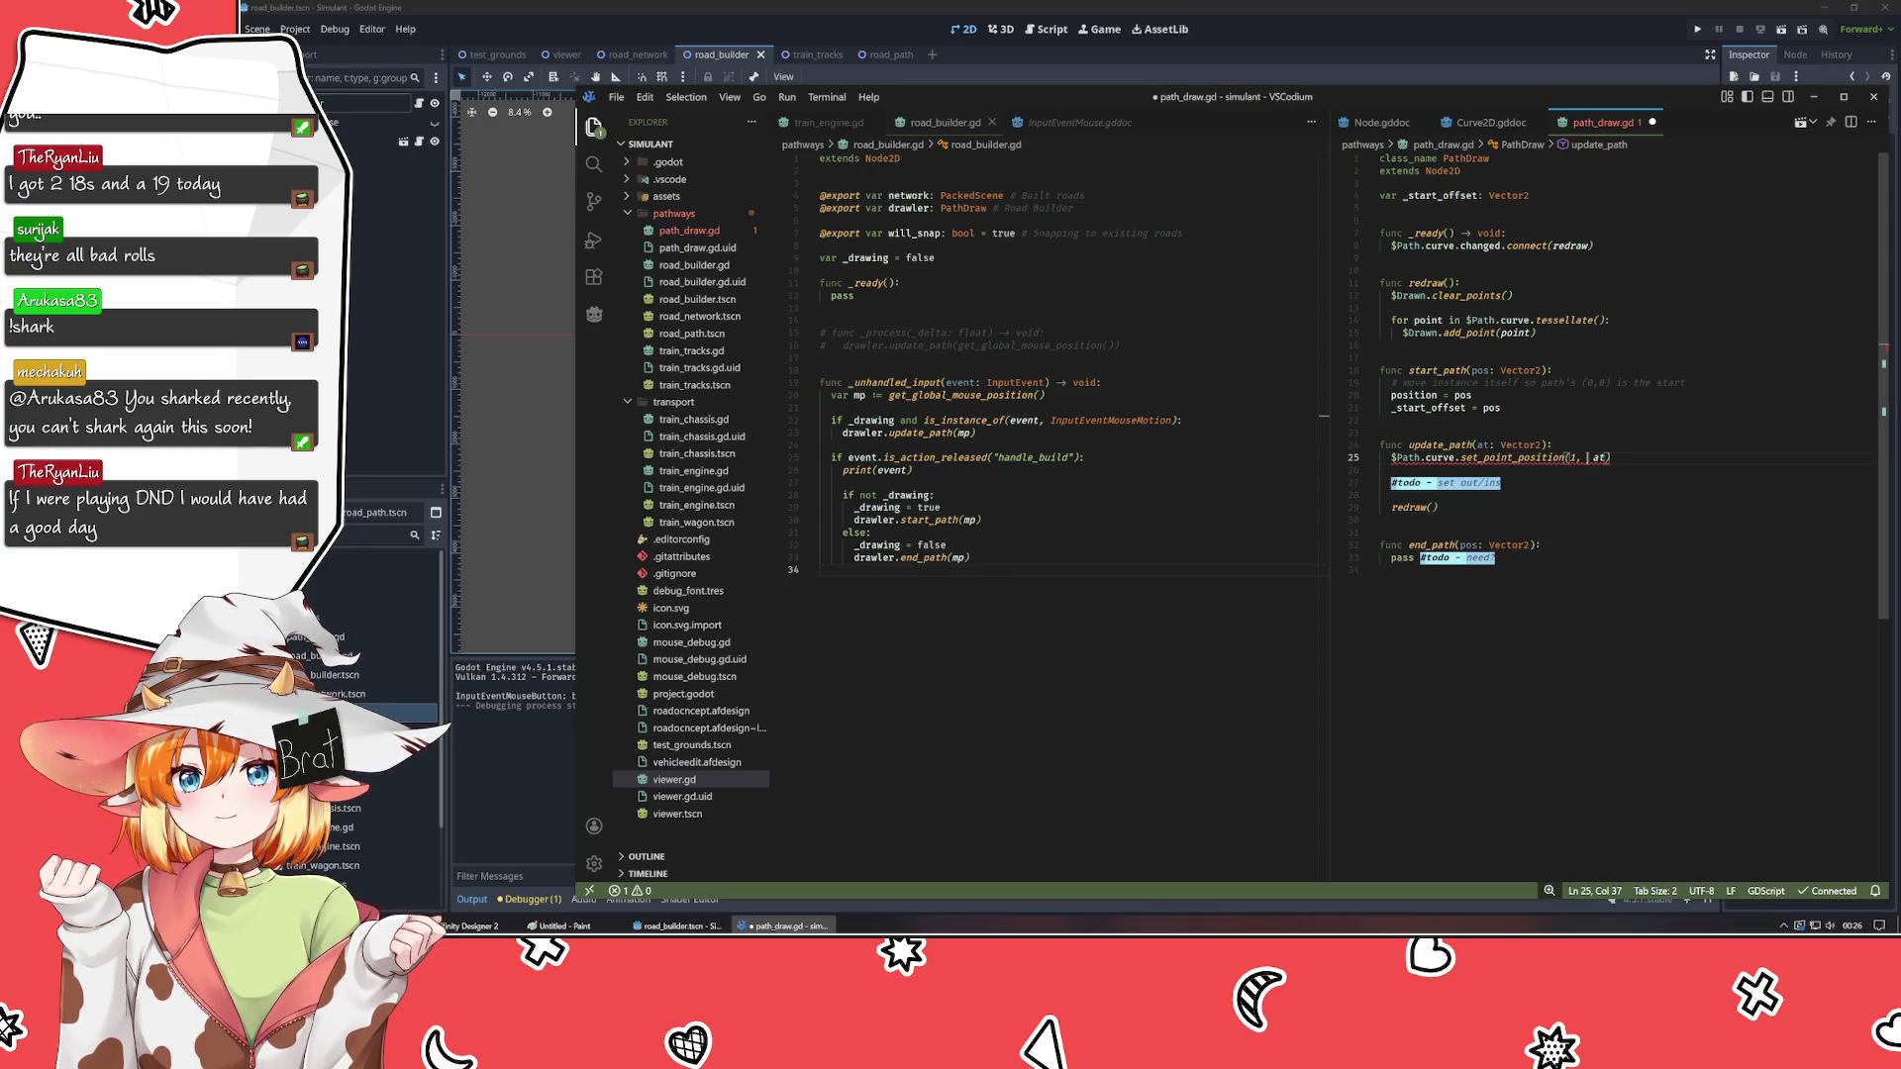
{"action": "key", "text": "Right"}
{"action": "key", "text": "Right"}
- Change update_path's end point to 'at - _start_offset'
{"action": "type", "text": "- start_path("}
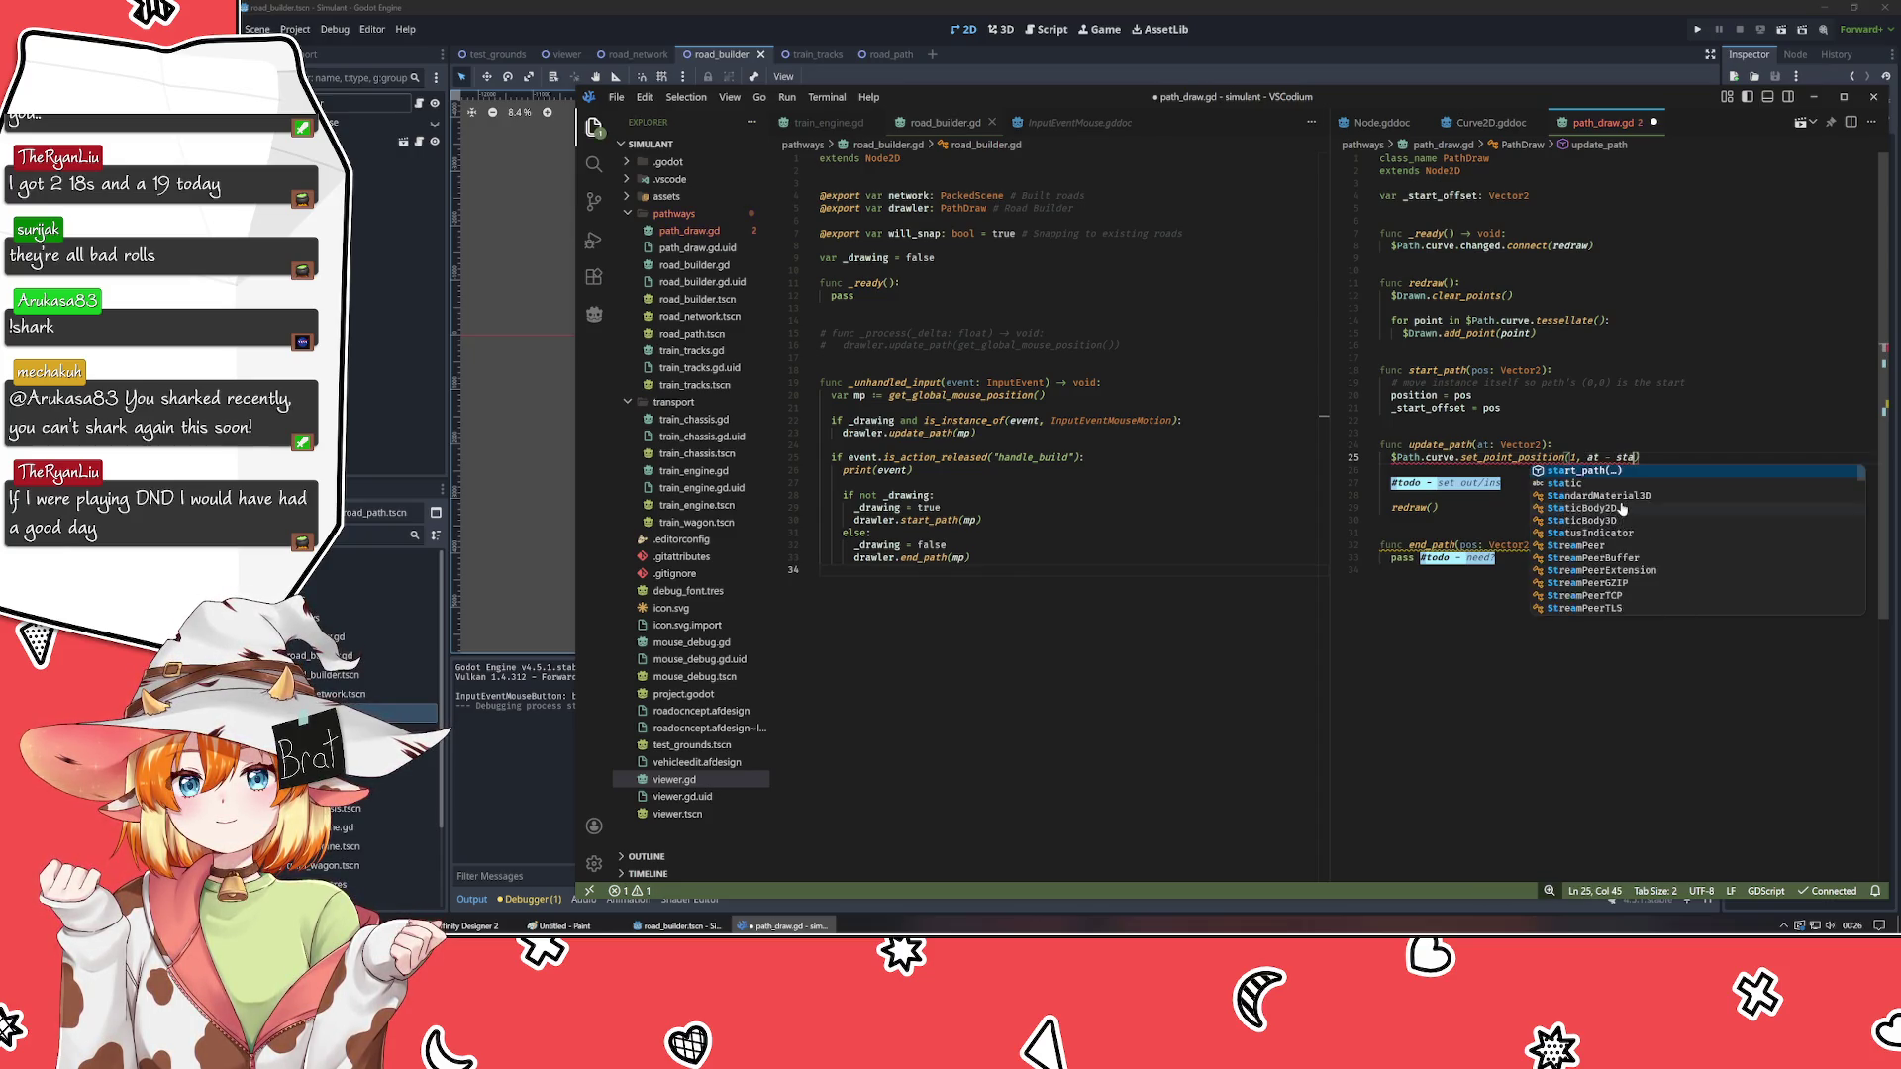
{"action": "key", "text": "BackSpace"}
{"action": "key", "text": "BackSpace"}
{"action": "key", "text": "BackSpace"}
{"action": "type", "text": "_st"}
{"action": "key", "text": "Return"}
- Save the script, relaunch the game in Godot, and start a road
{"action": "key", "text": "ctrl+s"}
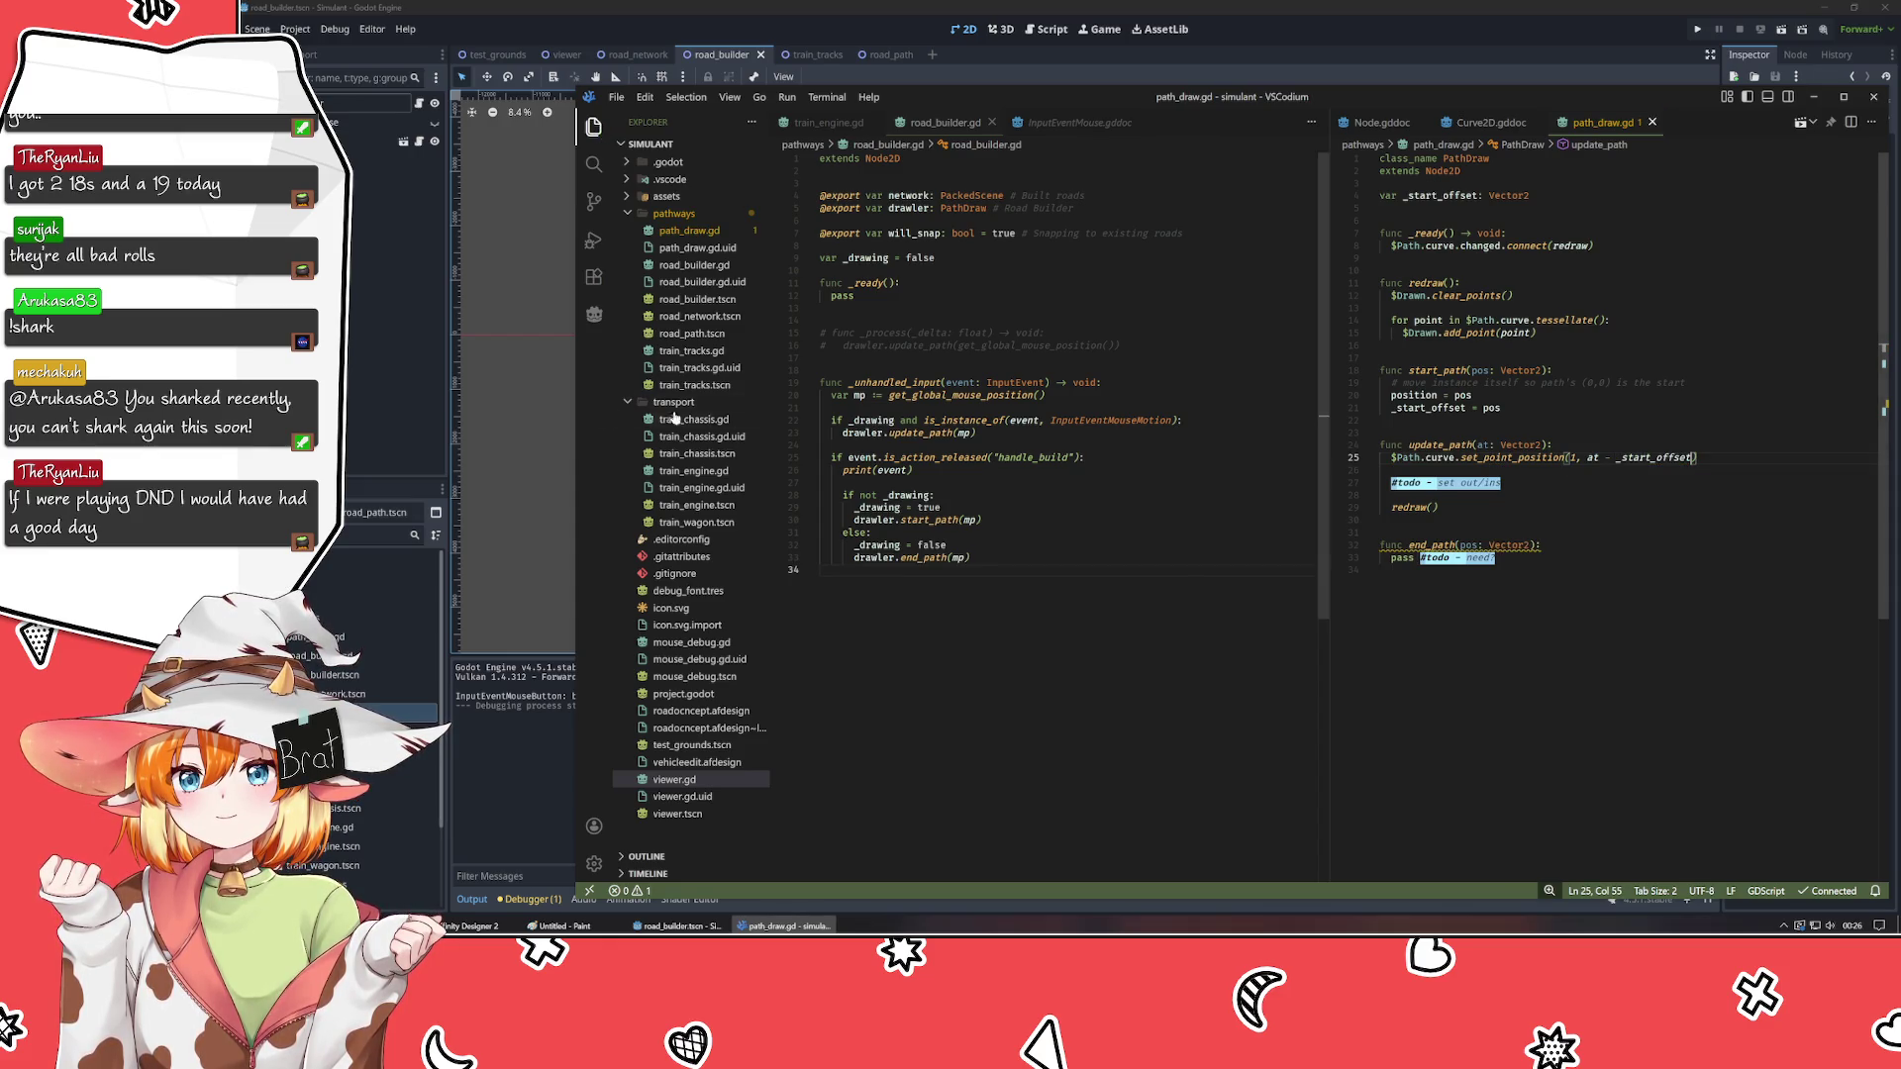
{"action": "left_click", "coordinate": [384, 422]}
{"action": "key", "text": "F5"}
{"action": "left_click", "coordinate": [921, 396]}
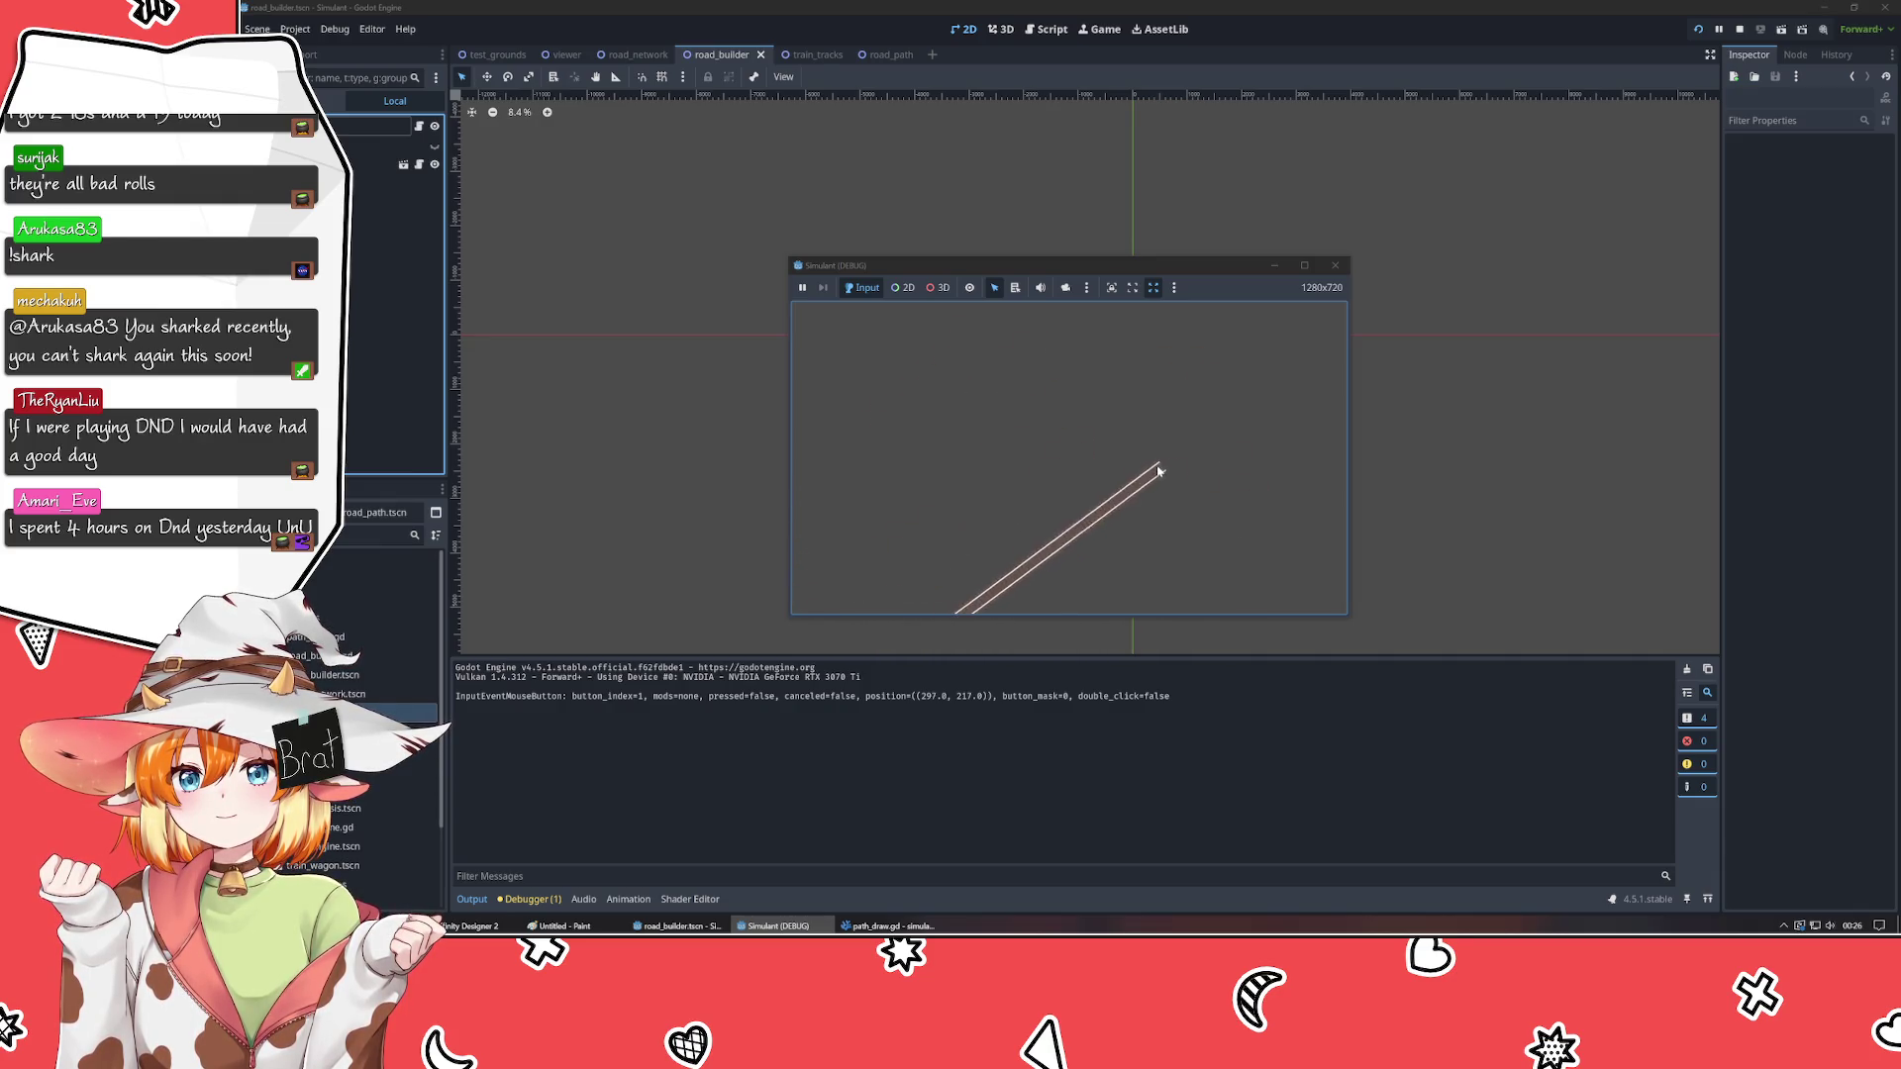
- Finish the current road, draw a second road, then close the game window
{"action": "left_click", "coordinate": [1159, 548]}
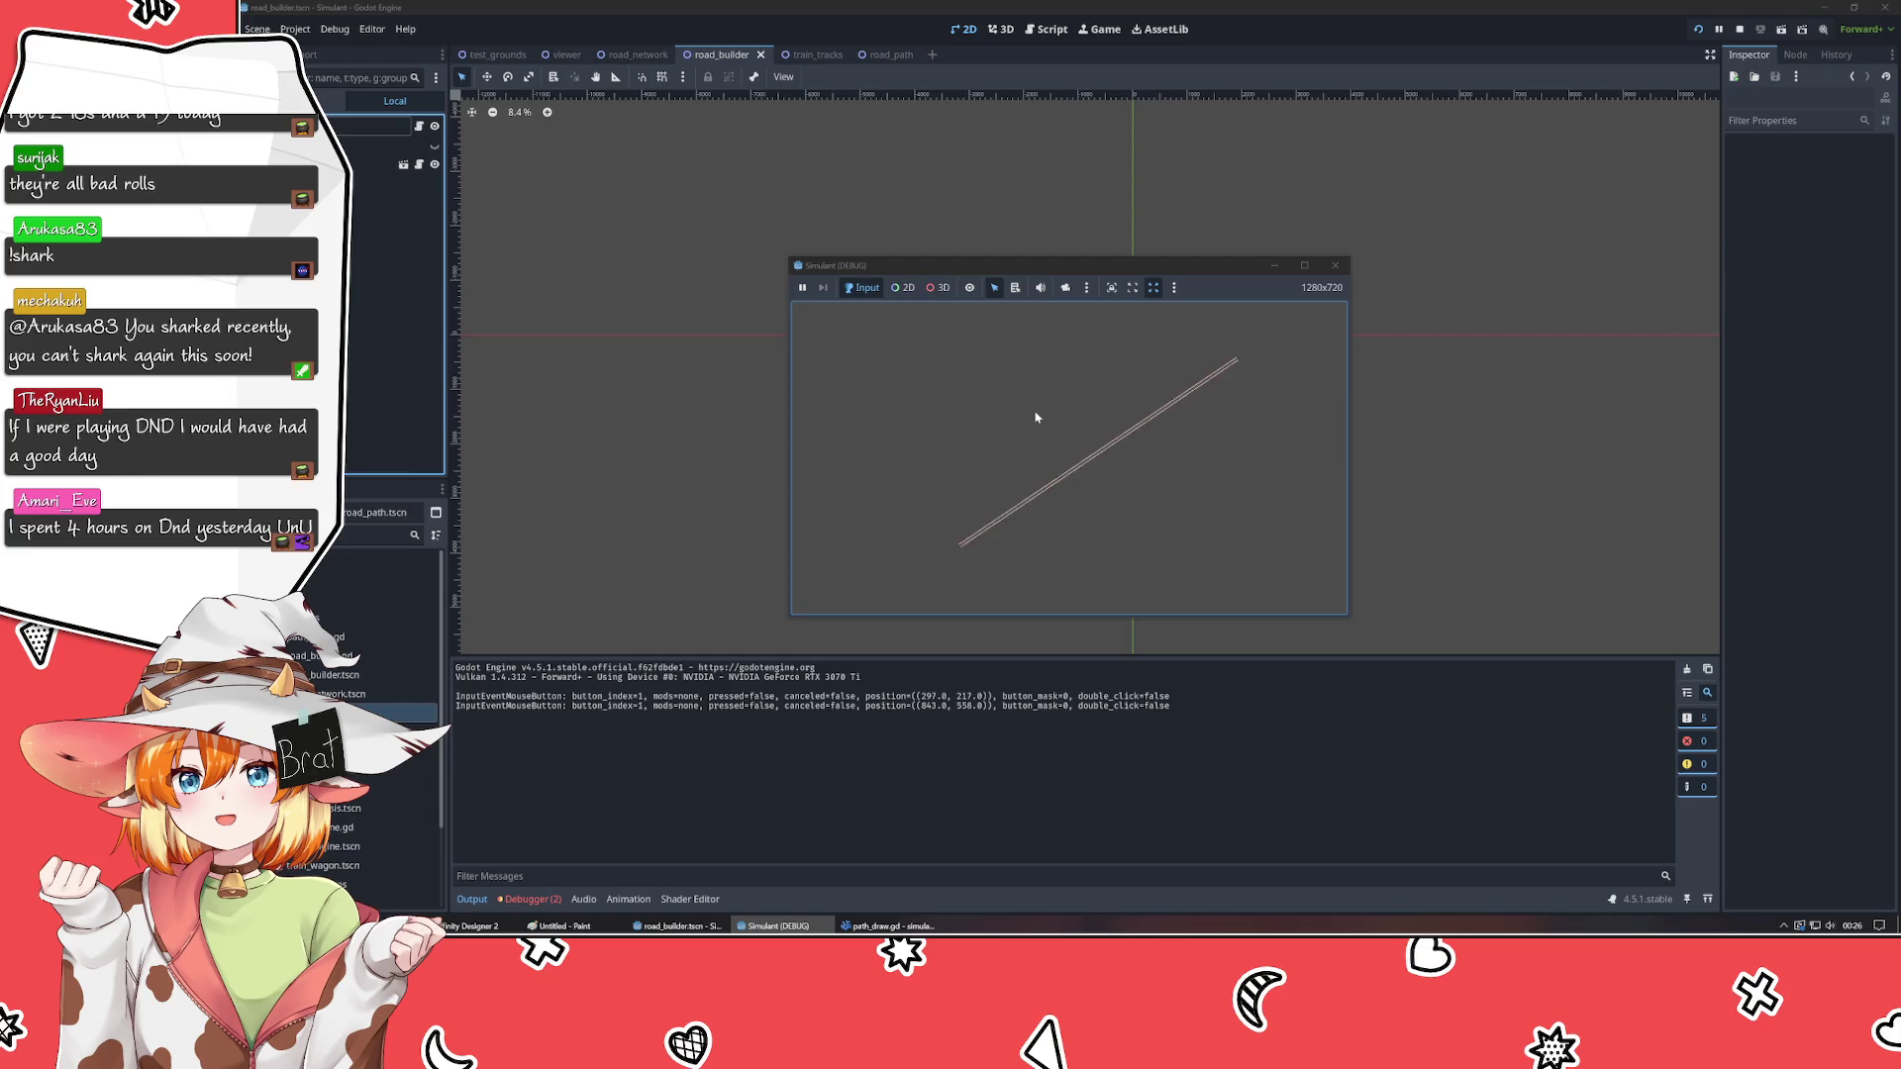
{"action": "left_click", "coordinate": [923, 420]}
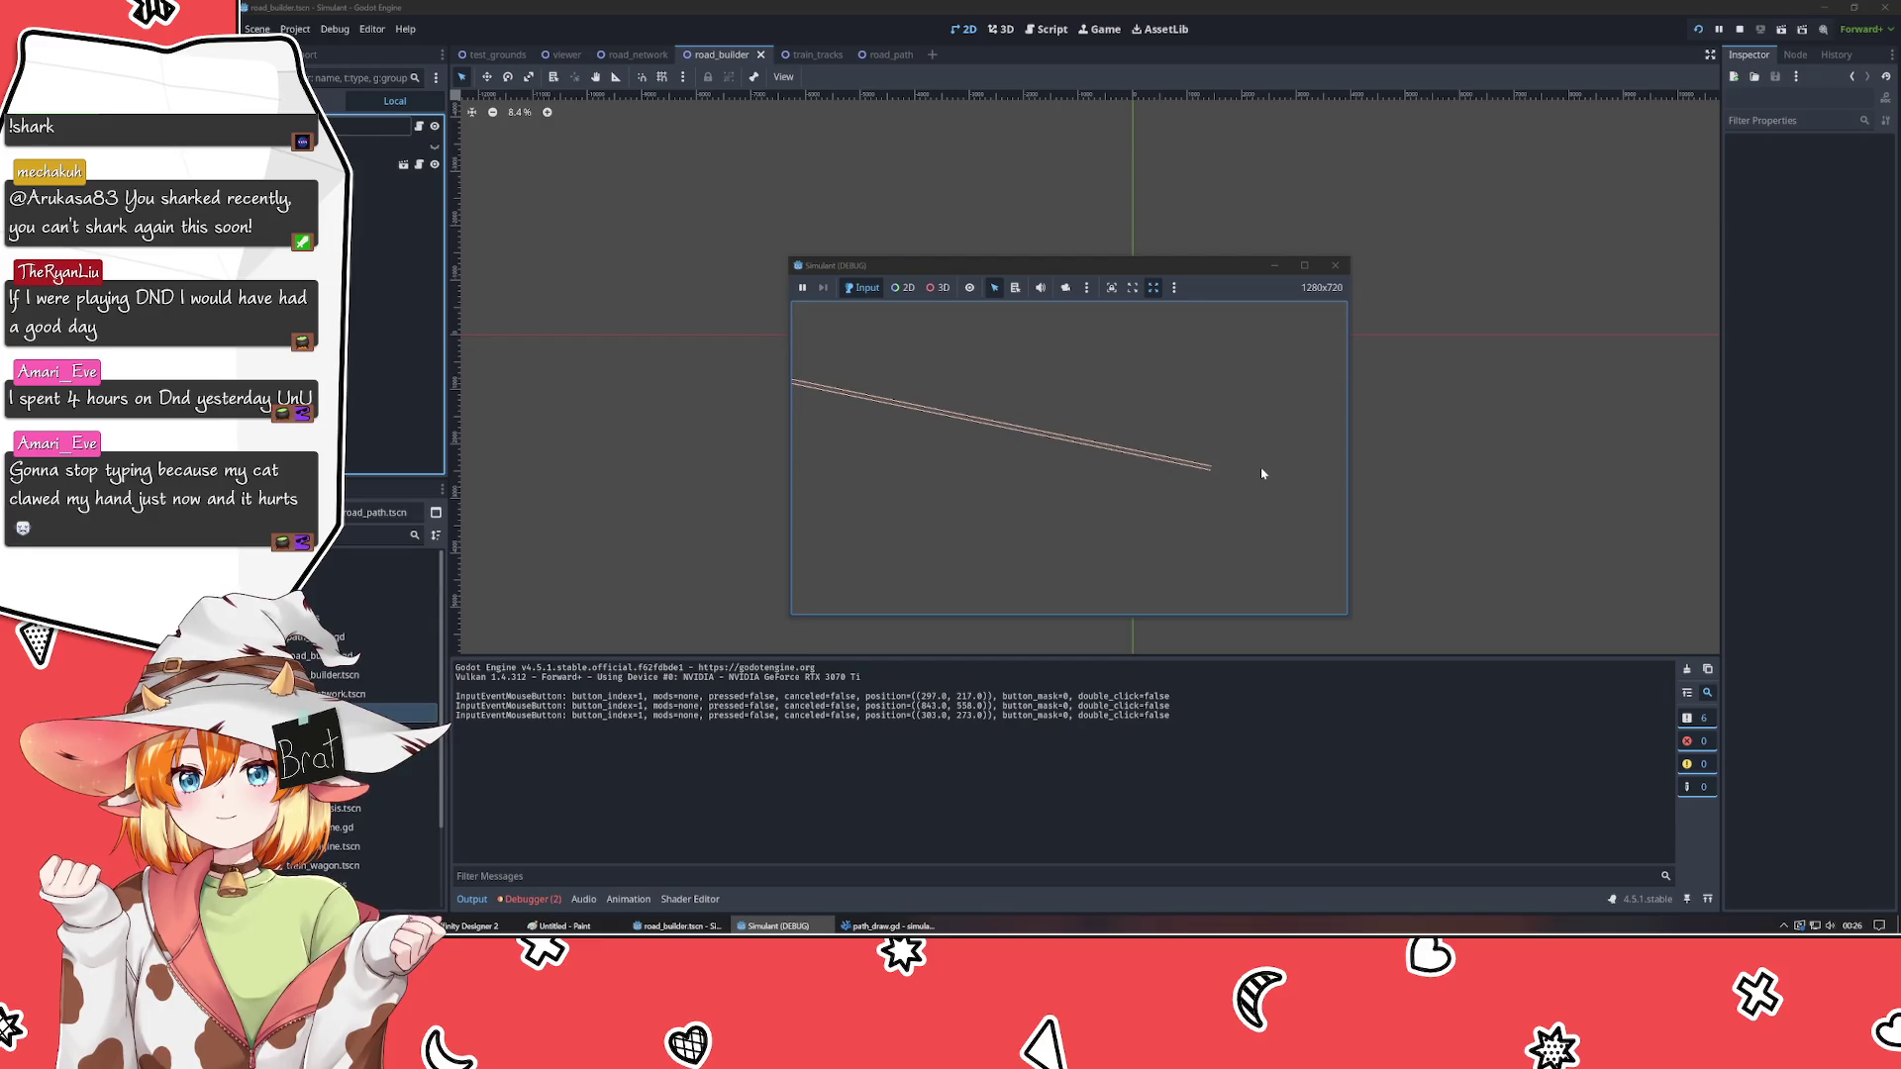
{"action": "left_click", "coordinate": [1274, 524]}
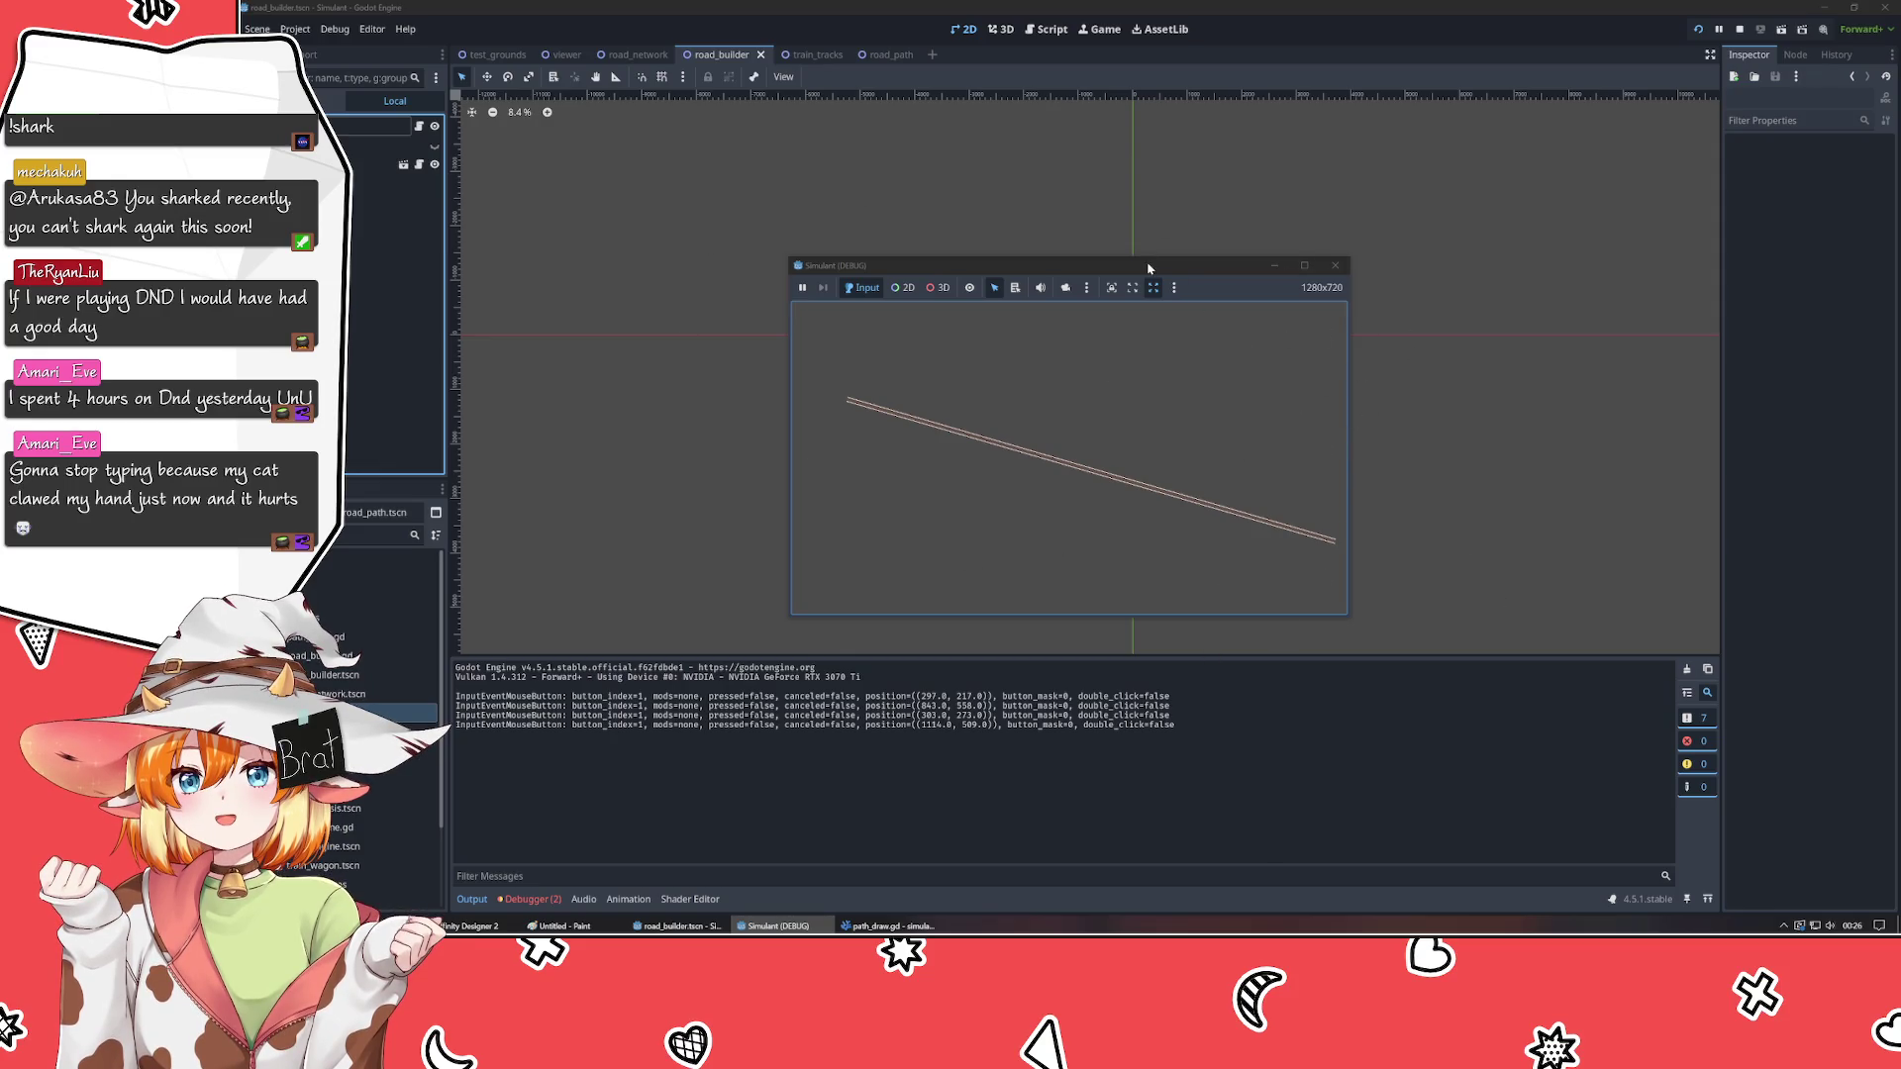
{"action": "left_click", "coordinate": [1334, 266]}
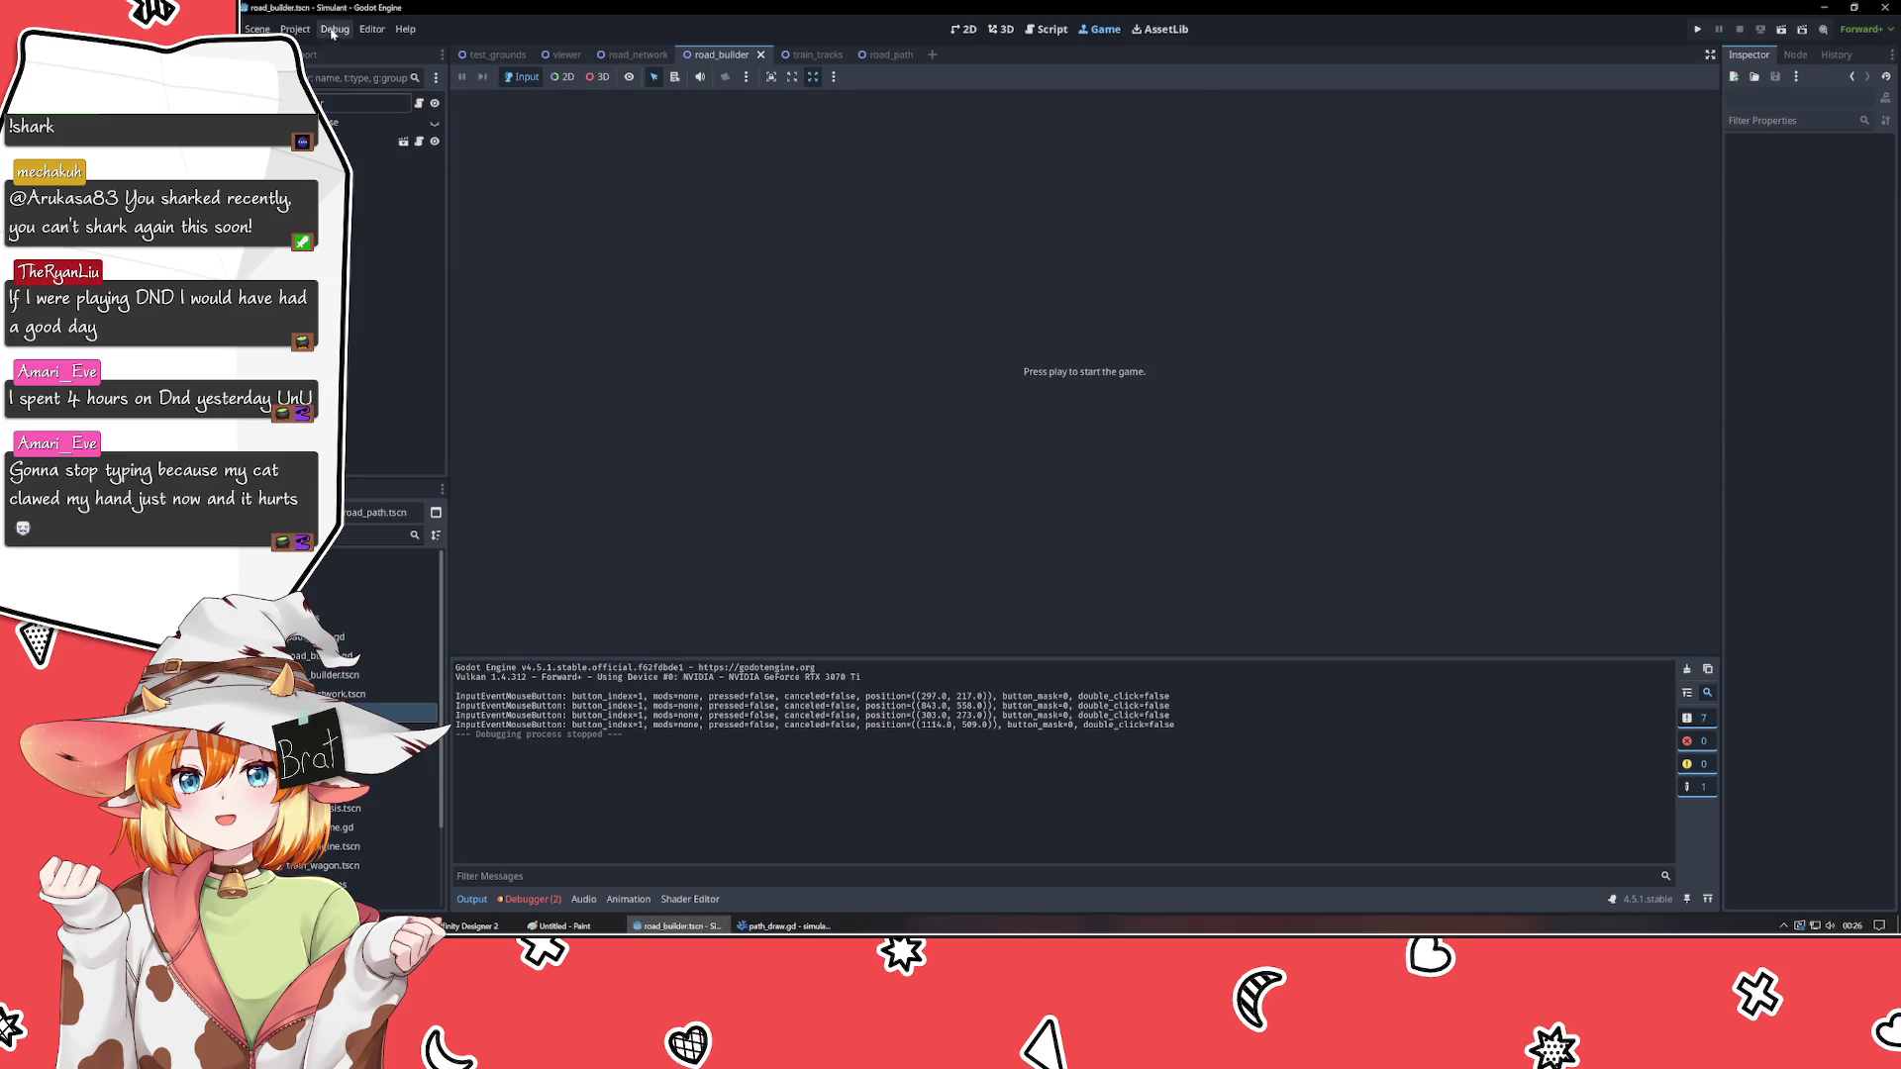
- Set Display > Window viewport width 1920 and height 1080 in Project Settings
{"action": "left_click", "coordinate": [333, 31]}
{"action": "left_click", "coordinate": [320, 51]}
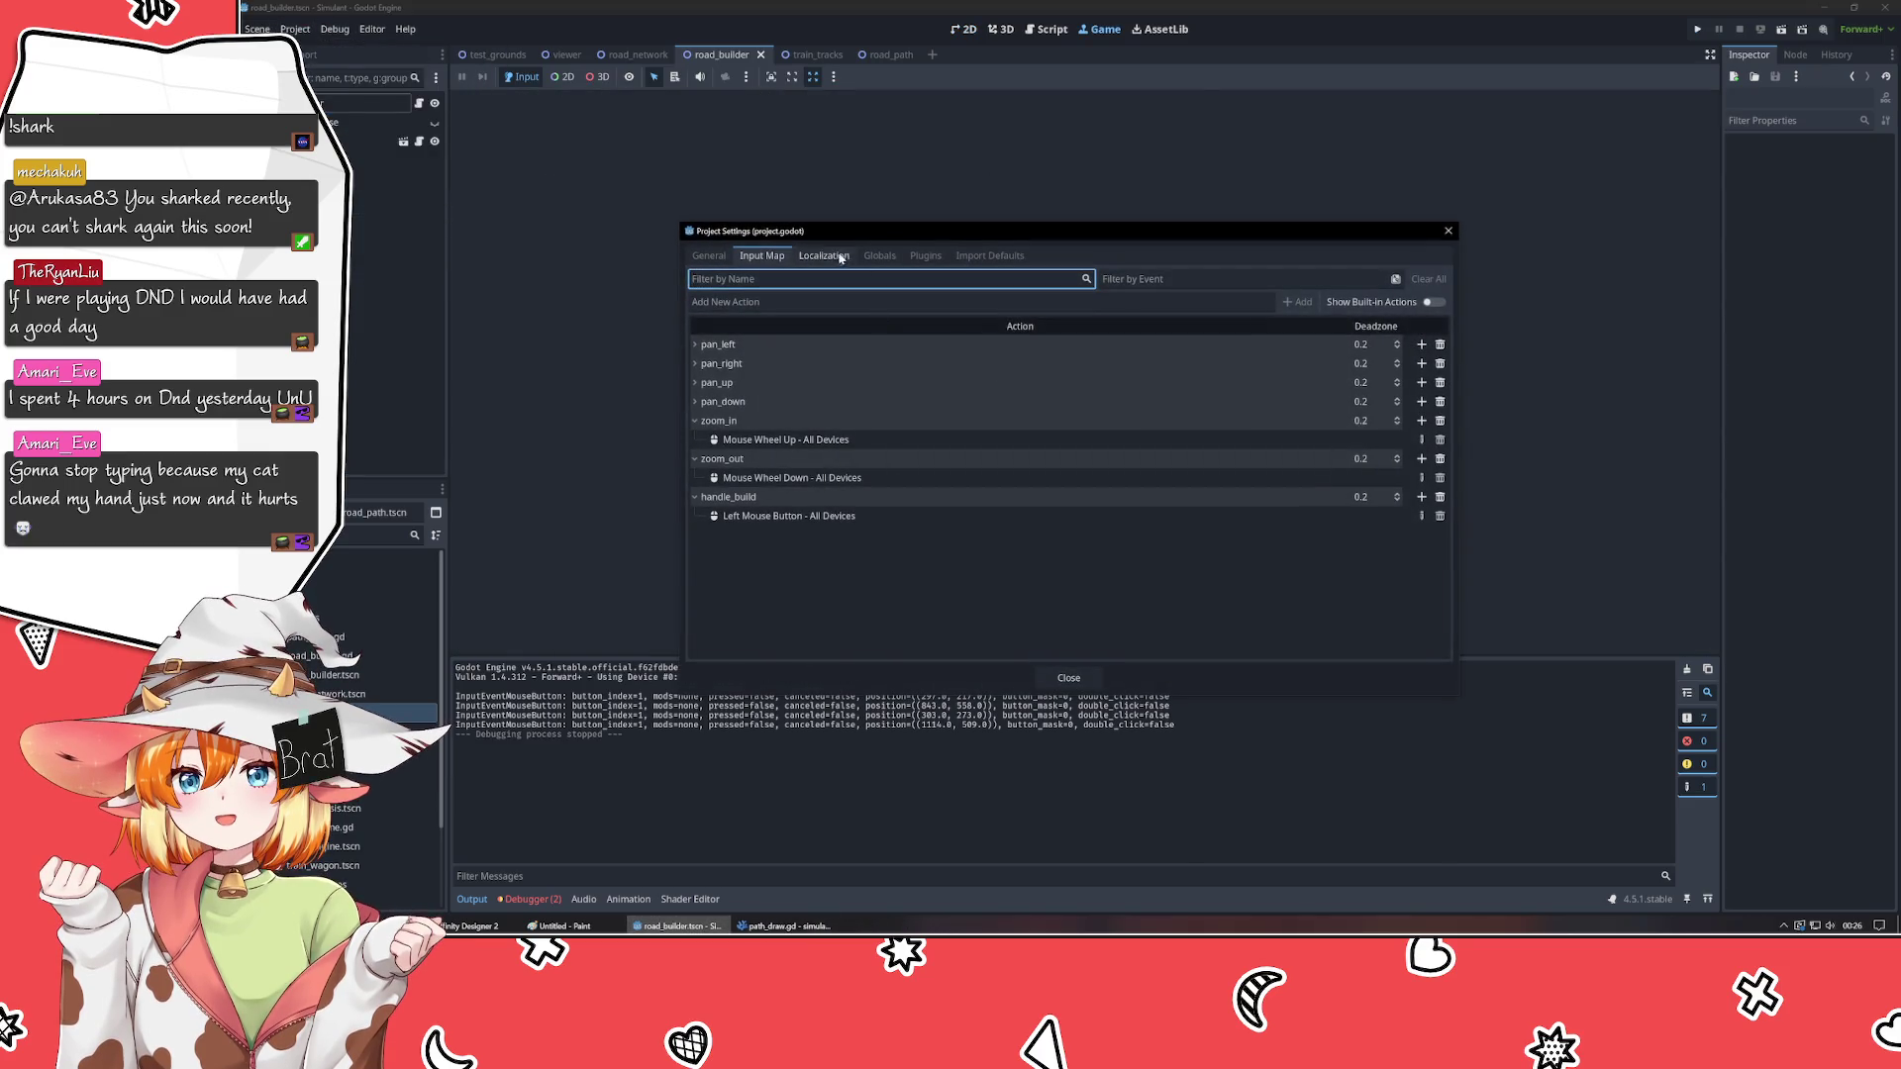
{"action": "left_click", "coordinate": [709, 256]}
{"action": "left_click", "coordinate": [1156, 345]}
{"action": "type", "text": "1920"}
{"action": "key", "text": "Tab"}
{"action": "type", "text": "1080"}
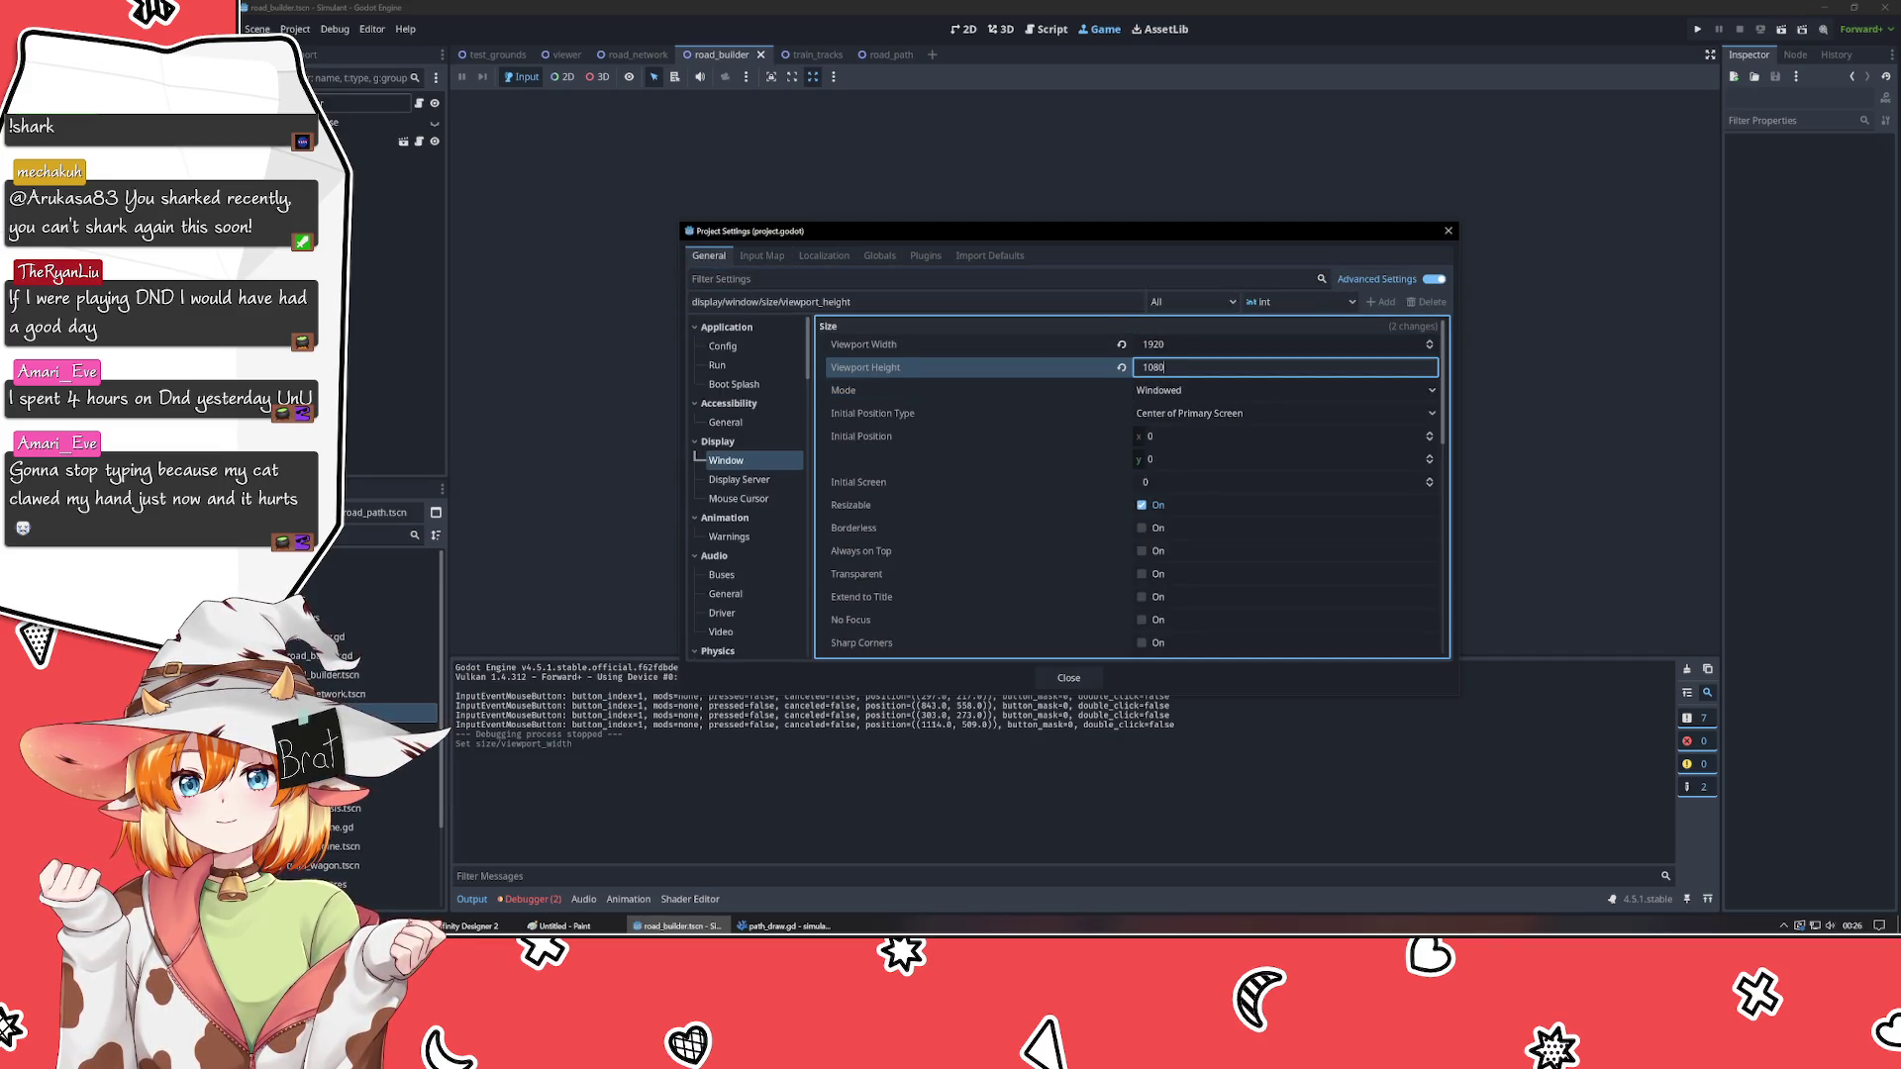
{"action": "key", "text": "Return"}
{"action": "left_click", "coordinate": [1449, 230]}
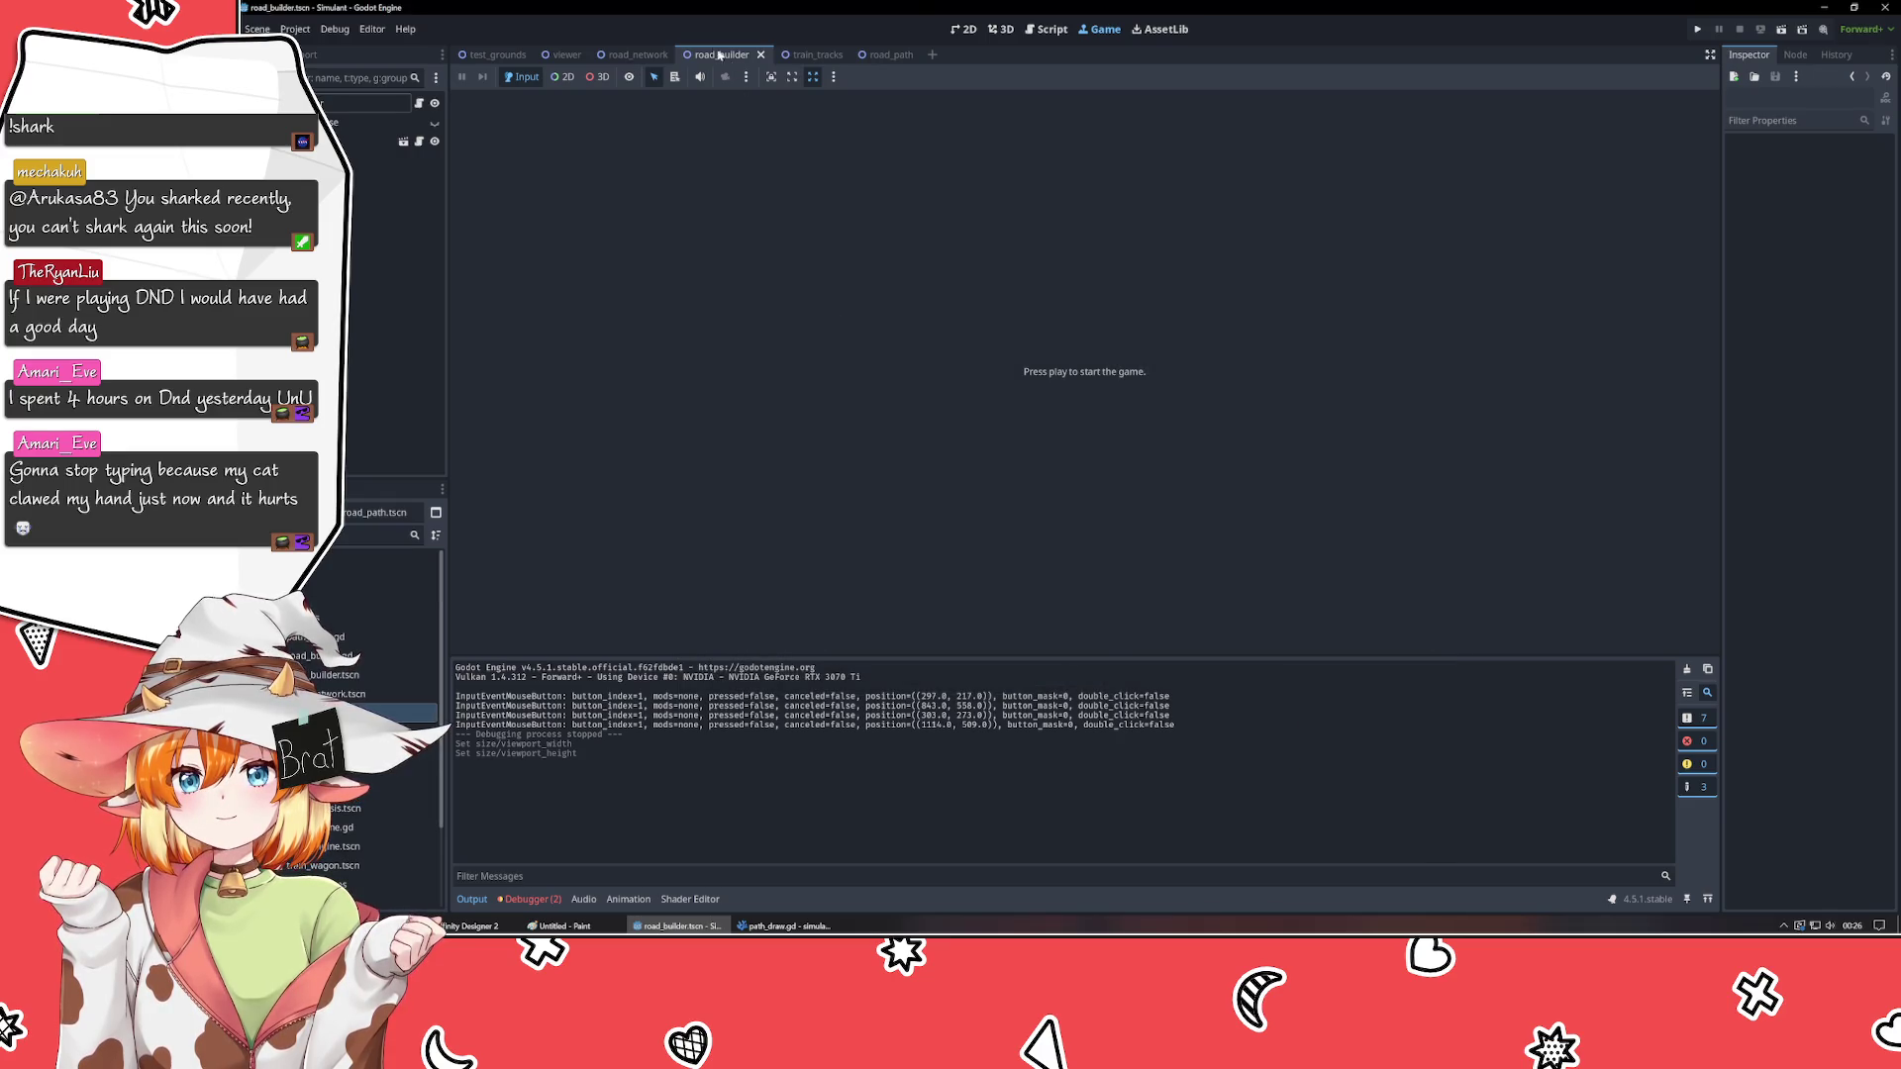
{"action": "left_click", "coordinate": [960, 29]}
- Run the game at 1920×1080 and draw three diagonal double-line roads
{"action": "key", "text": "F5"}
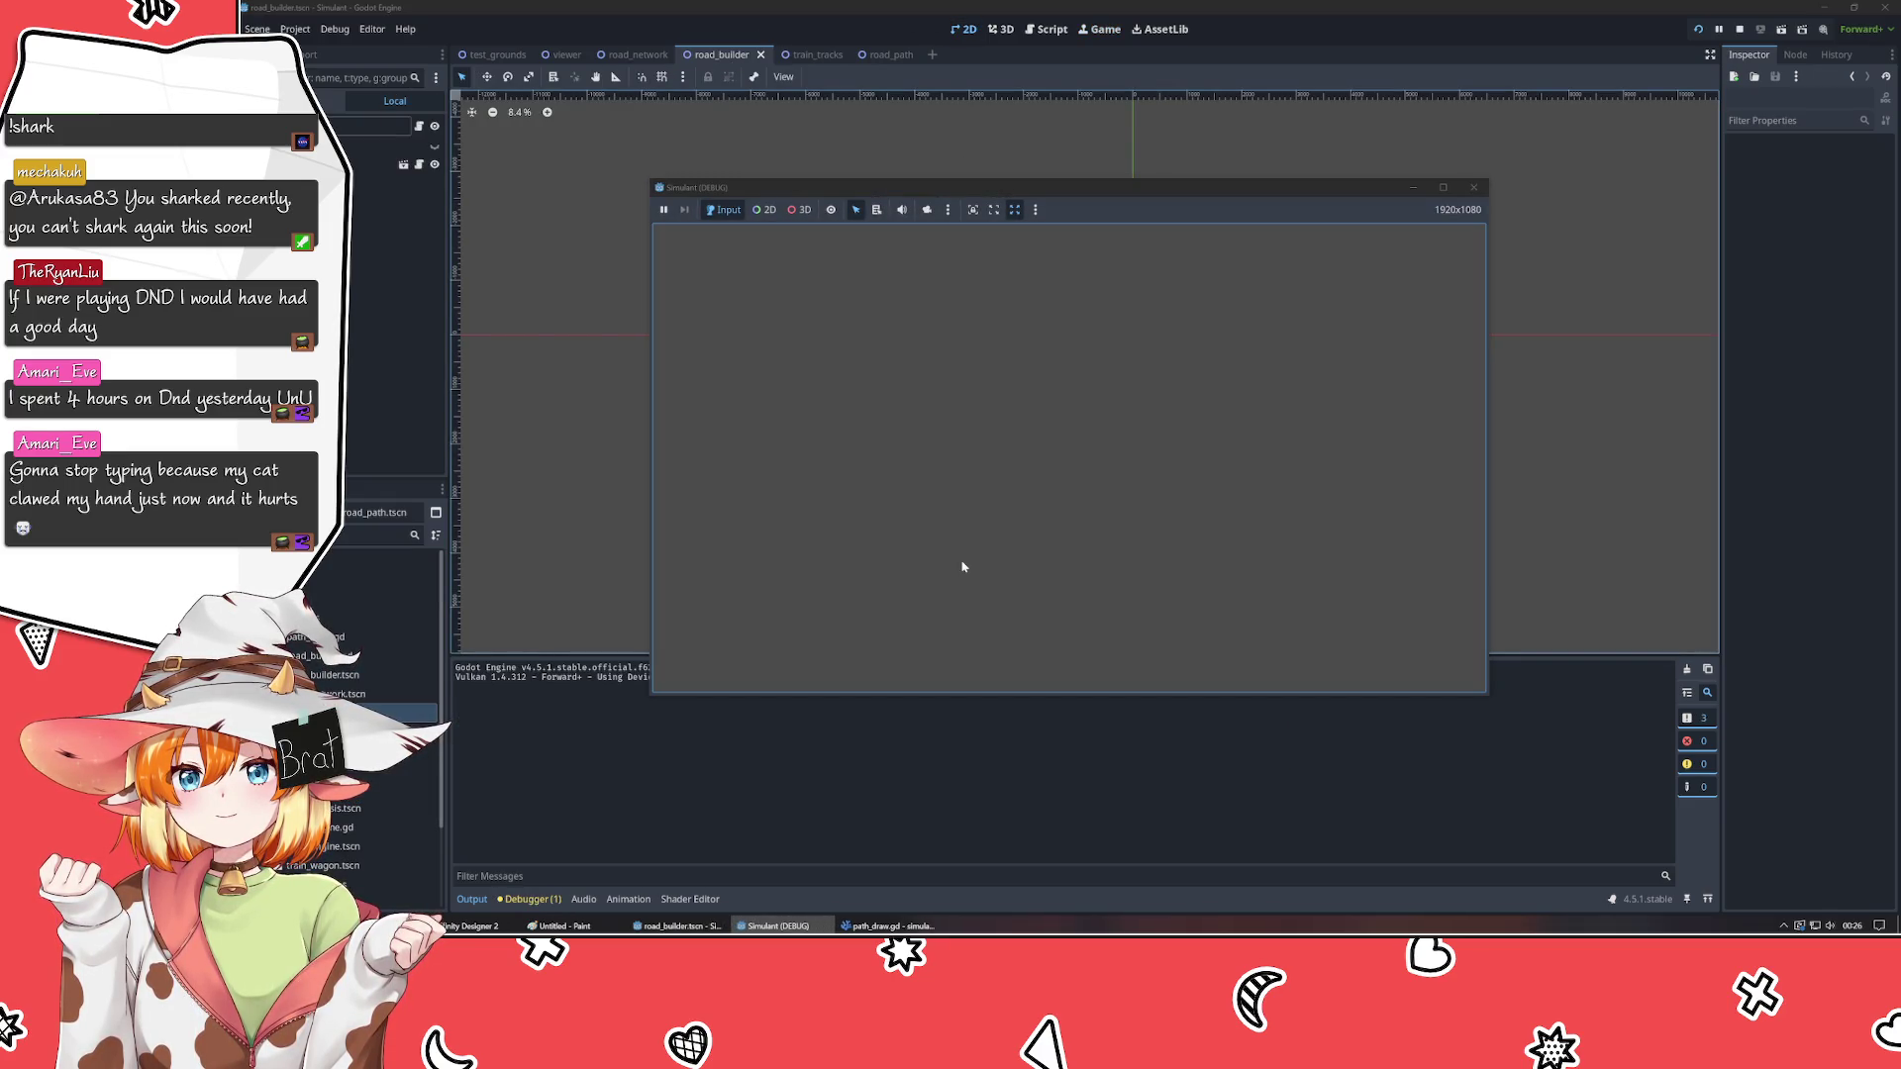
{"action": "left_click", "coordinate": [1063, 459]}
{"action": "left_click", "coordinate": [1257, 293]}
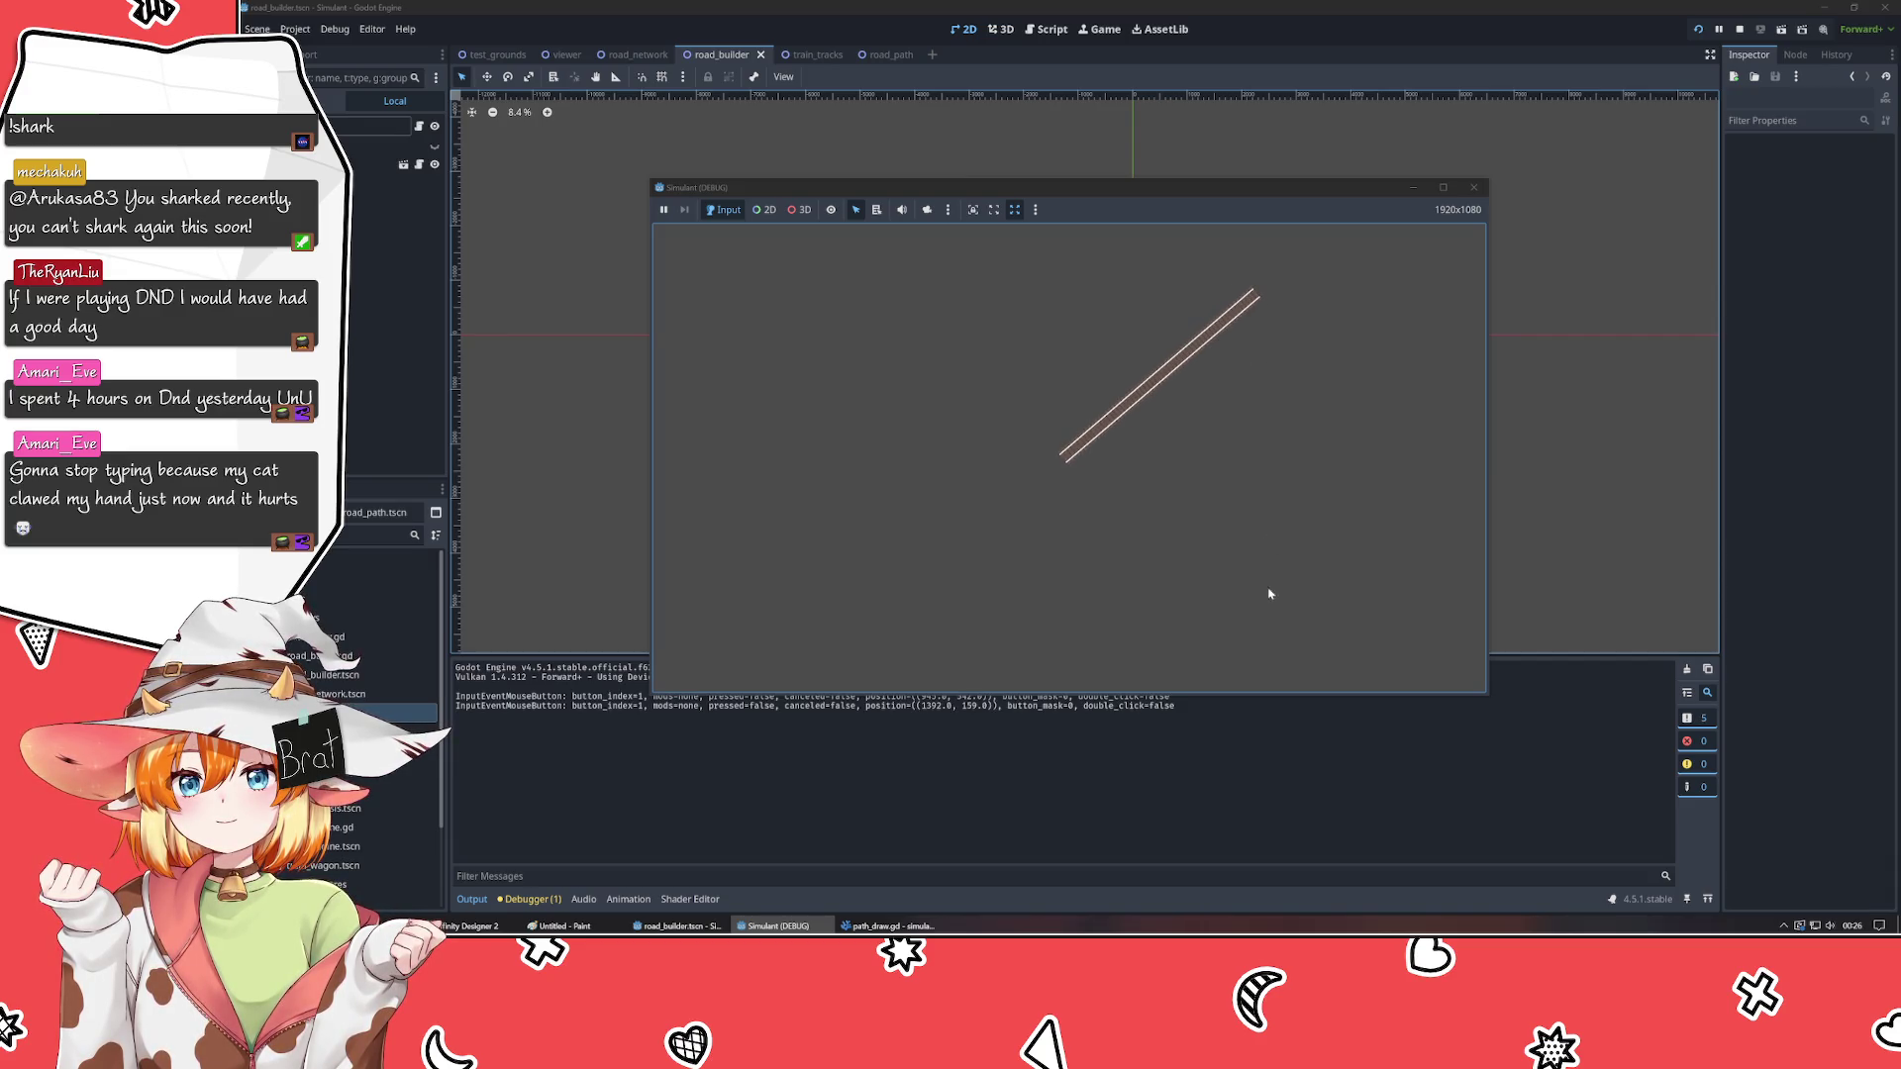
{"action": "left_click", "coordinate": [842, 280]}
{"action": "left_click", "coordinate": [1284, 570]}
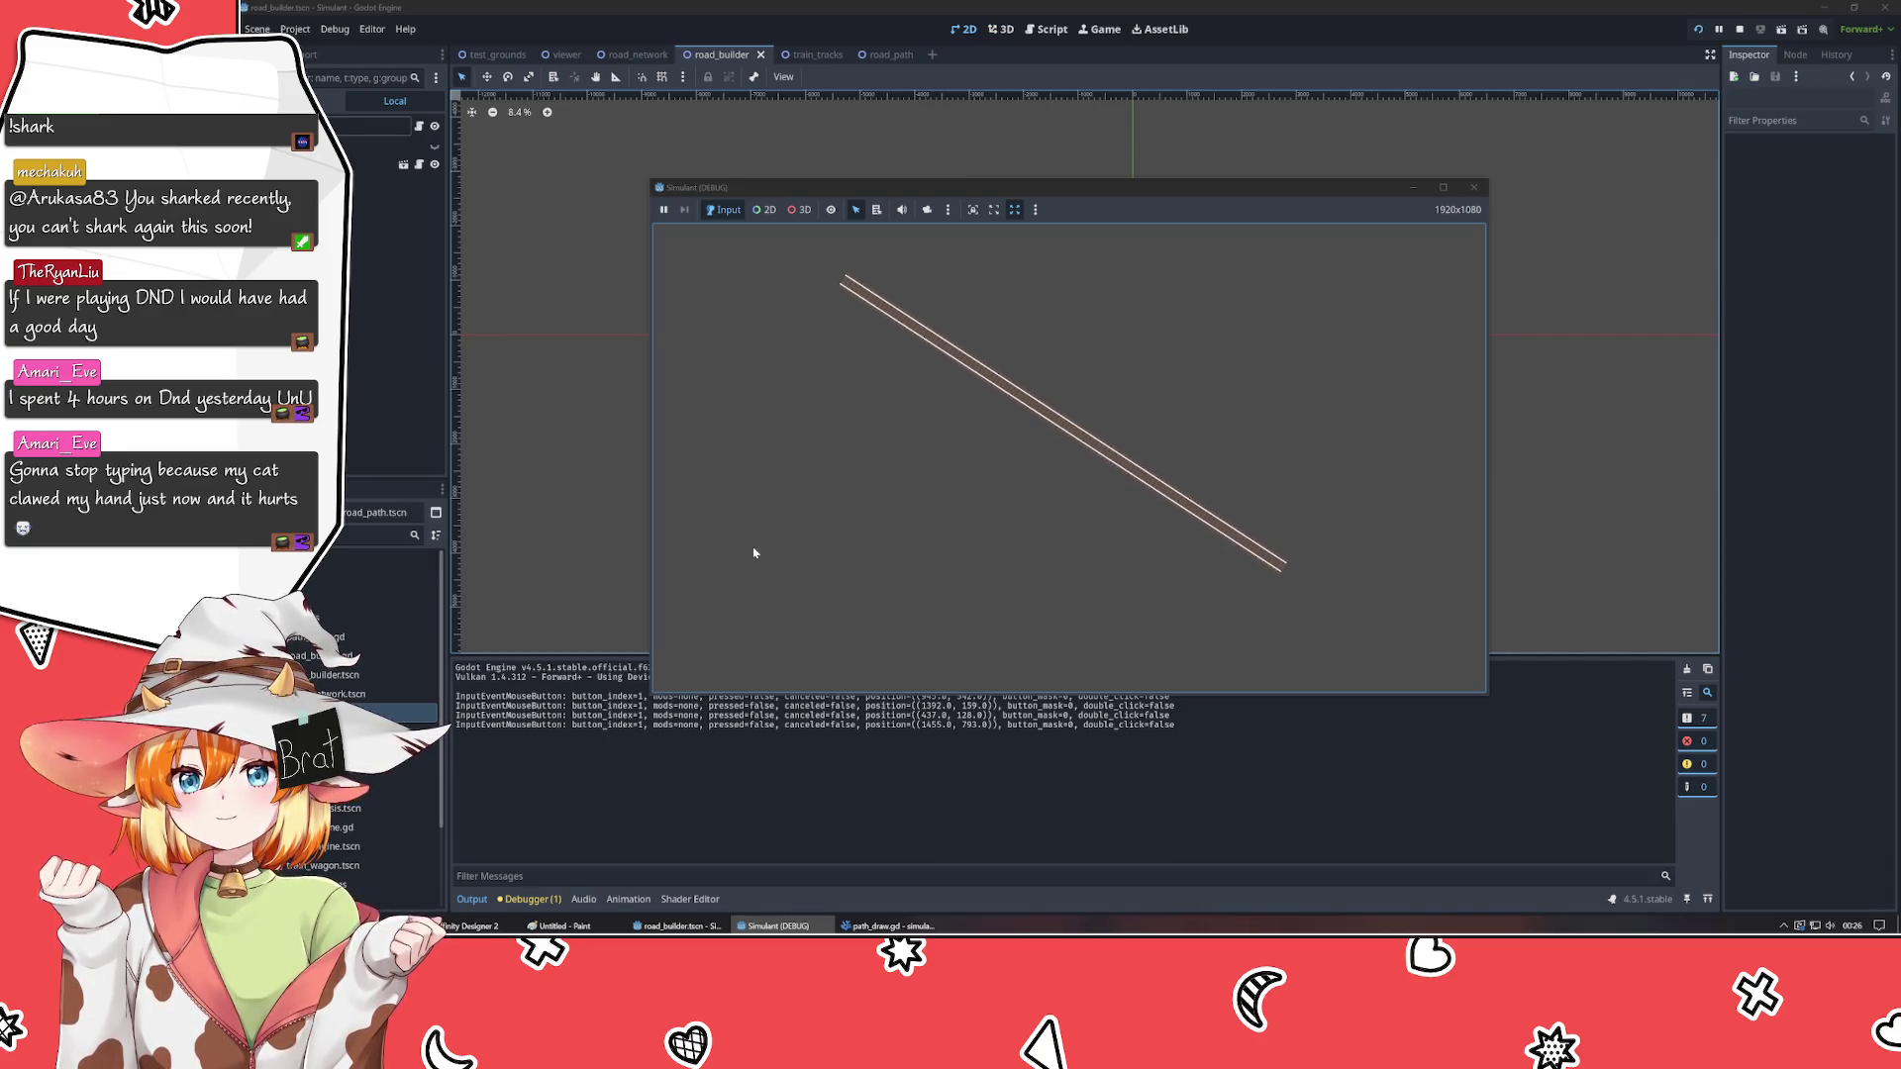
{"action": "left_click", "coordinate": [755, 549]}
{"action": "left_click", "coordinate": [1316, 350]}
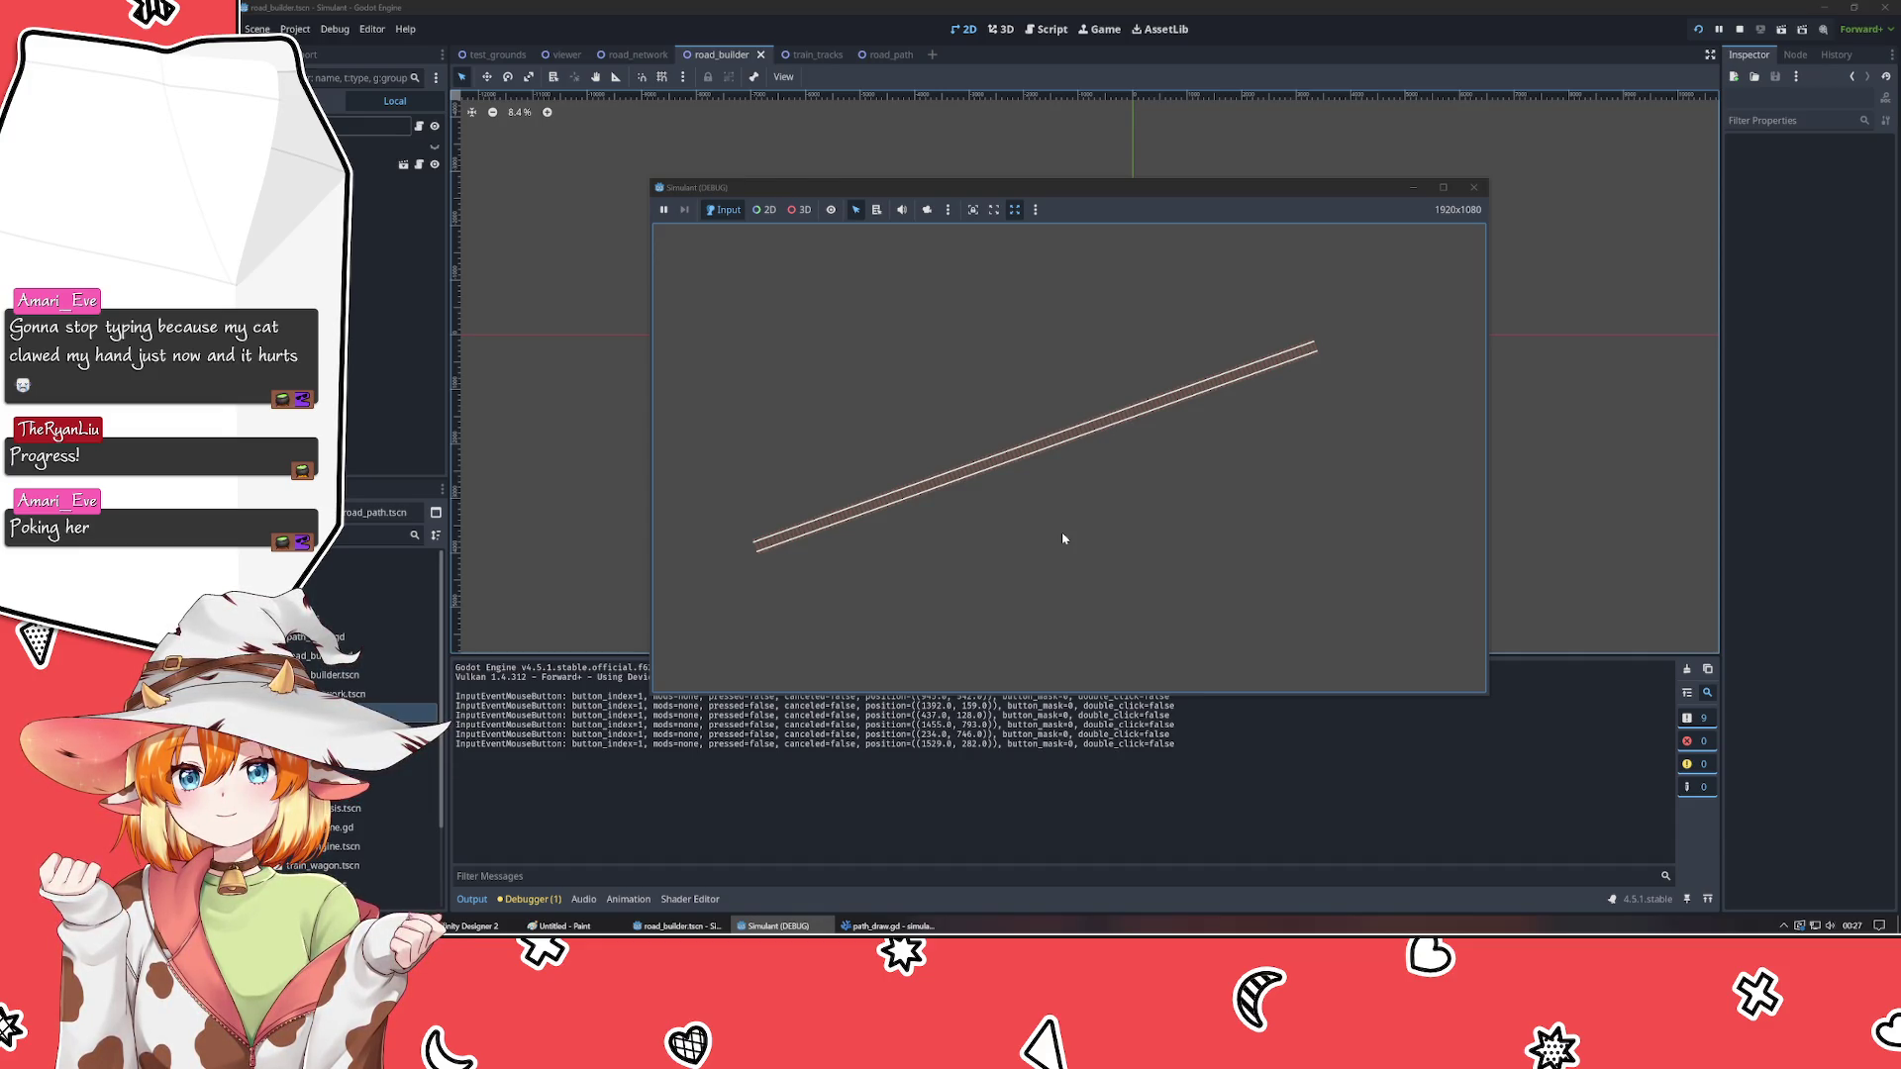
{"action": "mouse_move", "coordinate": [888, 926]}
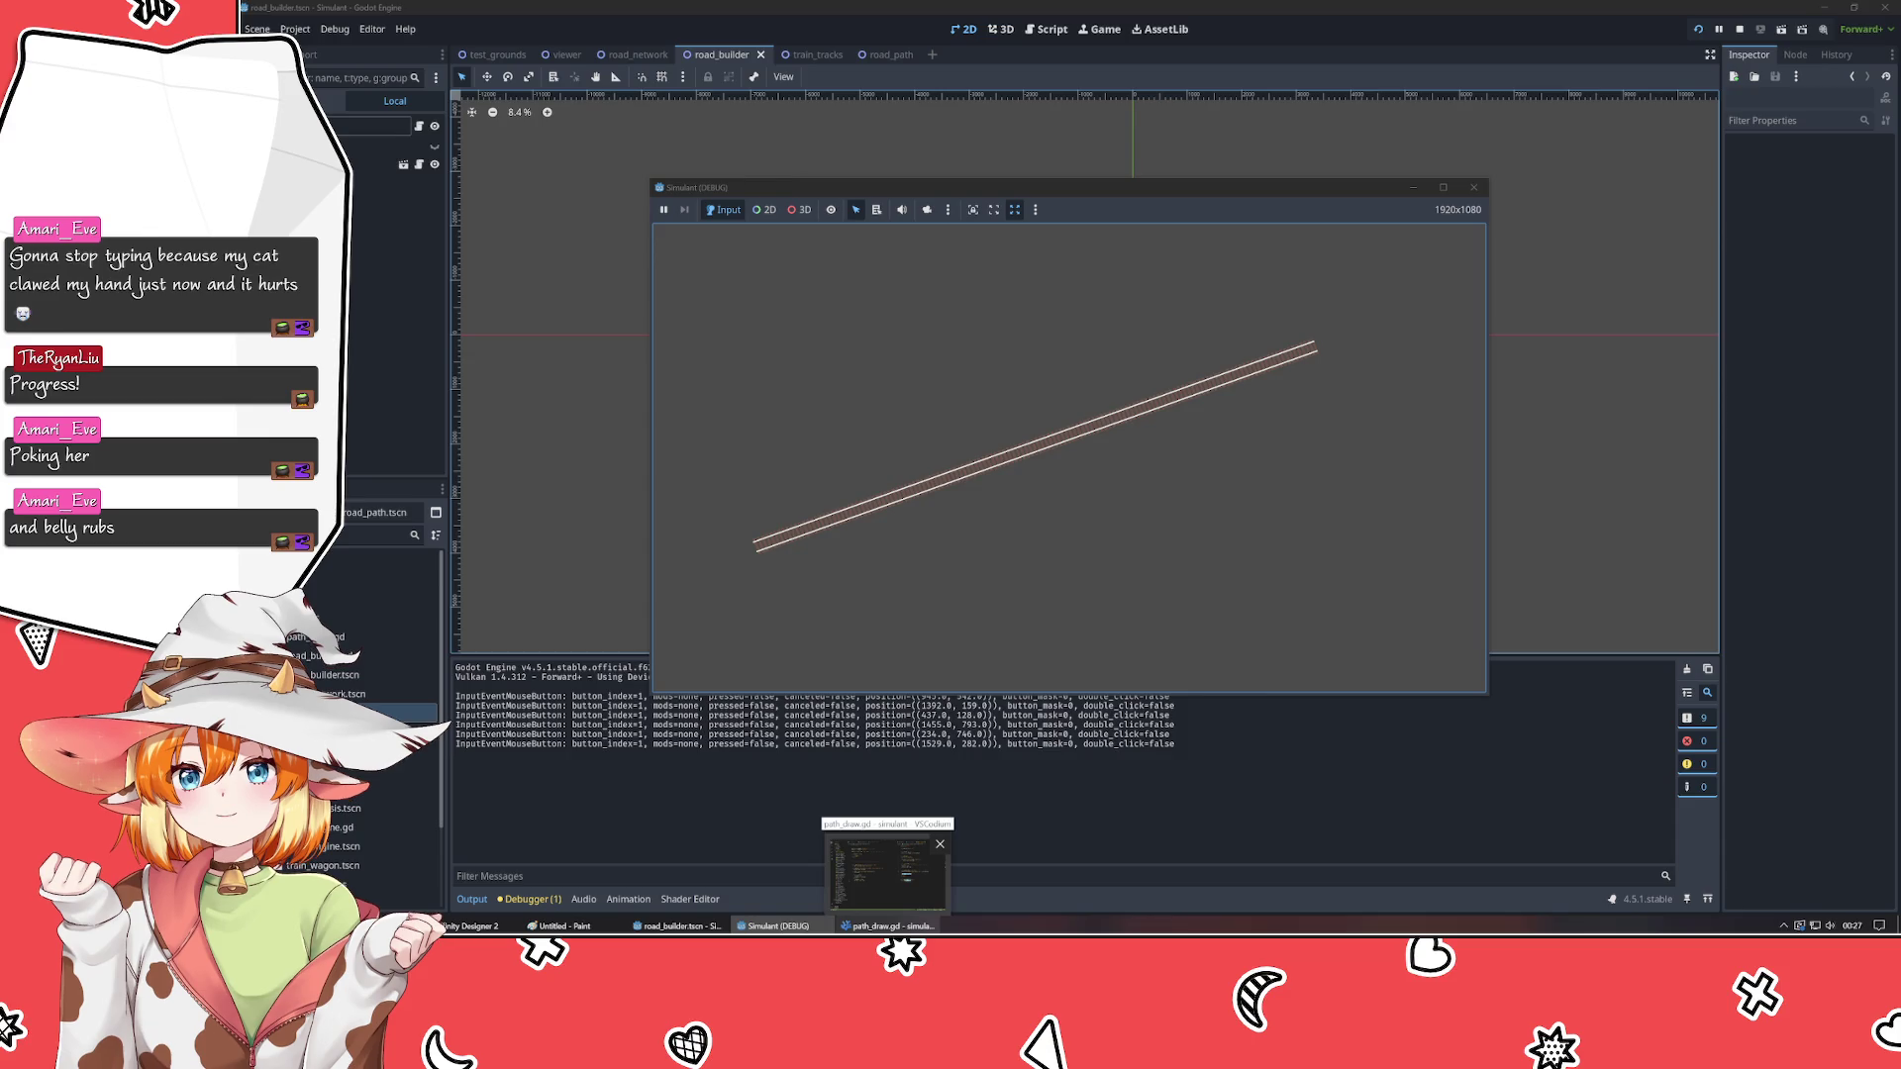
- Review road_builder.gd and path_draw.gd, then select update_path's set_point_position line
{"action": "left_click", "coordinate": [887, 871]}
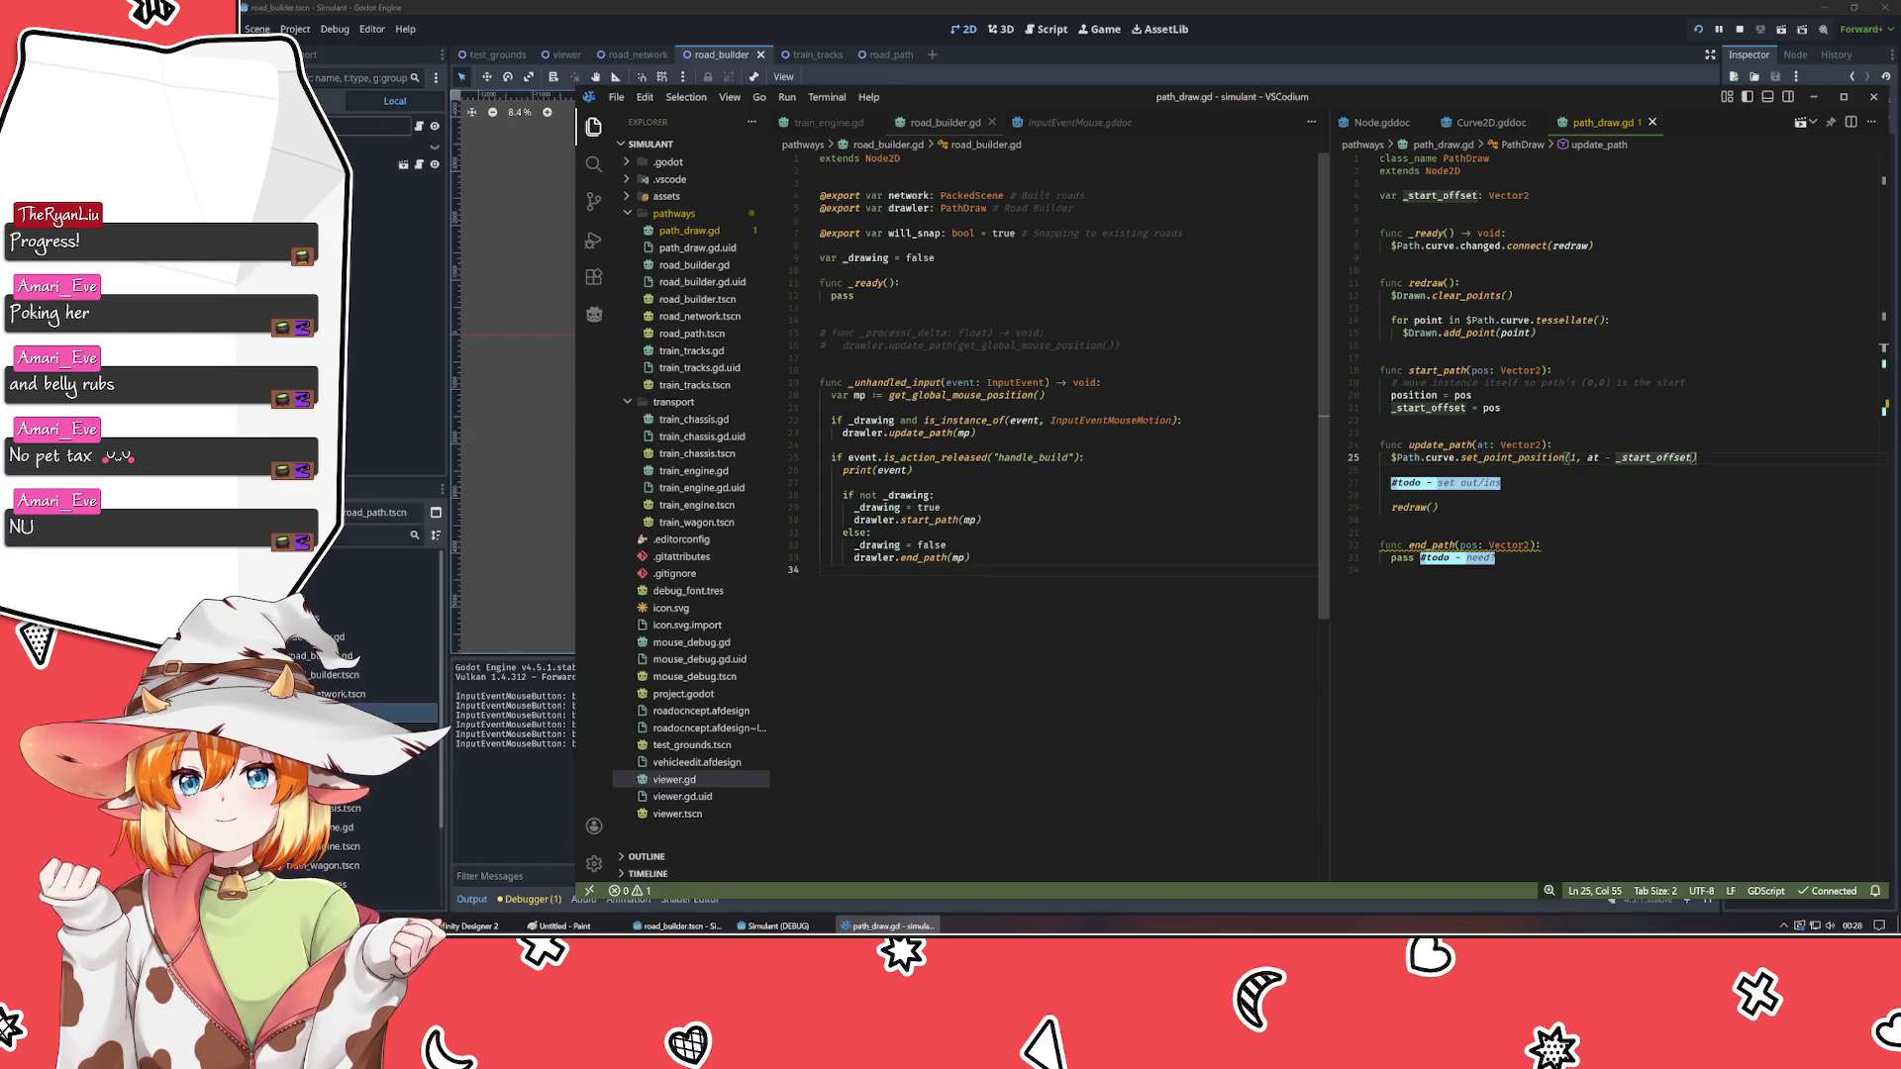
{"action": "left_click", "coordinate": [1380, 570]}
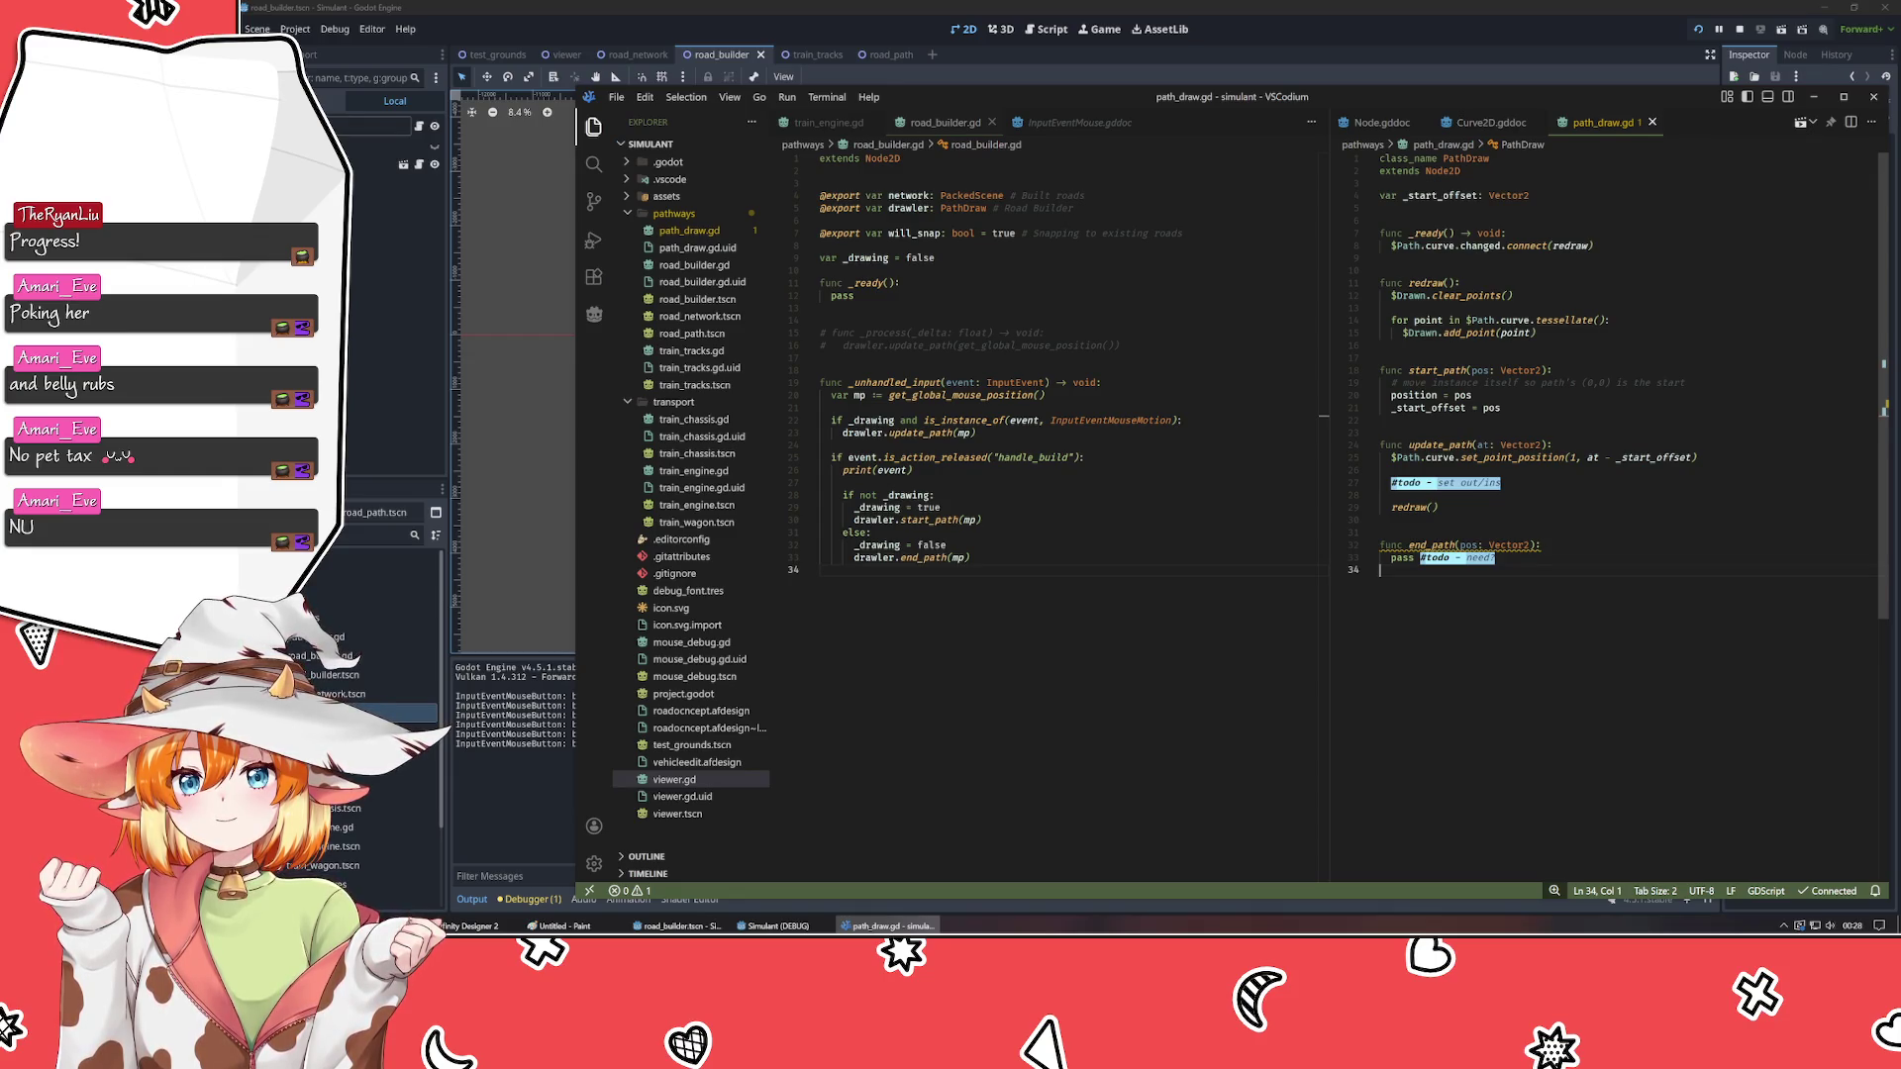
{"action": "left_click", "coordinate": [820, 370]}
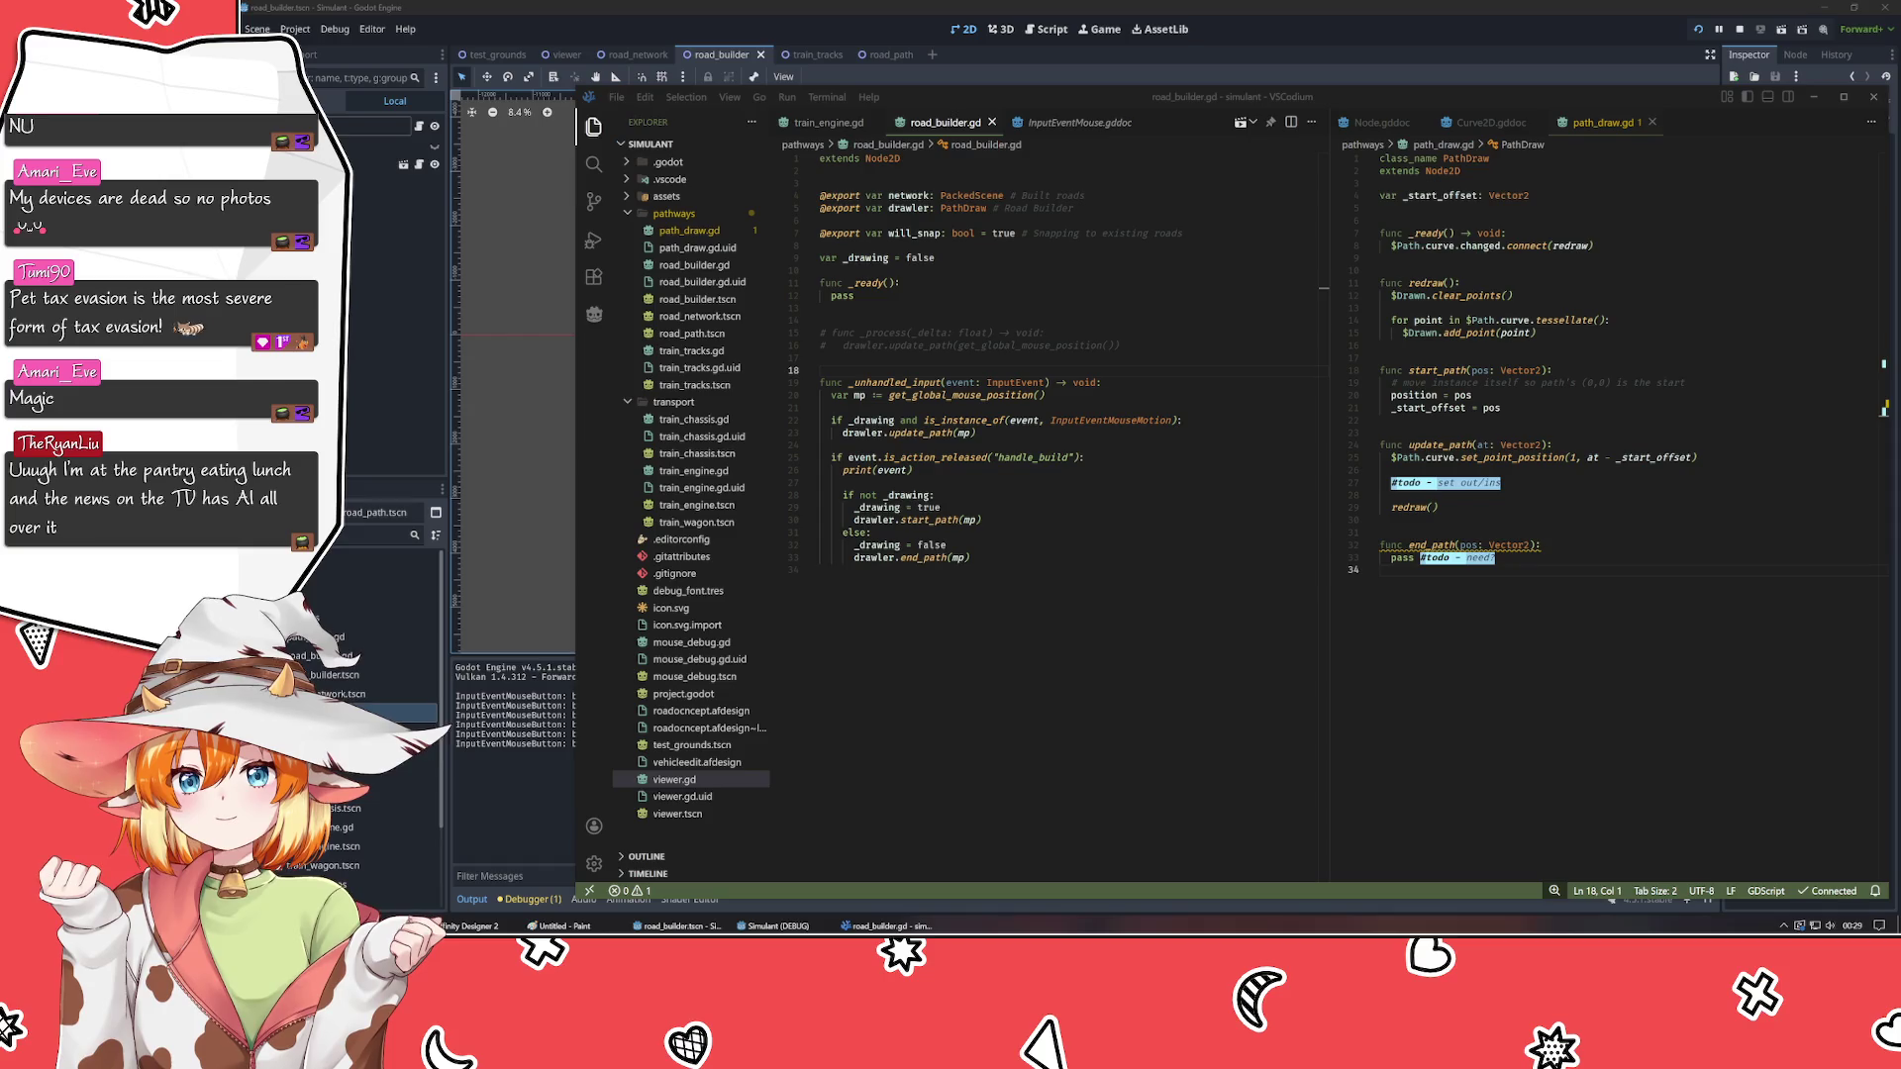
{"action": "left_click", "coordinate": [820, 570]}
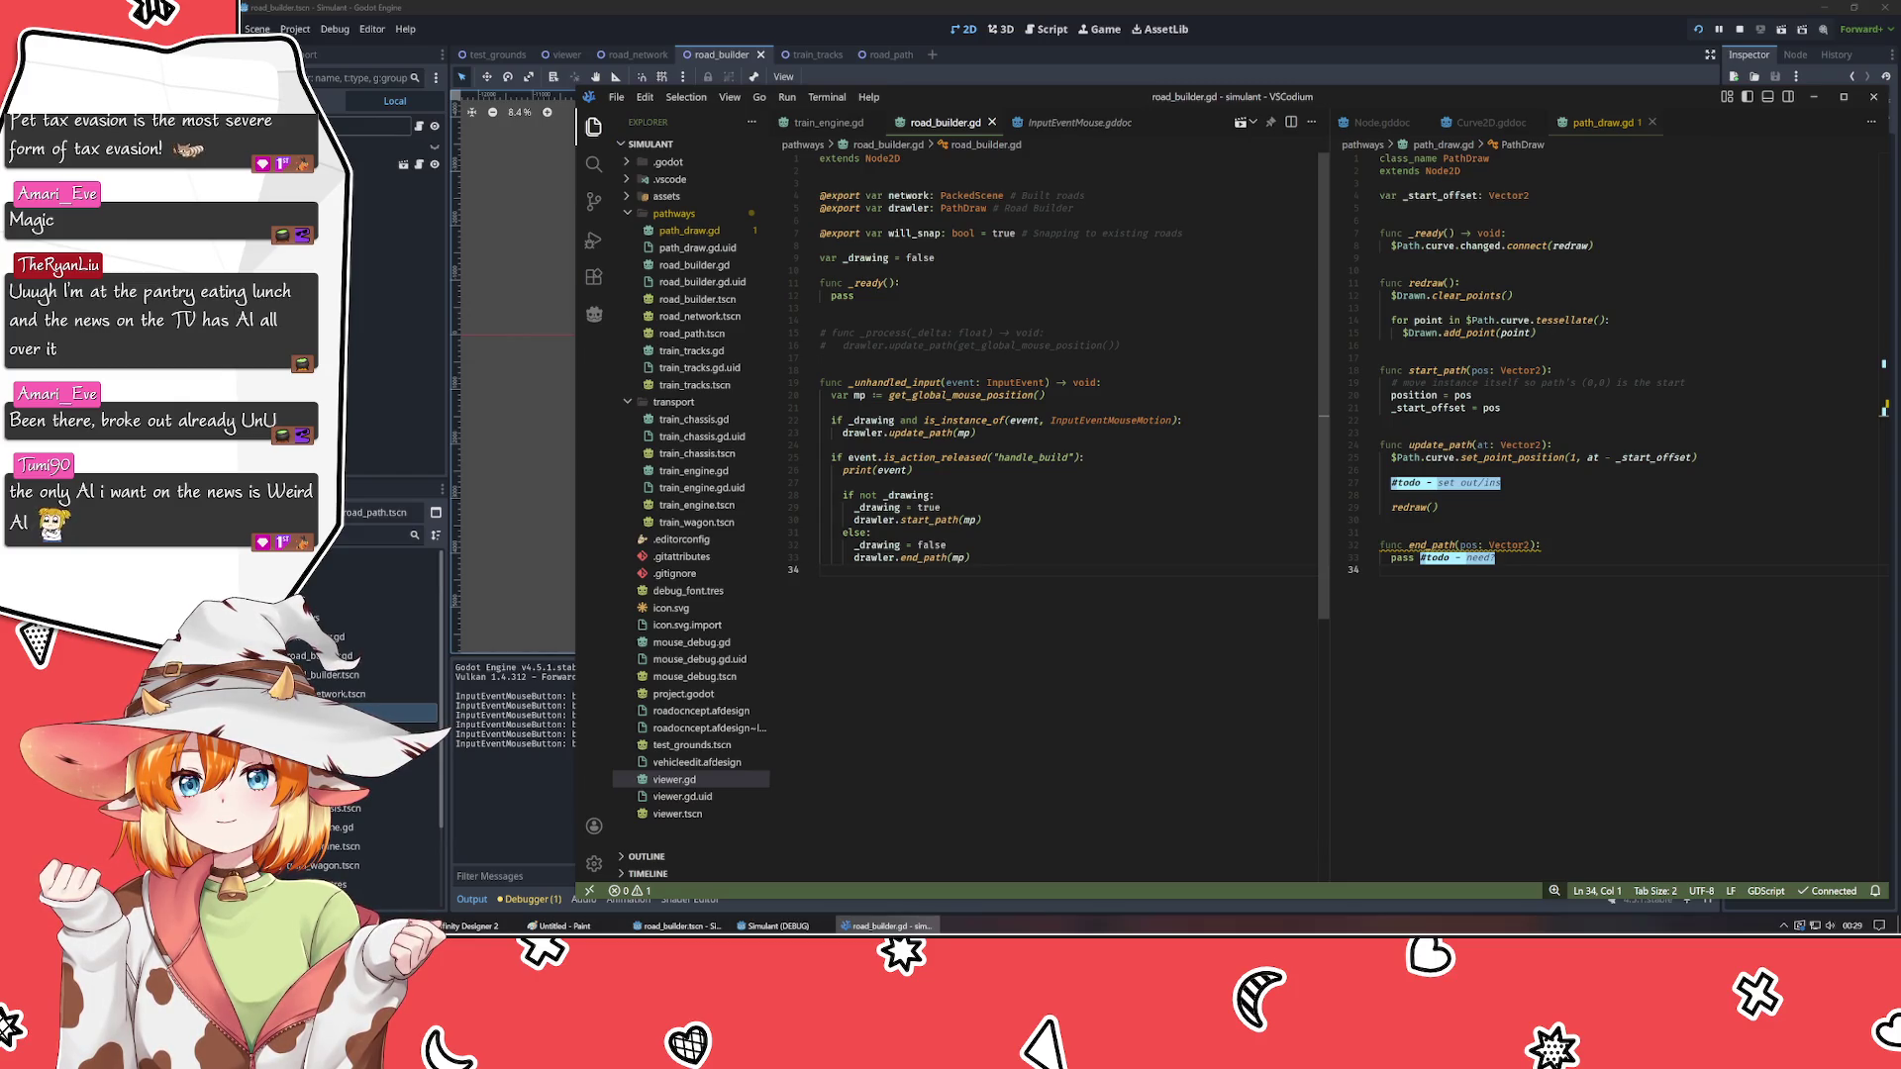
{"action": "left_click", "coordinate": [1032, 346]}
{"action": "left_click", "coordinate": [821, 357]}
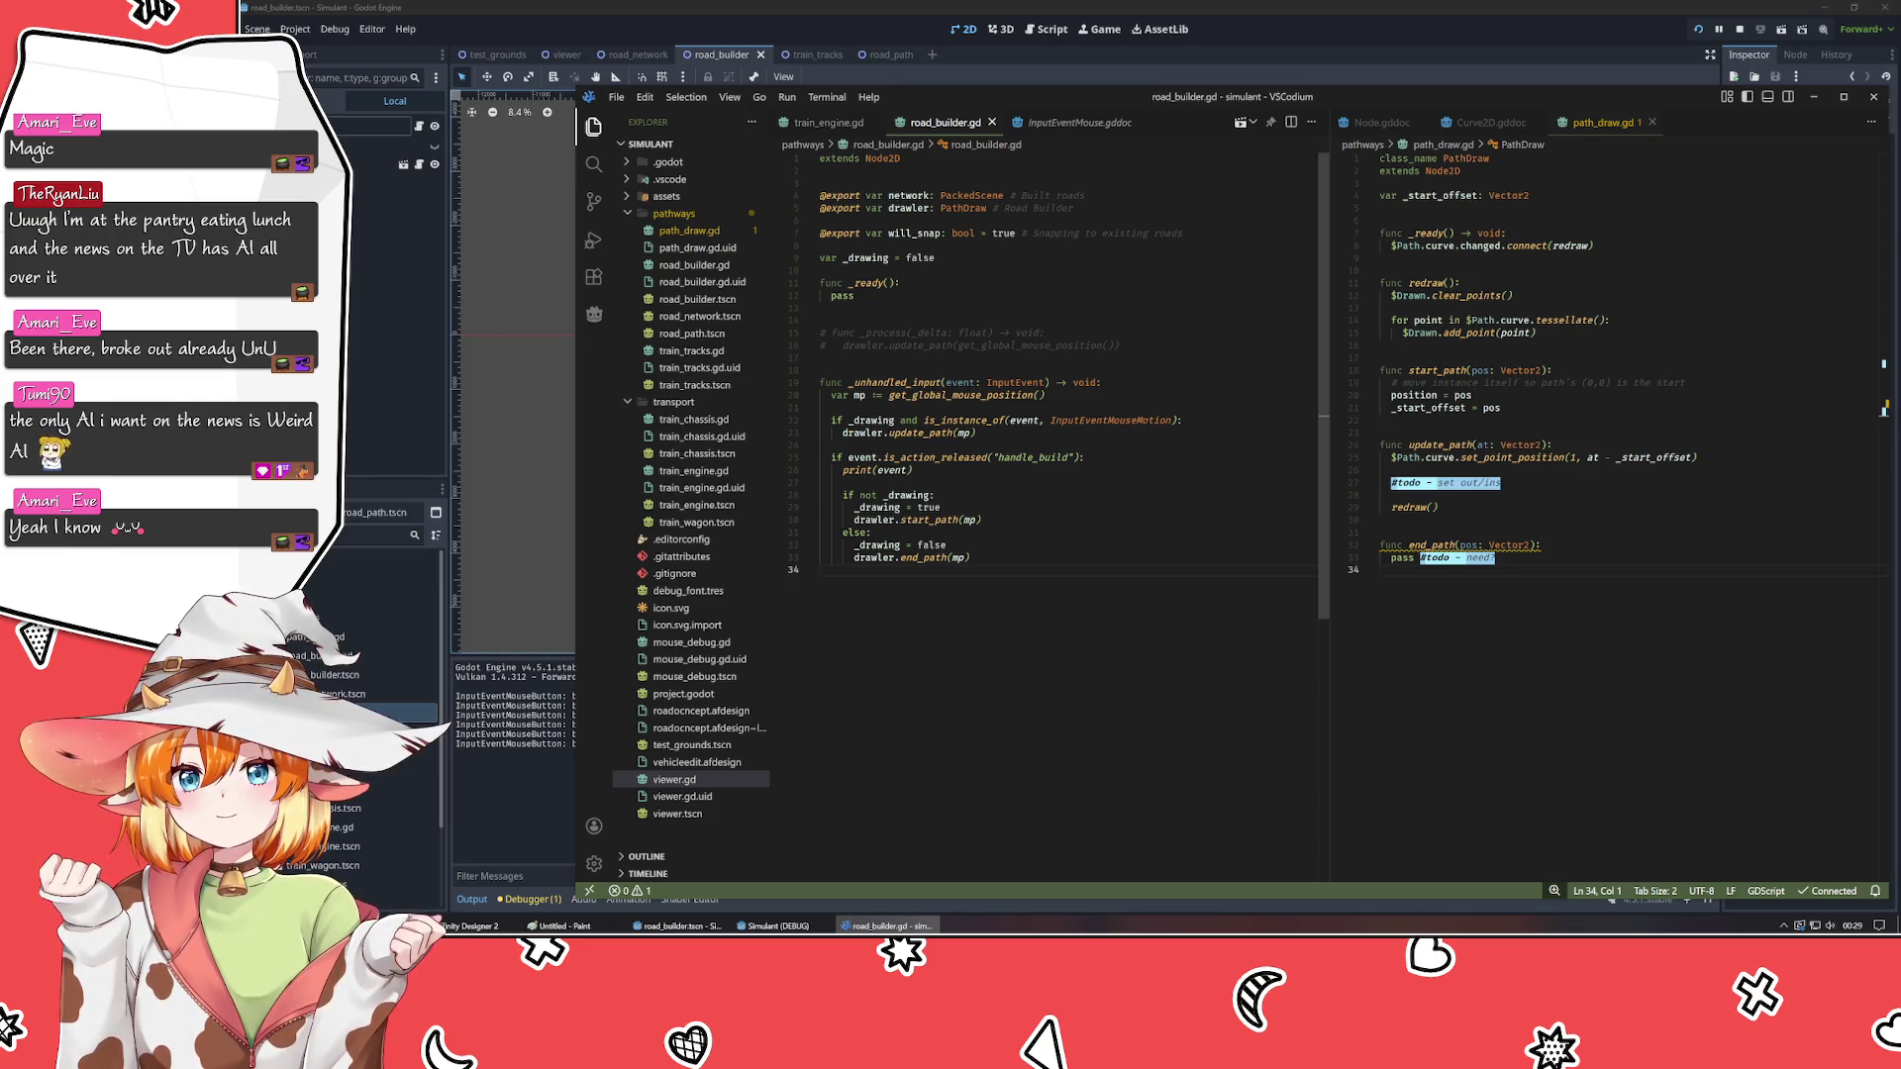
{"action": "left_click", "coordinate": [1501, 408]}
{"action": "left_click_drag", "start_coordinate": [1698, 457], "coordinate": [1391, 457]}
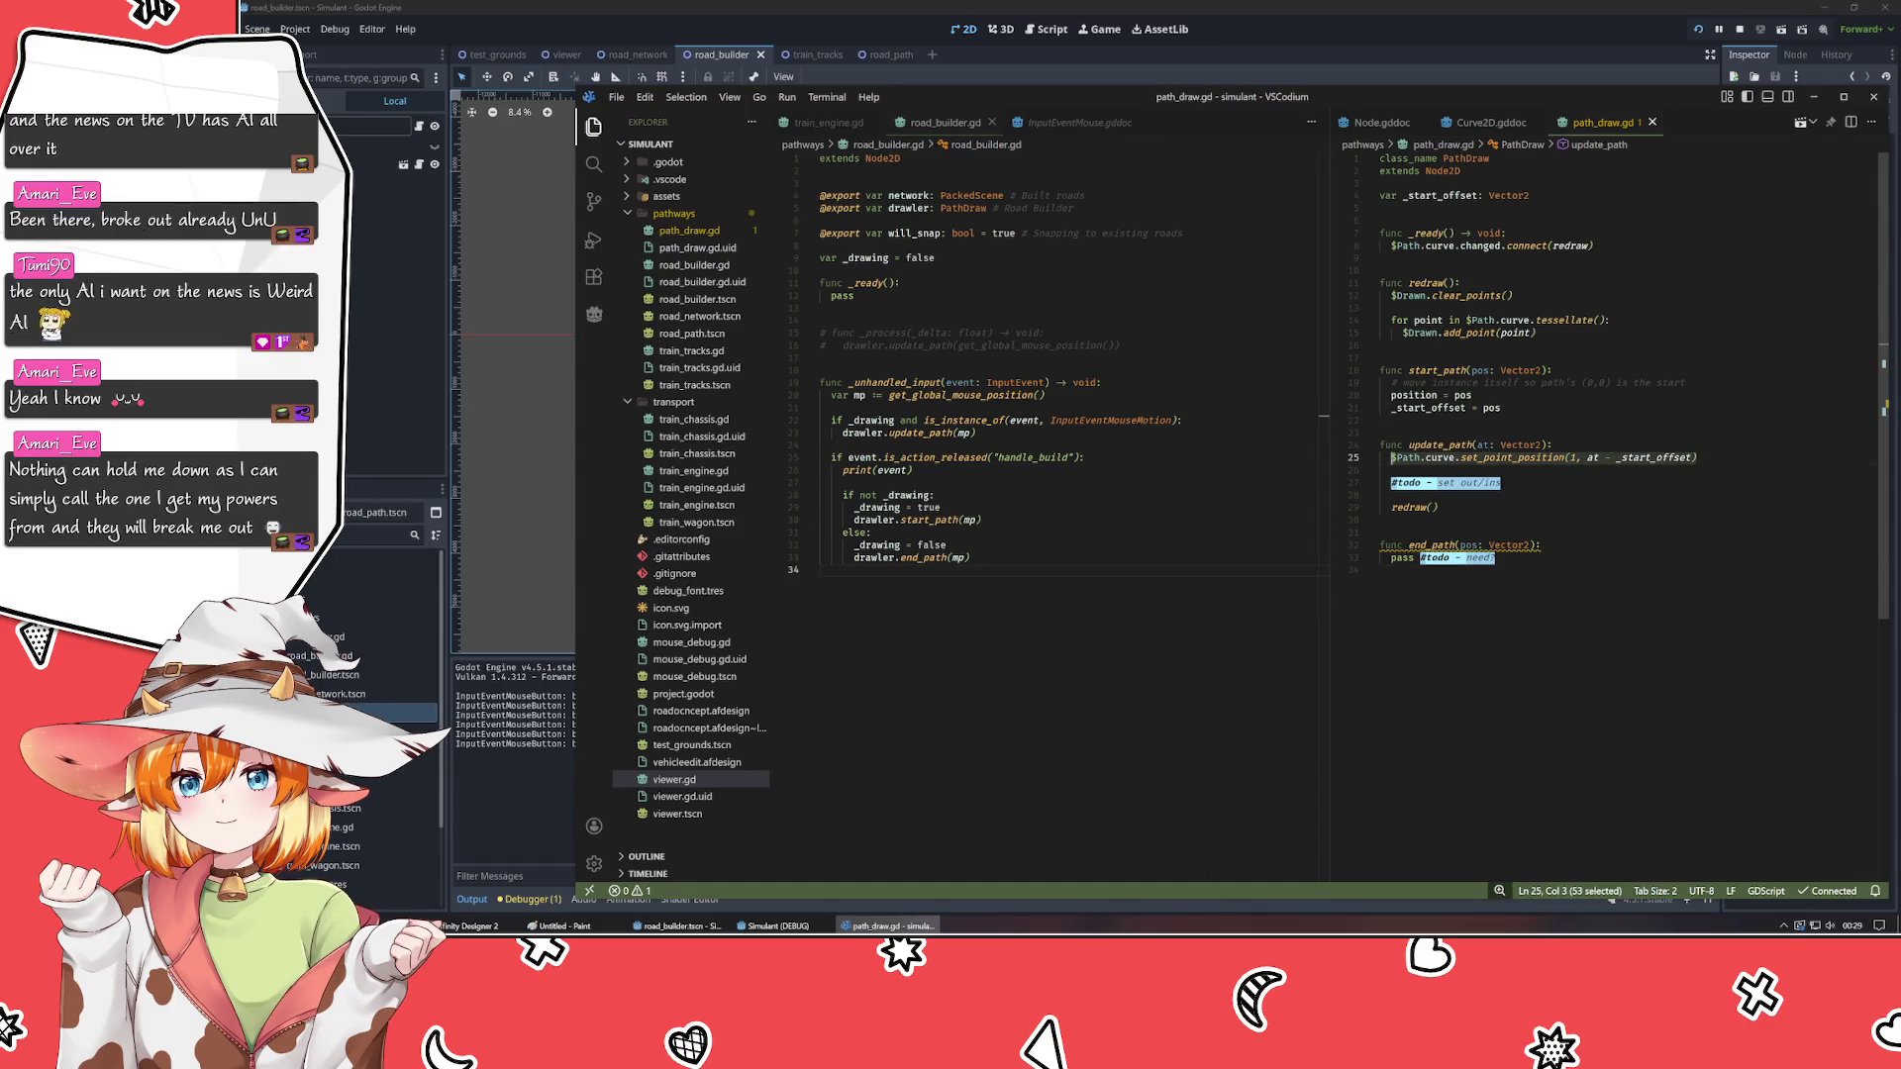
- Copy the set_point_position line into start_path with the argument Vector2.ZERO
{"action": "key", "text": "ctrl+c"}
{"action": "left_click", "coordinate": [1501, 407]}
{"action": "key", "text": "Return"}
{"action": "key", "text": "ctrl+v"}
{"action": "left_click_drag", "start_coordinate": [1691, 419], "coordinate": [1587, 420]}
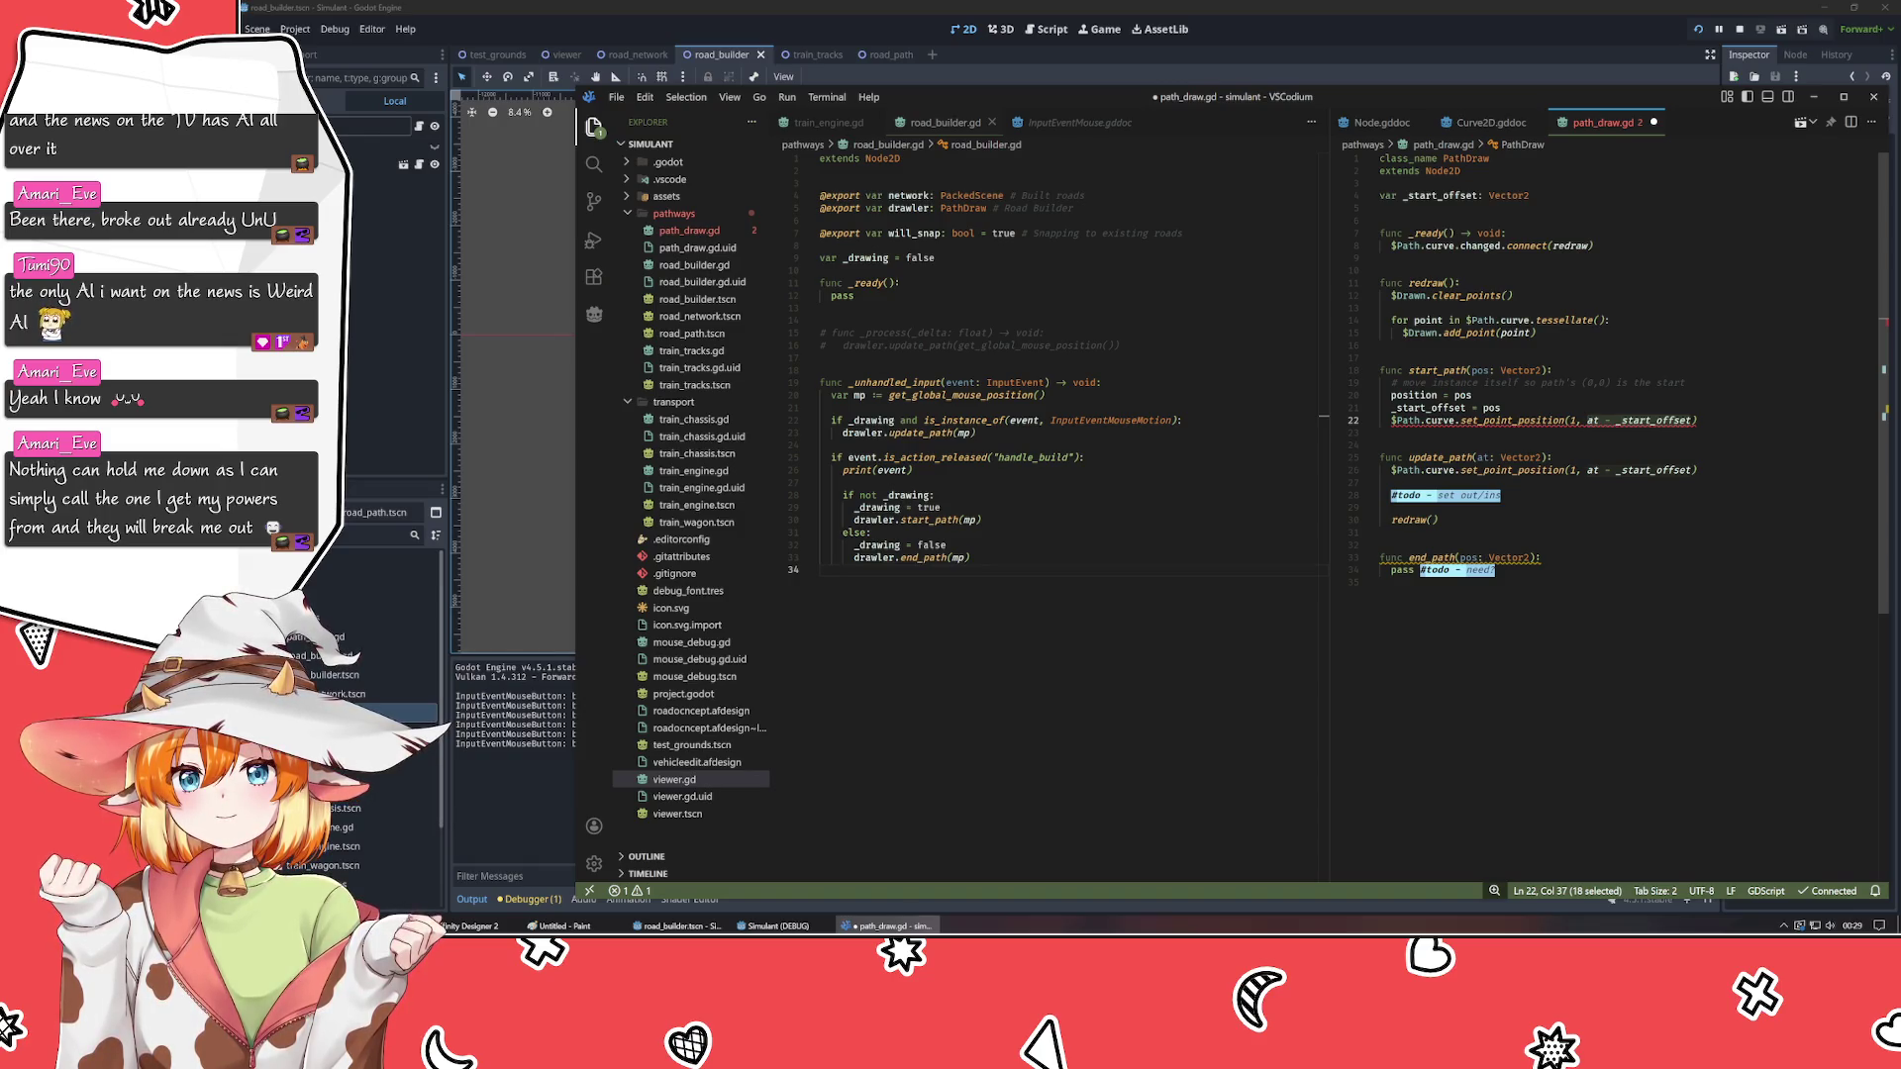
{"action": "type", "text": "Vector2"}
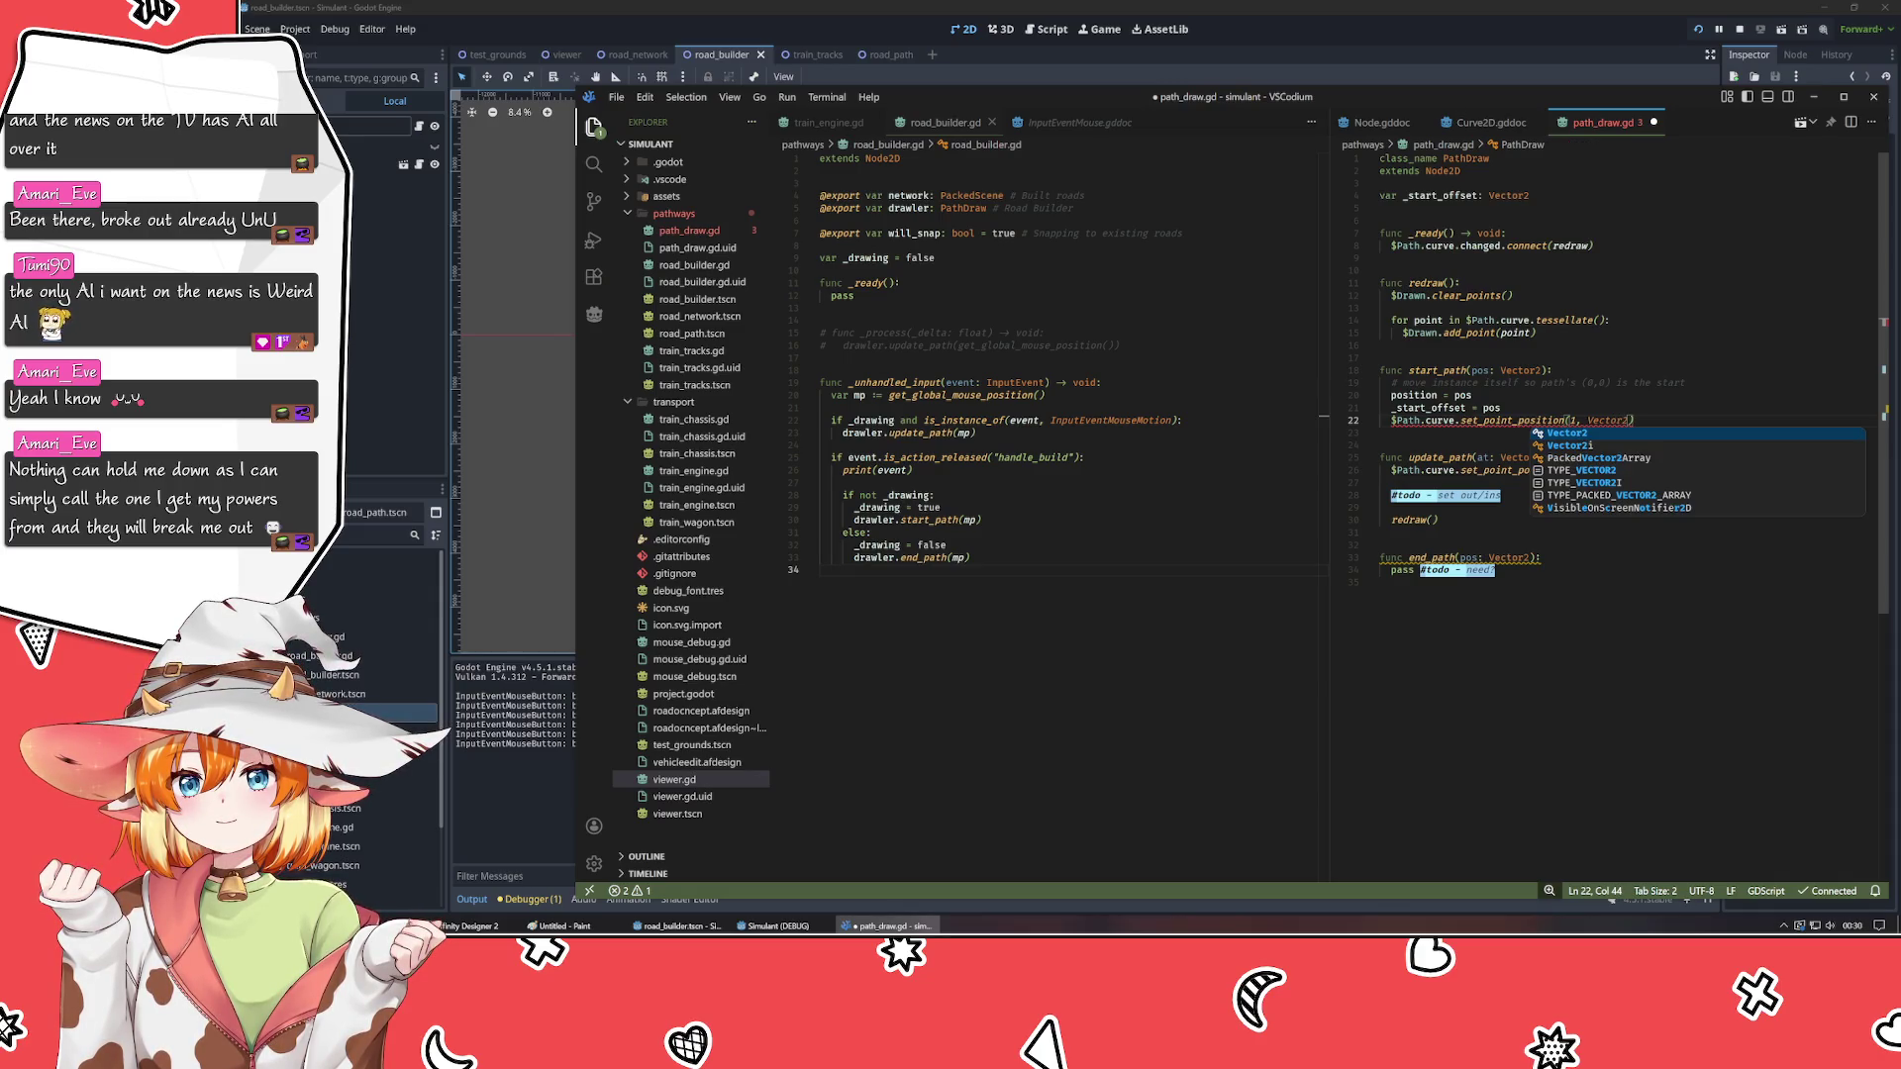
{"action": "type", "text": ".ZERO"}
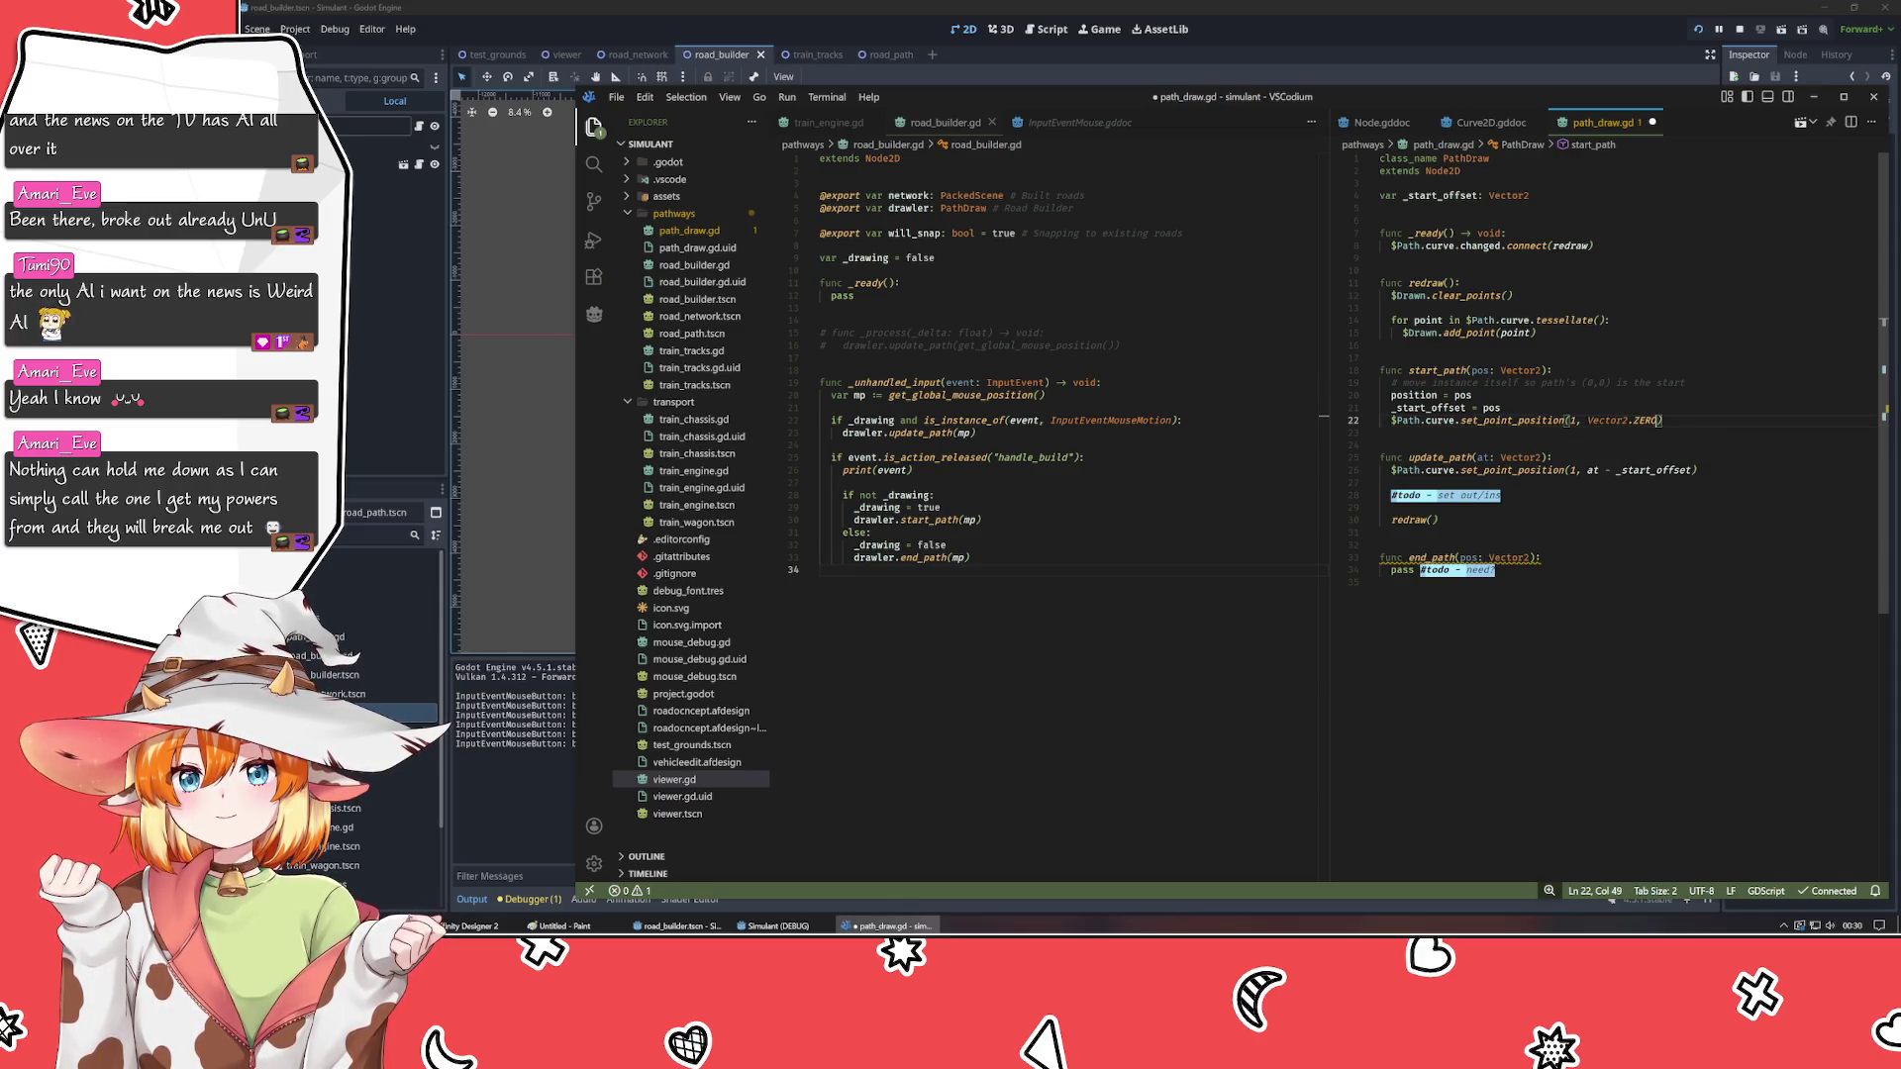
- Move the reset line to the top of start_path, save, and run the game
{"action": "key", "text": "alt+Up"}
{"action": "key", "text": "alt+Up"}
{"action": "key", "text": "ctrl+s"}
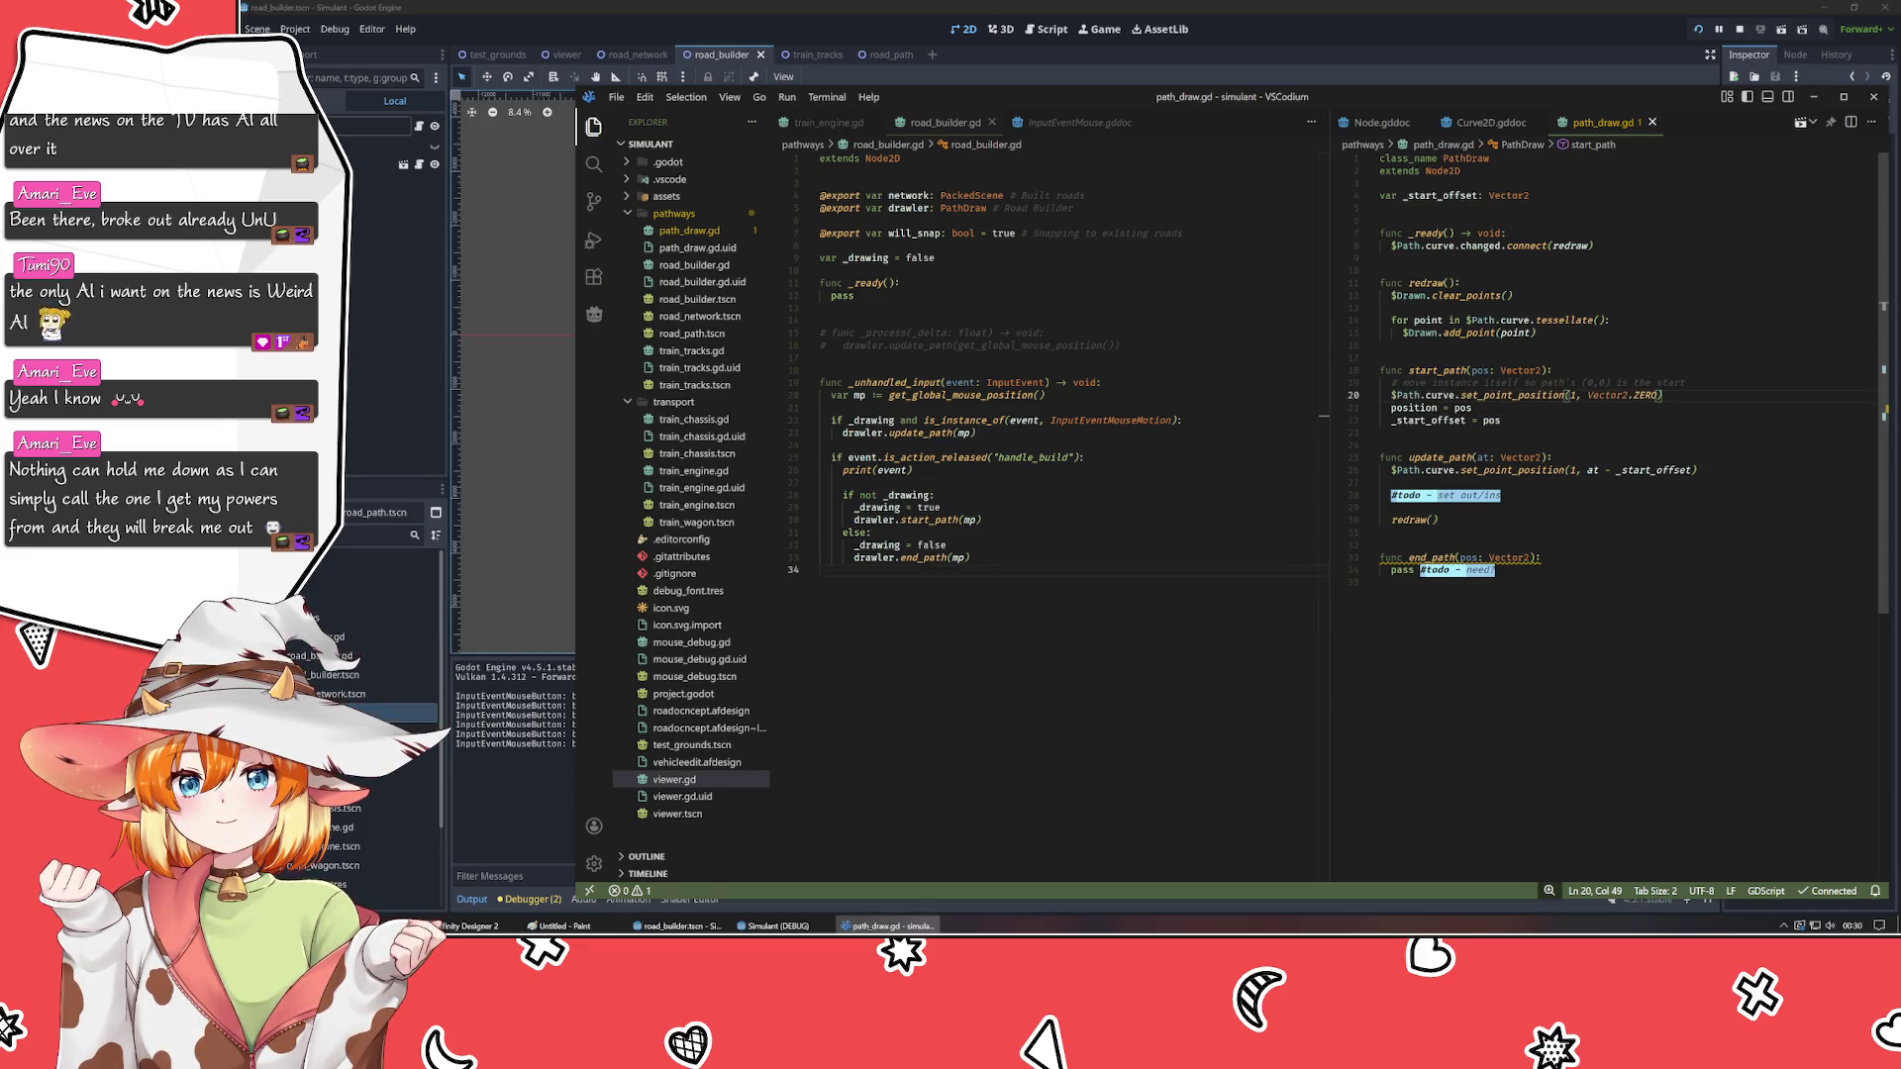
{"action": "key", "text": "alt+Up"}
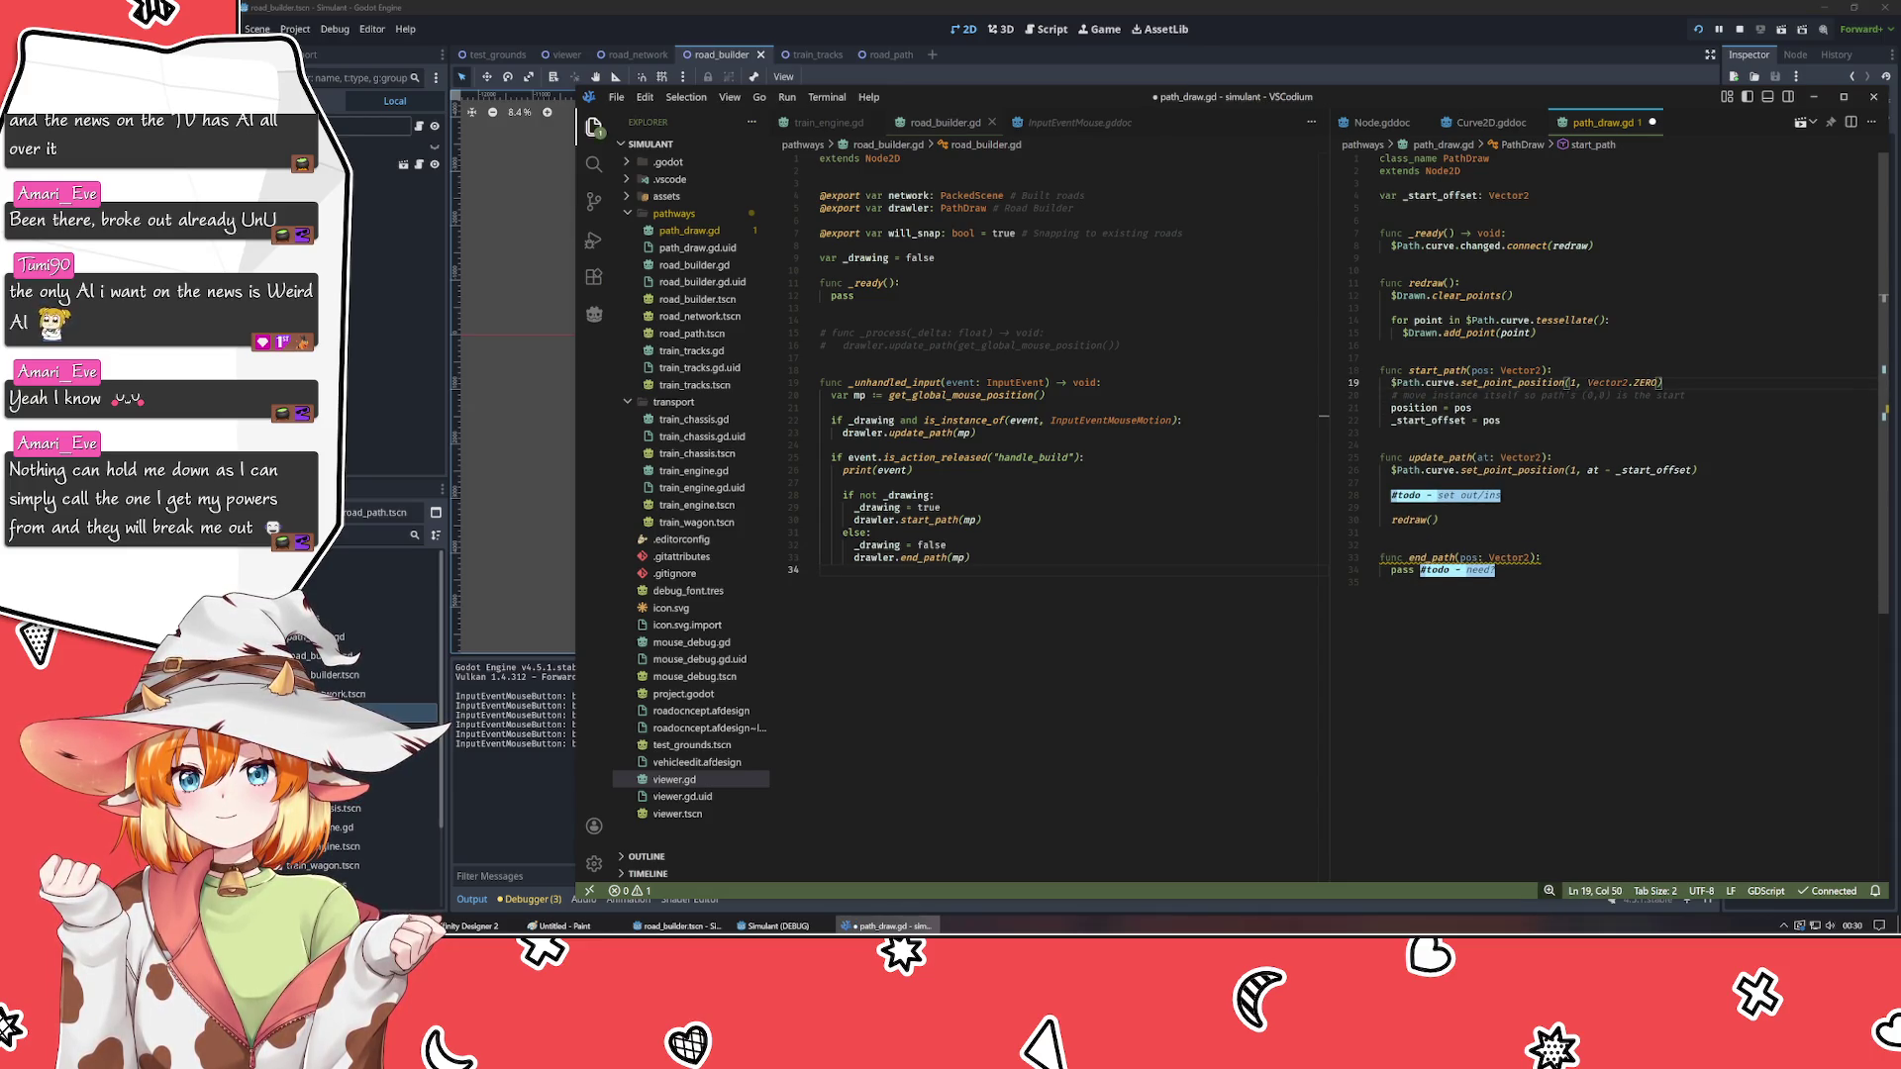
{"action": "key", "text": "Return"}
{"action": "key", "text": "F5"}
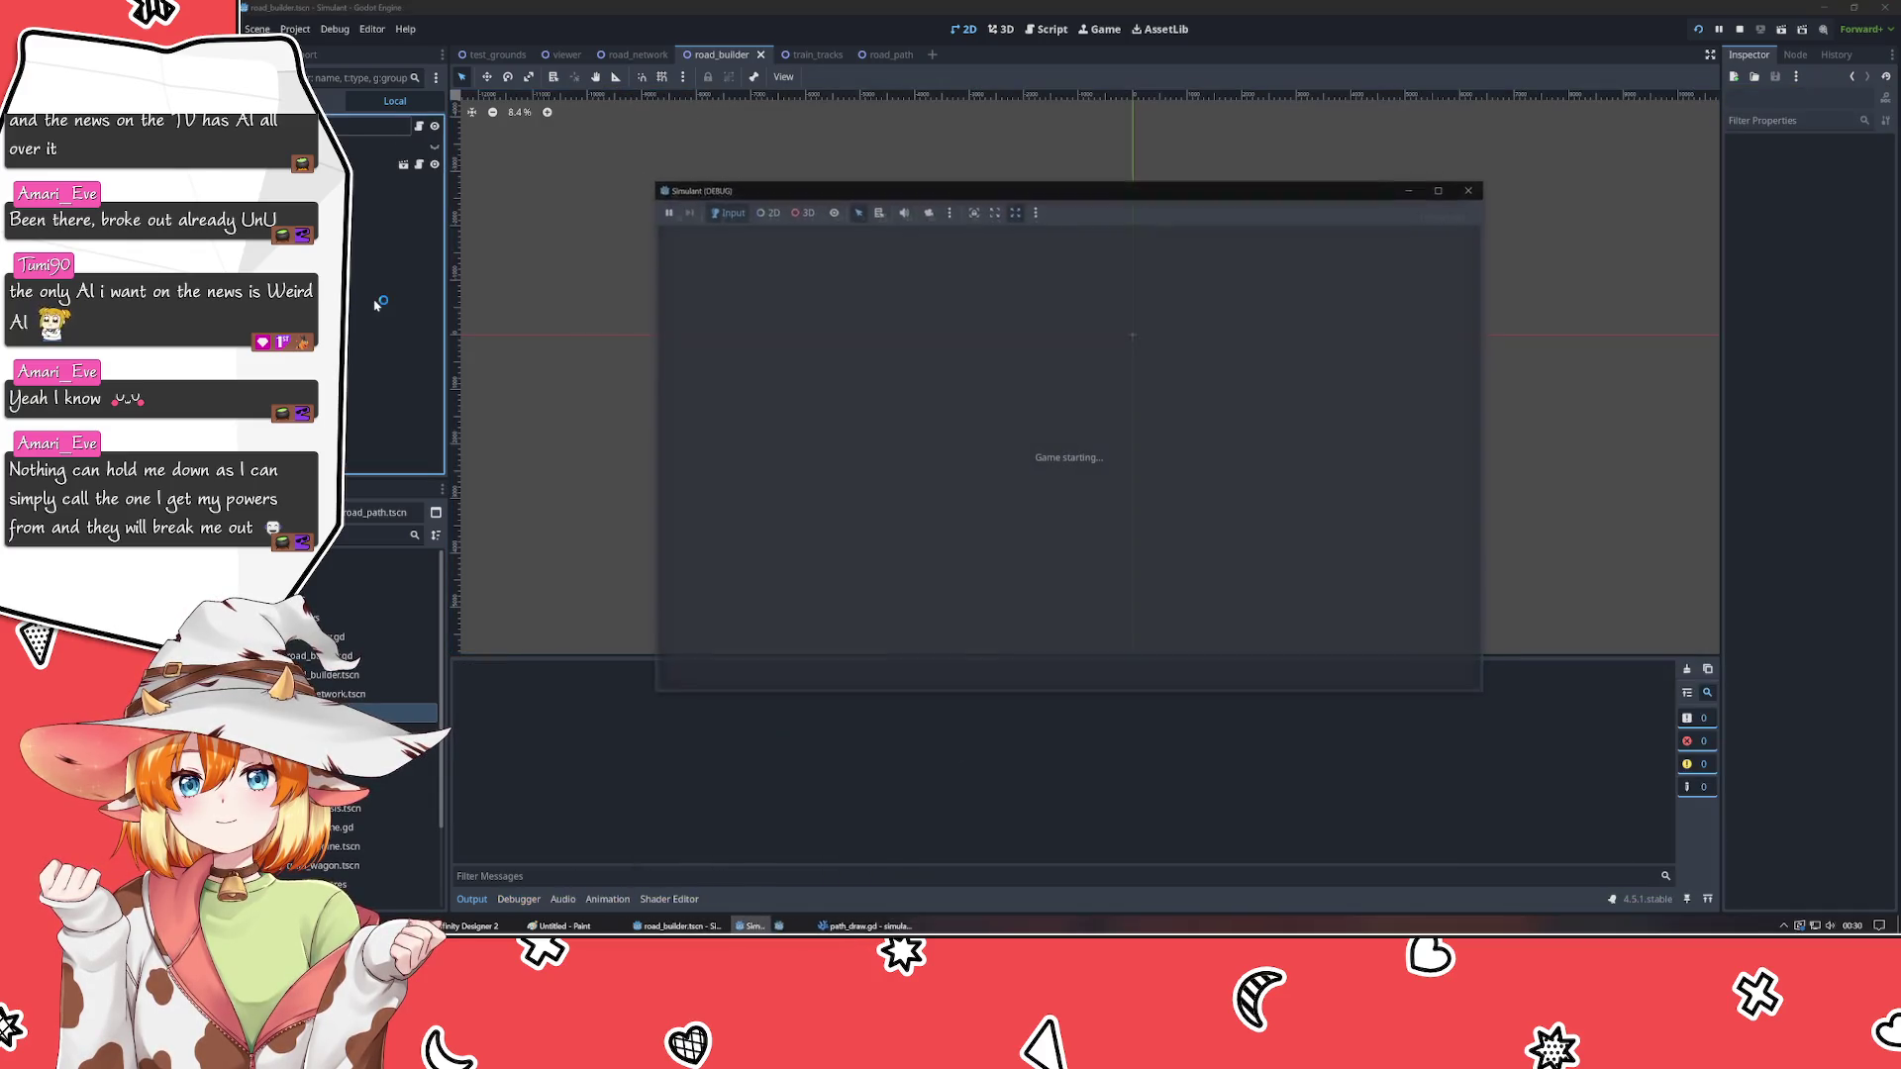
- Draw five start-and-end test roads in the Simulant window, the last from lower left to upper right
{"action": "left_click", "coordinate": [860, 448]}
{"action": "left_click", "coordinate": [1385, 372]}
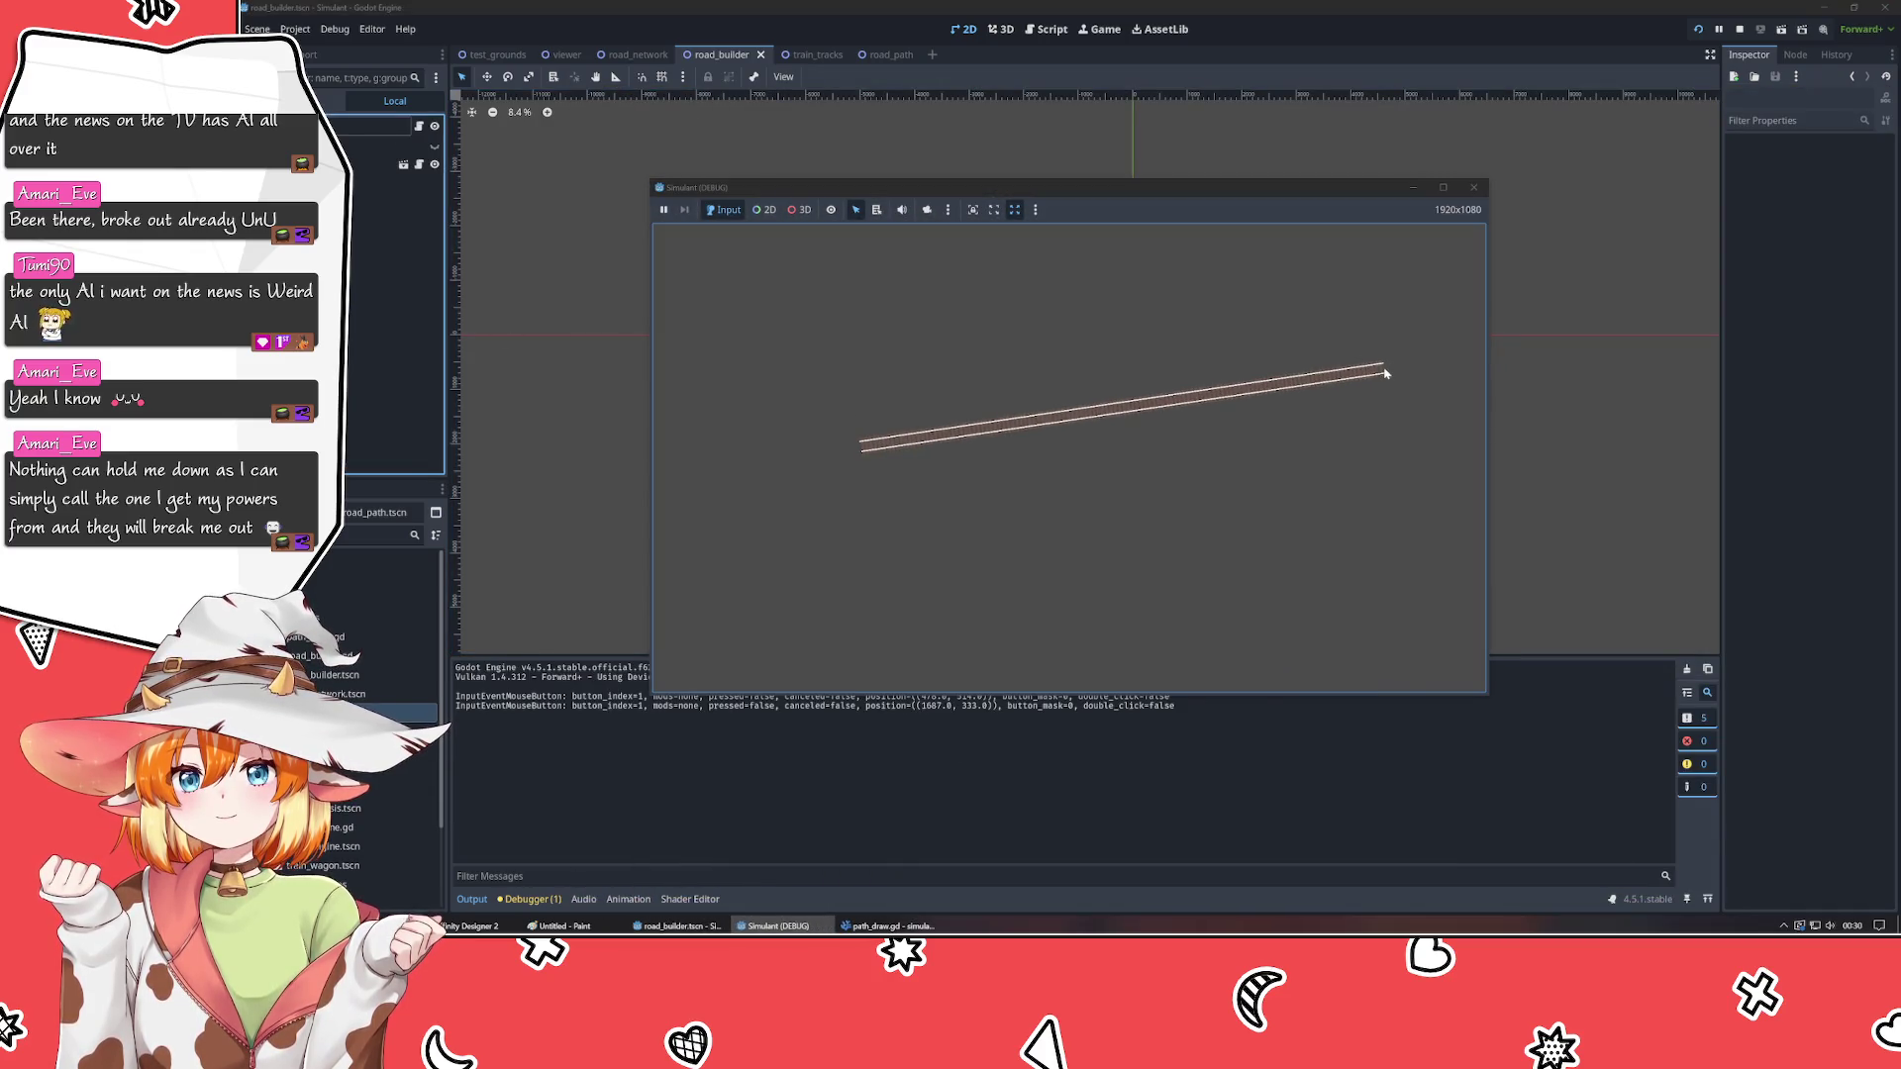
{"action": "left_click", "coordinate": [802, 390]}
{"action": "left_click", "coordinate": [1237, 510]}
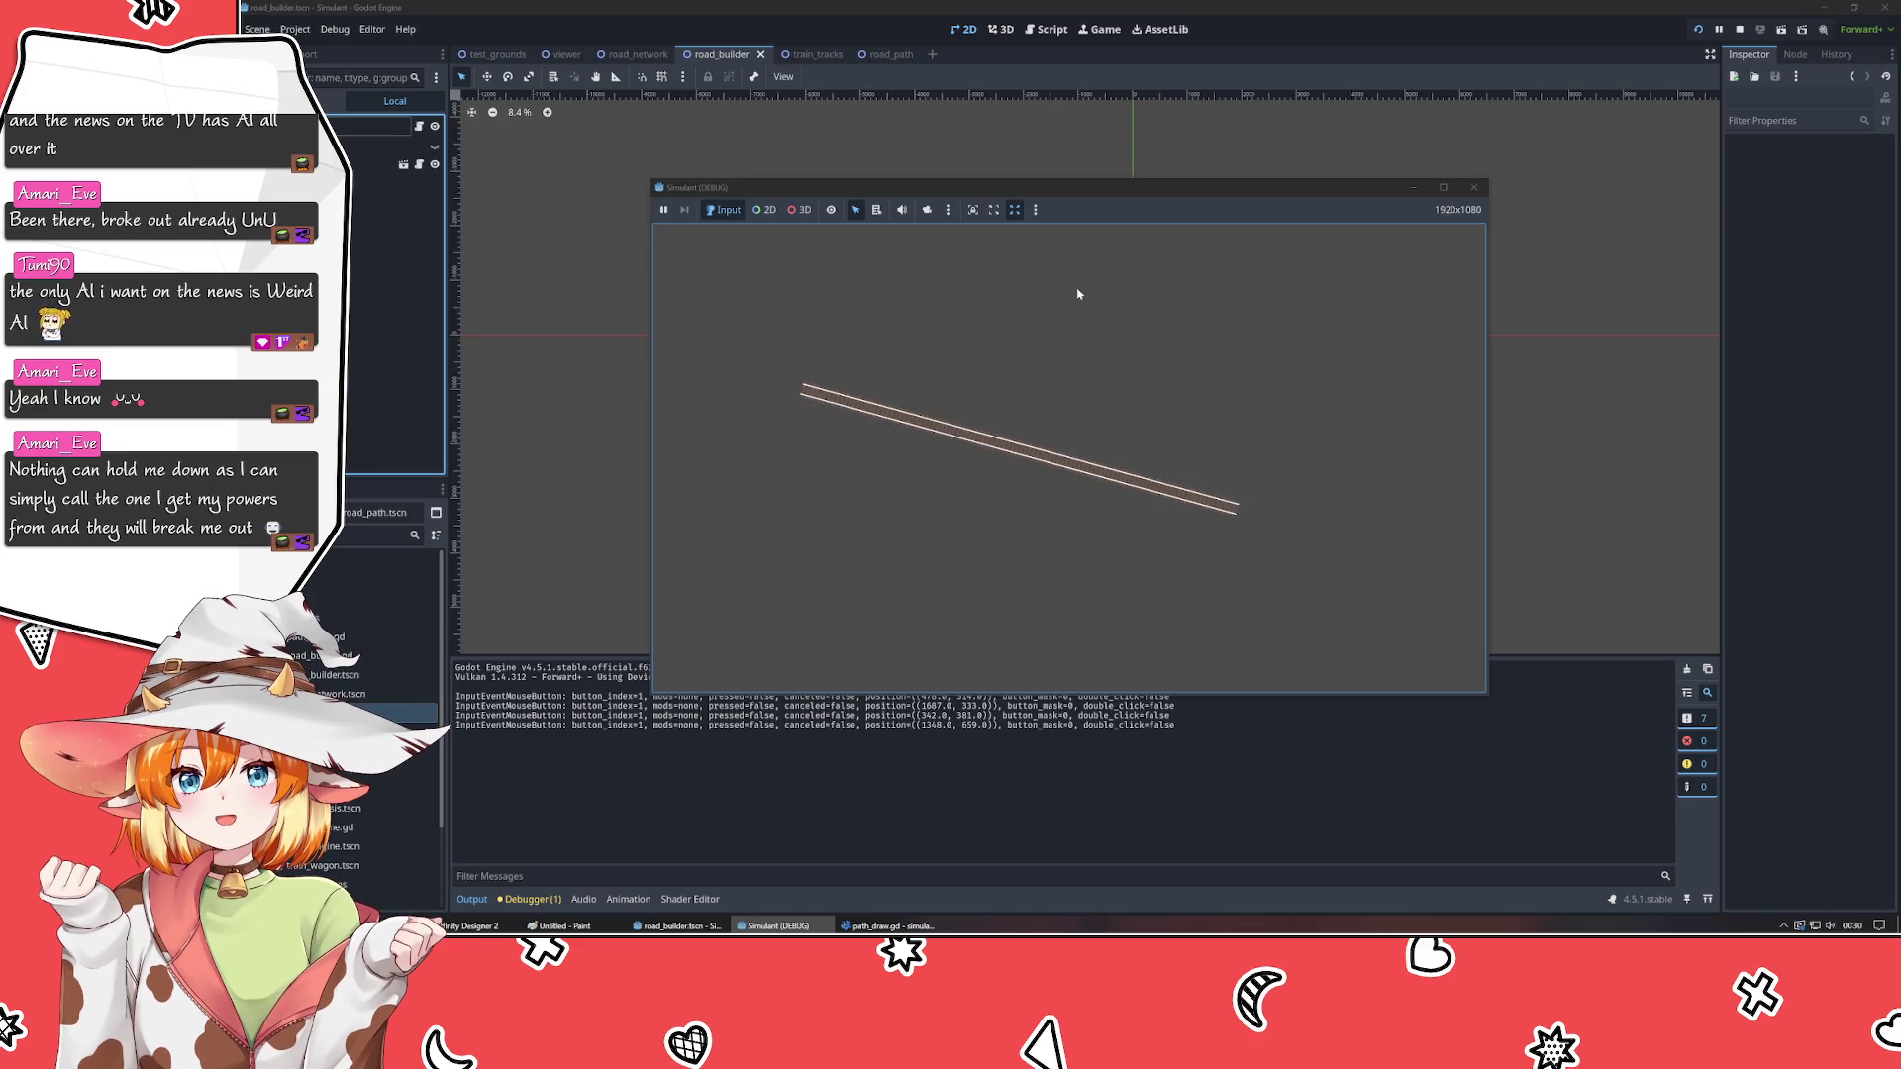
{"action": "left_click", "coordinate": [937, 300]}
{"action": "left_click", "coordinate": [791, 586]}
{"action": "left_click", "coordinate": [1385, 538]}
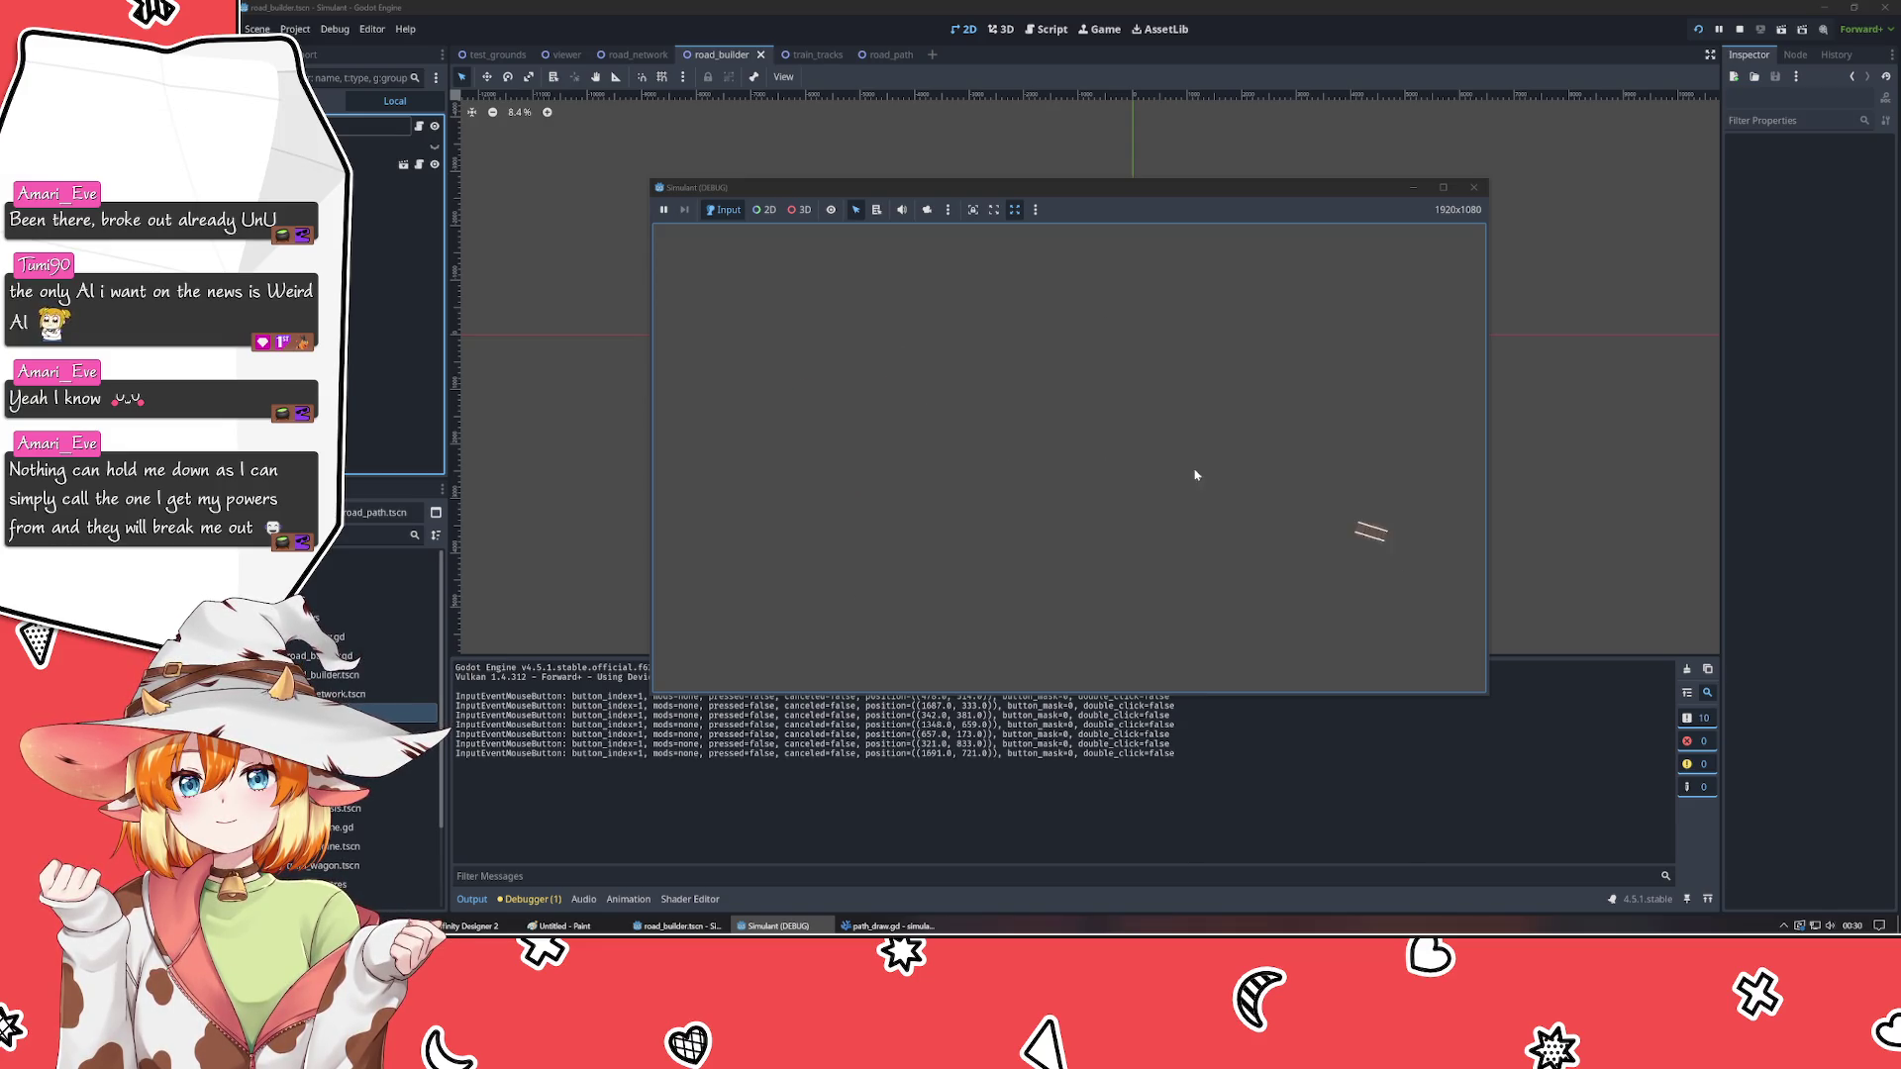
{"action": "left_click", "coordinate": [800, 340]}
{"action": "left_click", "coordinate": [748, 573]}
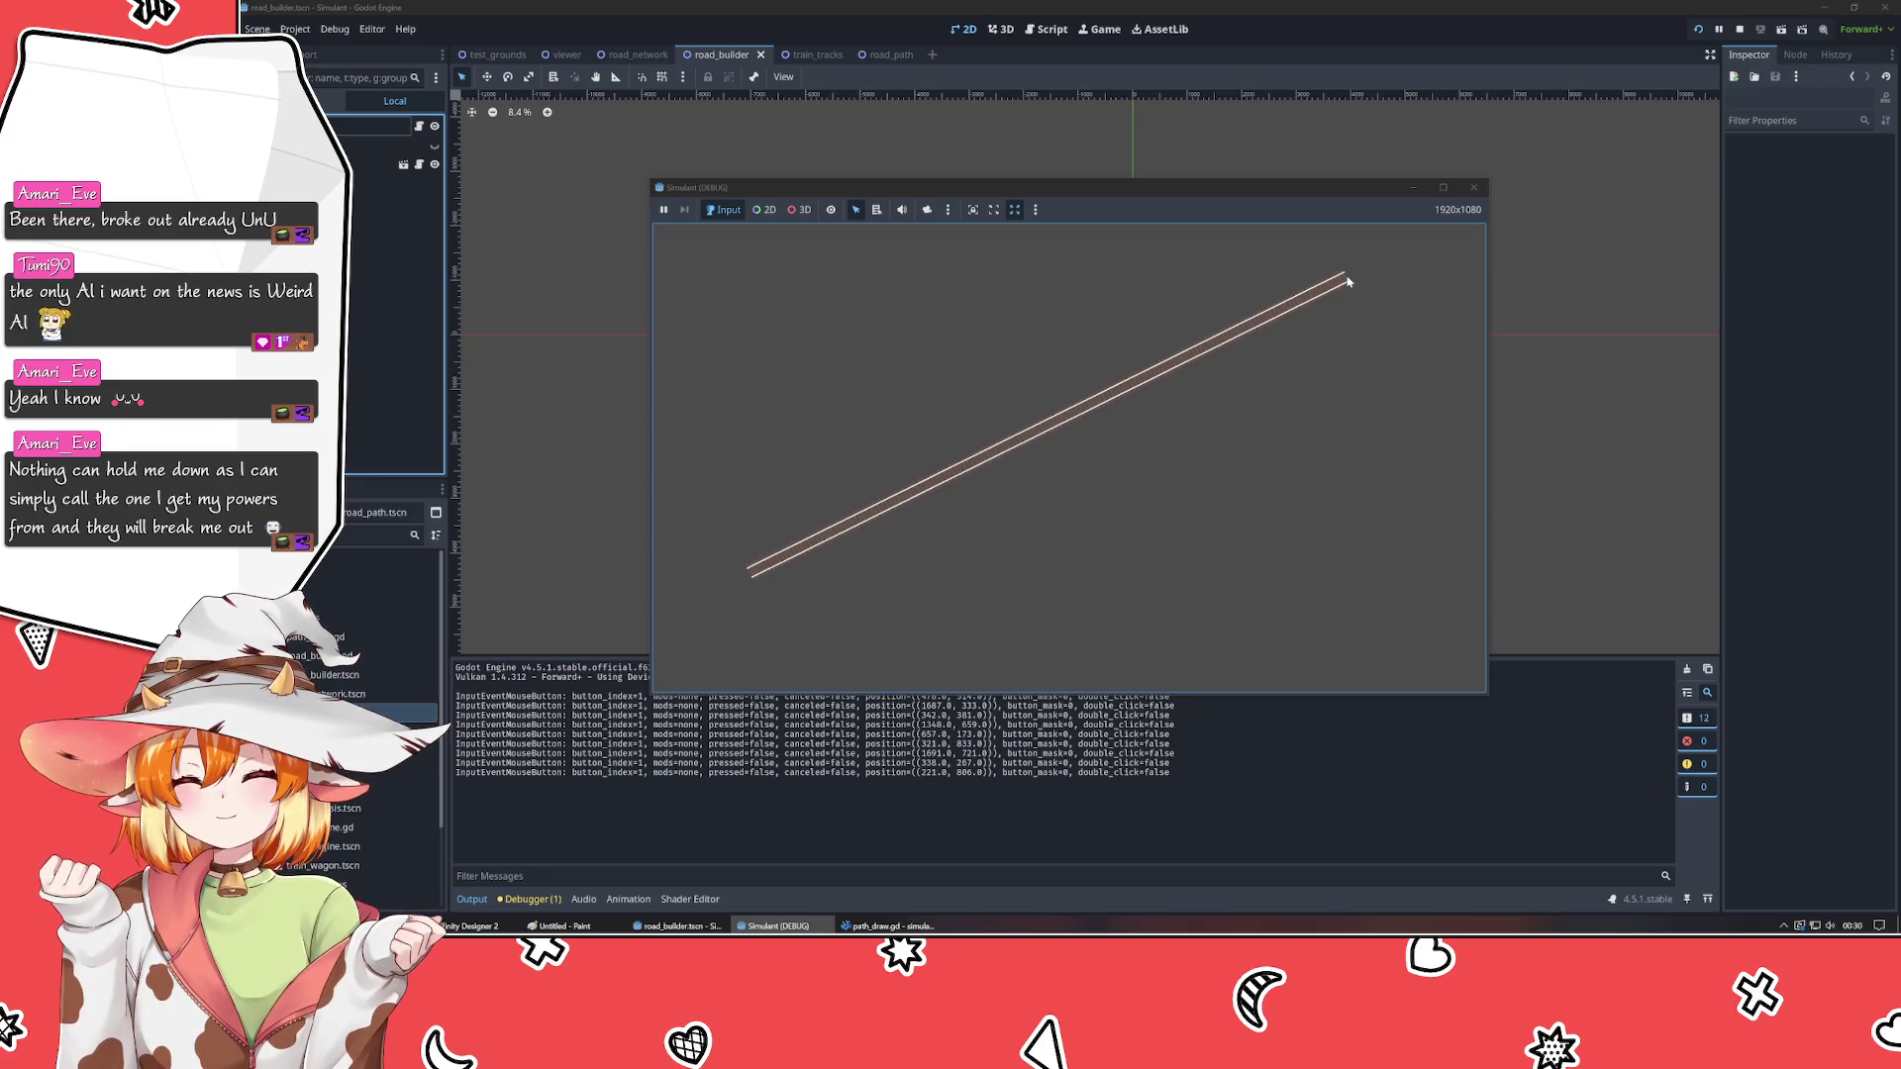
{"action": "left_click", "coordinate": [1347, 276]}
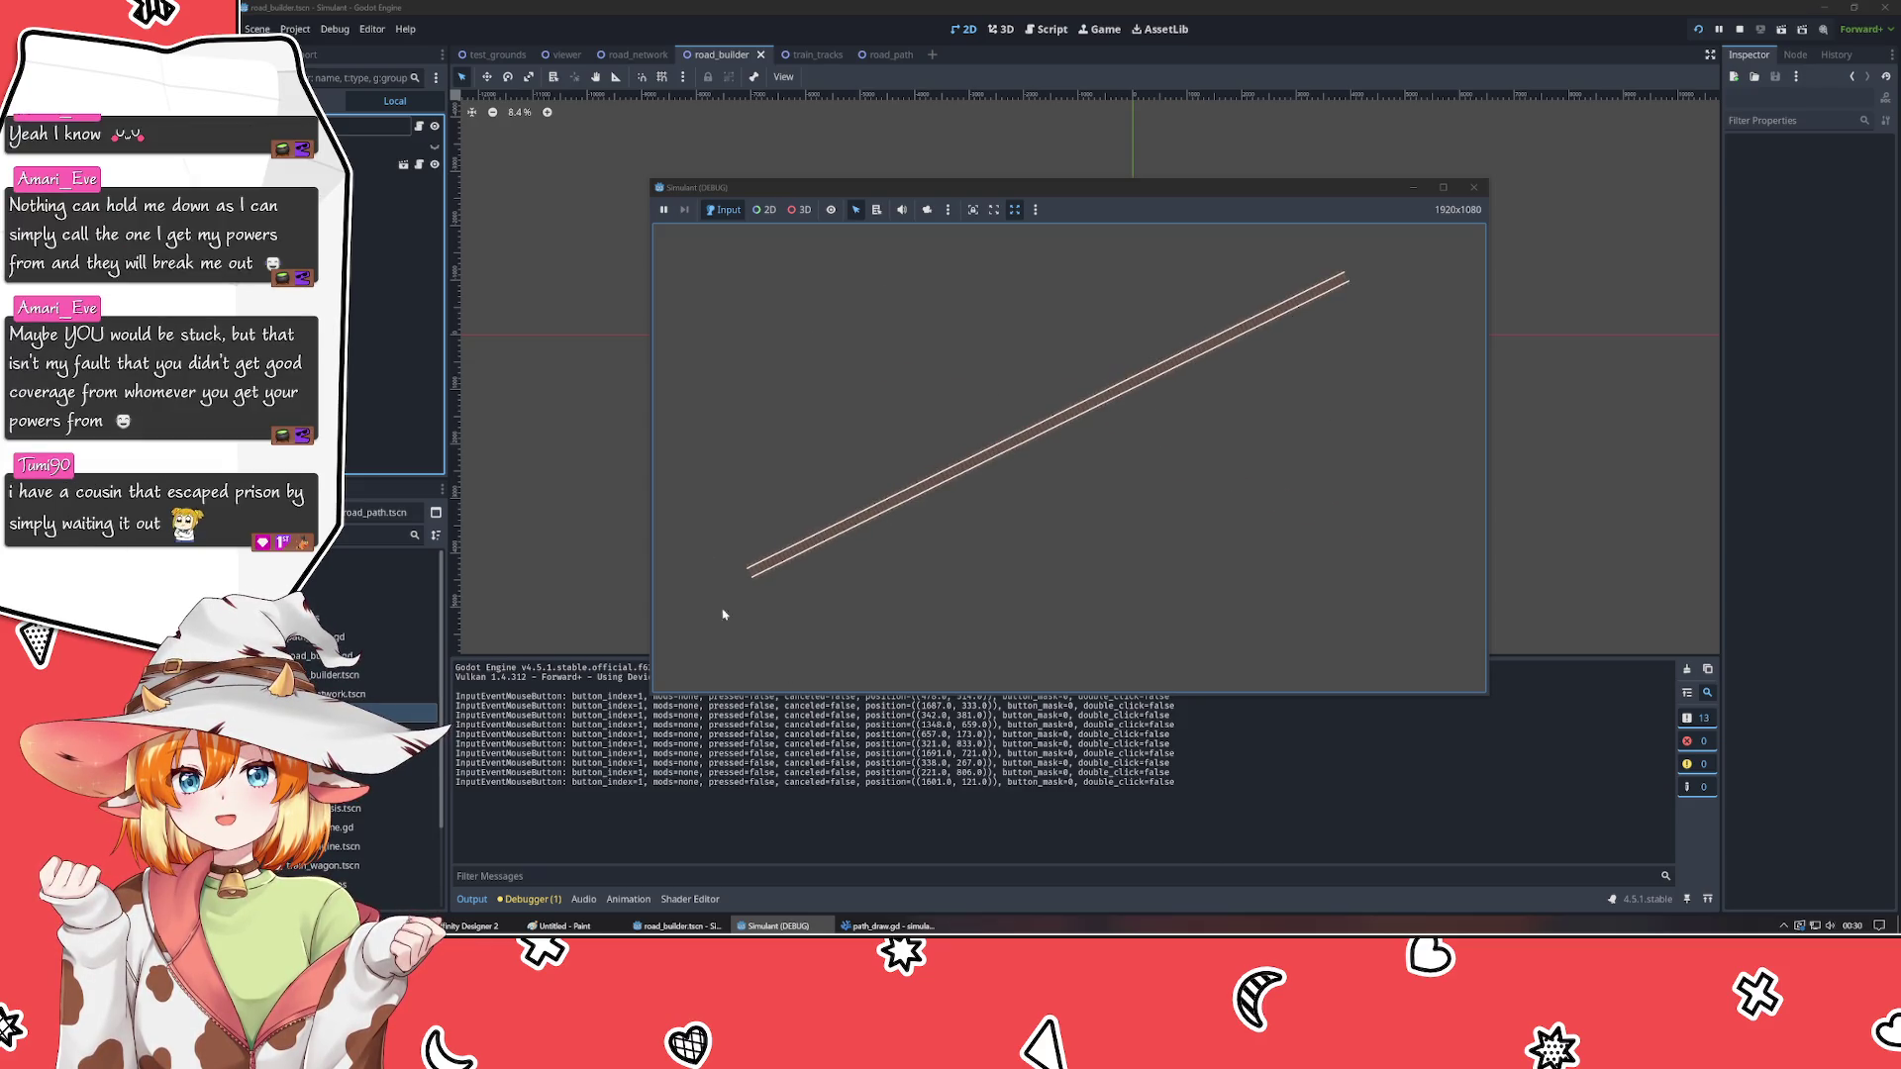
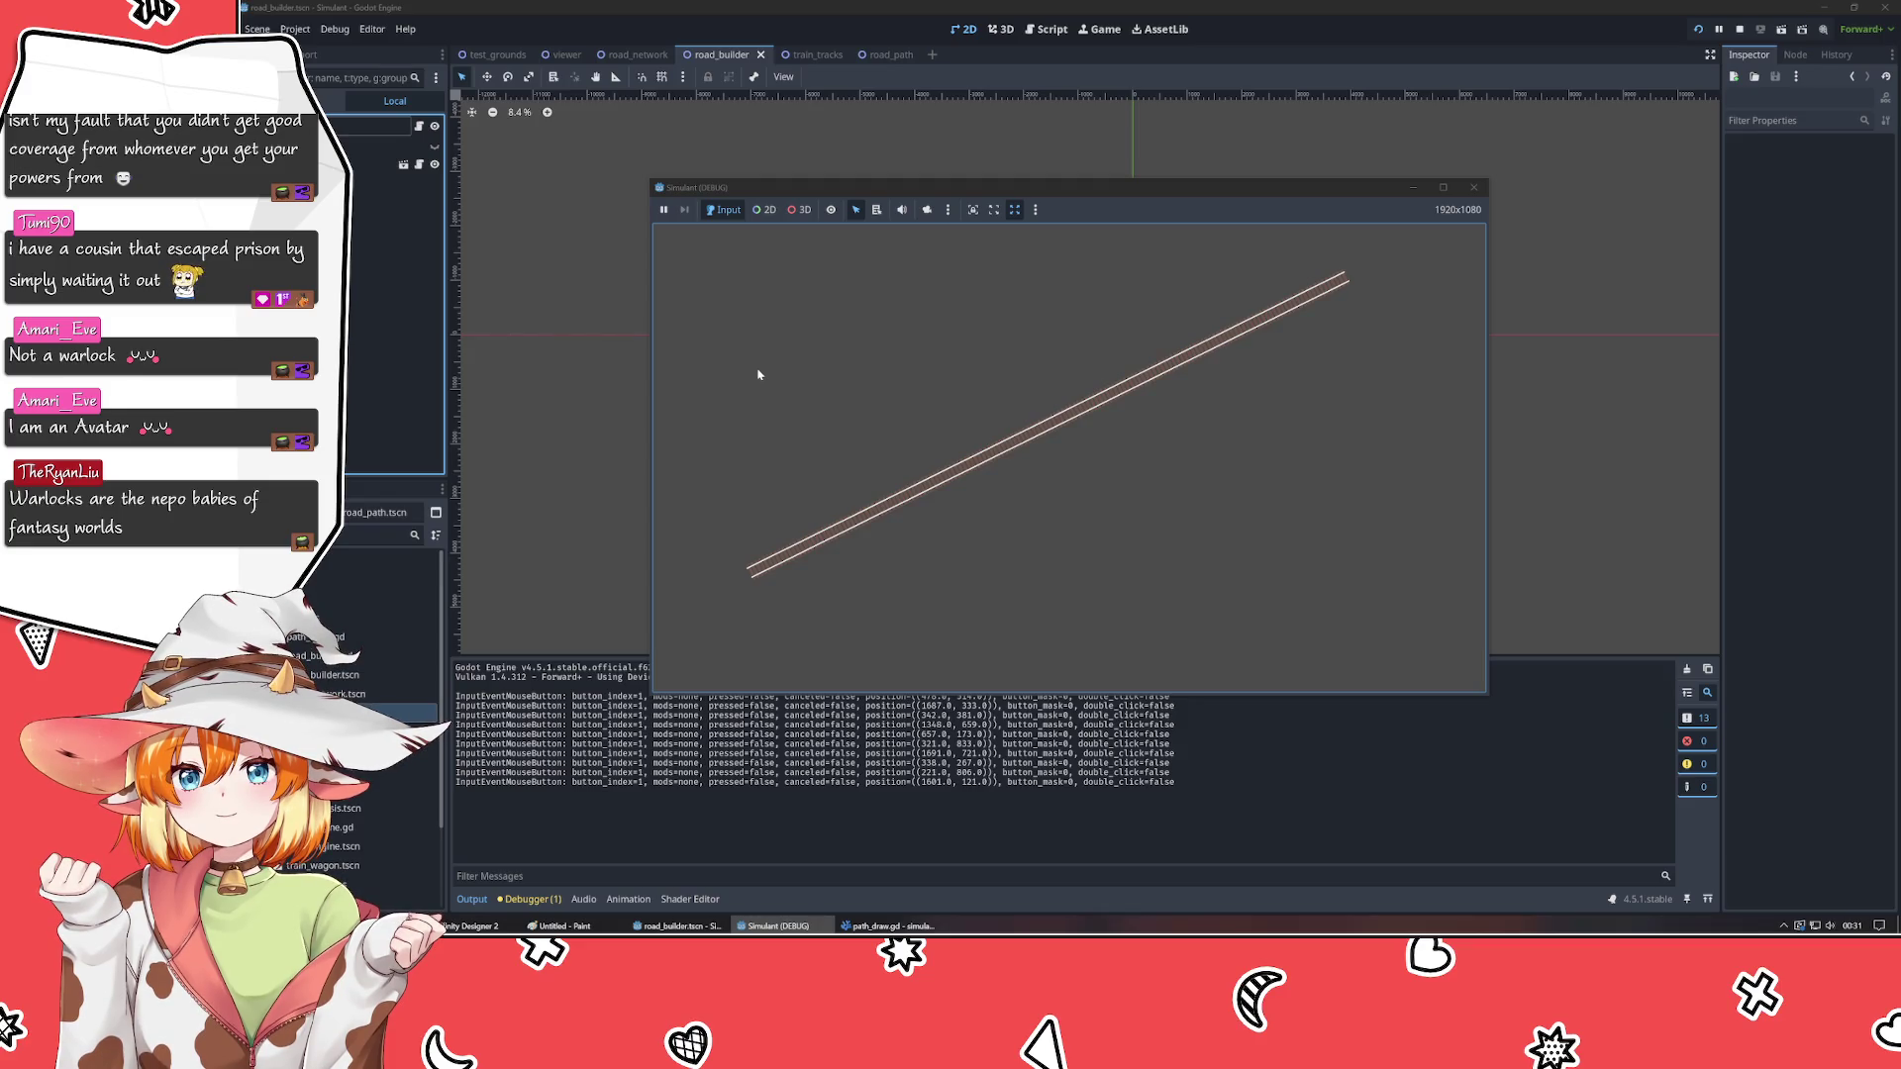
- Draw four test roads between chosen start and end points in the running Simulant game
{"action": "left_click", "coordinate": [789, 330]}
{"action": "left_click", "coordinate": [1388, 415]}
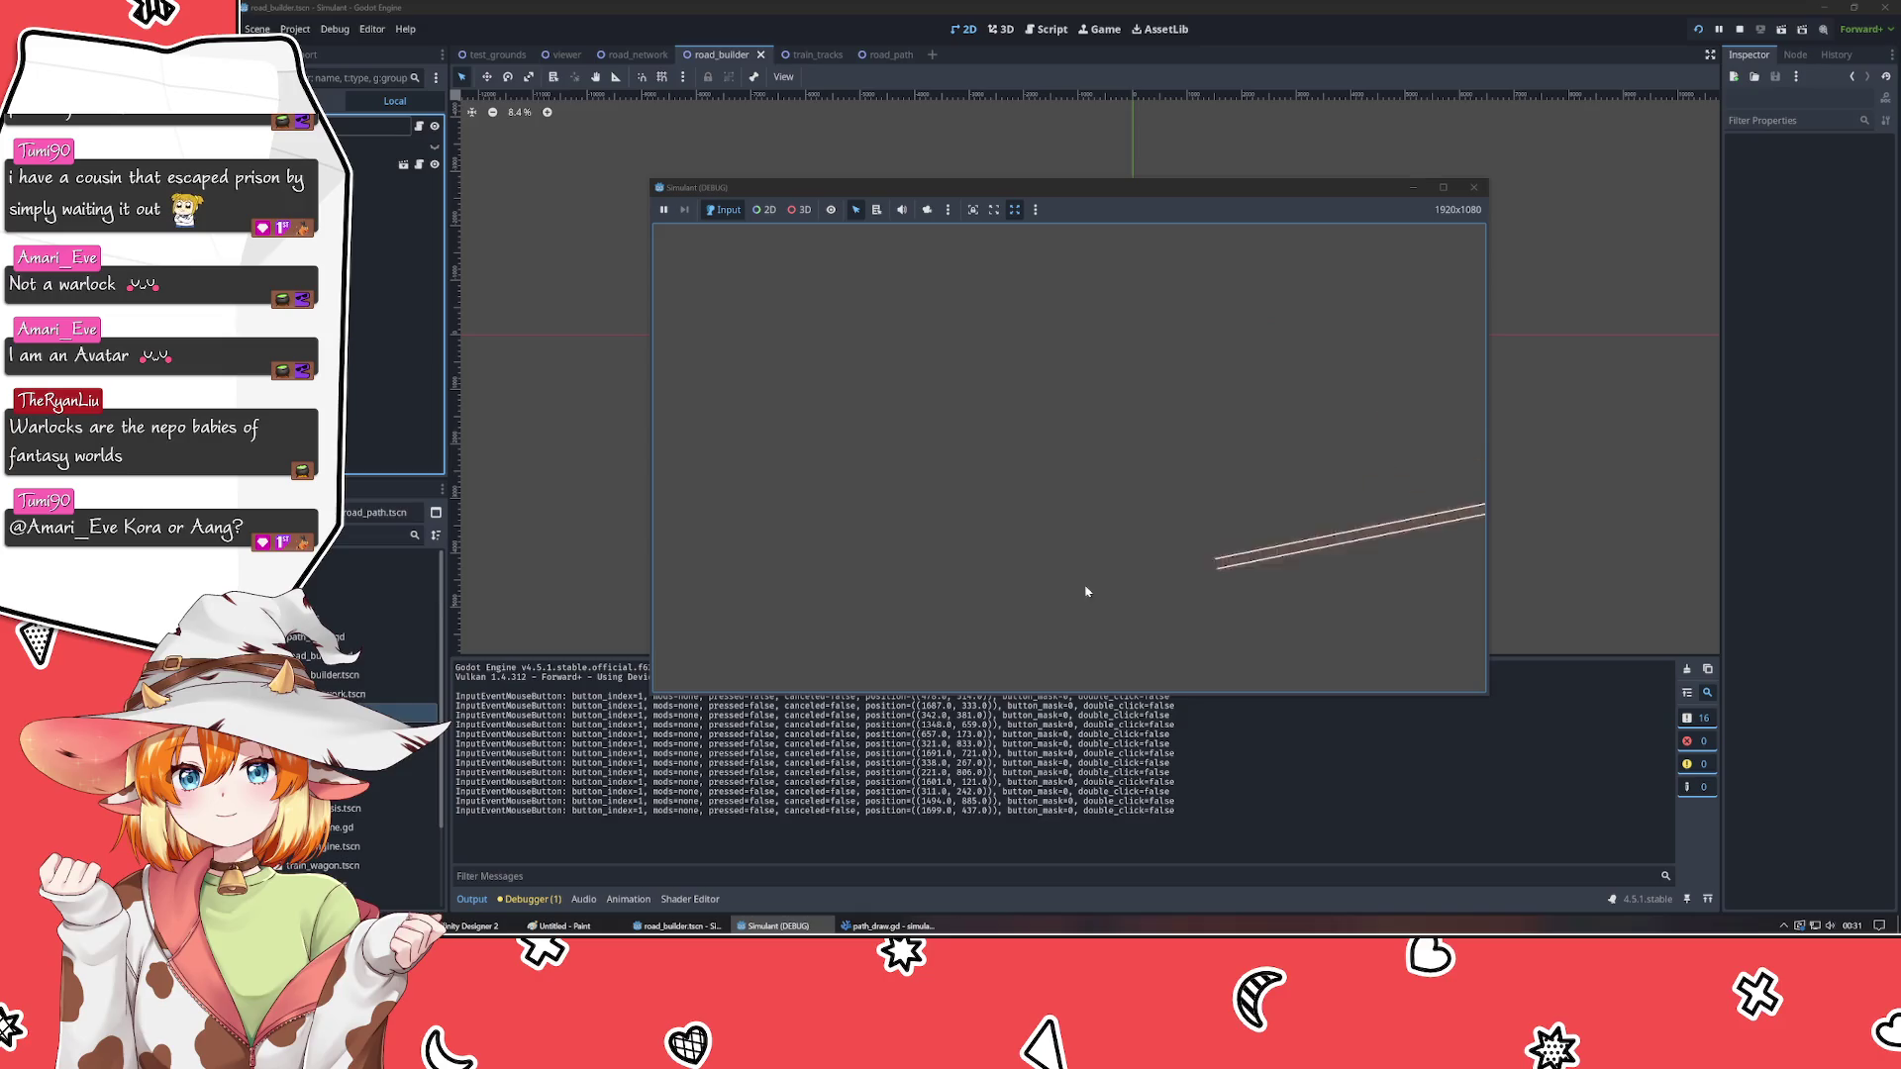
{"action": "left_click", "coordinate": [771, 349]}
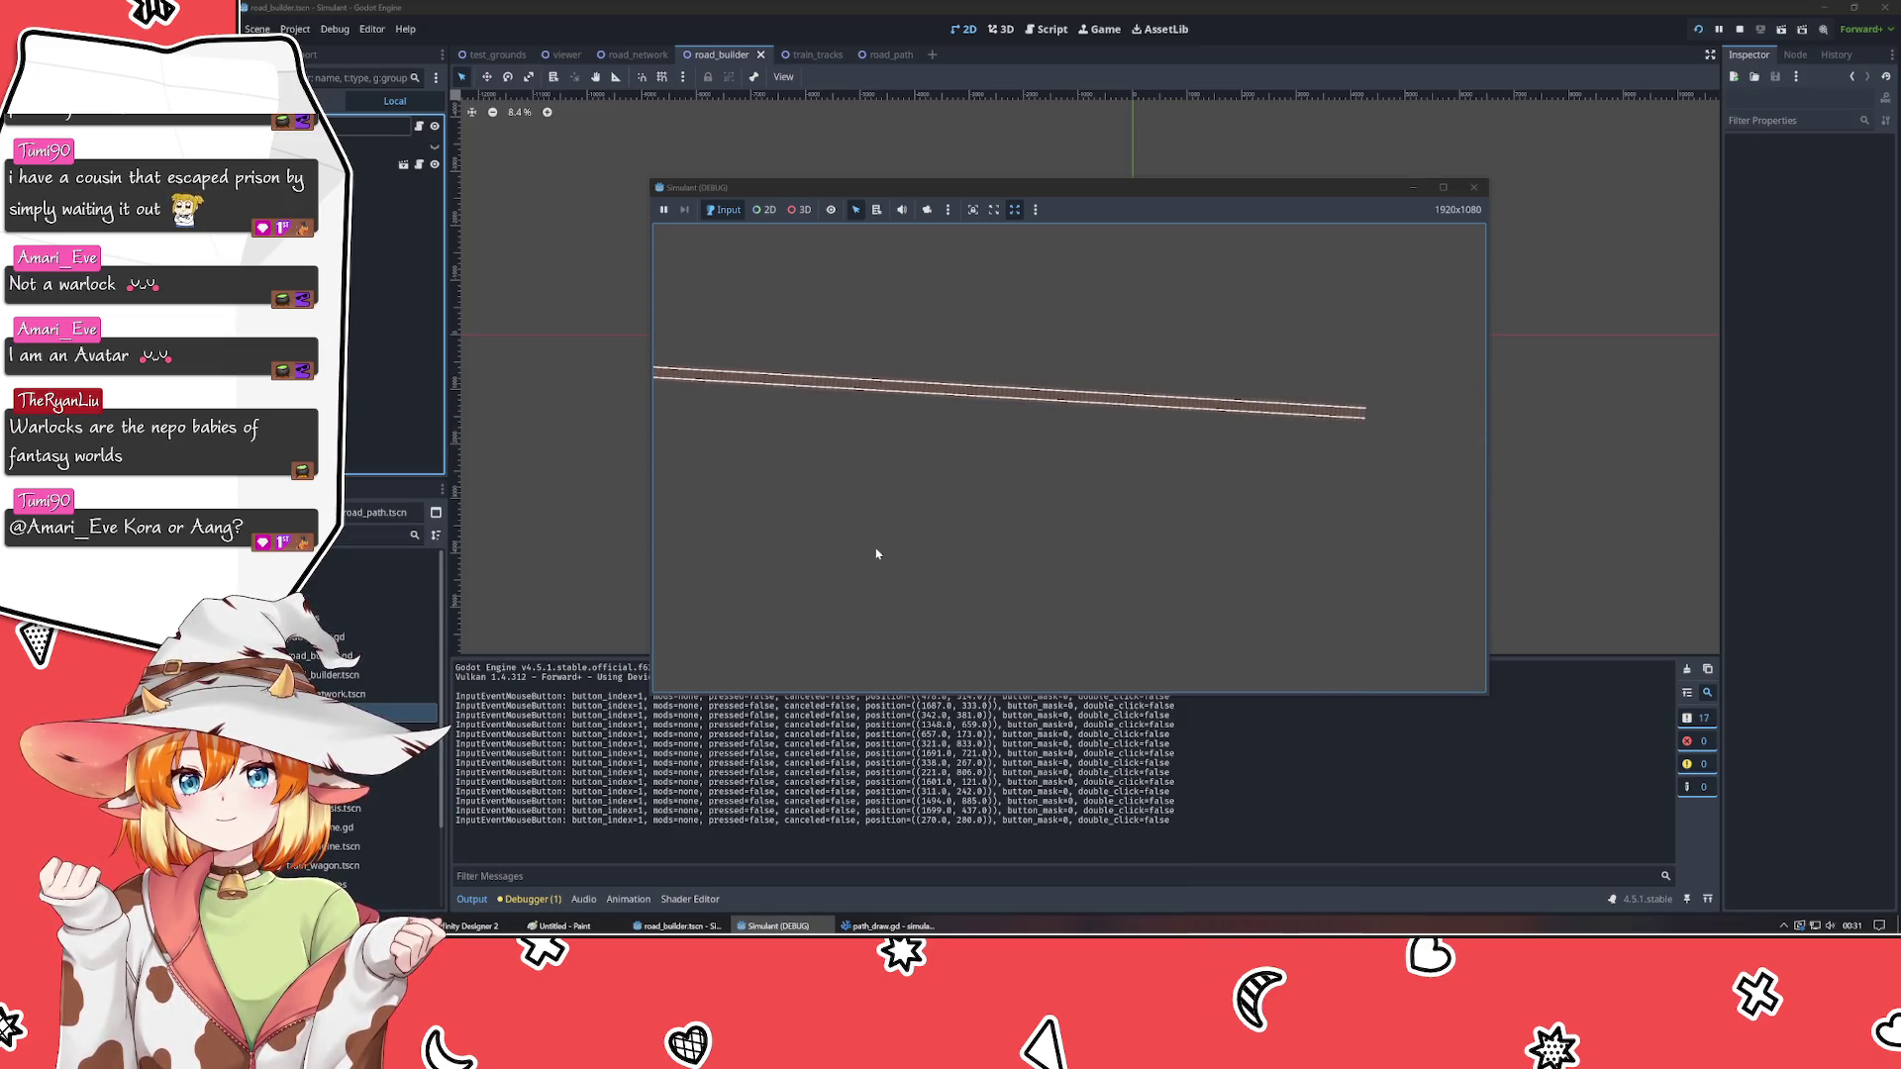
{"action": "left_click", "coordinate": [921, 388]}
{"action": "left_click", "coordinate": [1298, 492]}
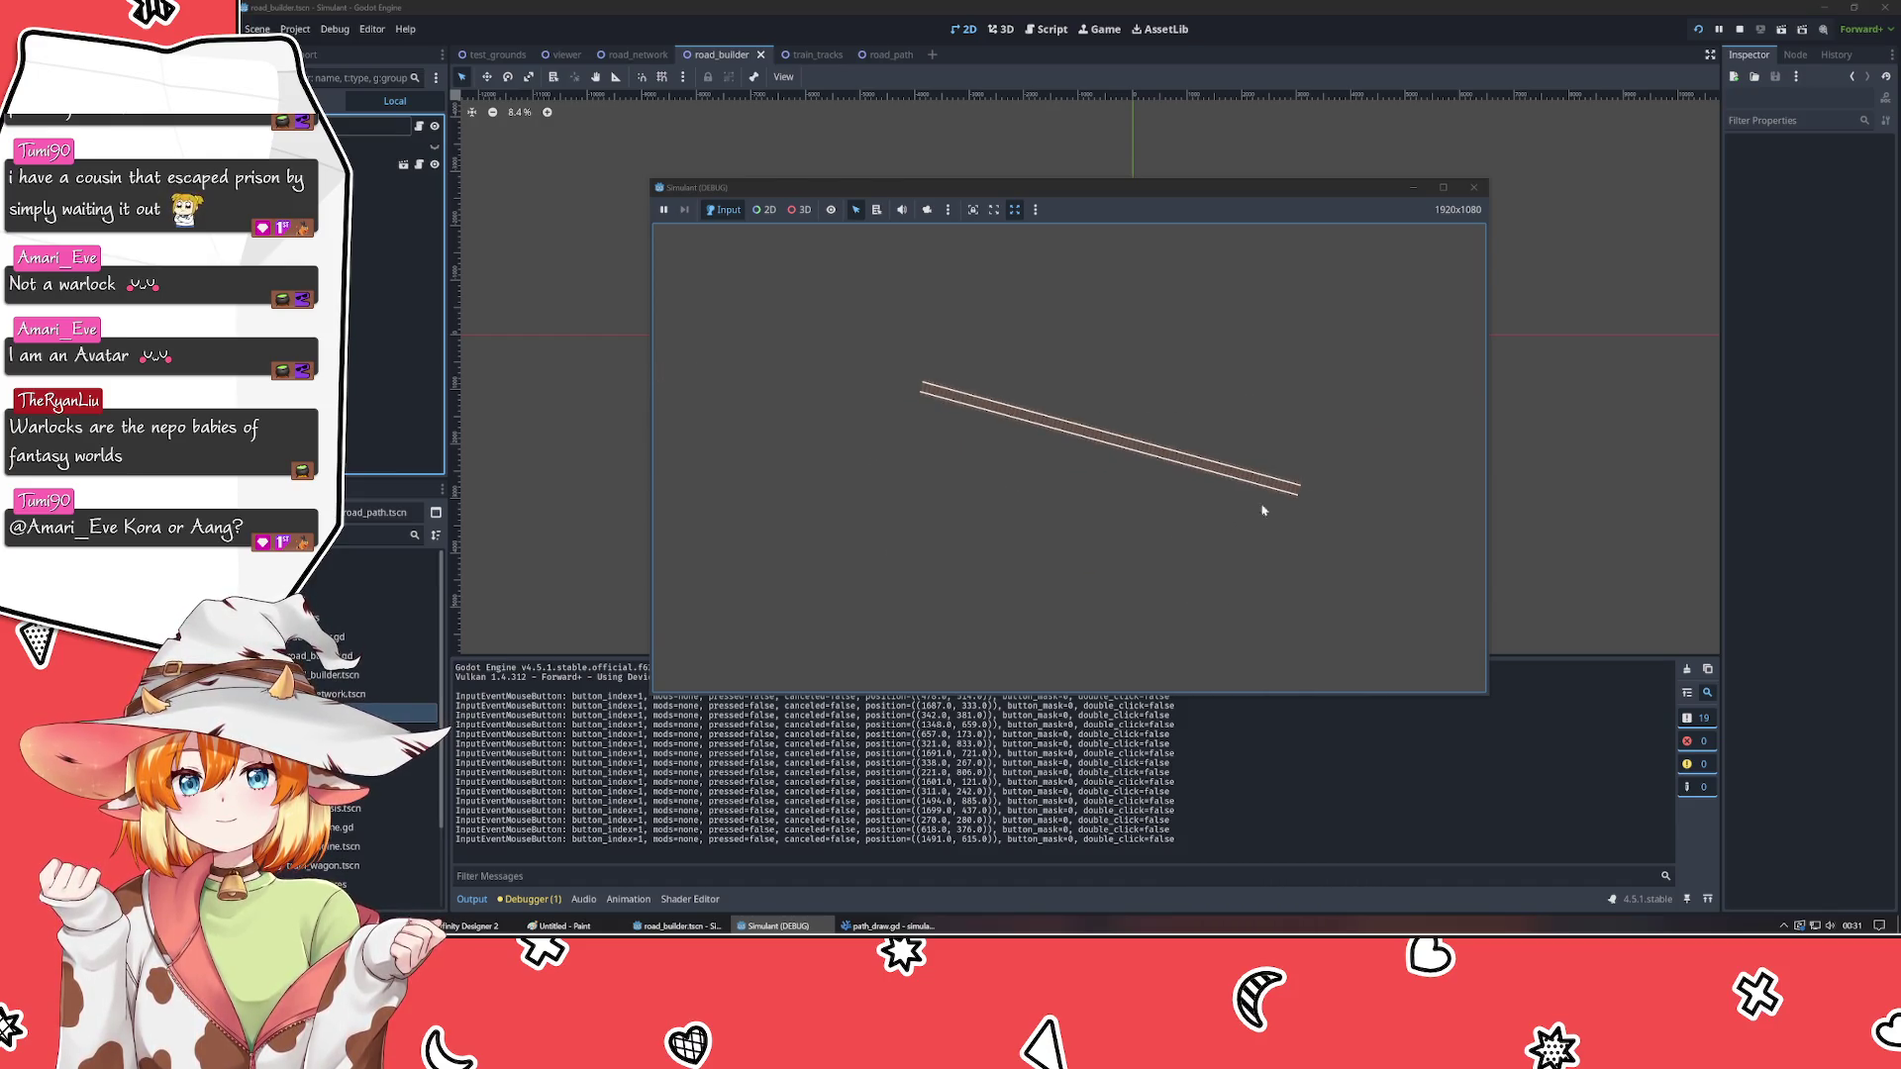
{"action": "left_click", "coordinate": [1322, 561]}
{"action": "left_click", "coordinate": [798, 501]}
{"action": "left_click", "coordinate": [1254, 377]}
- Draw more test roads, including a diagonal one, ending with a short horizontal road left of centre
{"action": "left_click", "coordinate": [770, 553]}
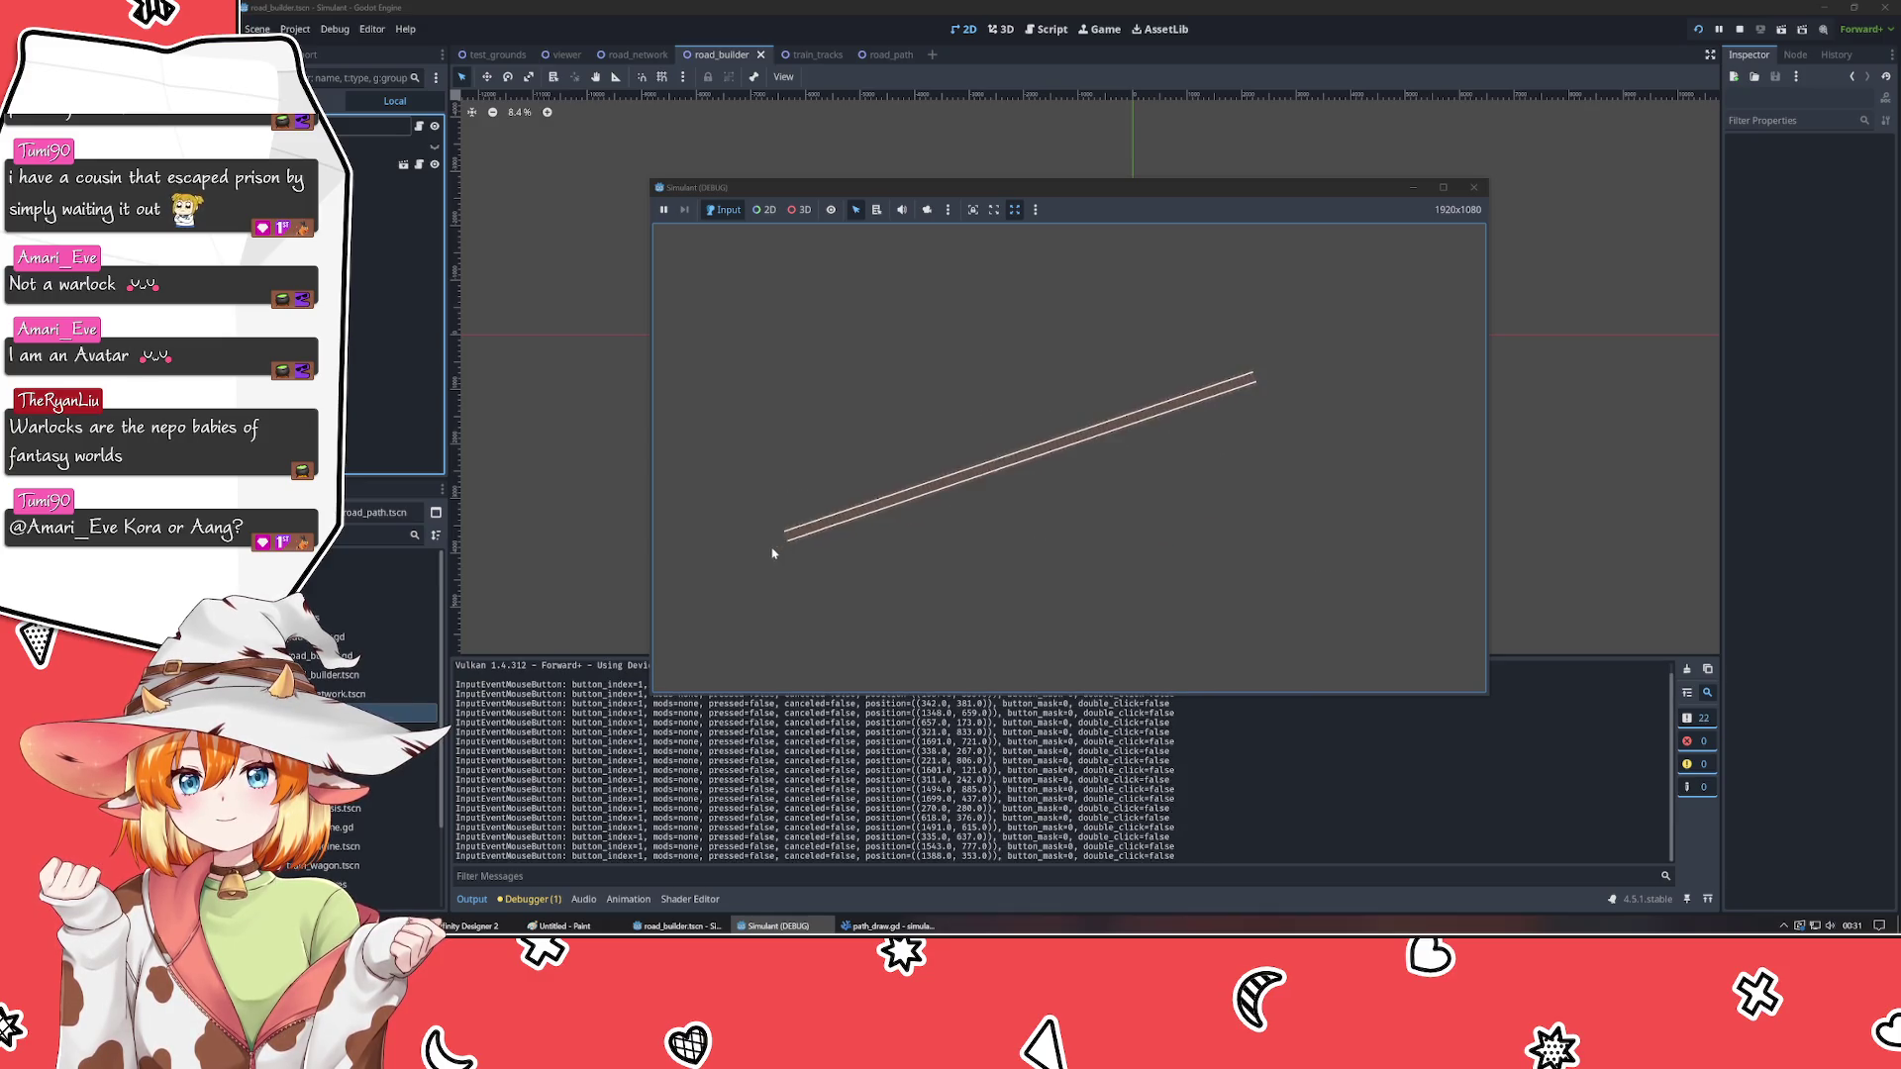
{"action": "left_click", "coordinate": [790, 288]}
{"action": "left_click", "coordinate": [1447, 666]}
{"action": "left_click", "coordinate": [1318, 301]}
{"action": "left_click", "coordinate": [867, 587]}
{"action": "left_click", "coordinate": [788, 364]}
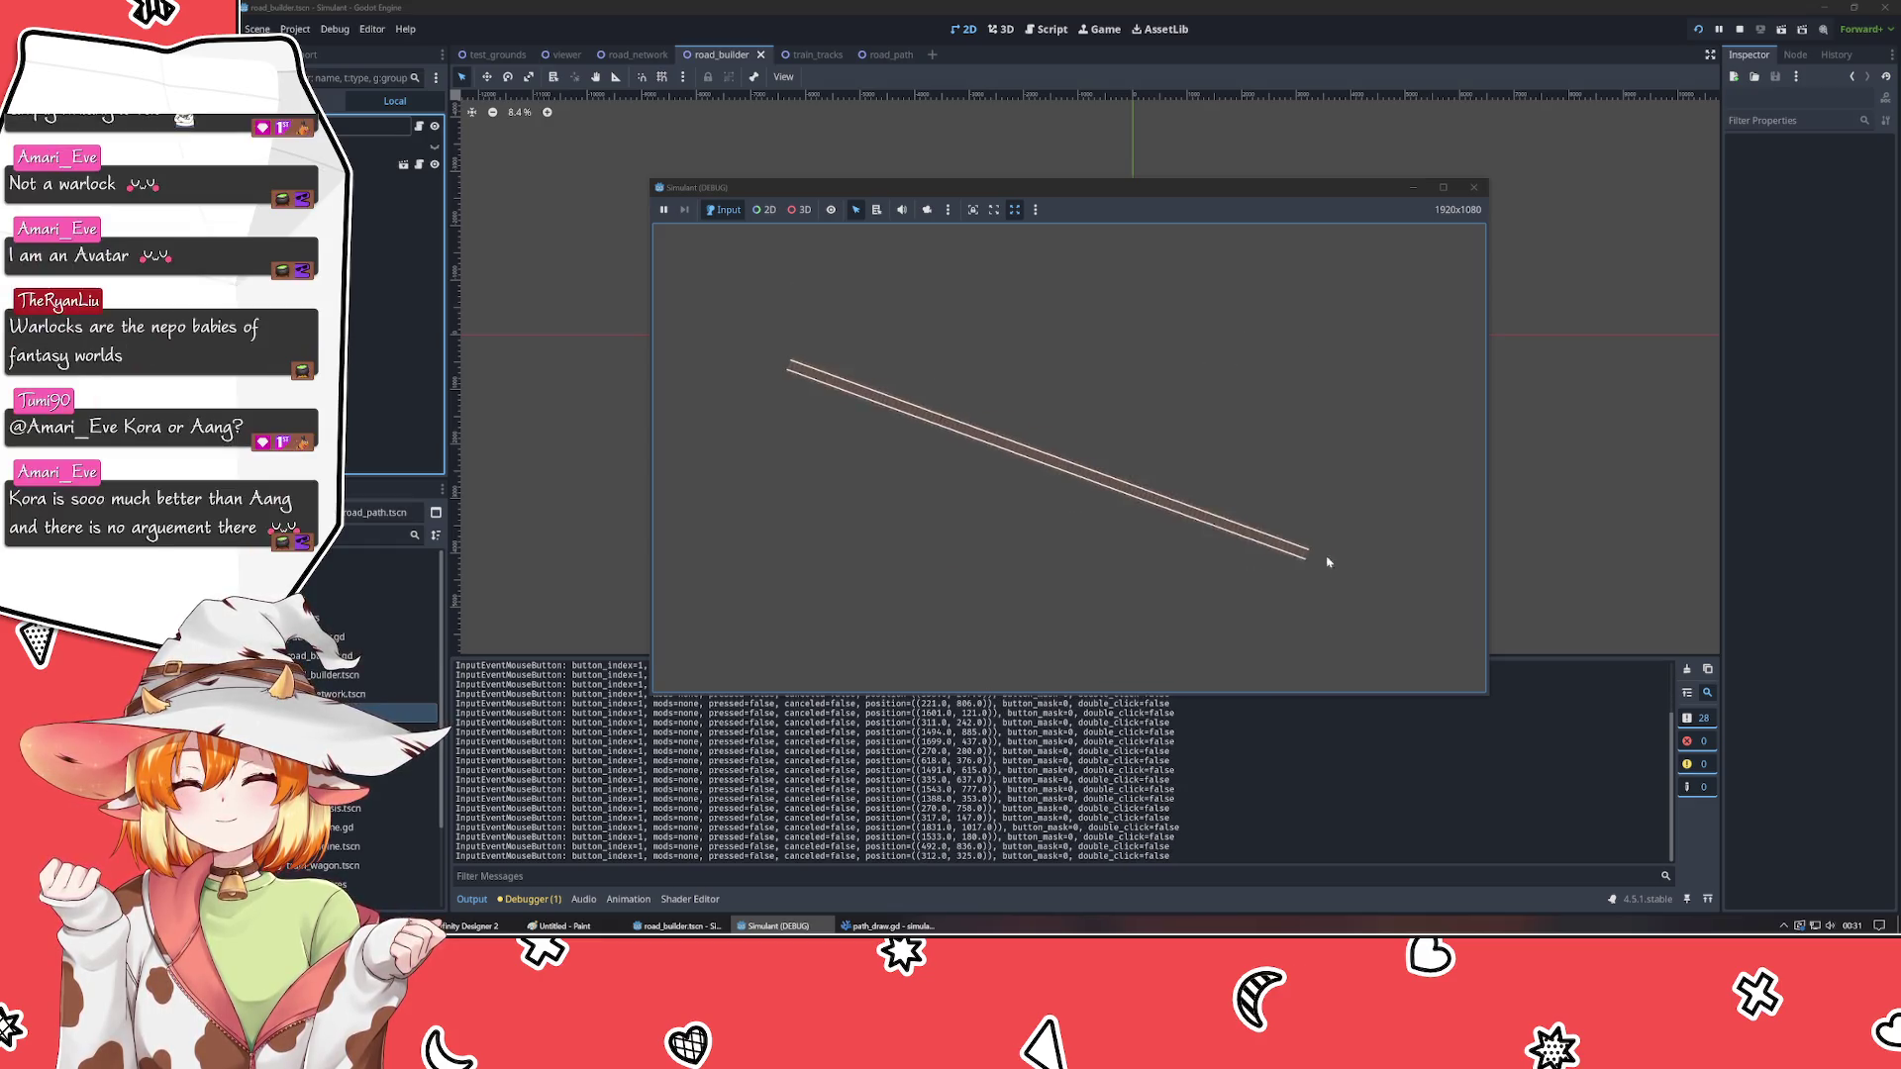
{"action": "left_click", "coordinate": [1355, 562]}
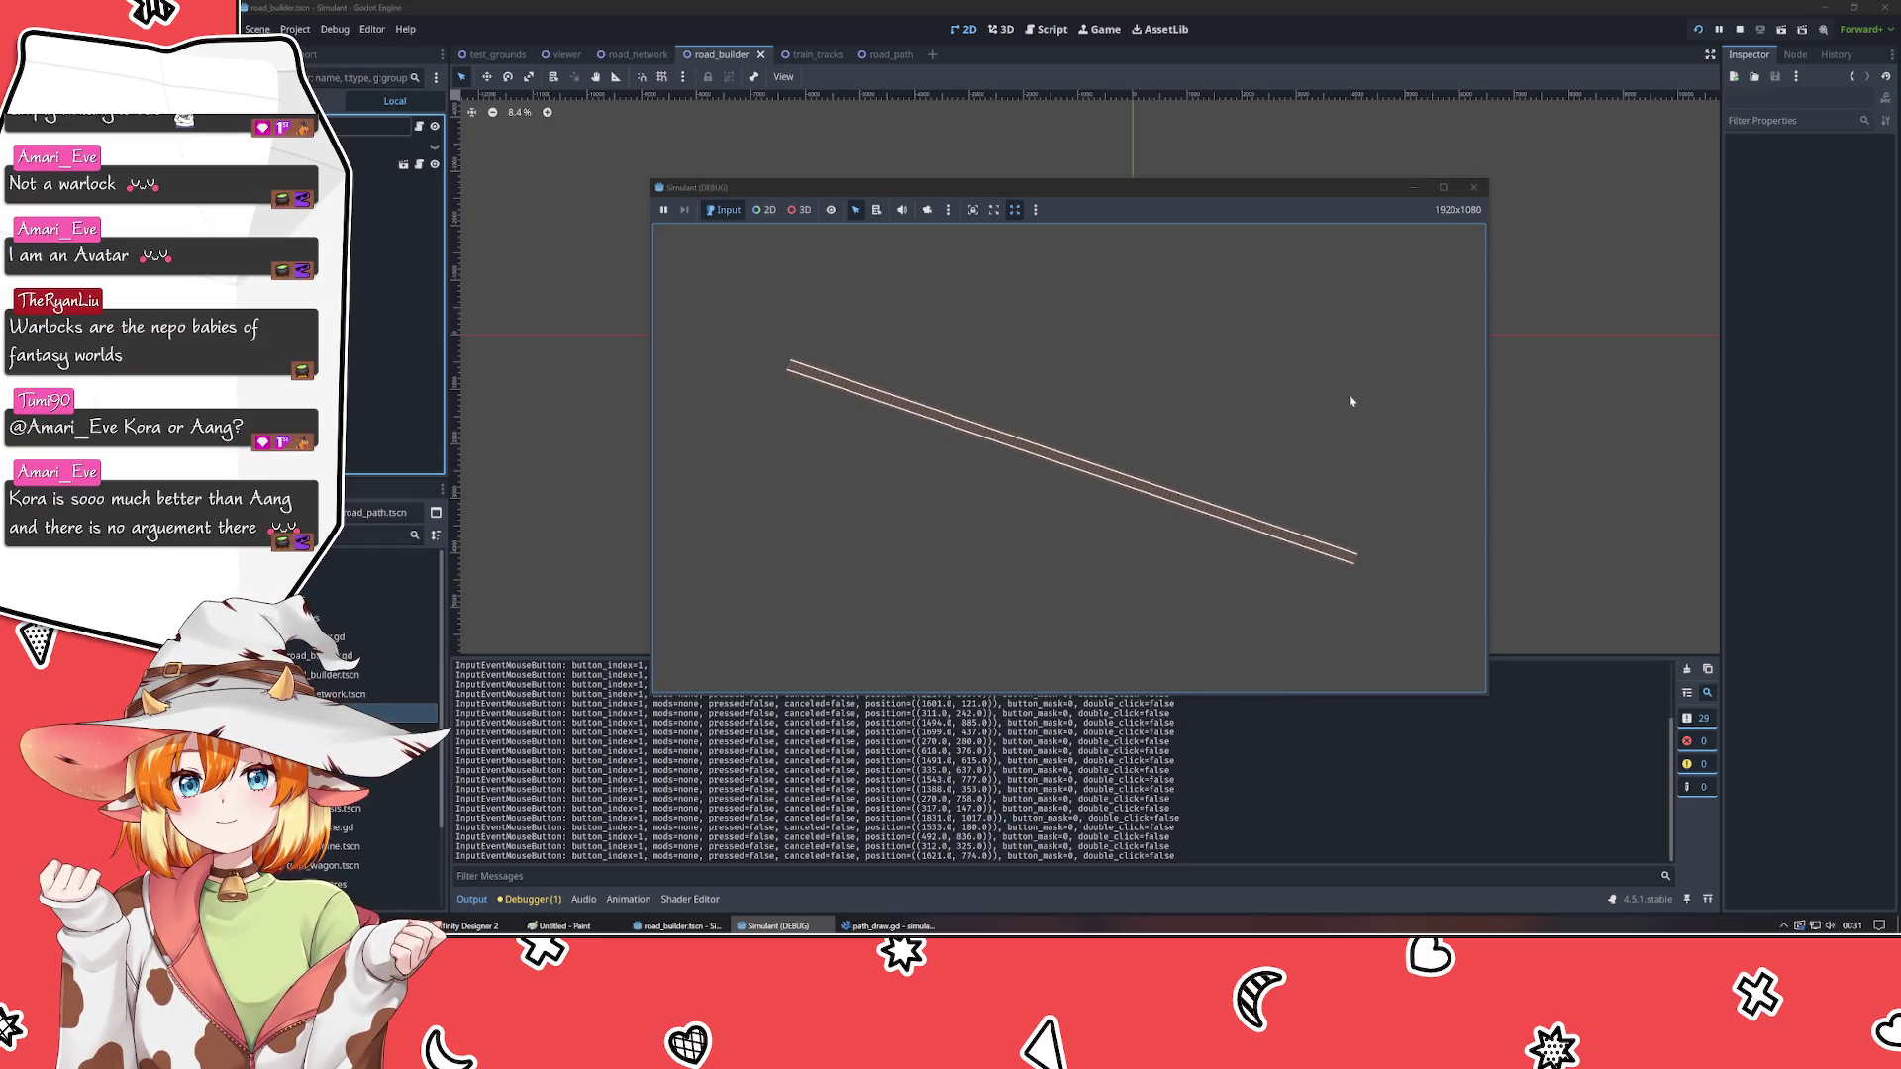
{"action": "left_click", "coordinate": [782, 457]}
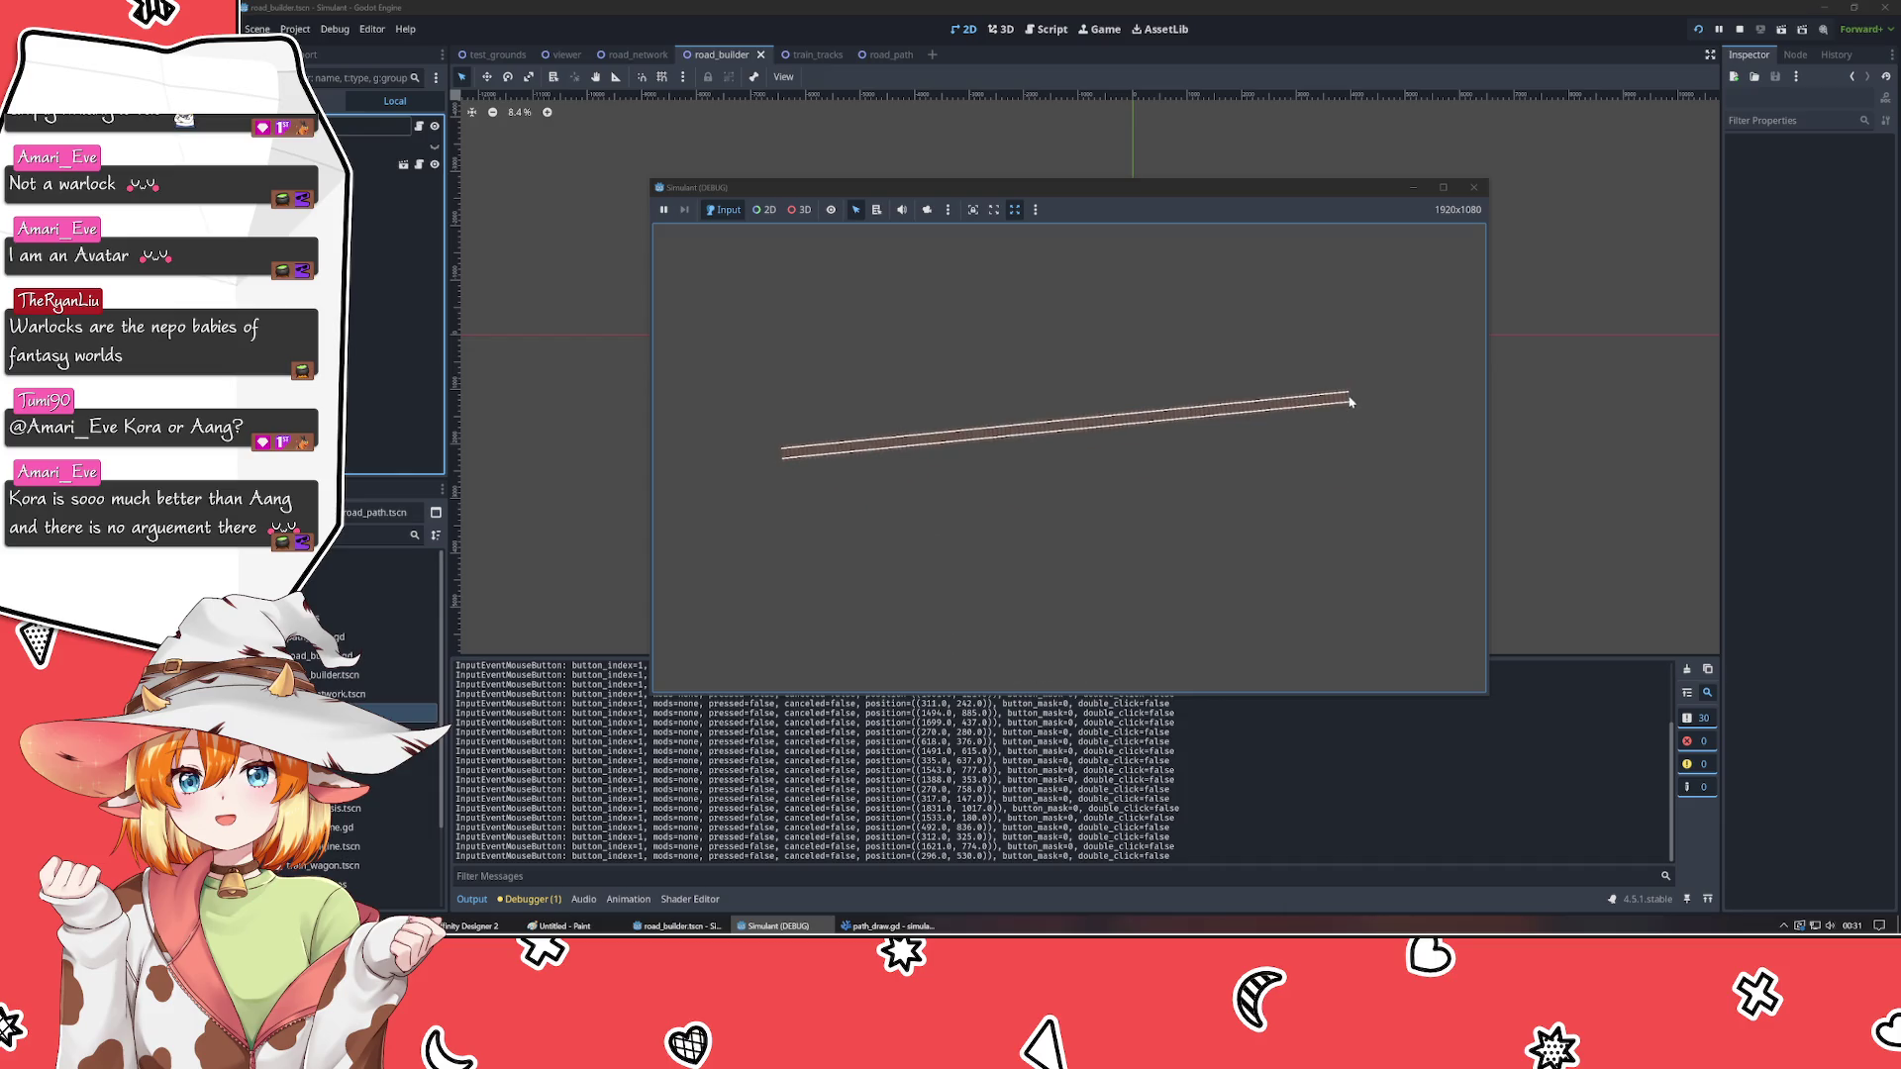
{"action": "left_click", "coordinate": [956, 457]}
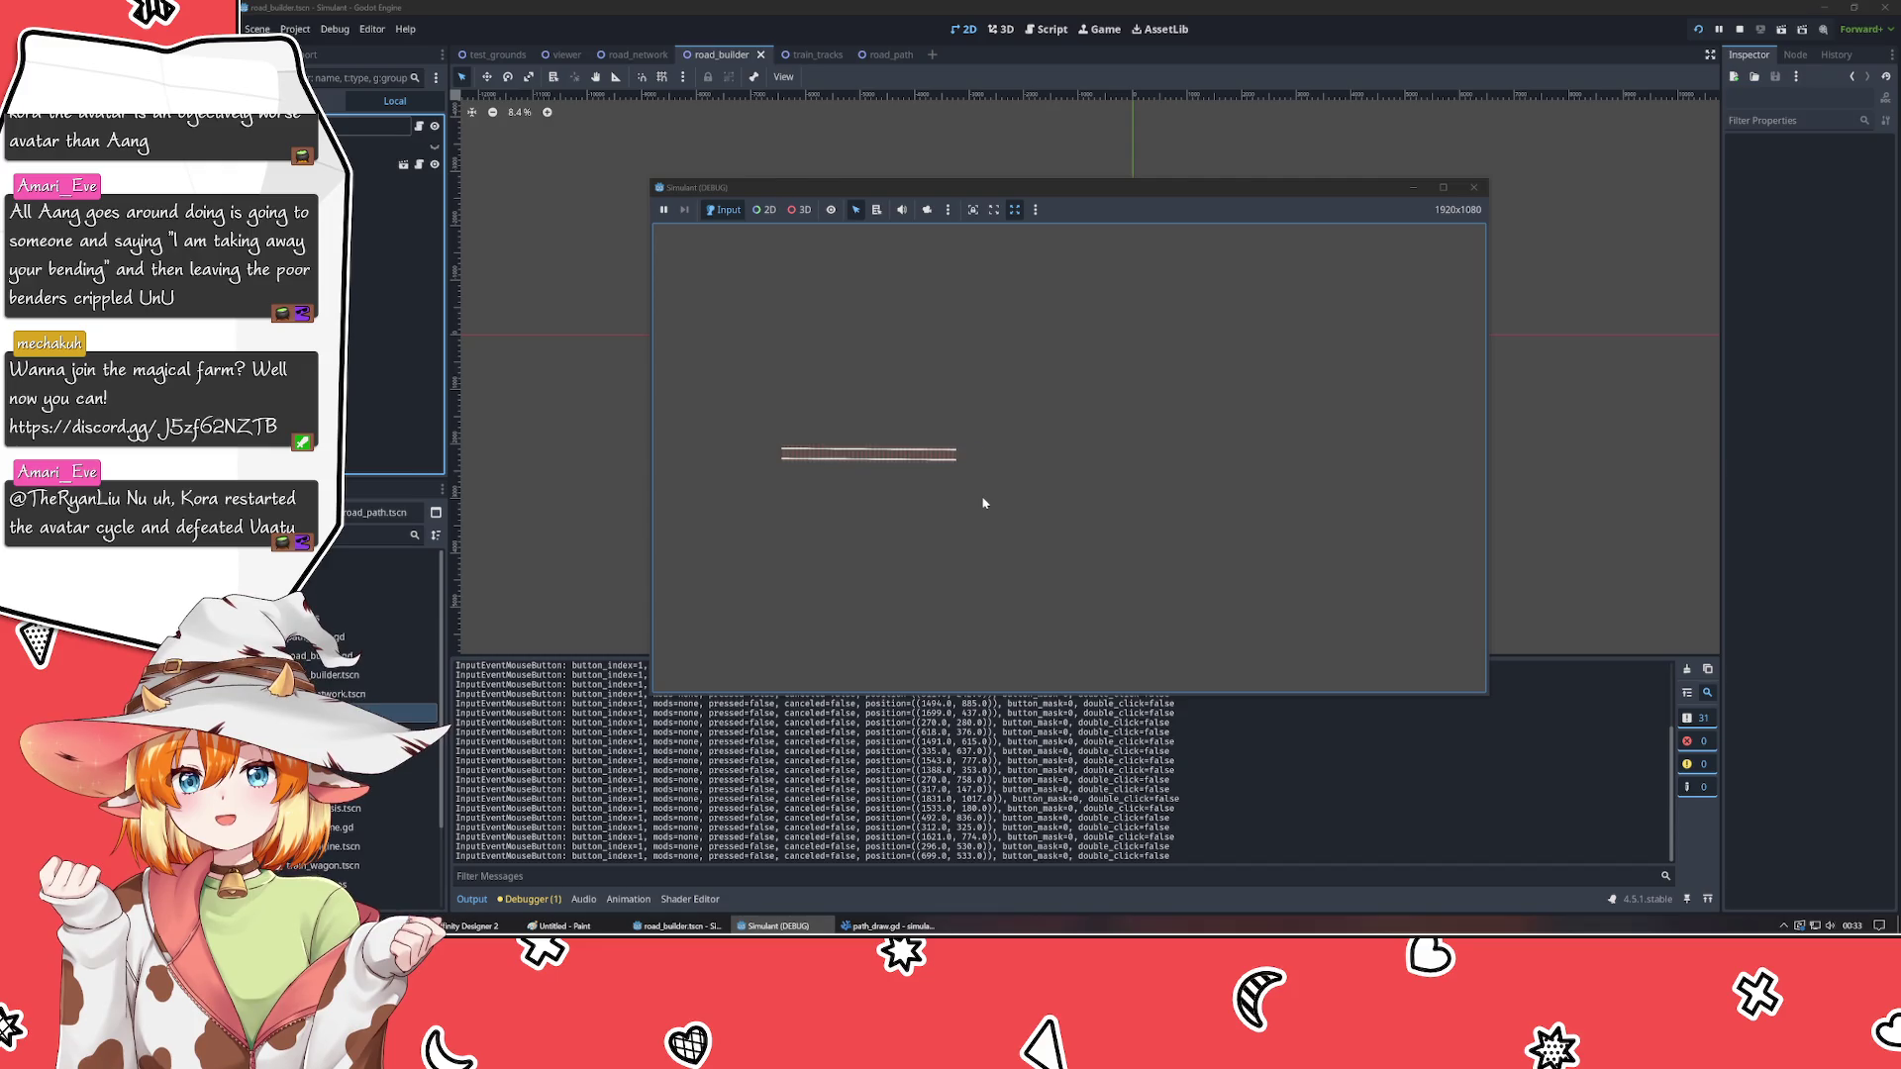
- Begin a new road at the bottom-left corner of the Simulant game view
{"action": "left_click", "coordinate": [695, 676]}
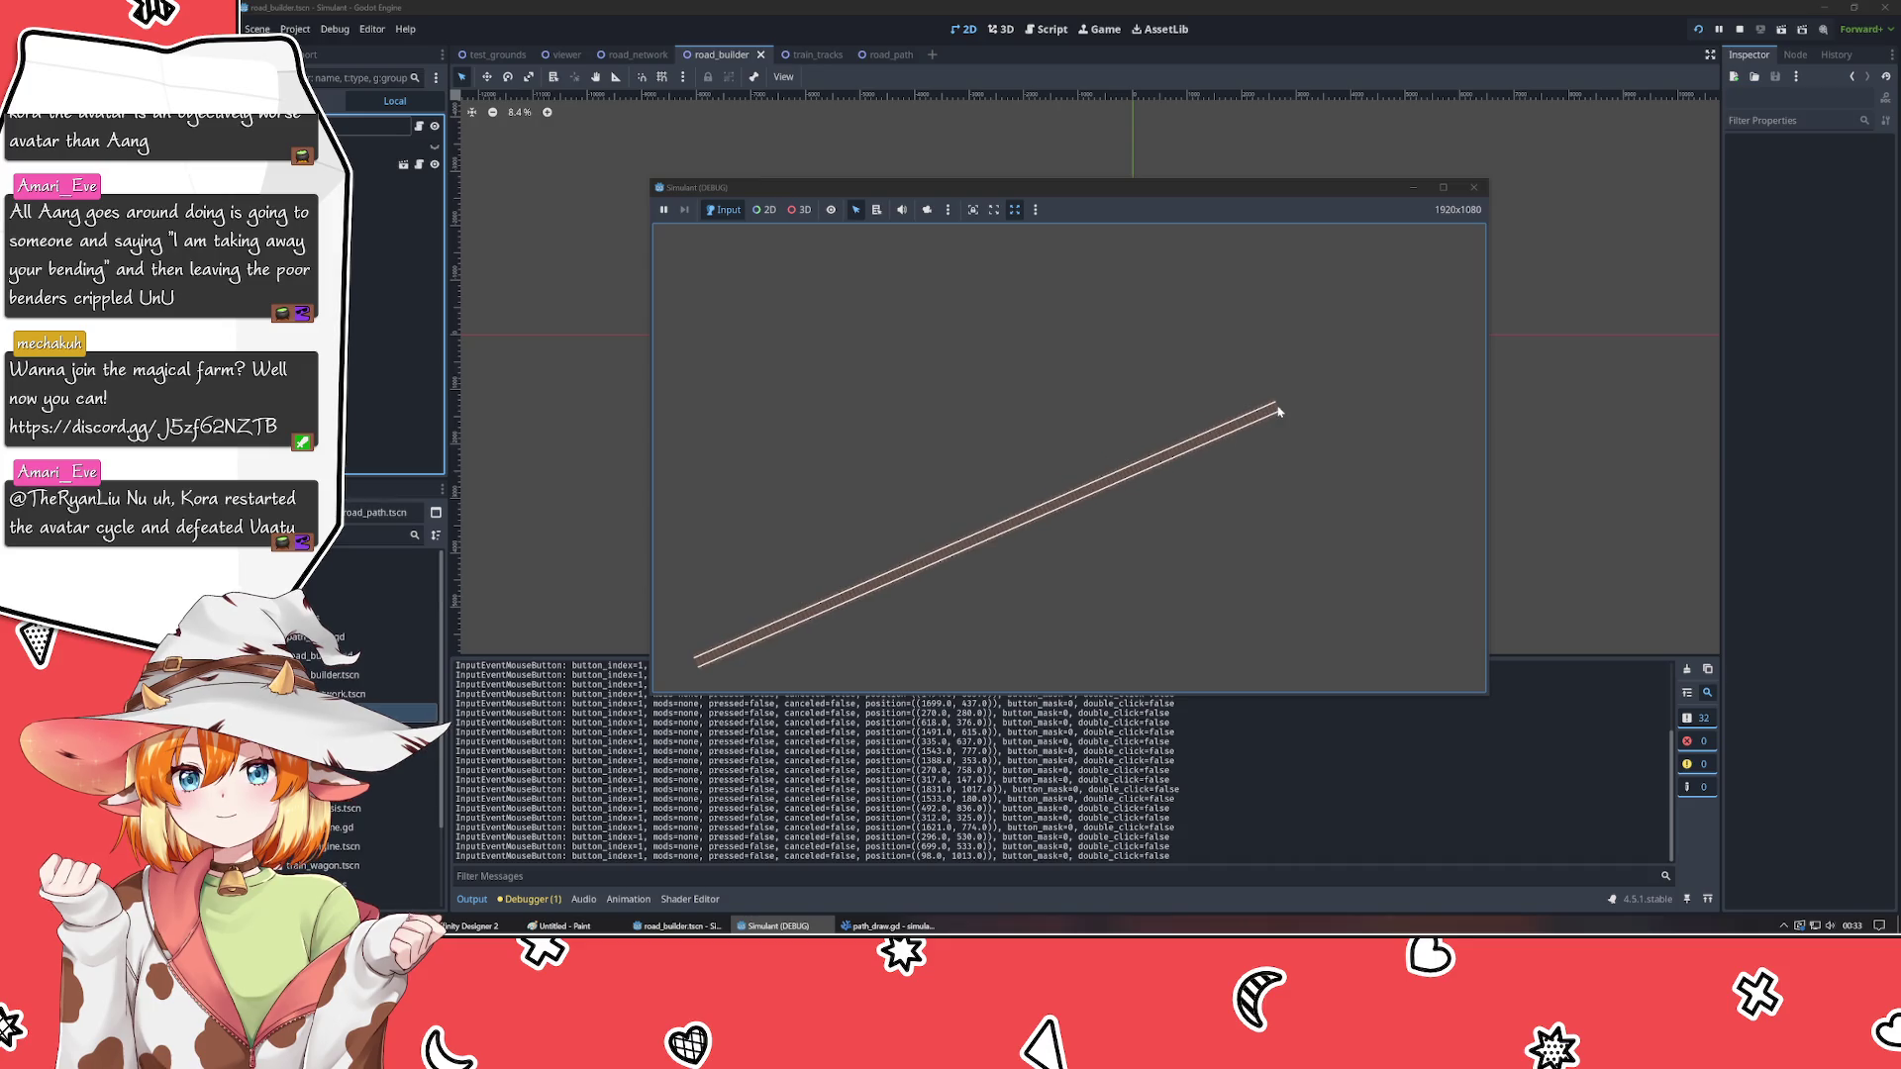
- Draw both corner-to-corner diagonals, a left-to-right road, then a bottom-to-top vertical road
{"action": "left_click", "coordinate": [1450, 252]}
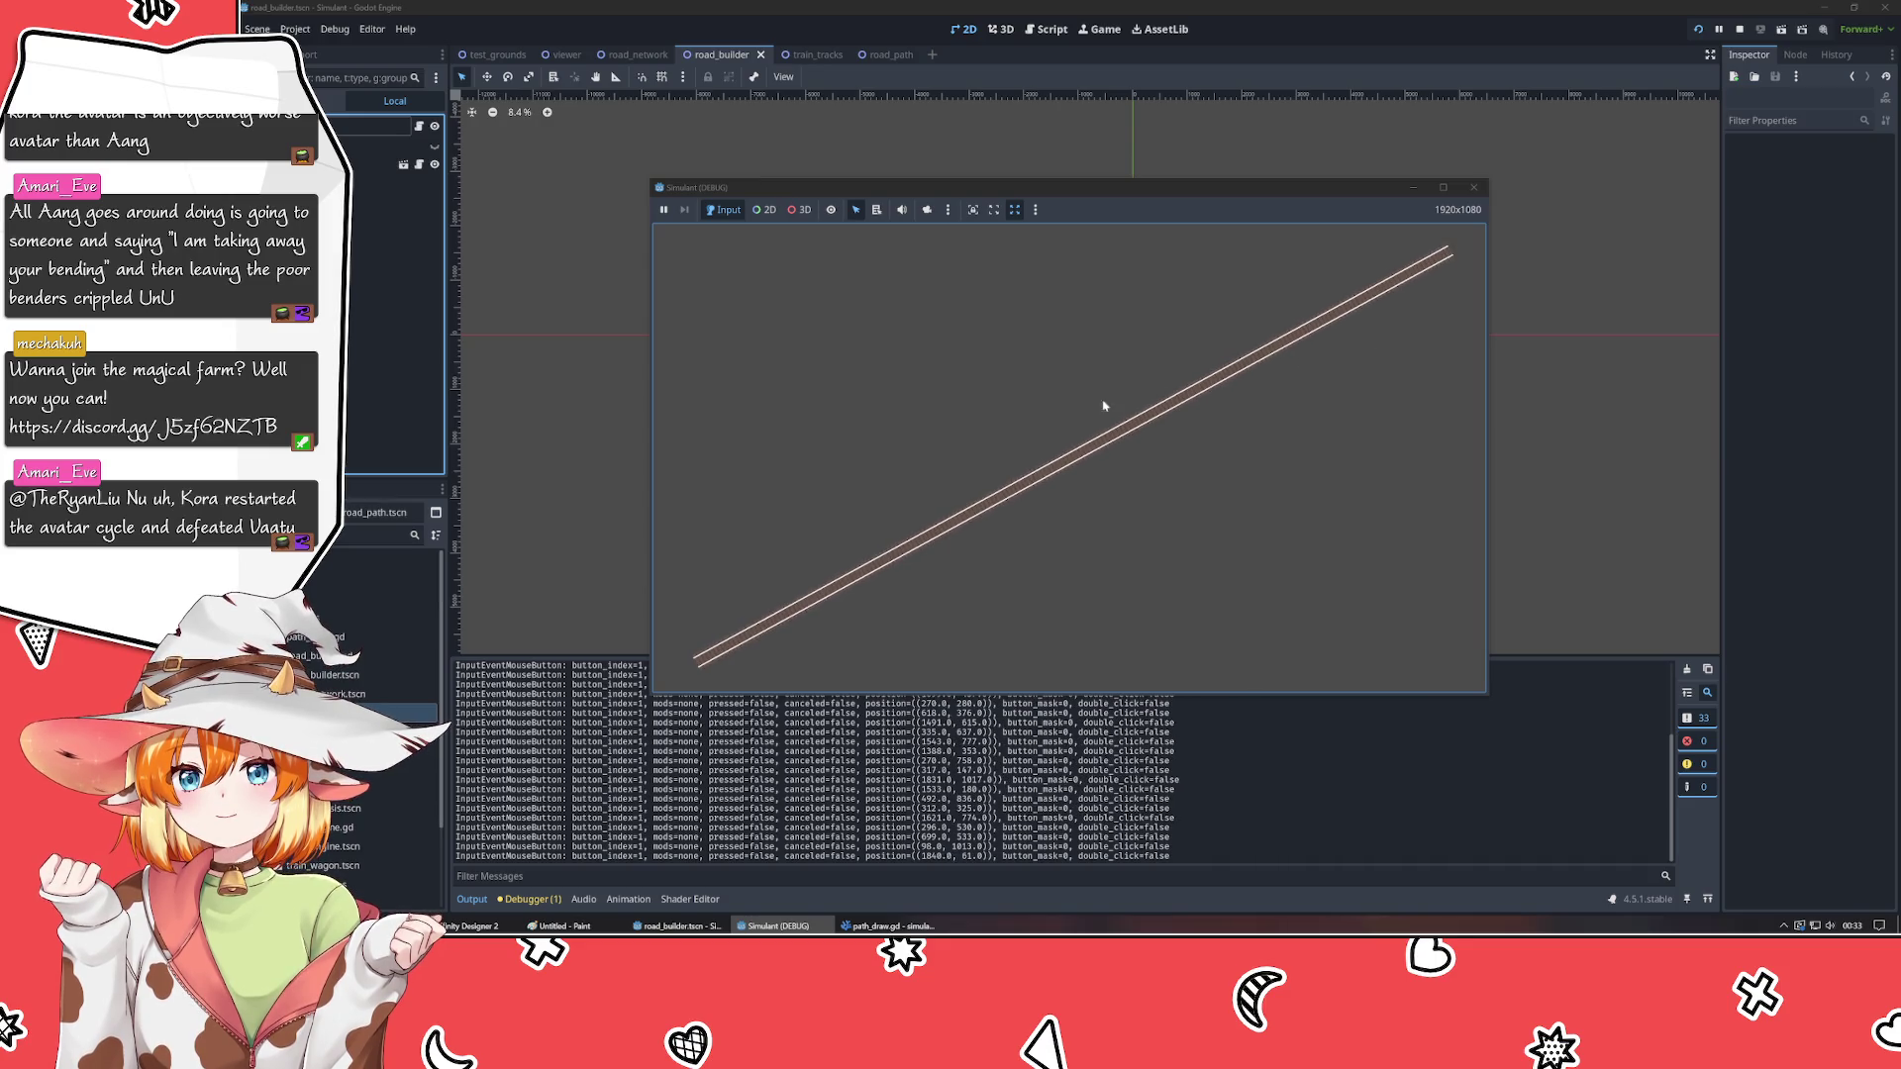
{"action": "left_click", "coordinate": [673, 247]}
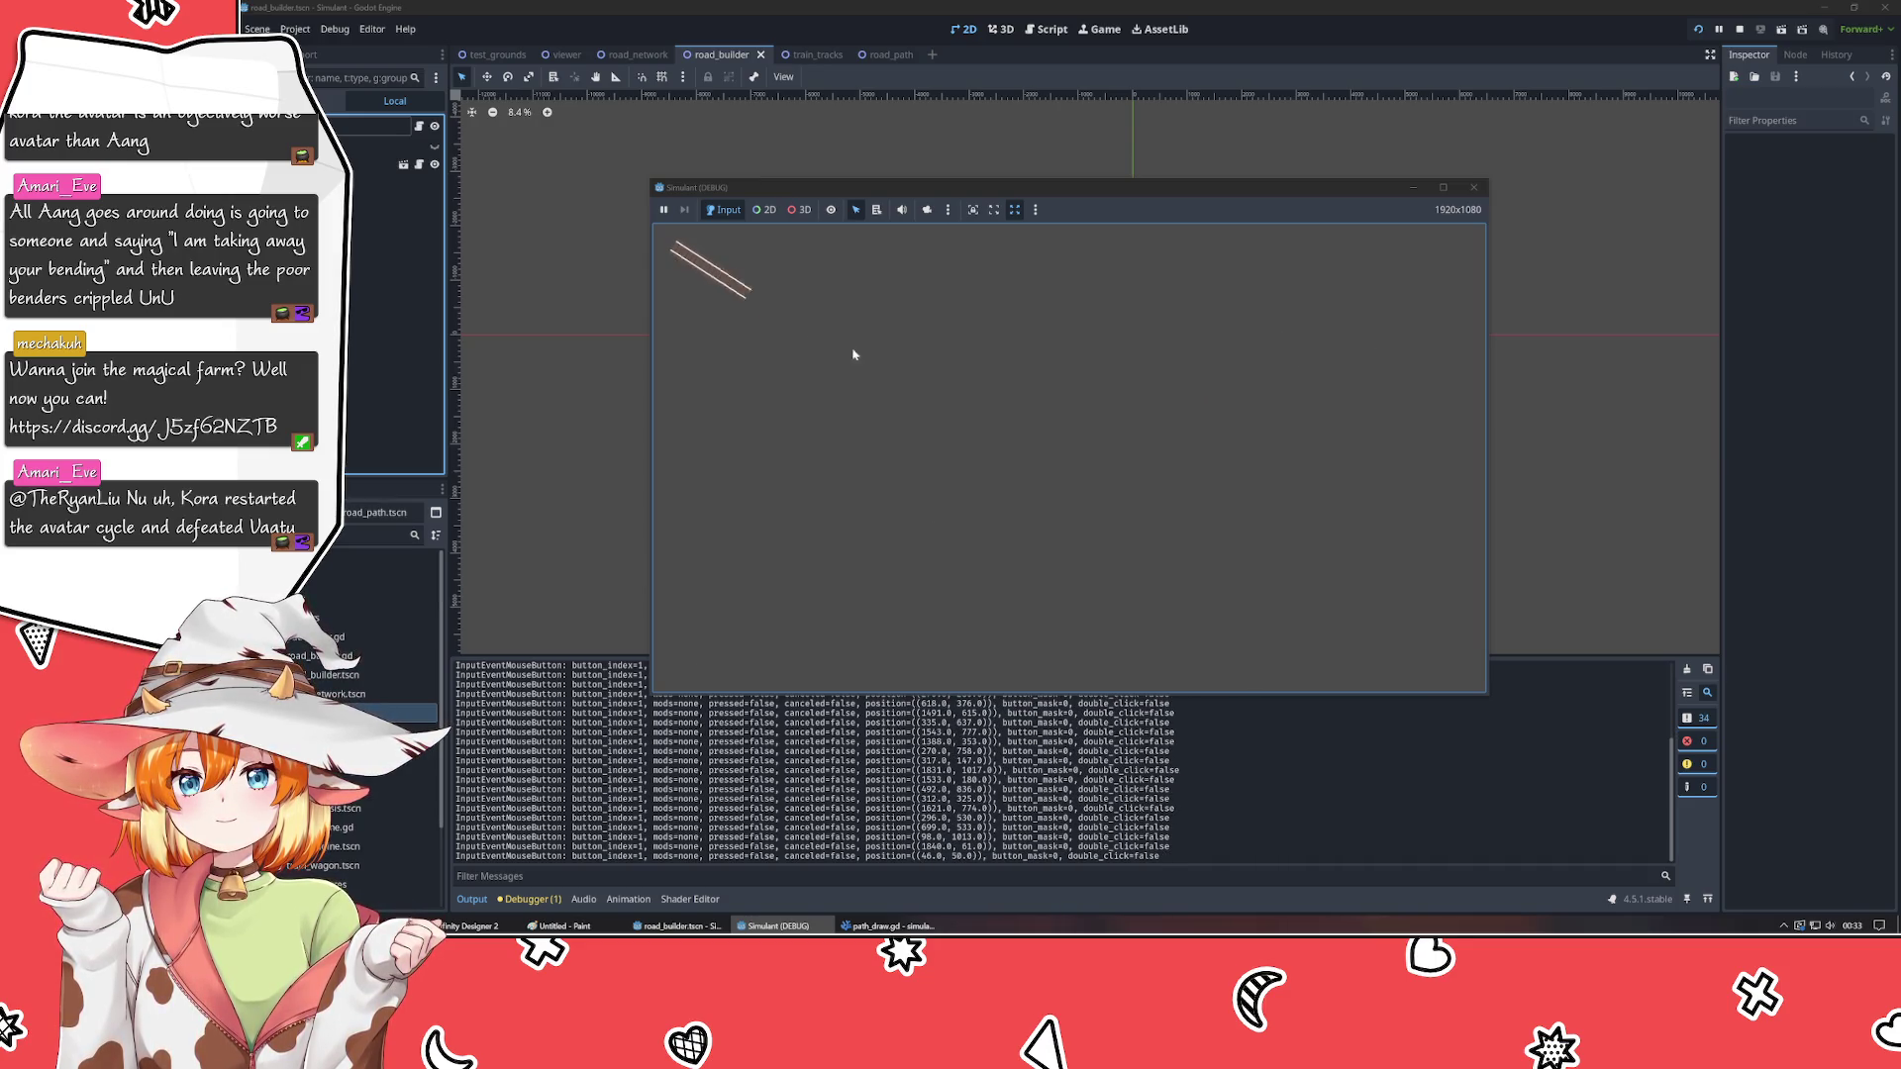
{"action": "left_click", "coordinate": [1468, 678]}
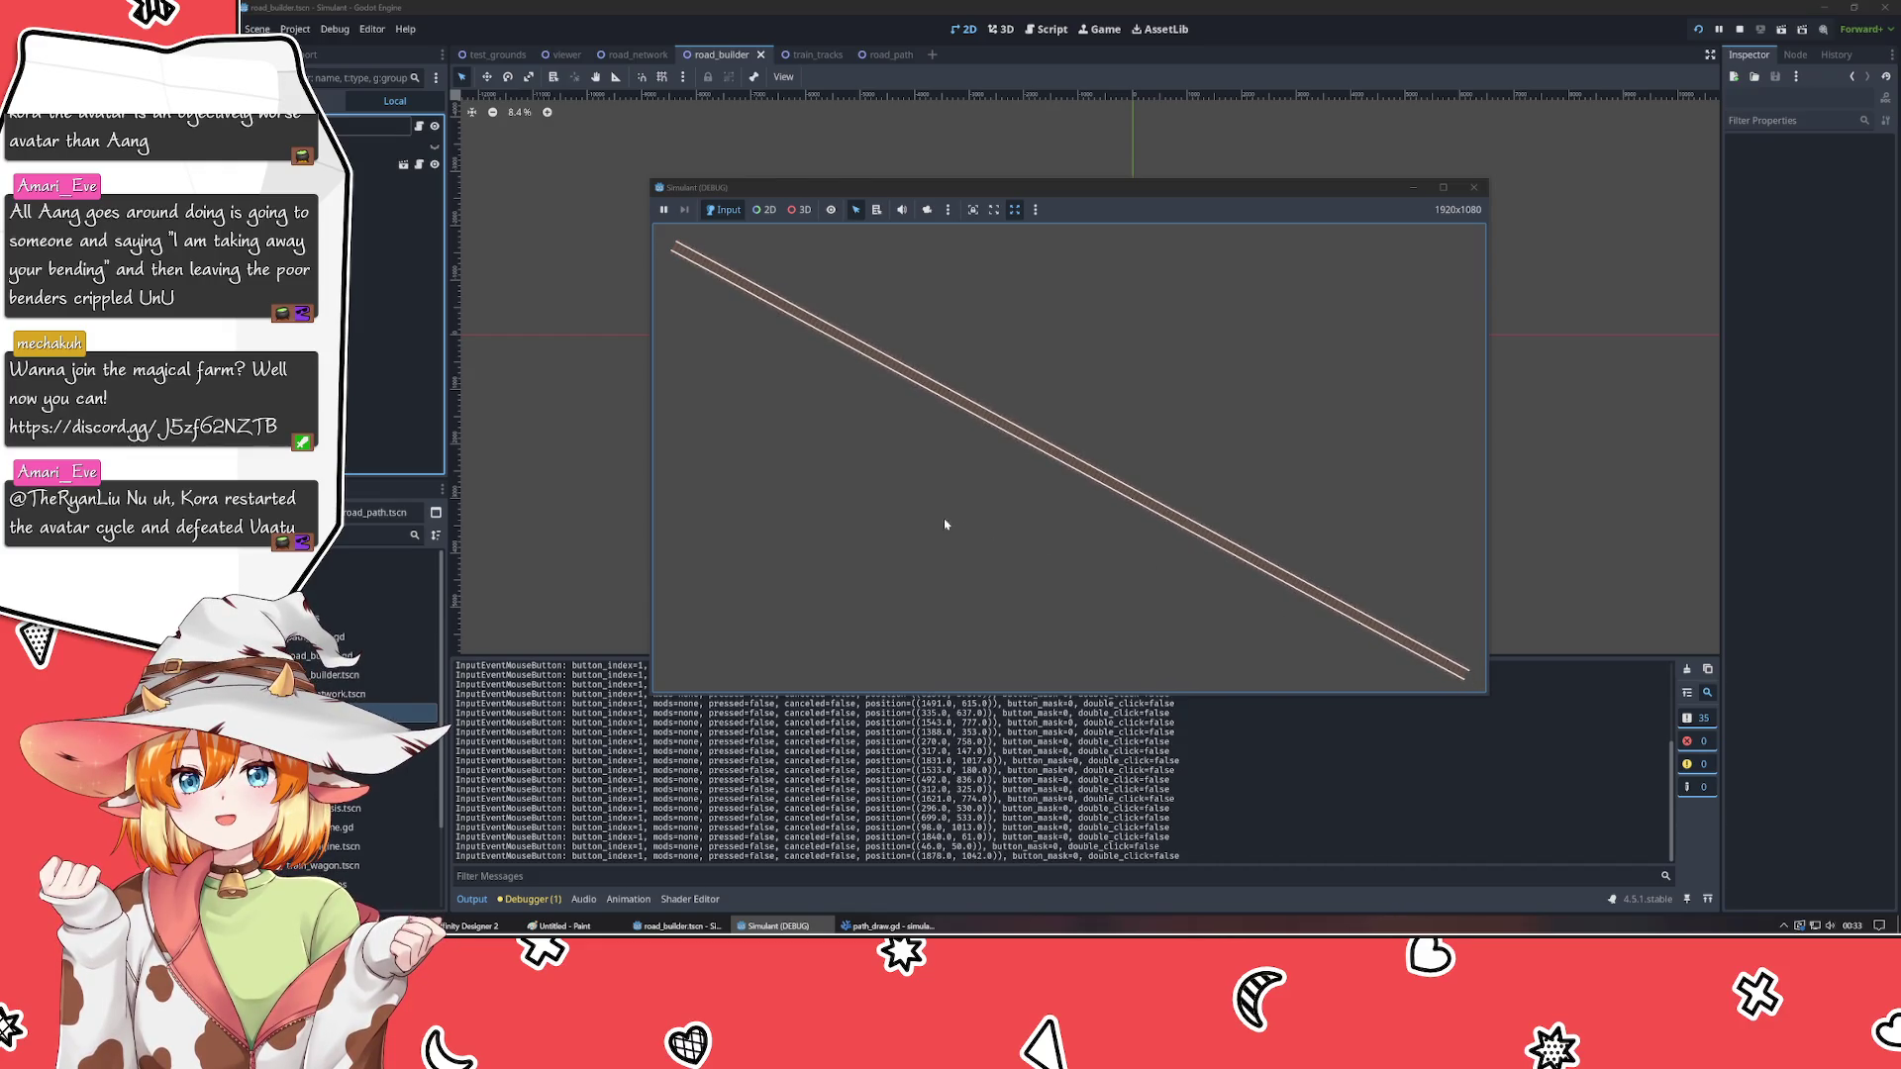
{"action": "left_click", "coordinate": [666, 475]}
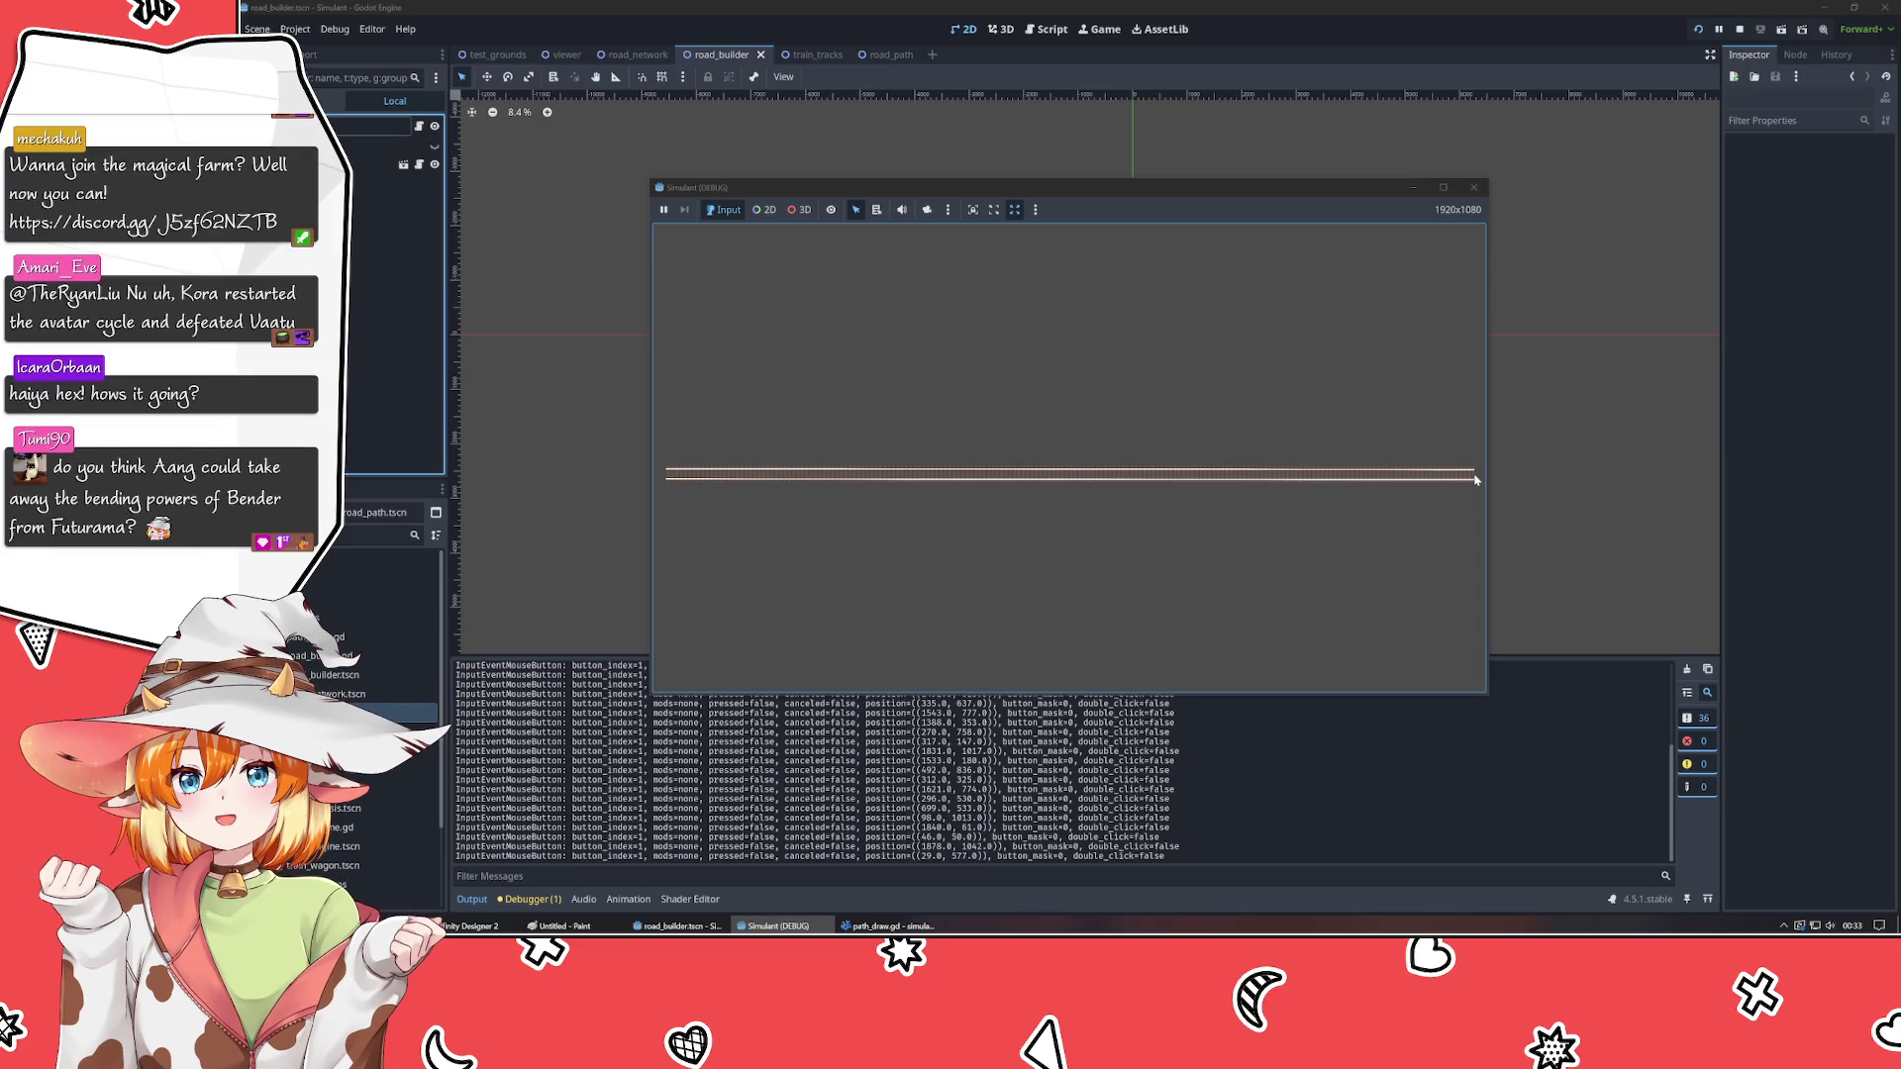
{"action": "left_click", "coordinate": [1475, 480]}
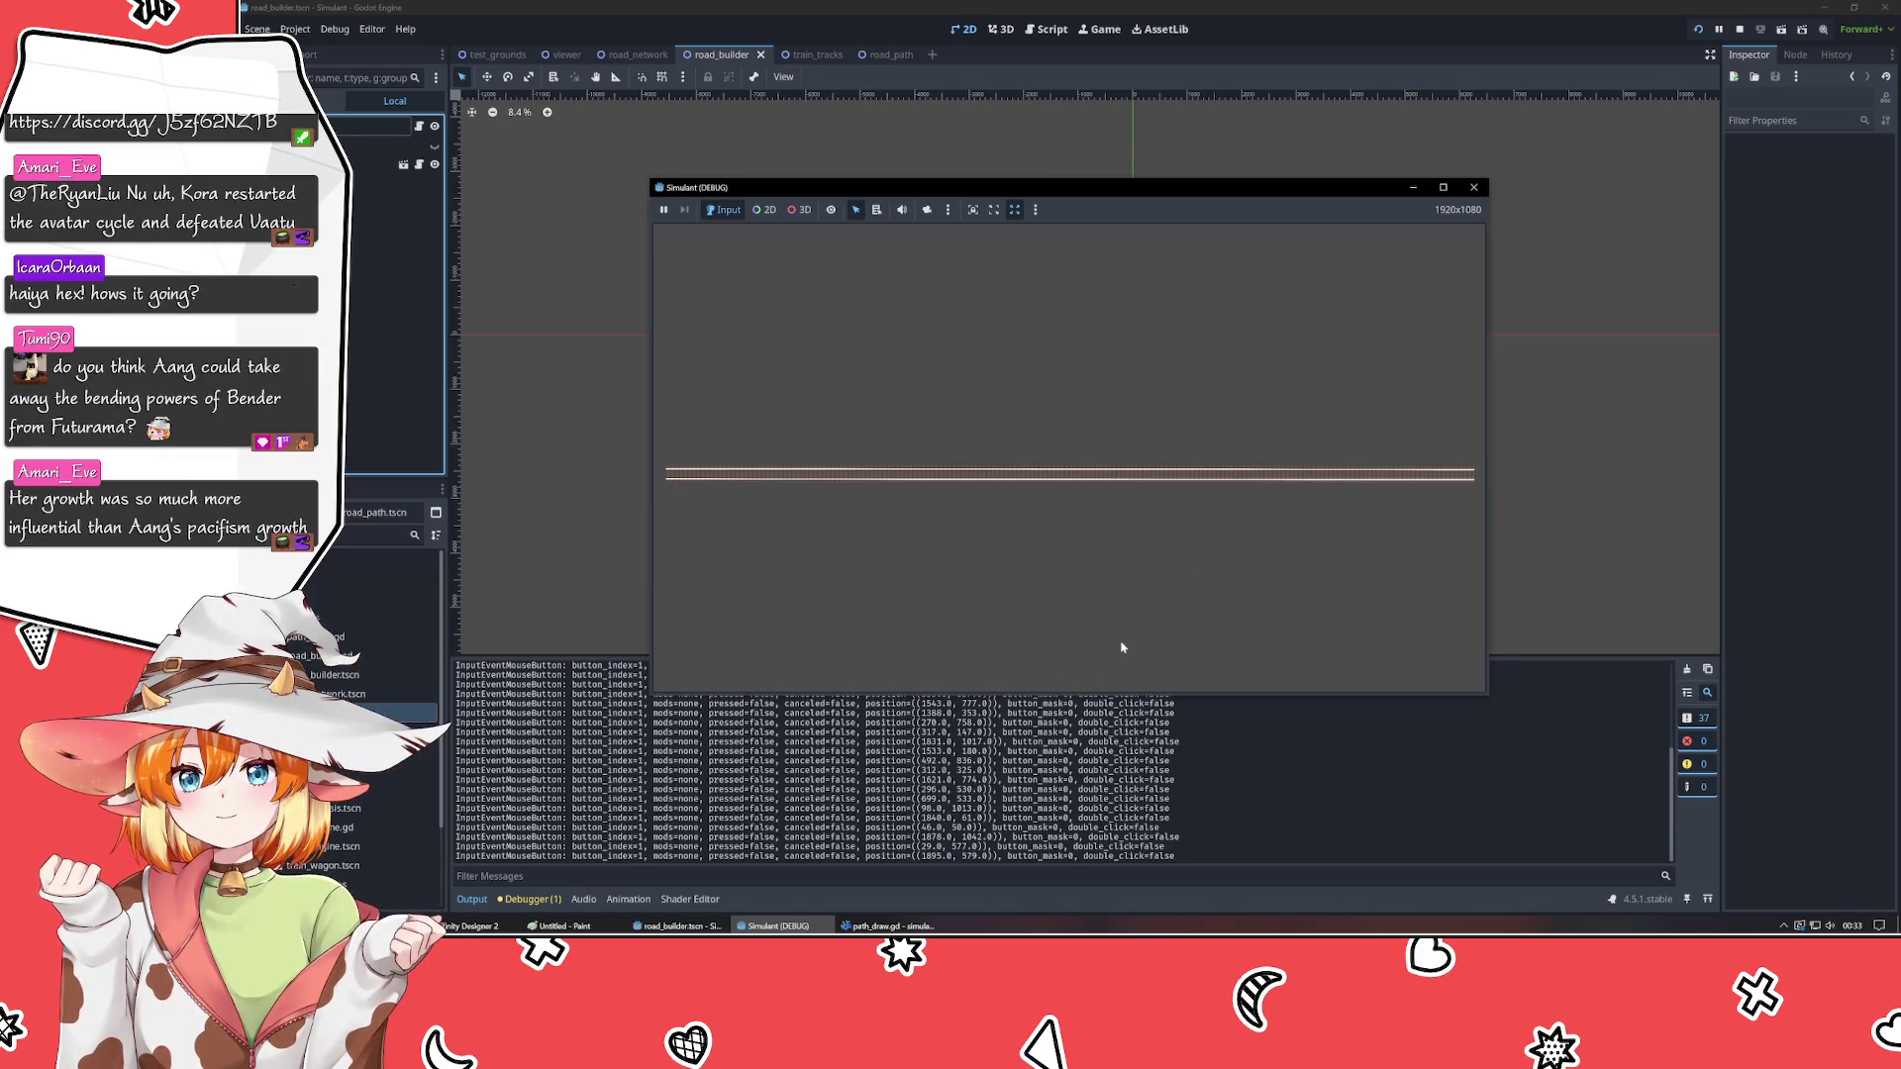
{"action": "left_click", "coordinate": [1047, 688]}
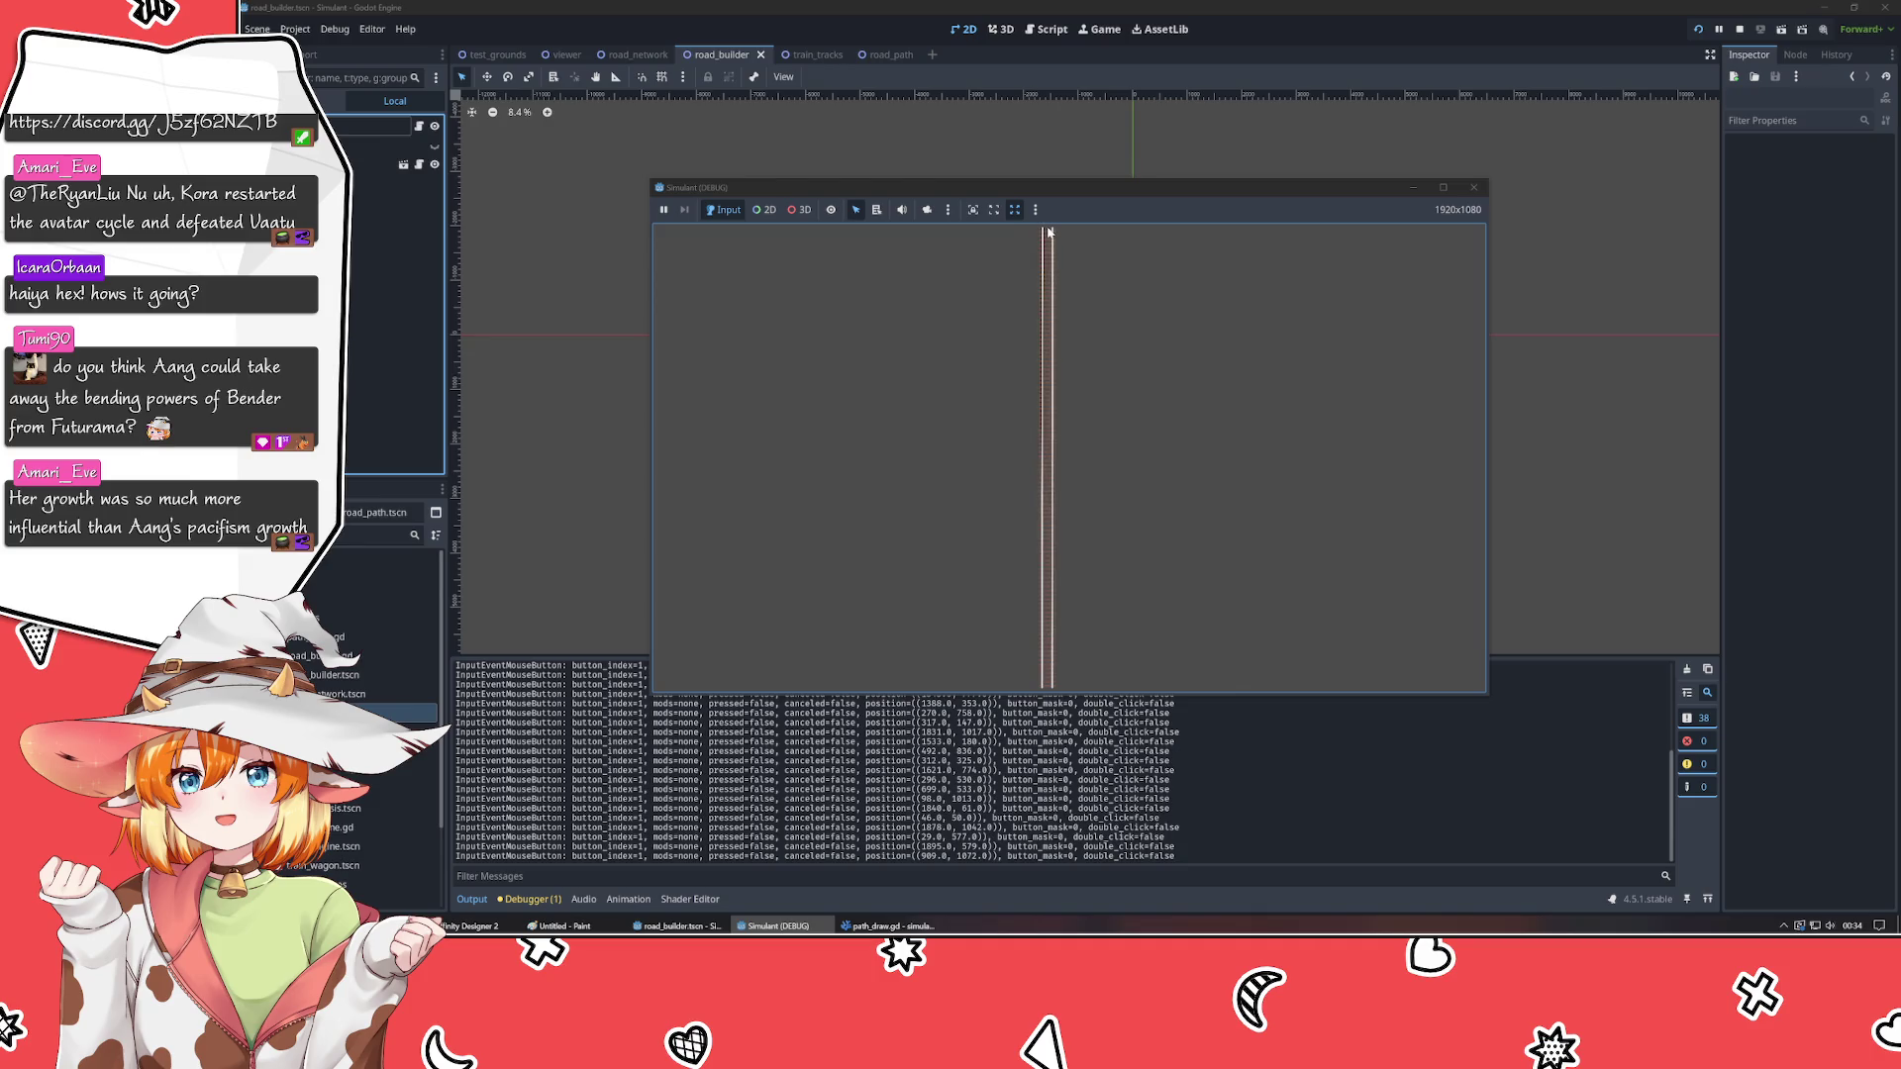
{"action": "left_click", "coordinate": [1049, 232]}
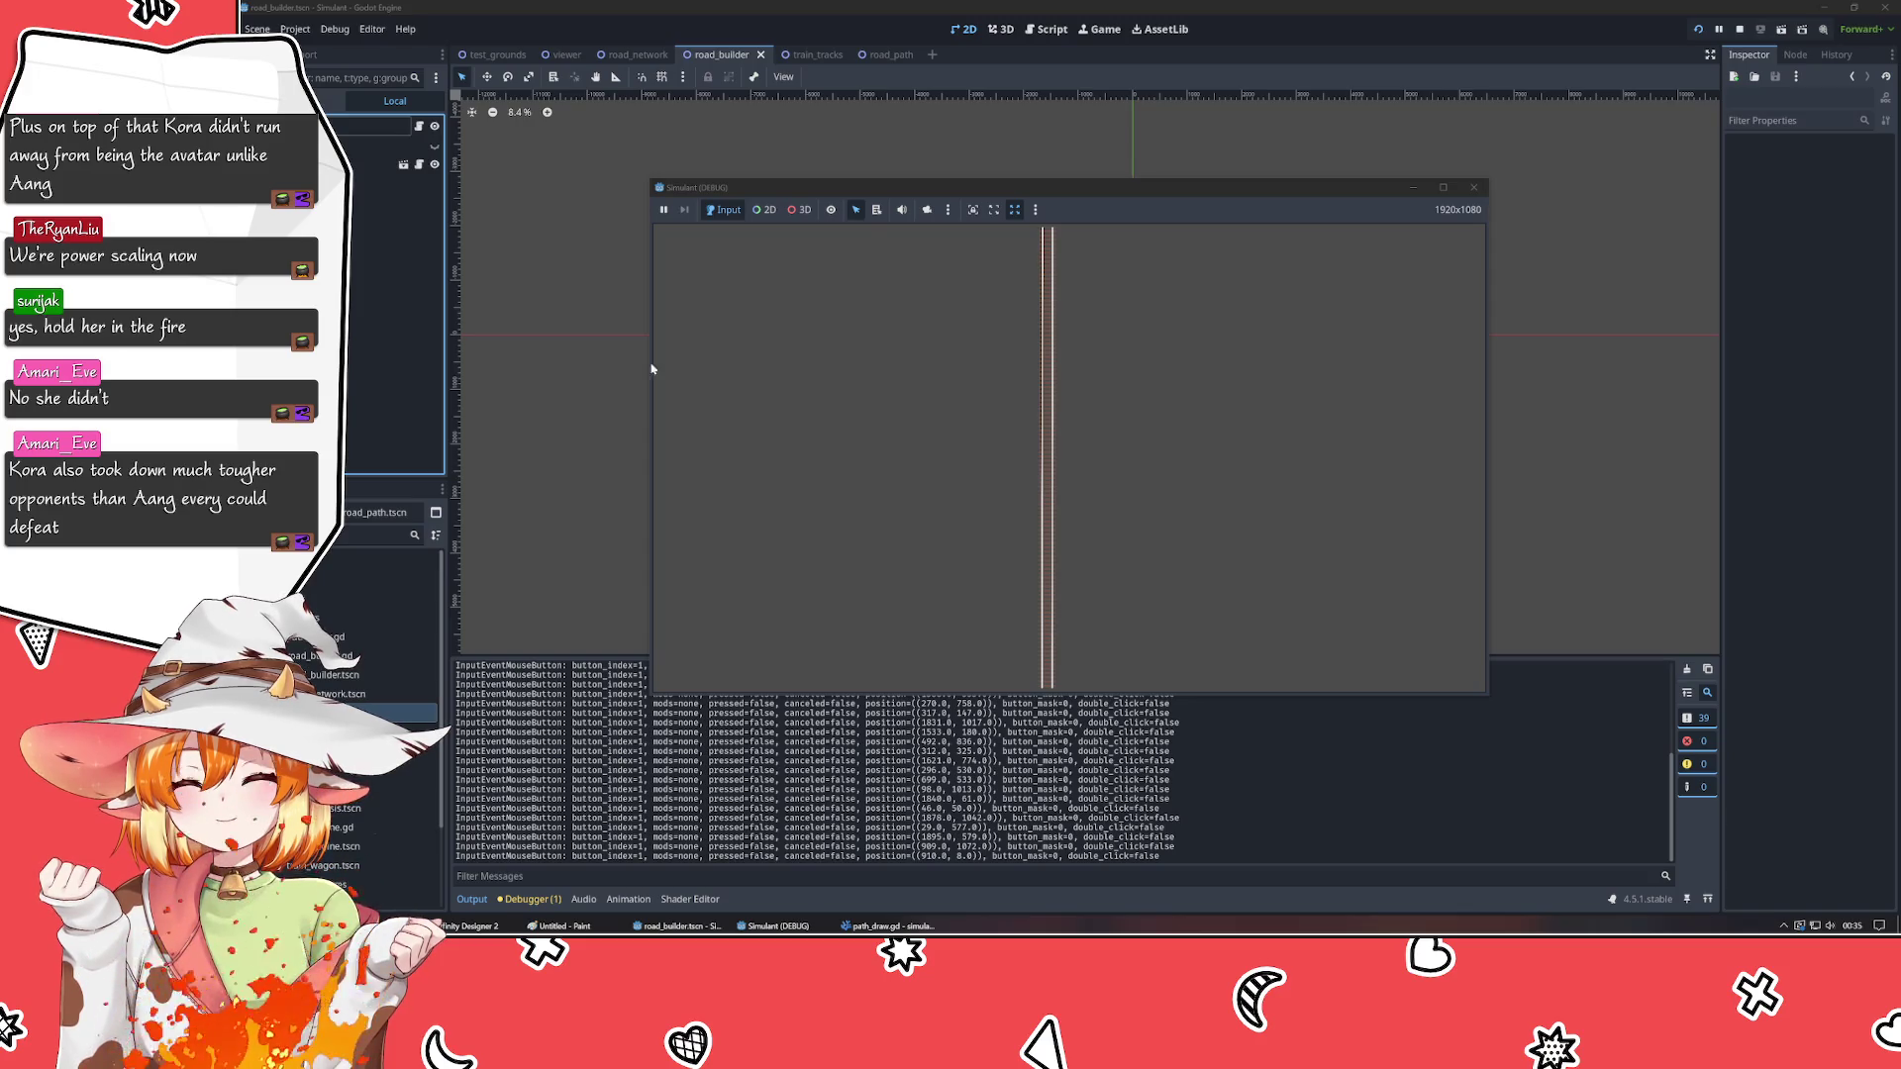
{"action": "left_click", "coordinate": [937, 456]}
- Finish the horizontal road, draw two diagonal roads, and begin one at the left edge
{"action": "left_click", "coordinate": [1400, 450]}
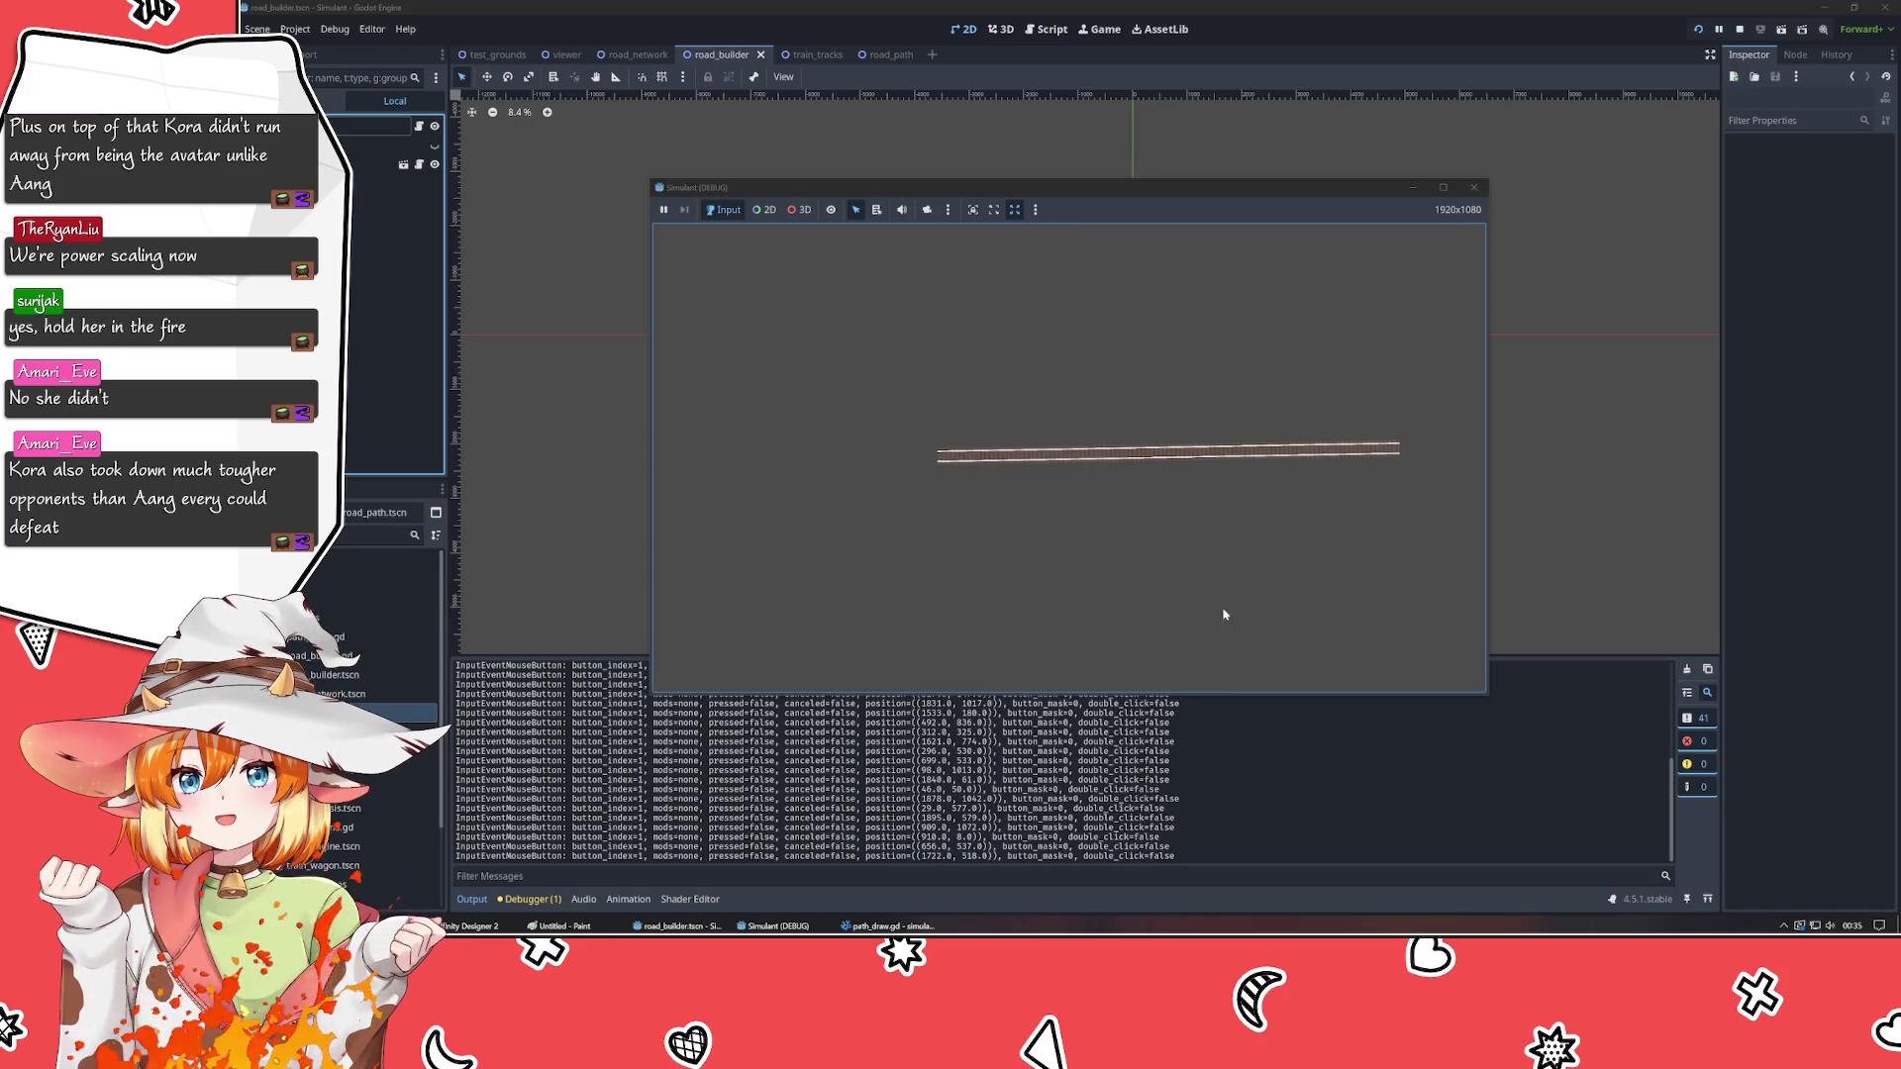
{"action": "left_click", "coordinate": [819, 302]}
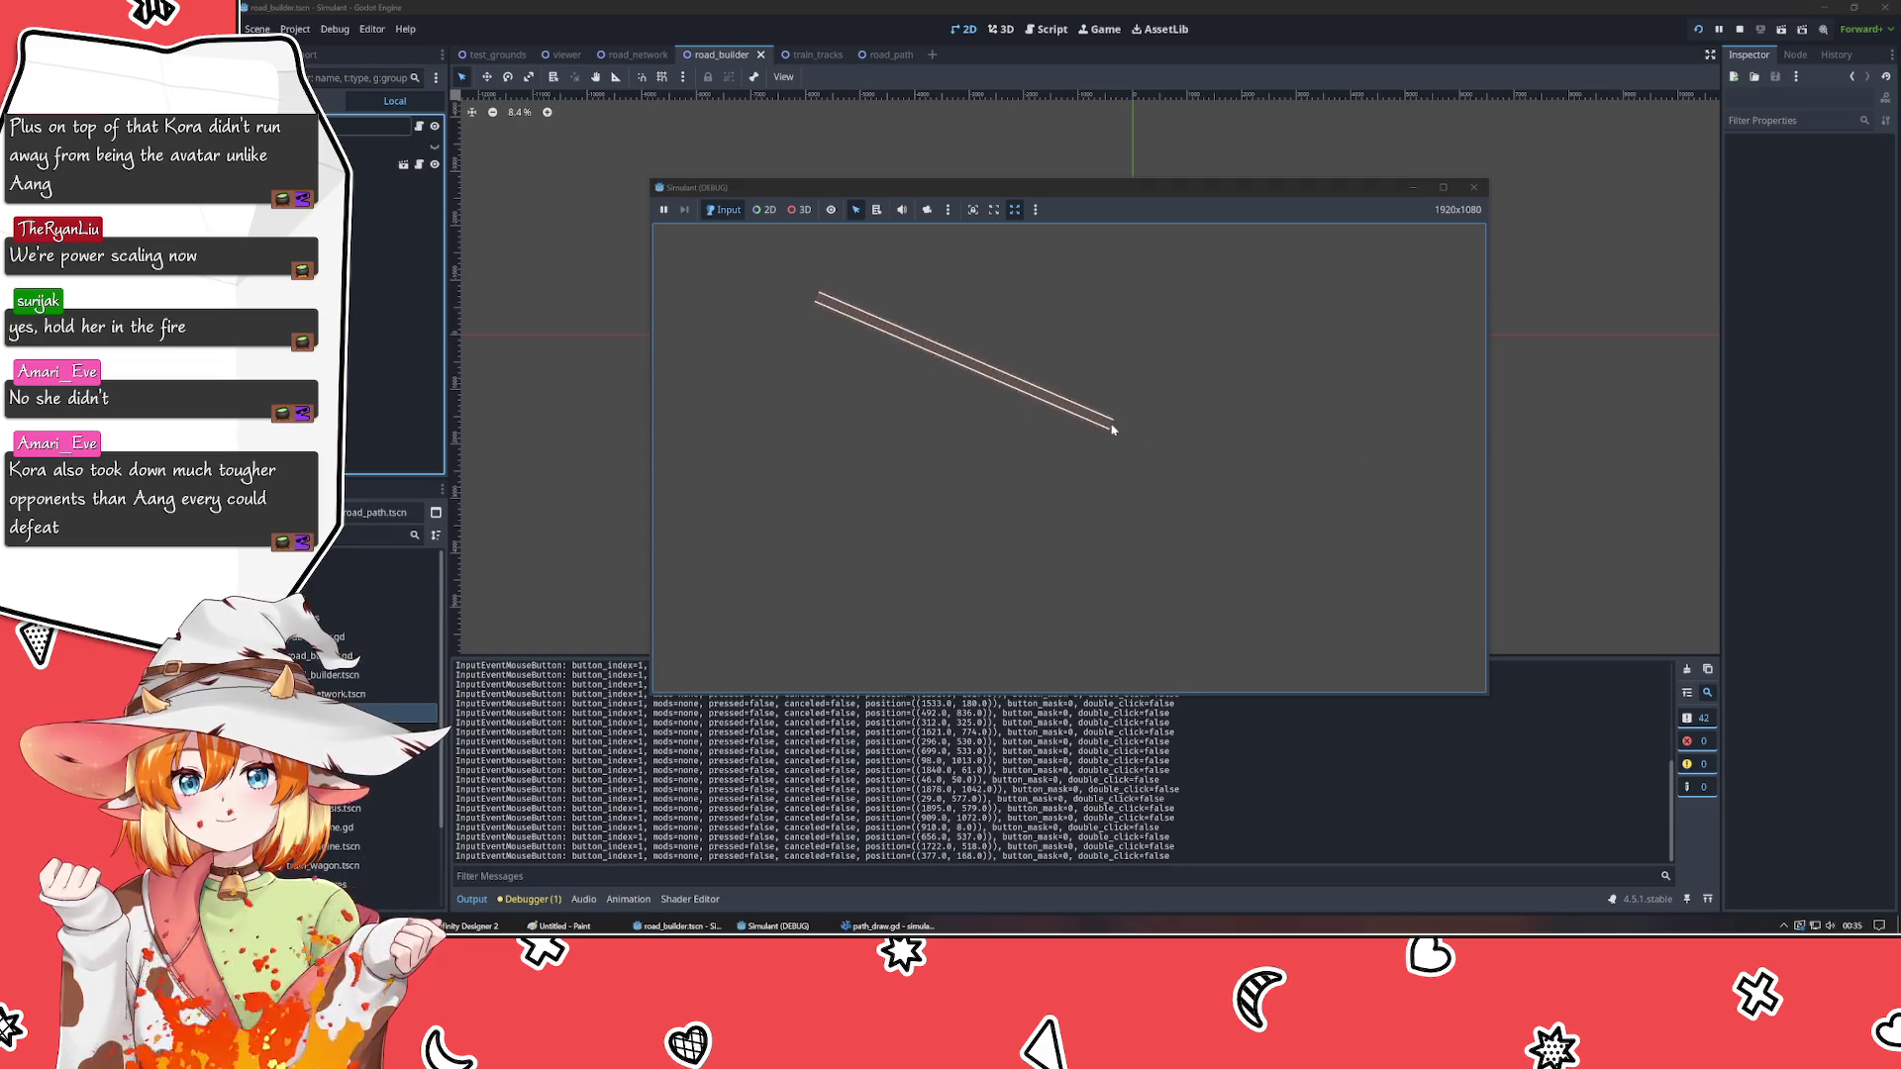
{"action": "left_click", "coordinate": [1187, 407]}
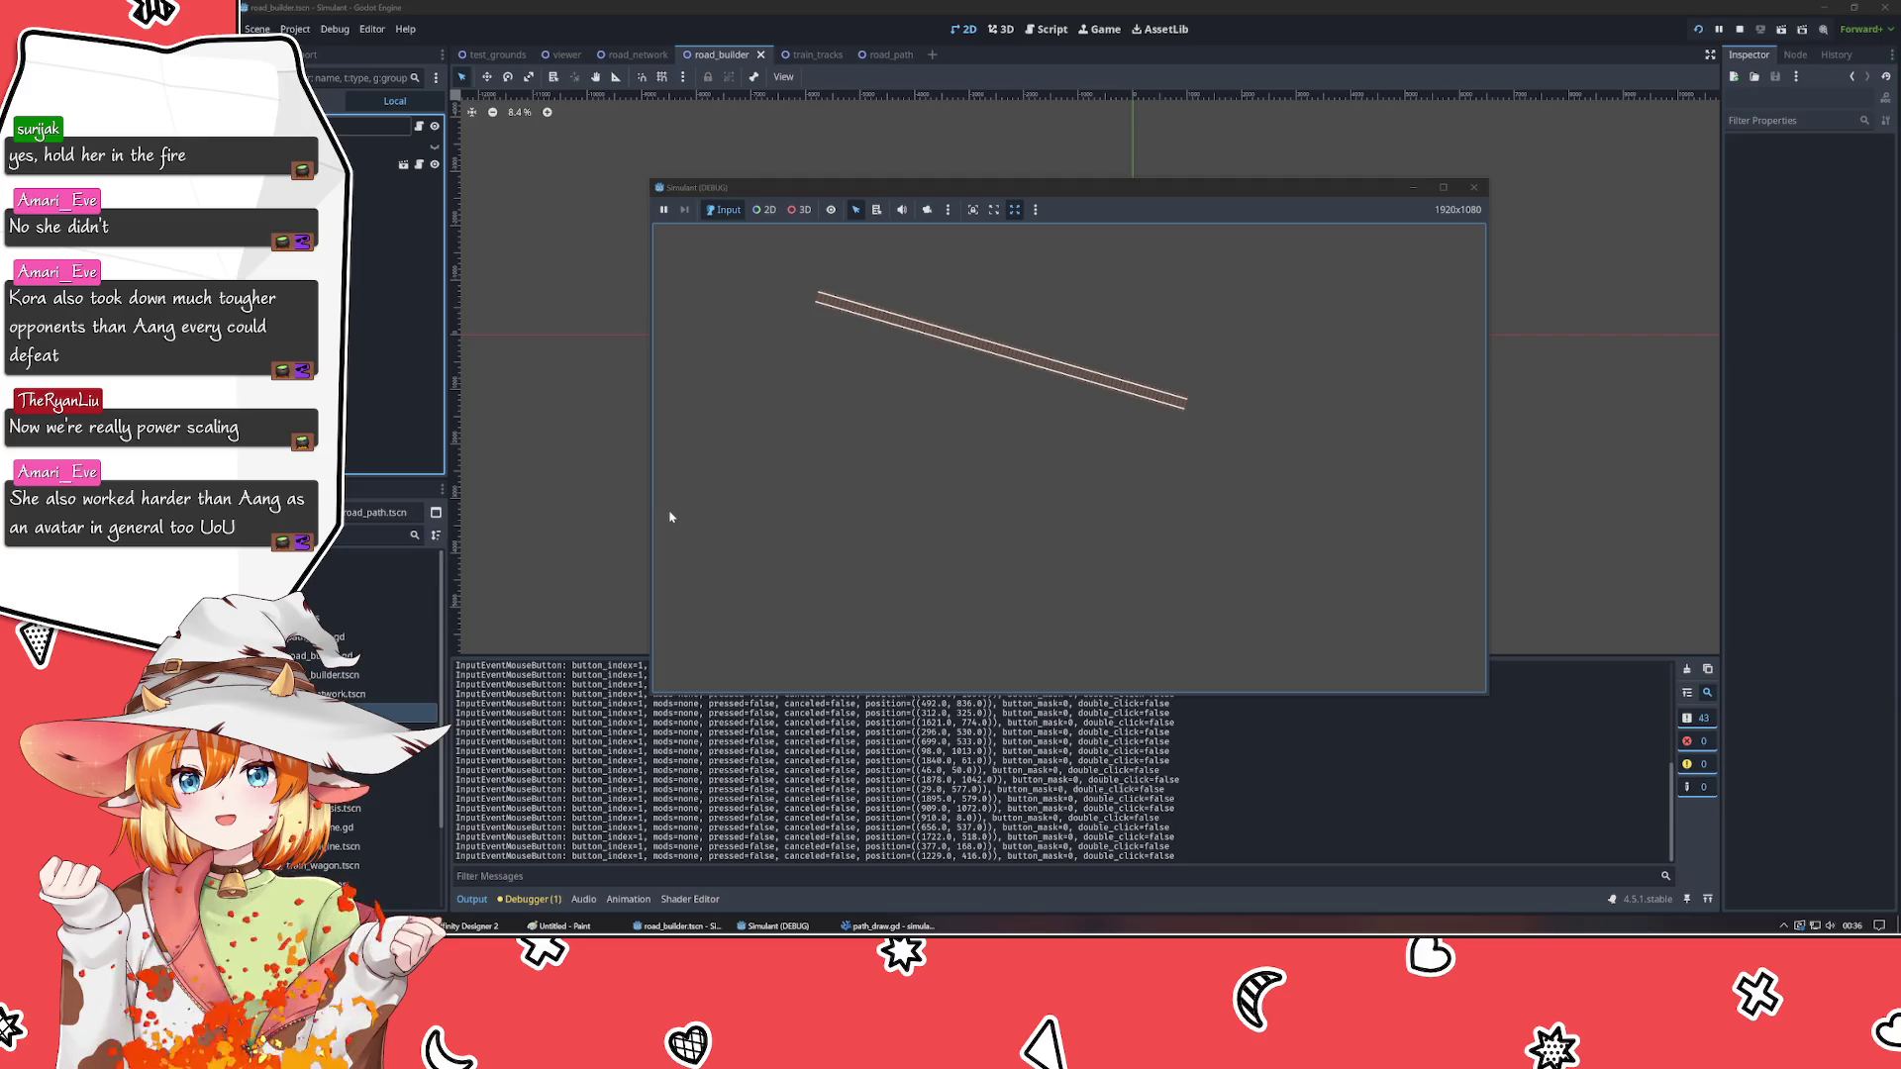
{"action": "left_click", "coordinate": [673, 512]}
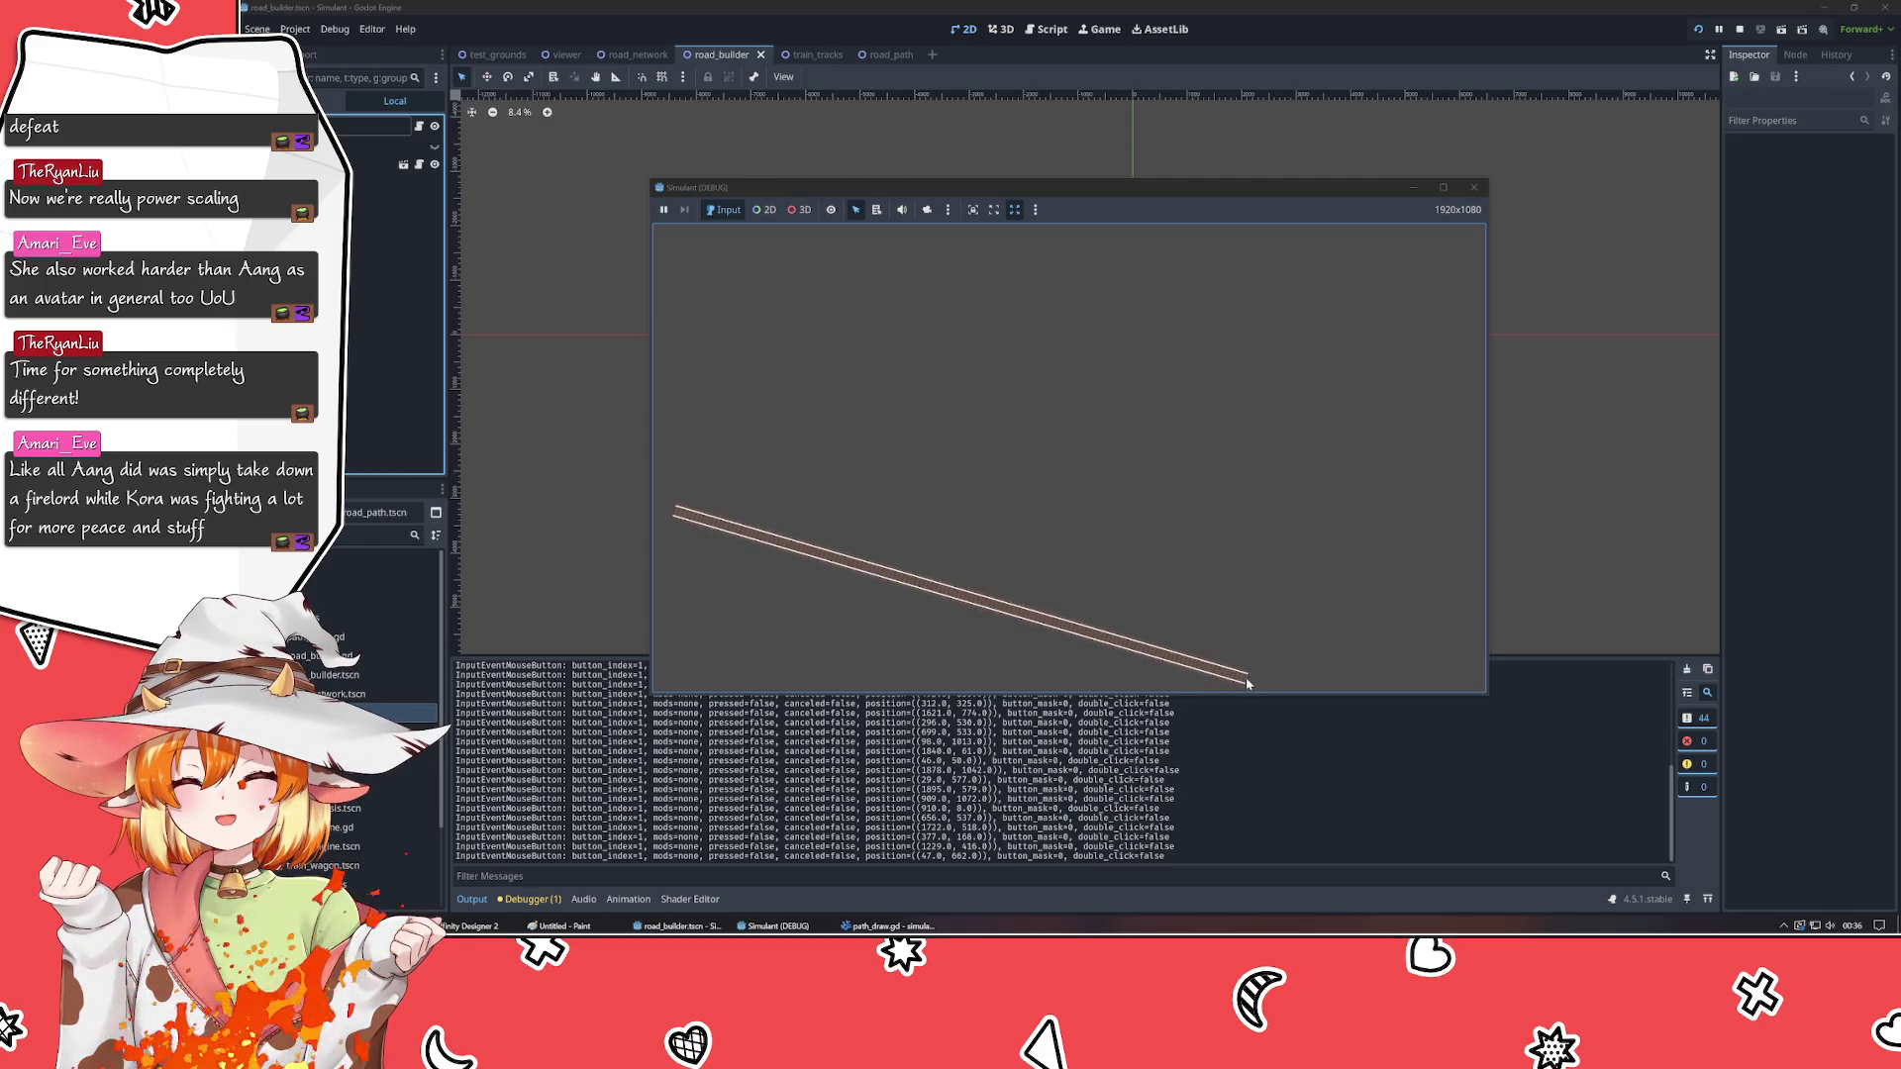
{"action": "left_click", "coordinate": [1248, 681]}
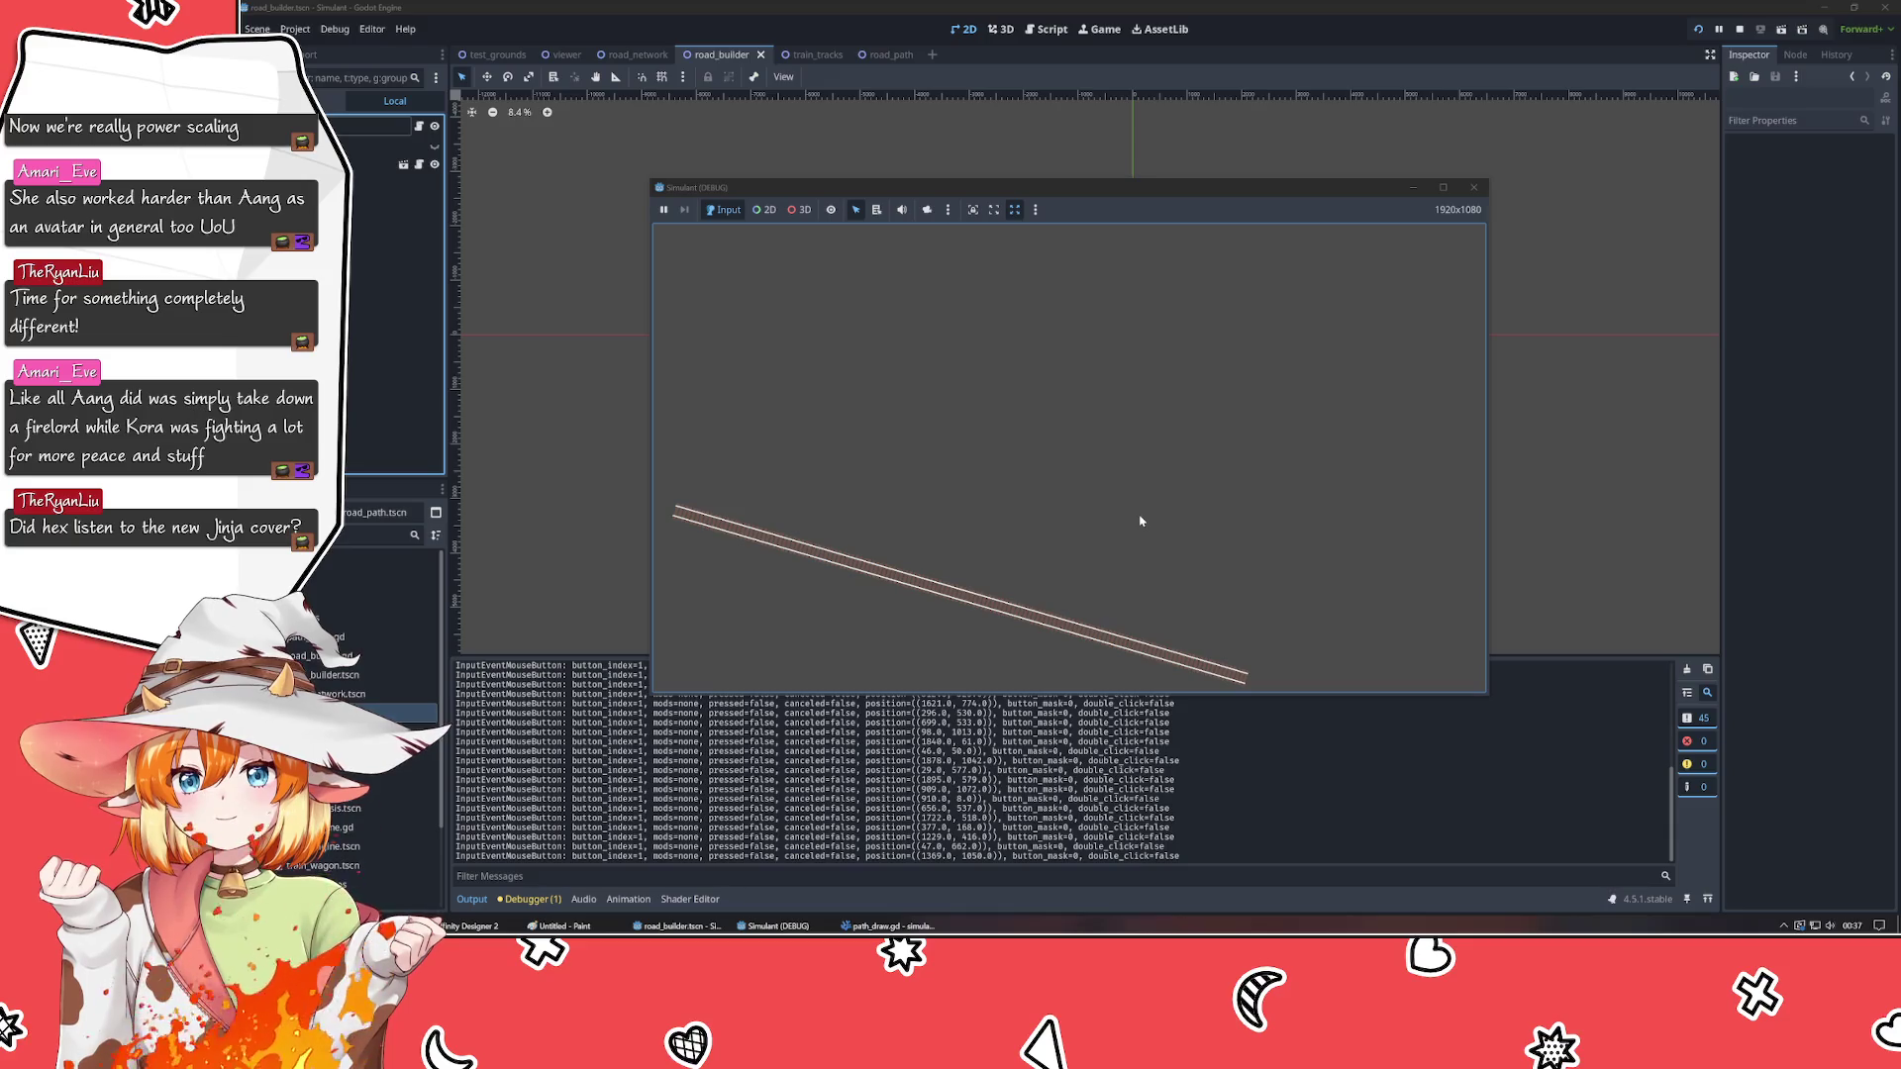
{"action": "left_click", "coordinate": [655, 297]}
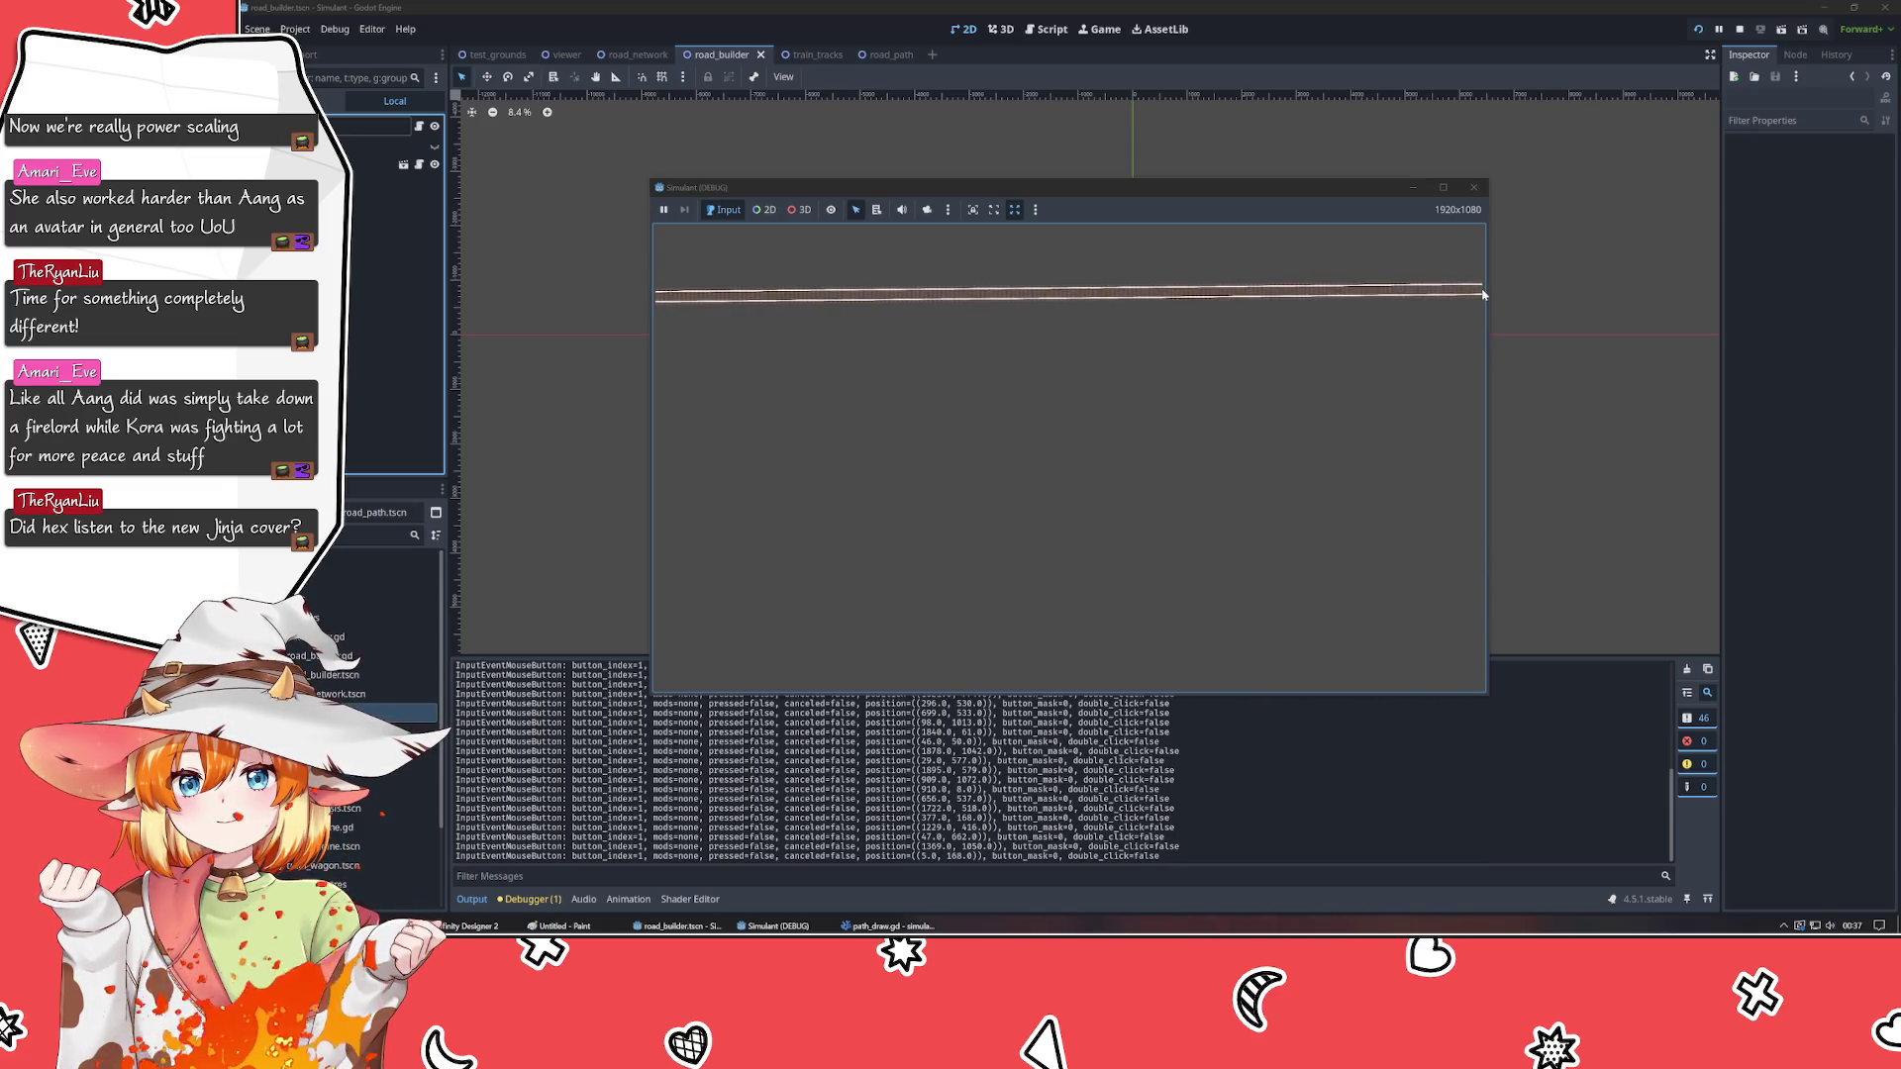
- Draw a left-to-right road across the top, then a vertical road near the left side
{"action": "left_click", "coordinate": [1485, 300]}
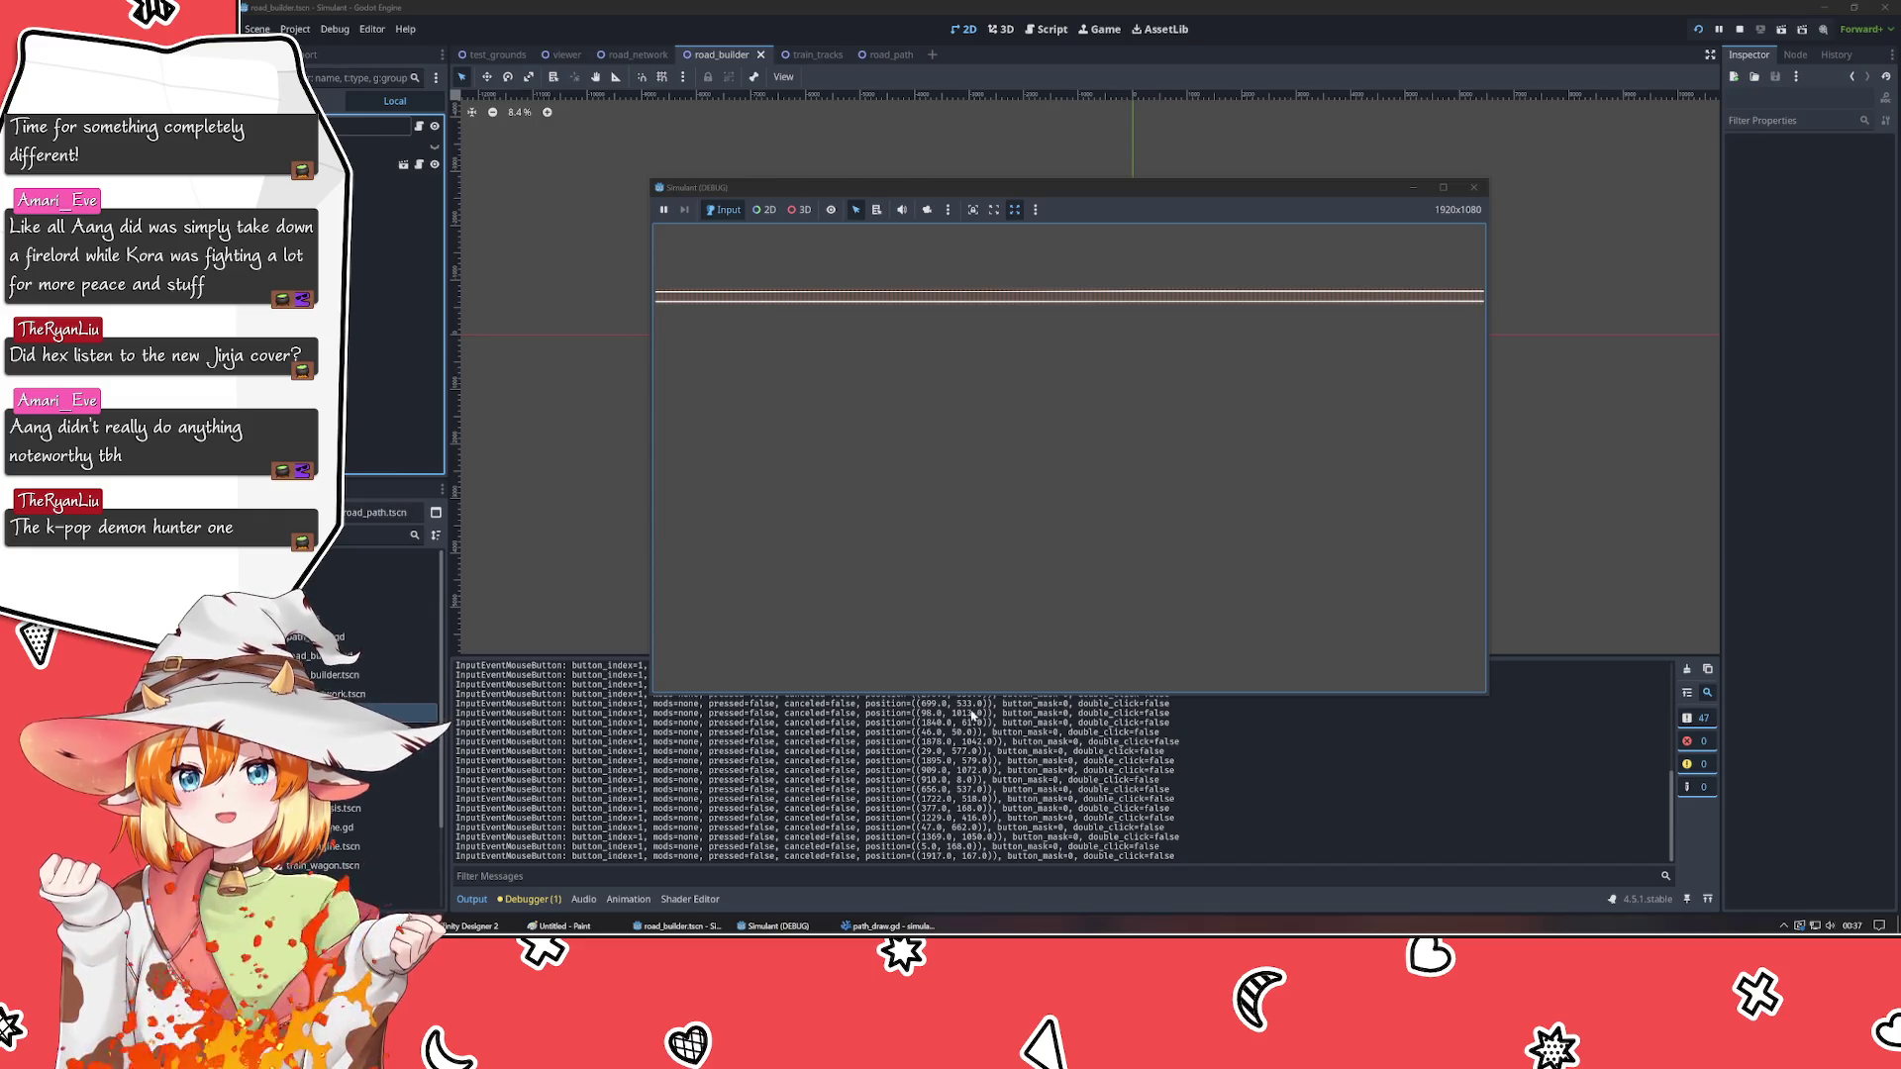
{"action": "left_click", "coordinate": [832, 690]}
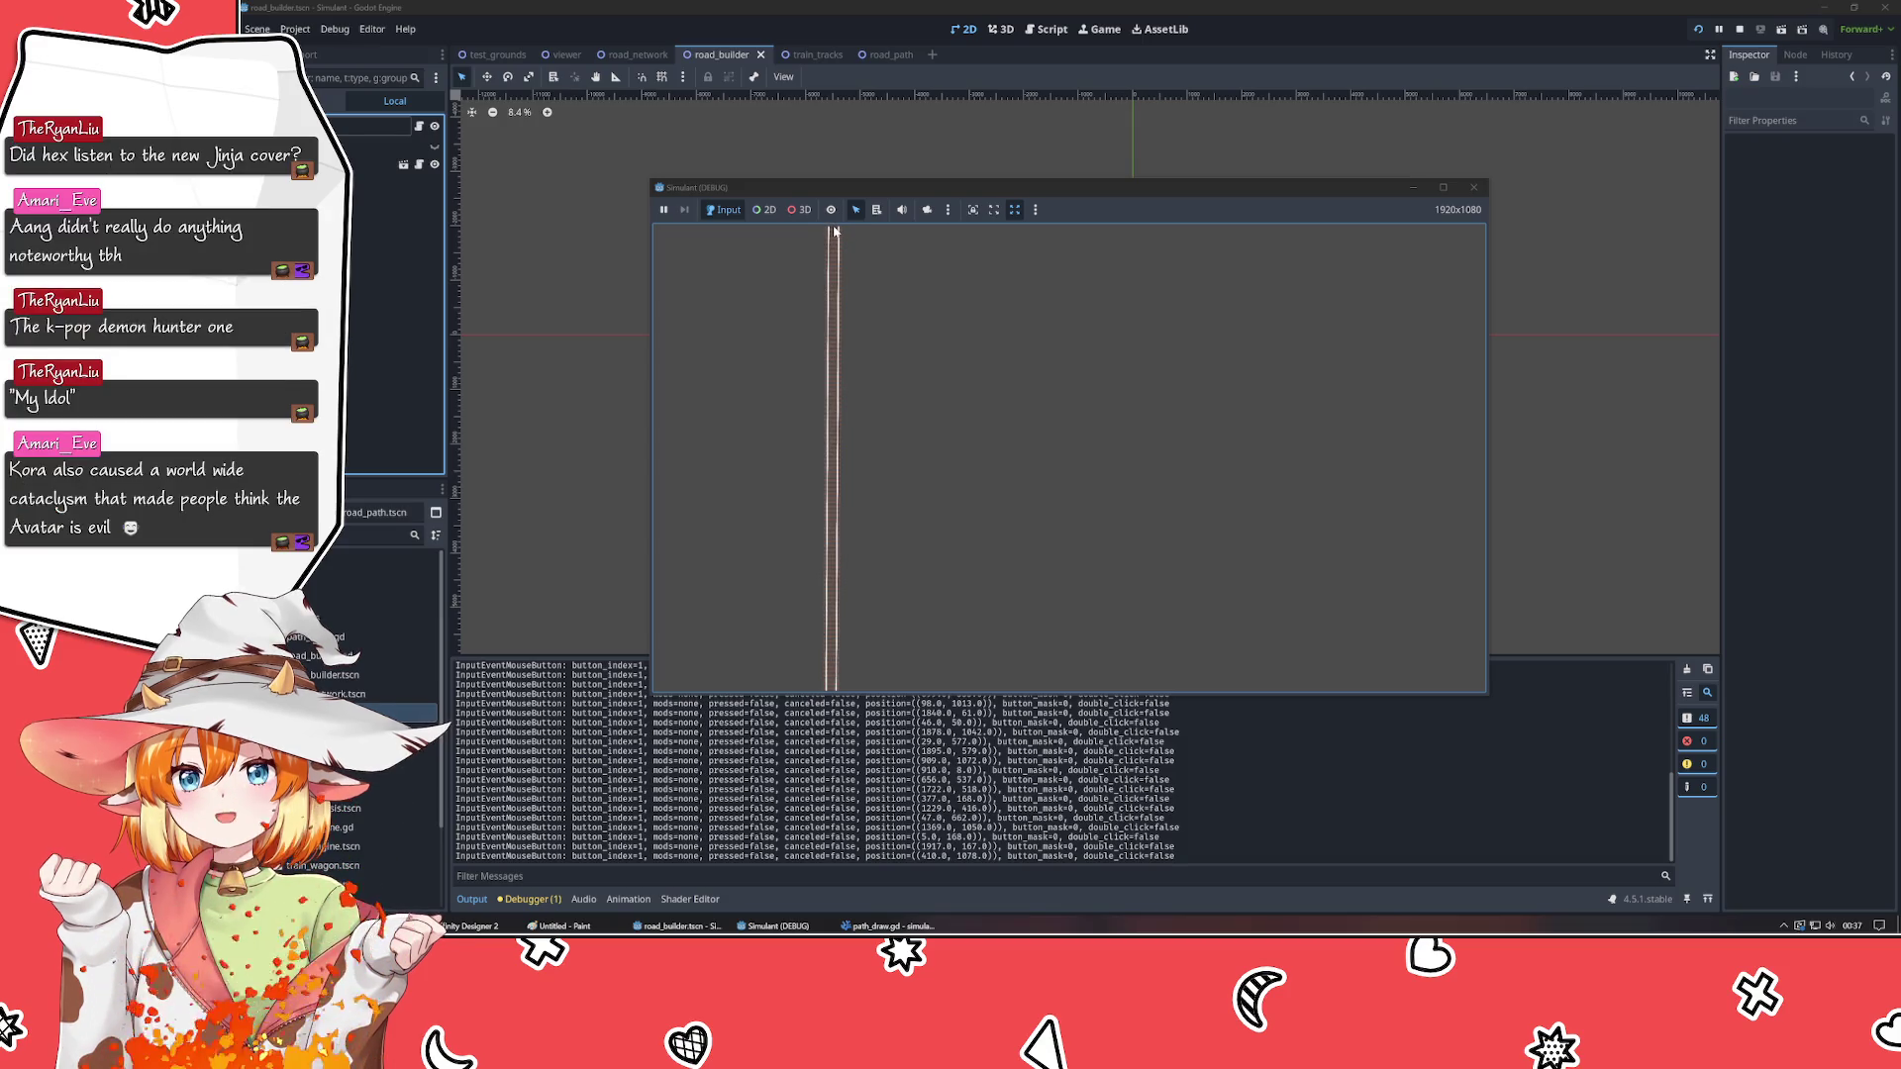
{"action": "left_click", "coordinate": [835, 231]}
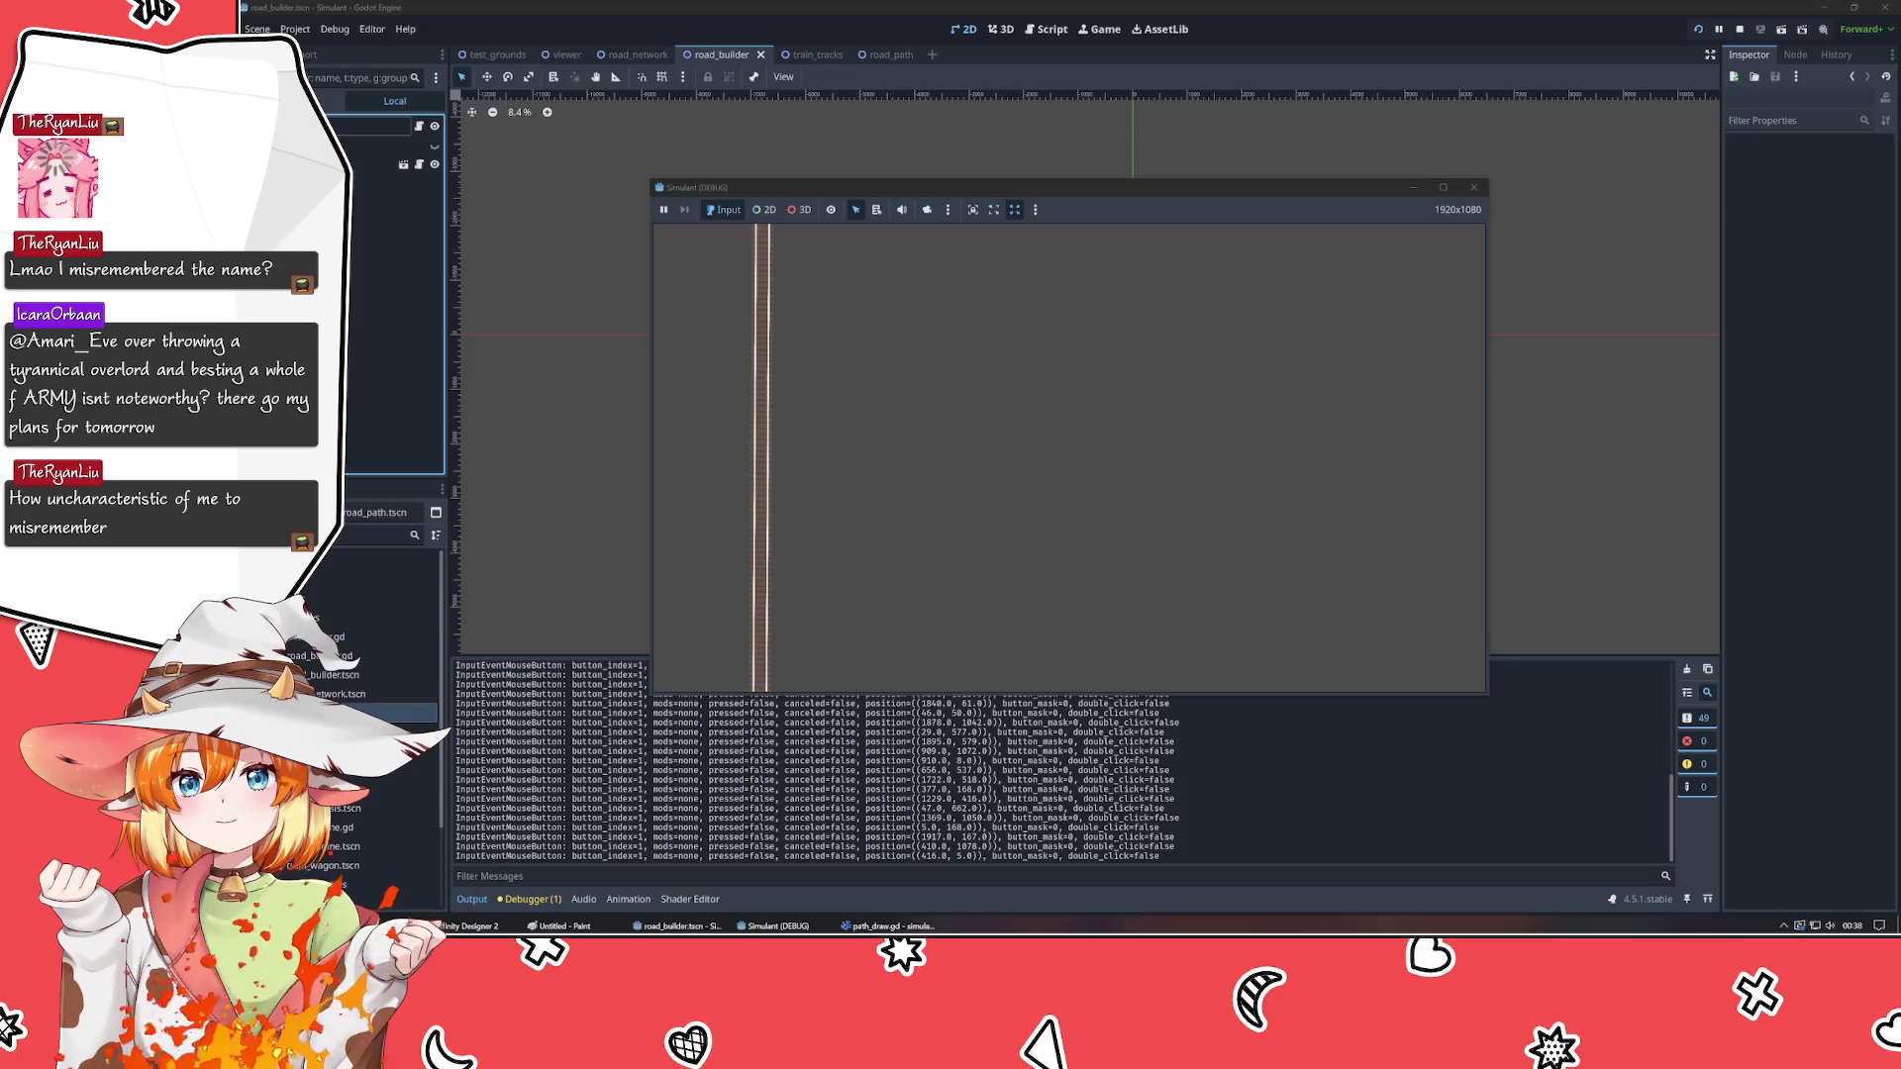
- Start a new road at the upper right, clearing the old vertical track from the canvas
{"action": "left_click", "coordinate": [1275, 344]}
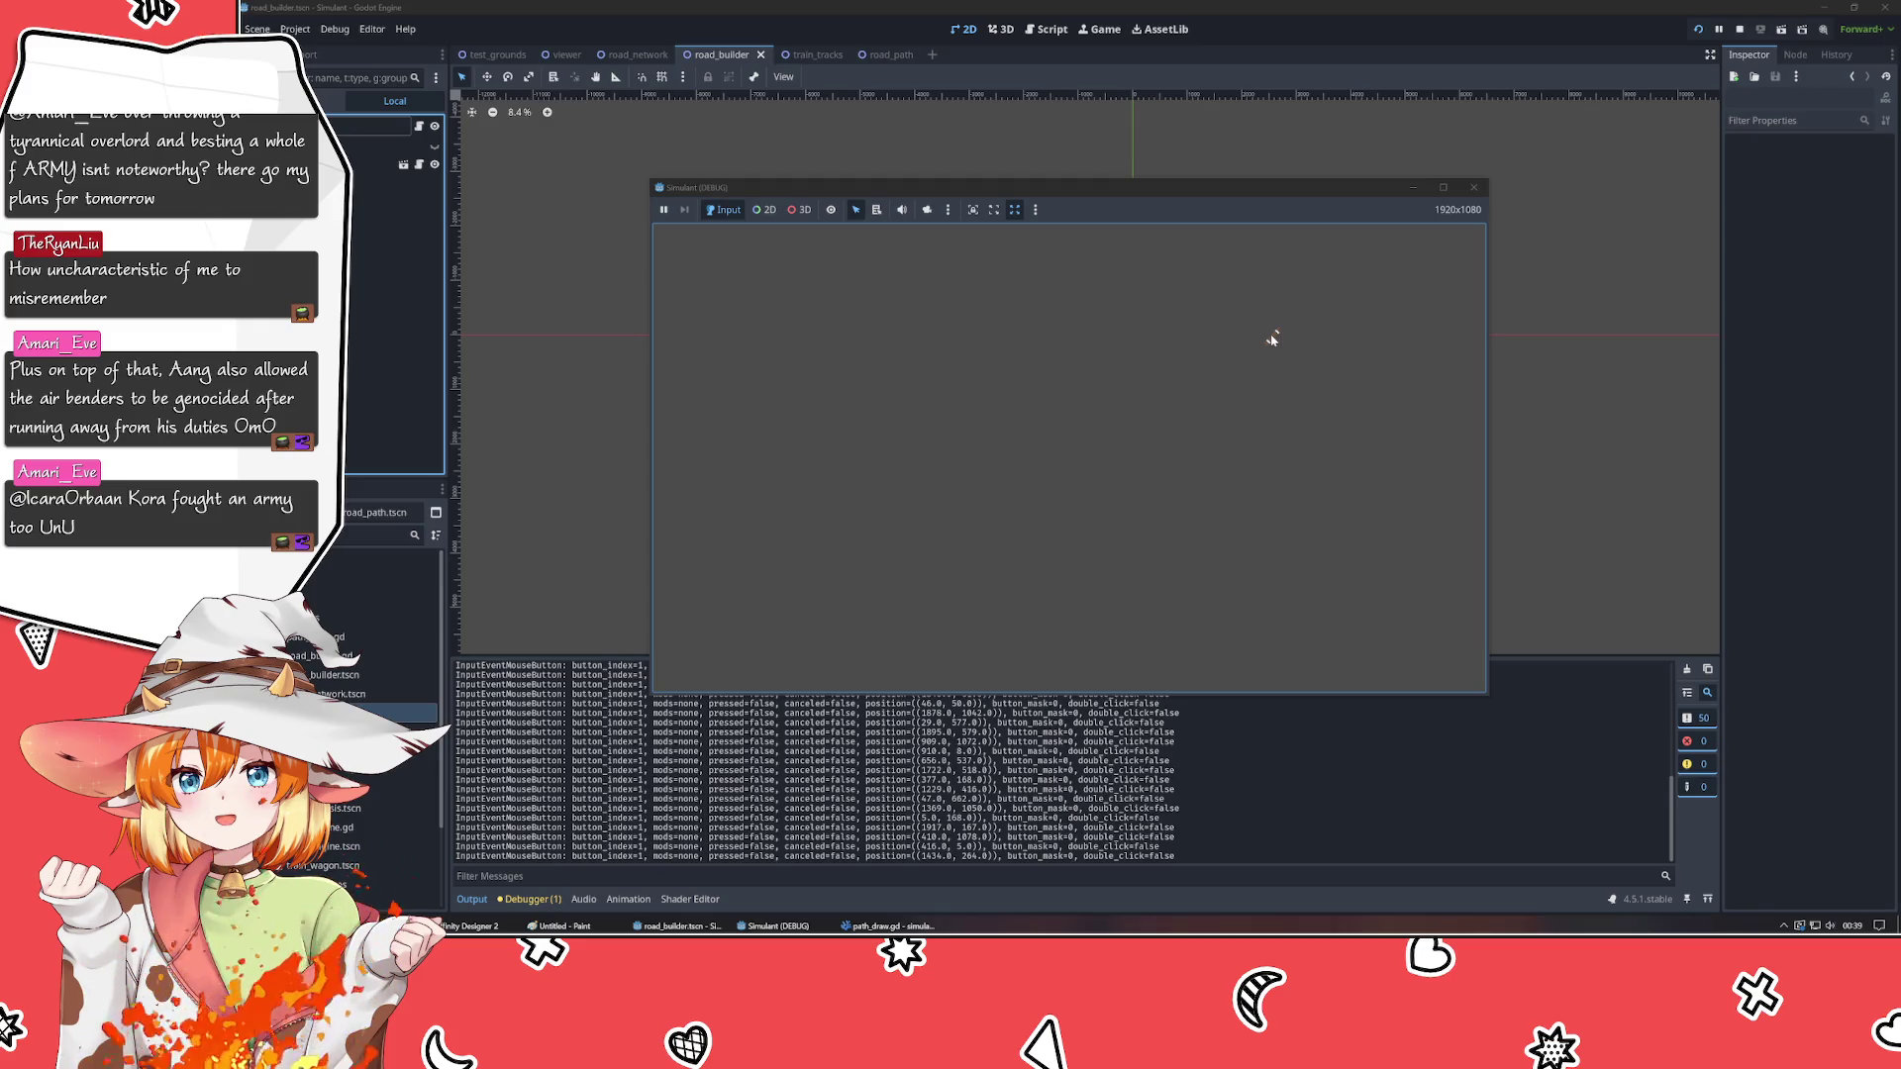
- Drag a track toward the lower left, make the game window taller, and restart the game
{"action": "left_click_drag", "start_coordinate": [1272, 340], "coordinate": [793, 480]}
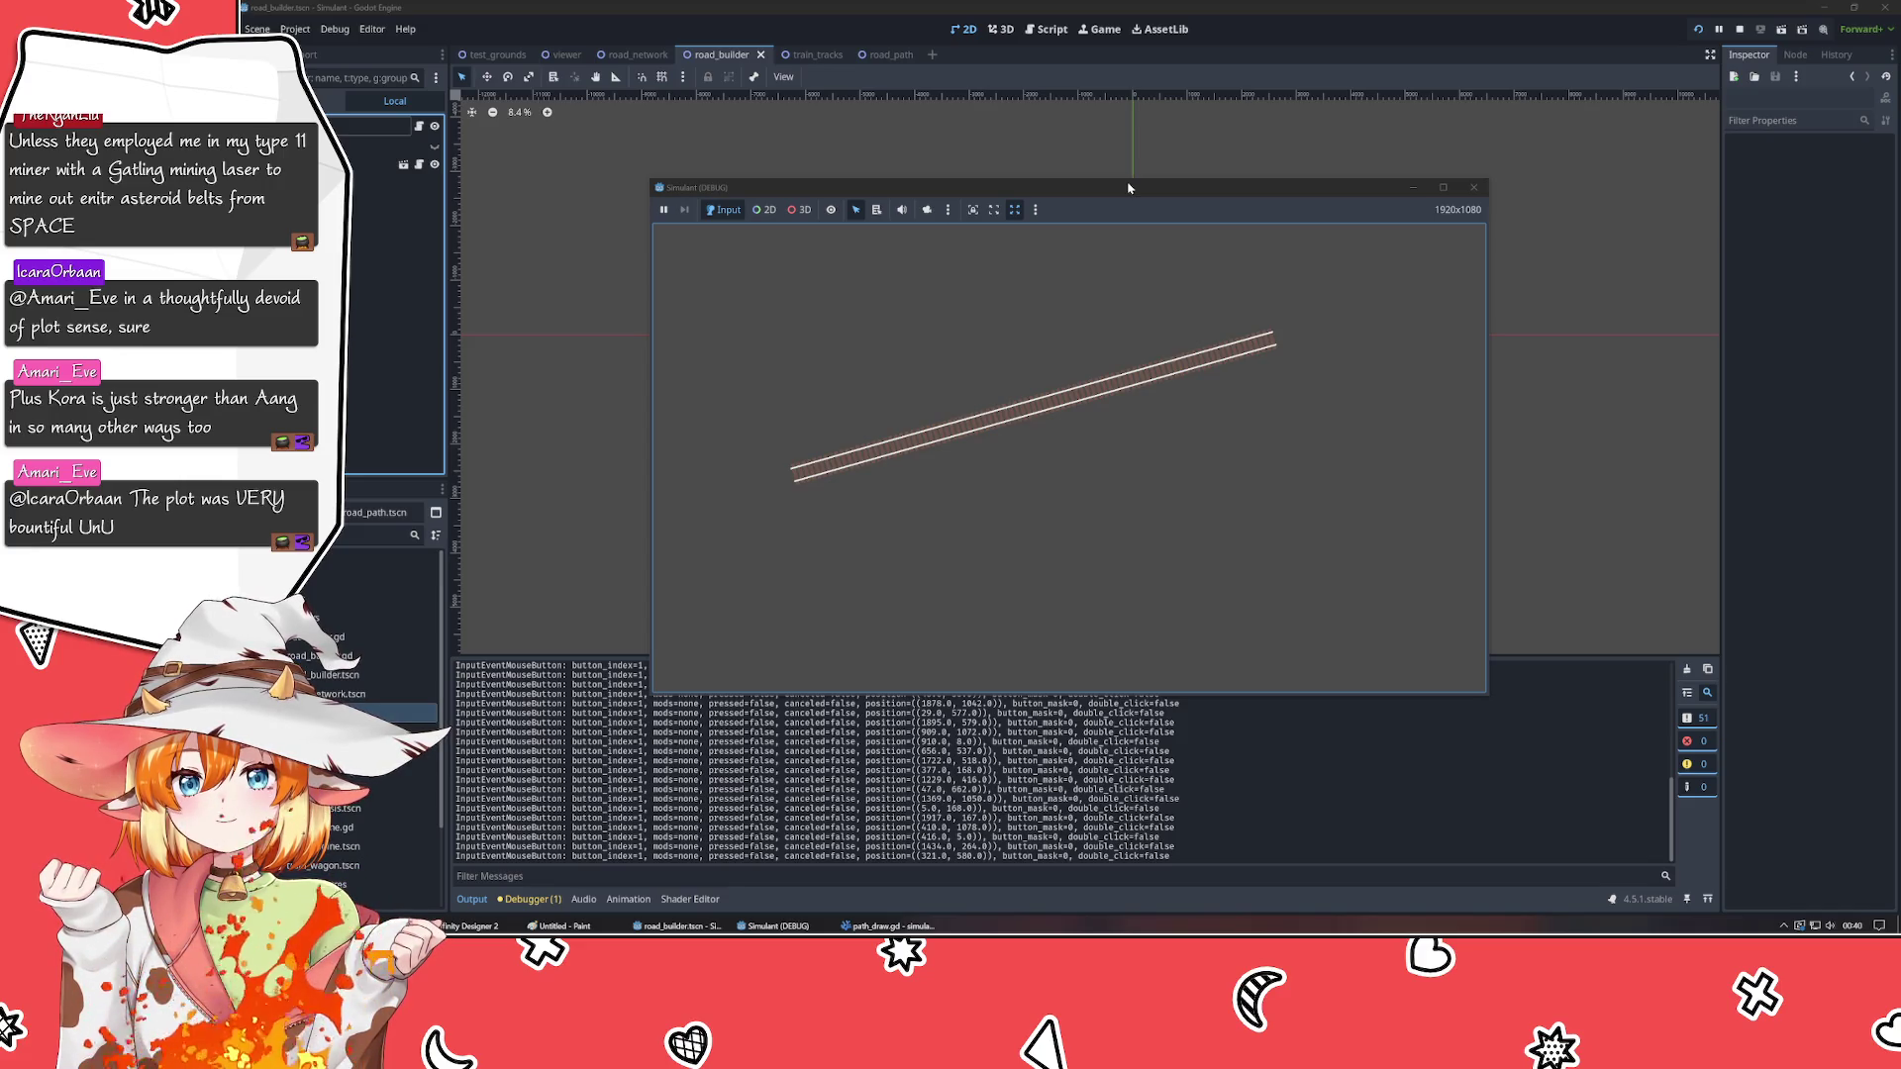
{"action": "mouse_move", "coordinate": [1097, 198]}
{"action": "left_mouse_down"}
{"action": "mouse_move", "coordinate": [1069, 148]}
{"action": "mouse_move", "coordinate": [1065, 171]}
{"action": "mouse_move", "coordinate": [871, 203]}
{"action": "left_mouse_up"}
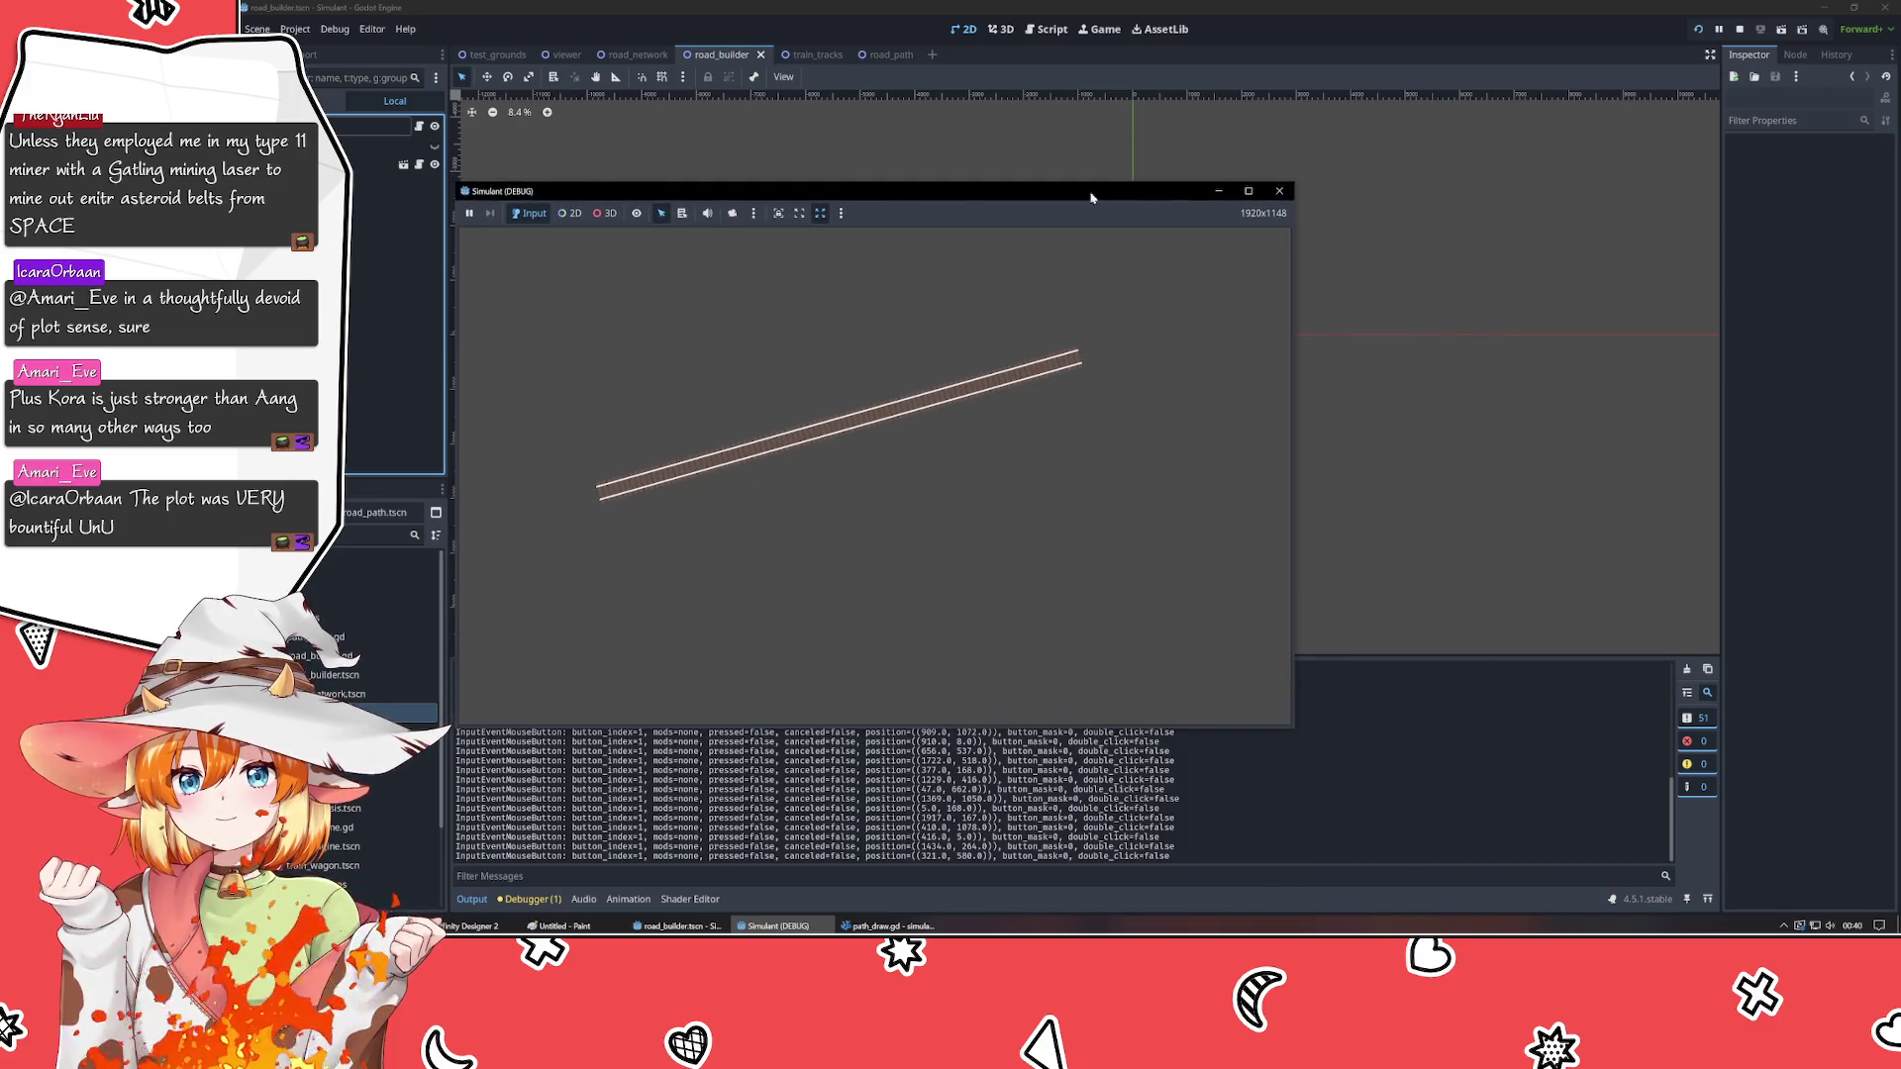
{"action": "left_click", "coordinate": [1281, 192]}
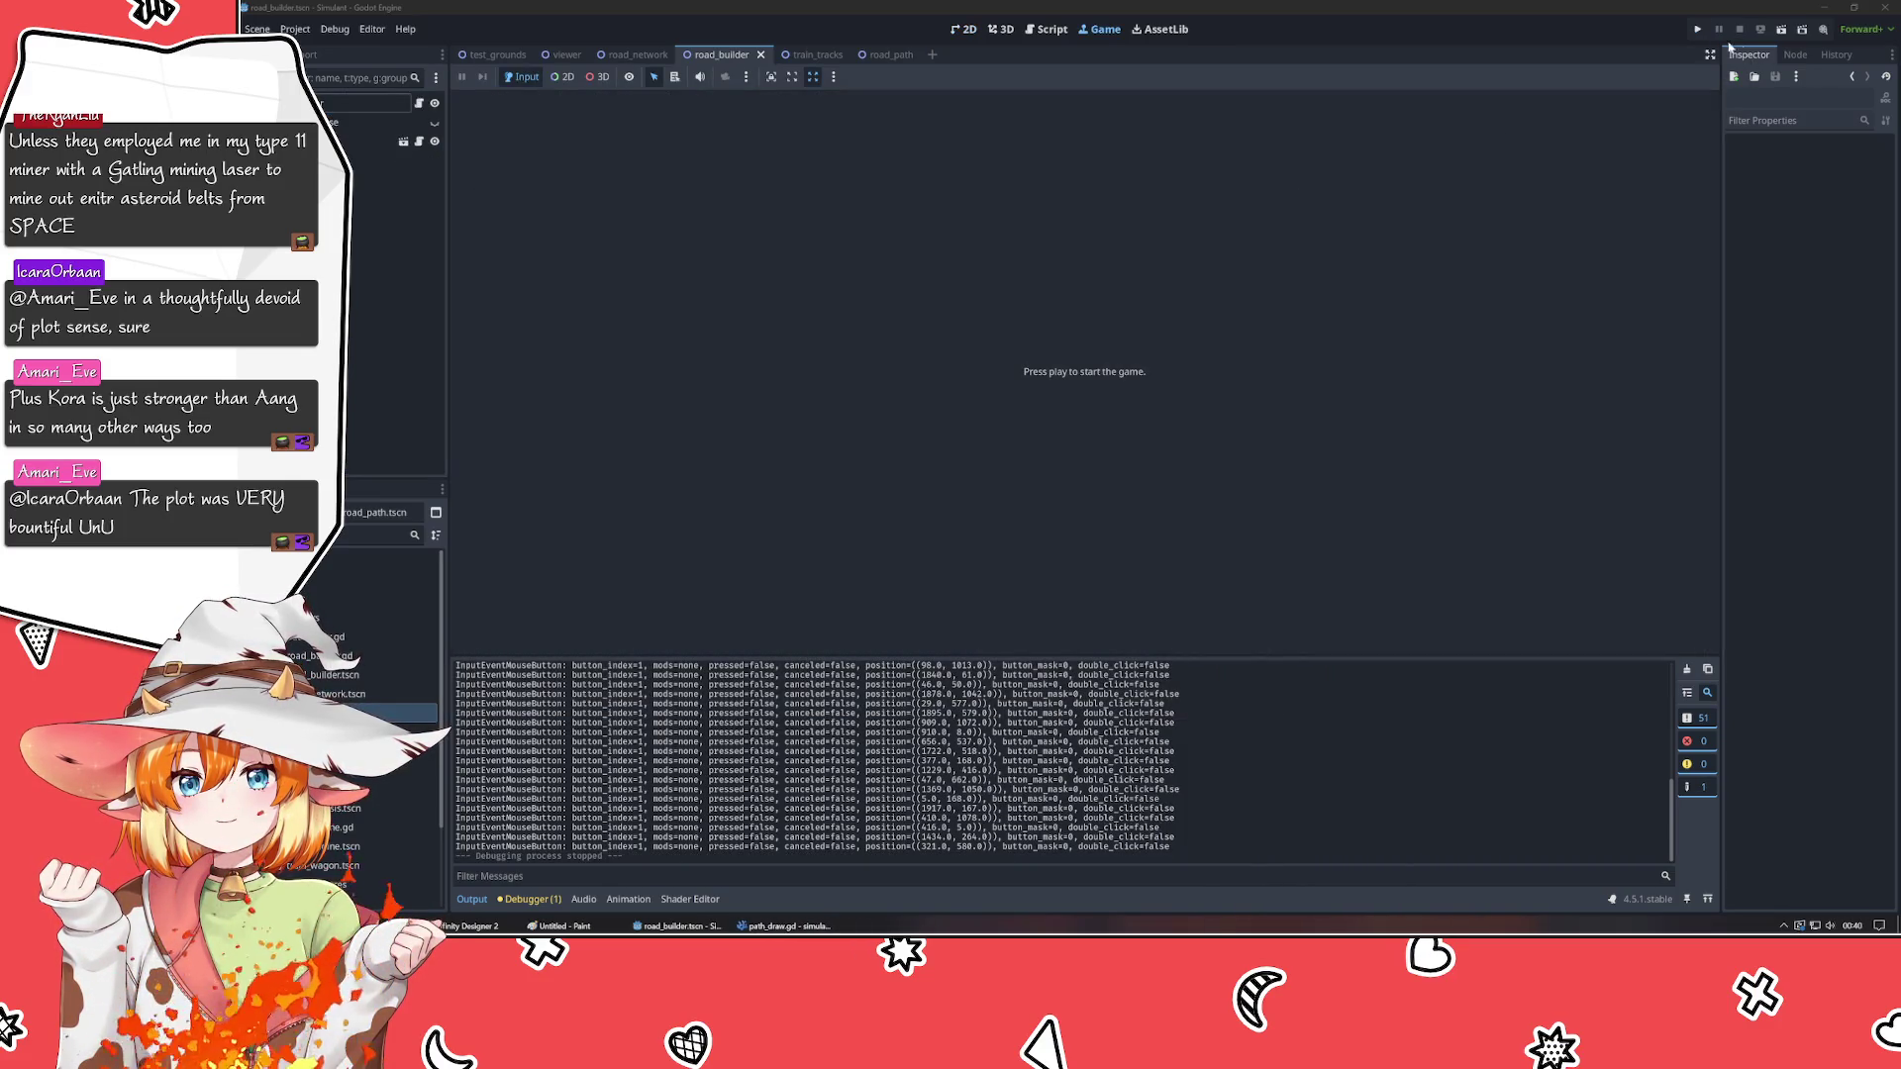
- Relaunch the game, draw two road segments, then start a third that clears the previous track
{"action": "left_click", "coordinate": [1699, 31]}
{"action": "left_click", "coordinate": [856, 388]}
{"action": "left_click", "coordinate": [1409, 502]}
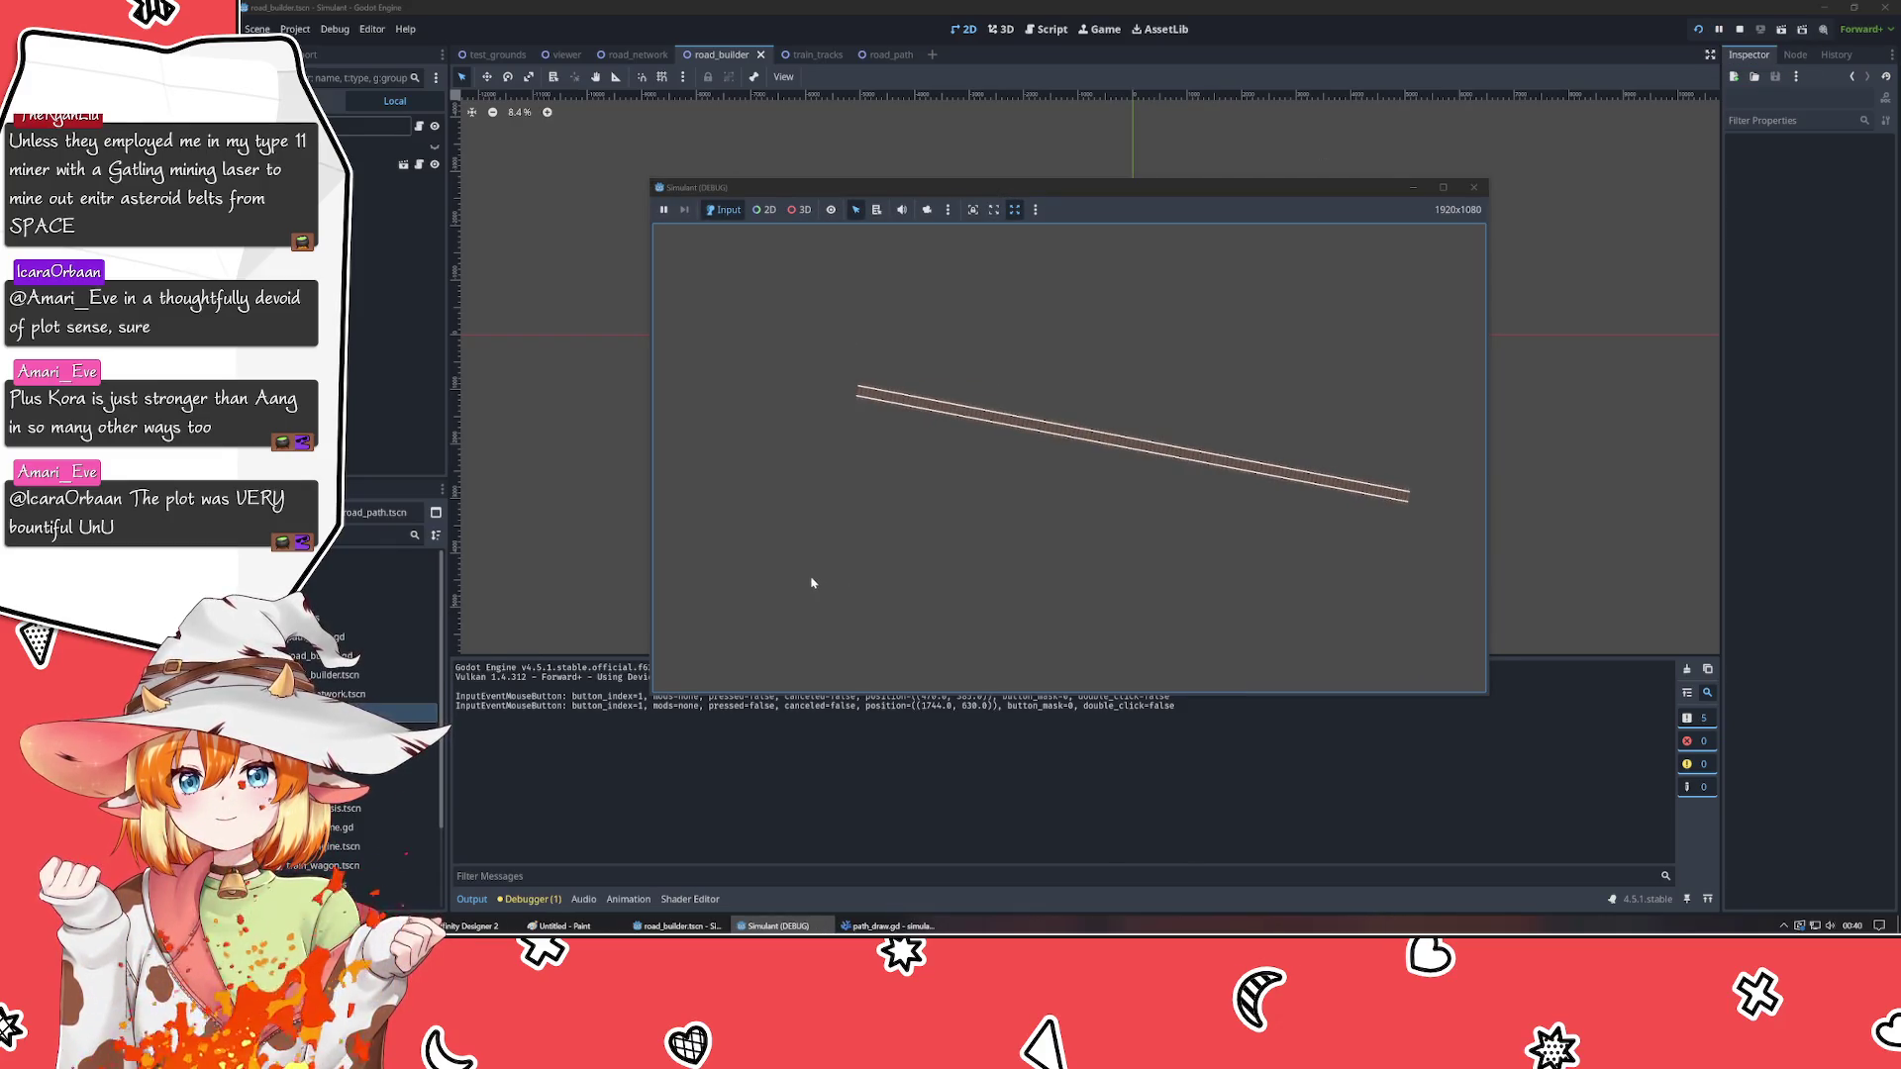
{"action": "left_click", "coordinate": [778, 554]}
{"action": "left_click", "coordinate": [1271, 314]}
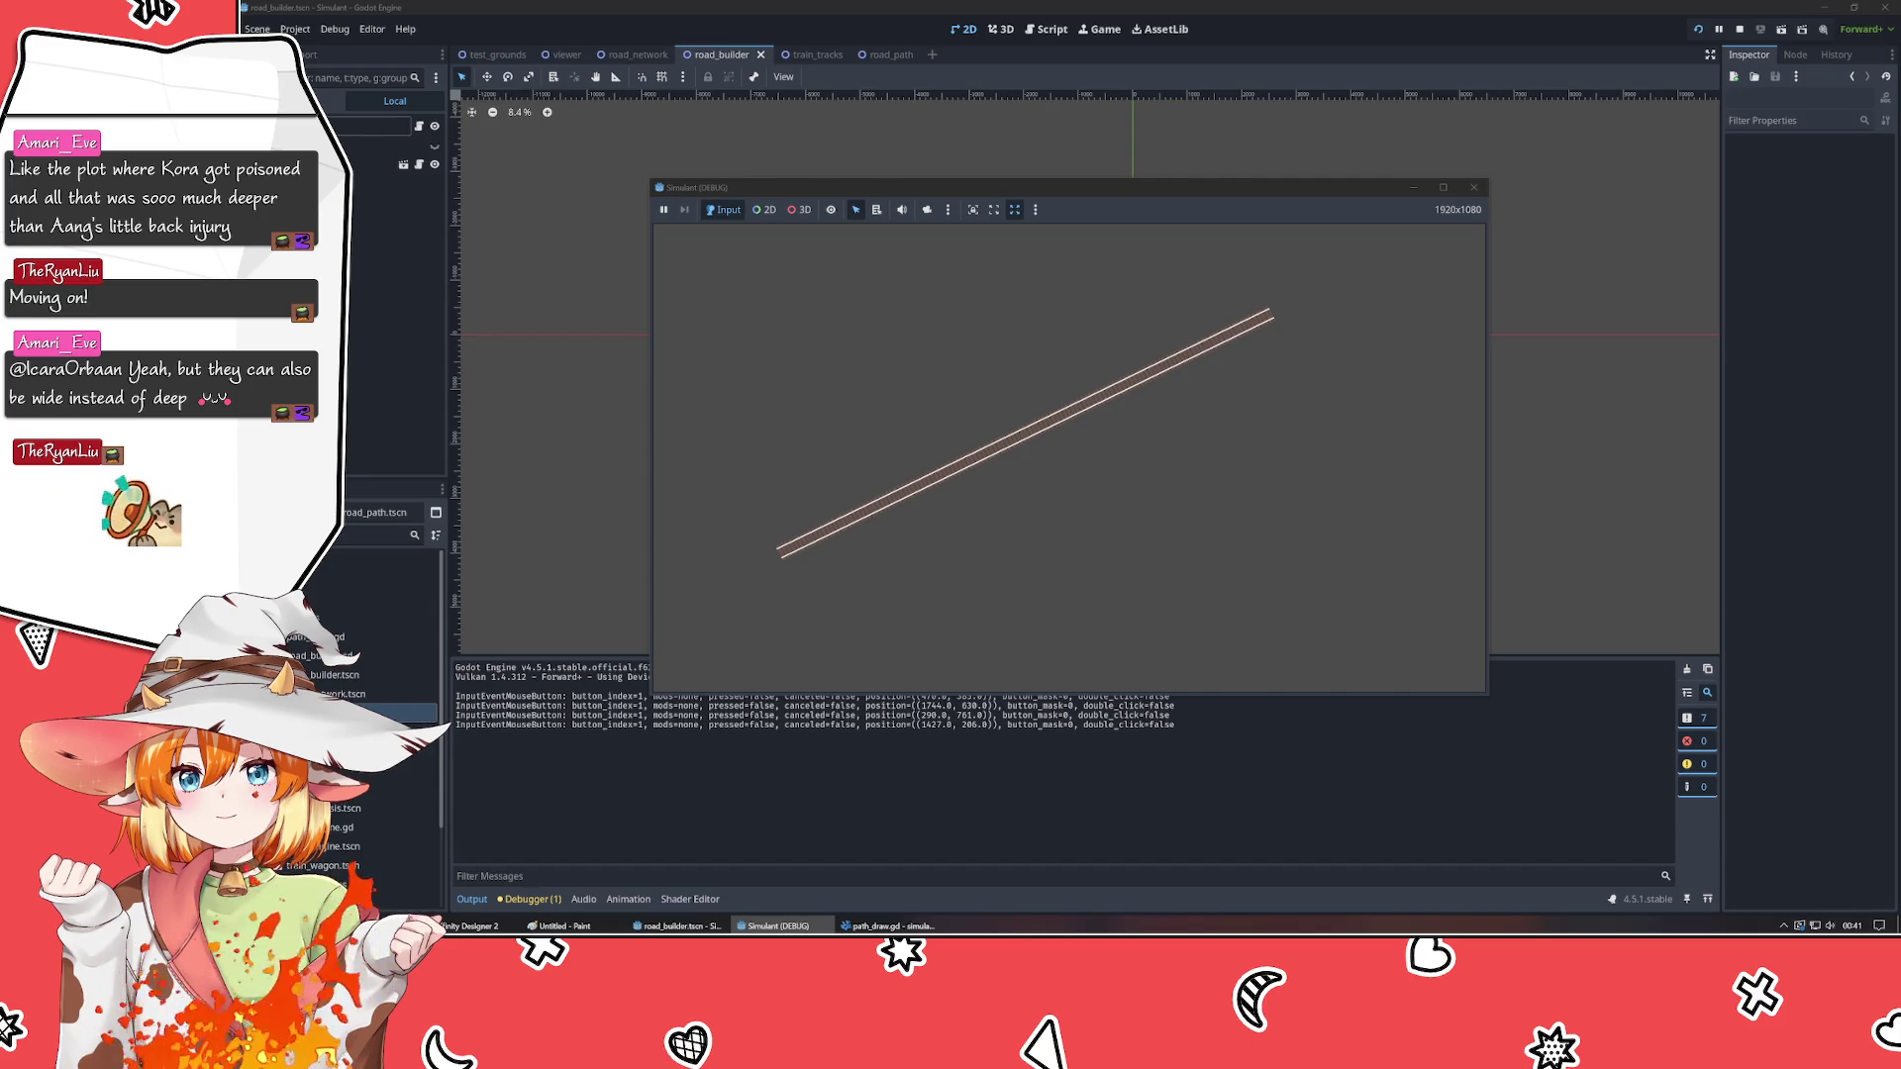
{"action": "left_click", "coordinate": [709, 471]}
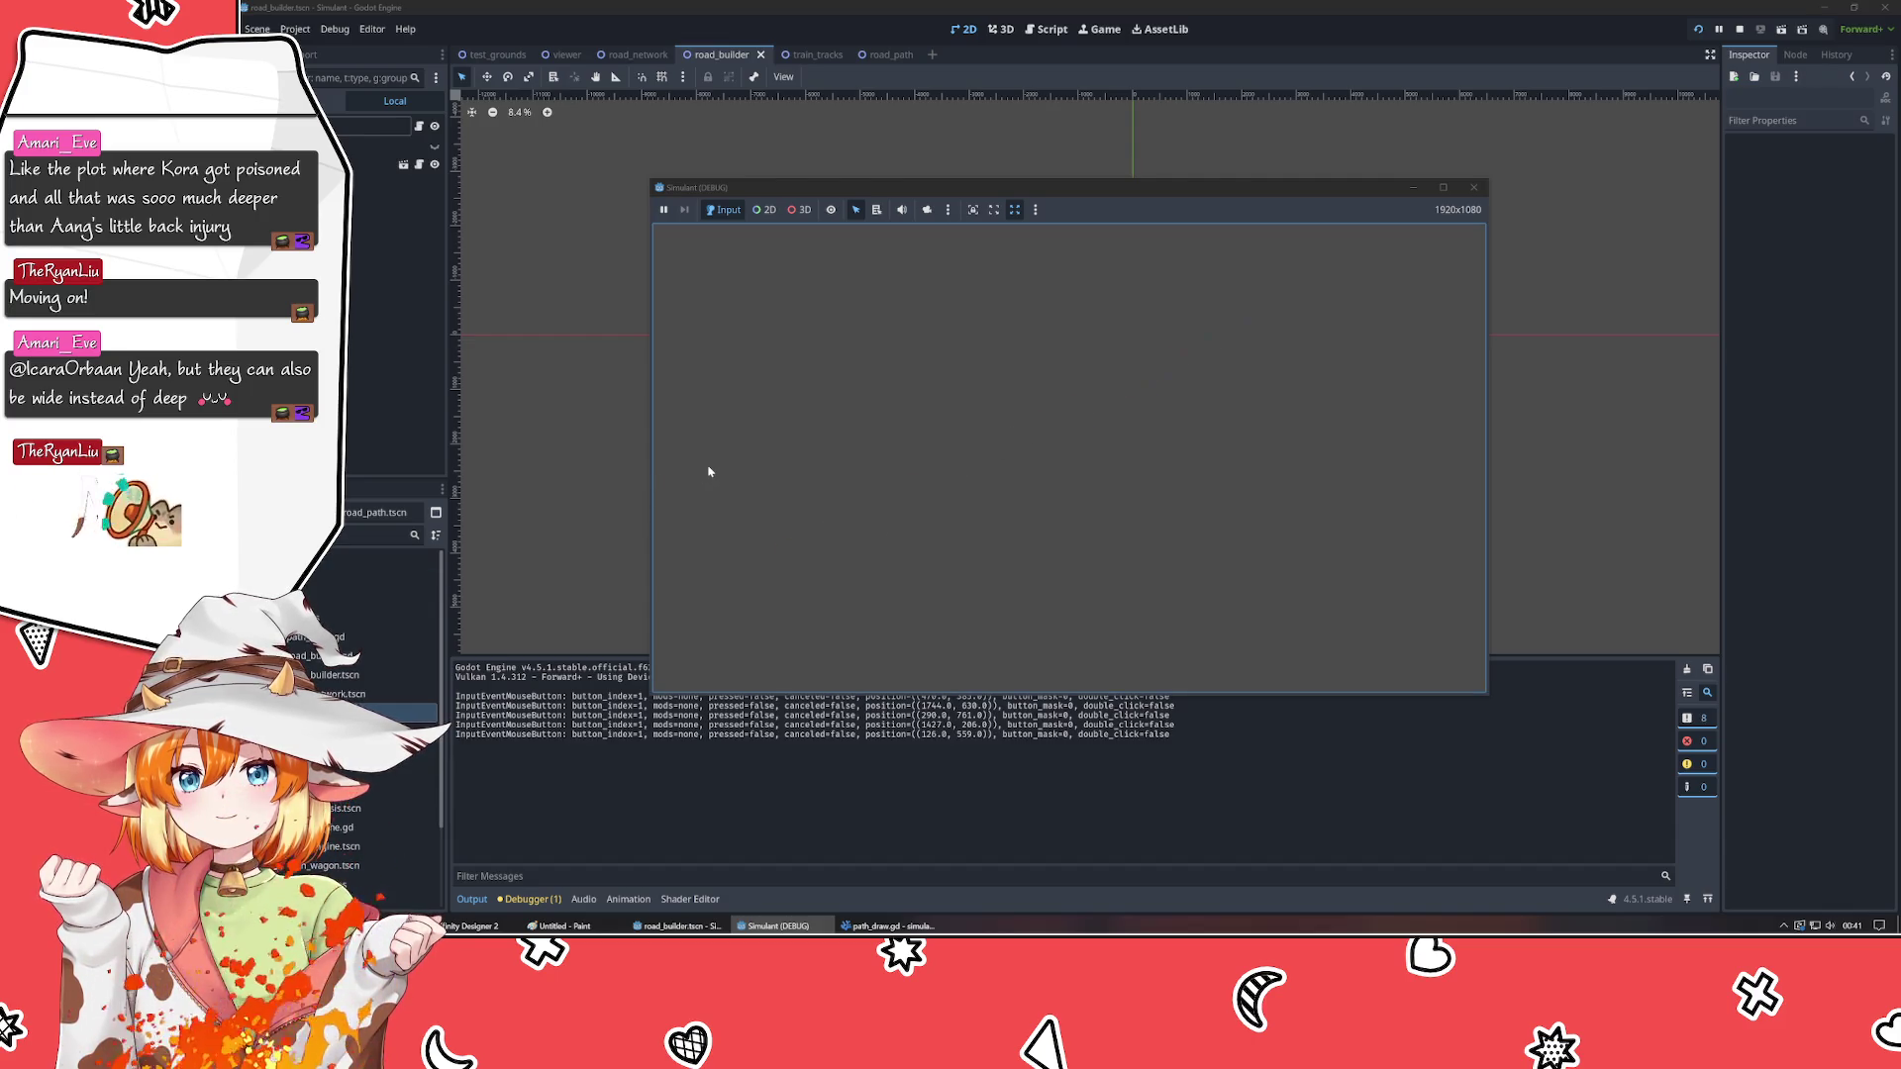
- Finish the last track, close the game with Alt+F4, toggle a Scene node's visibility, and return to VSCodium
{"action": "left_click", "coordinate": [1472, 373]}
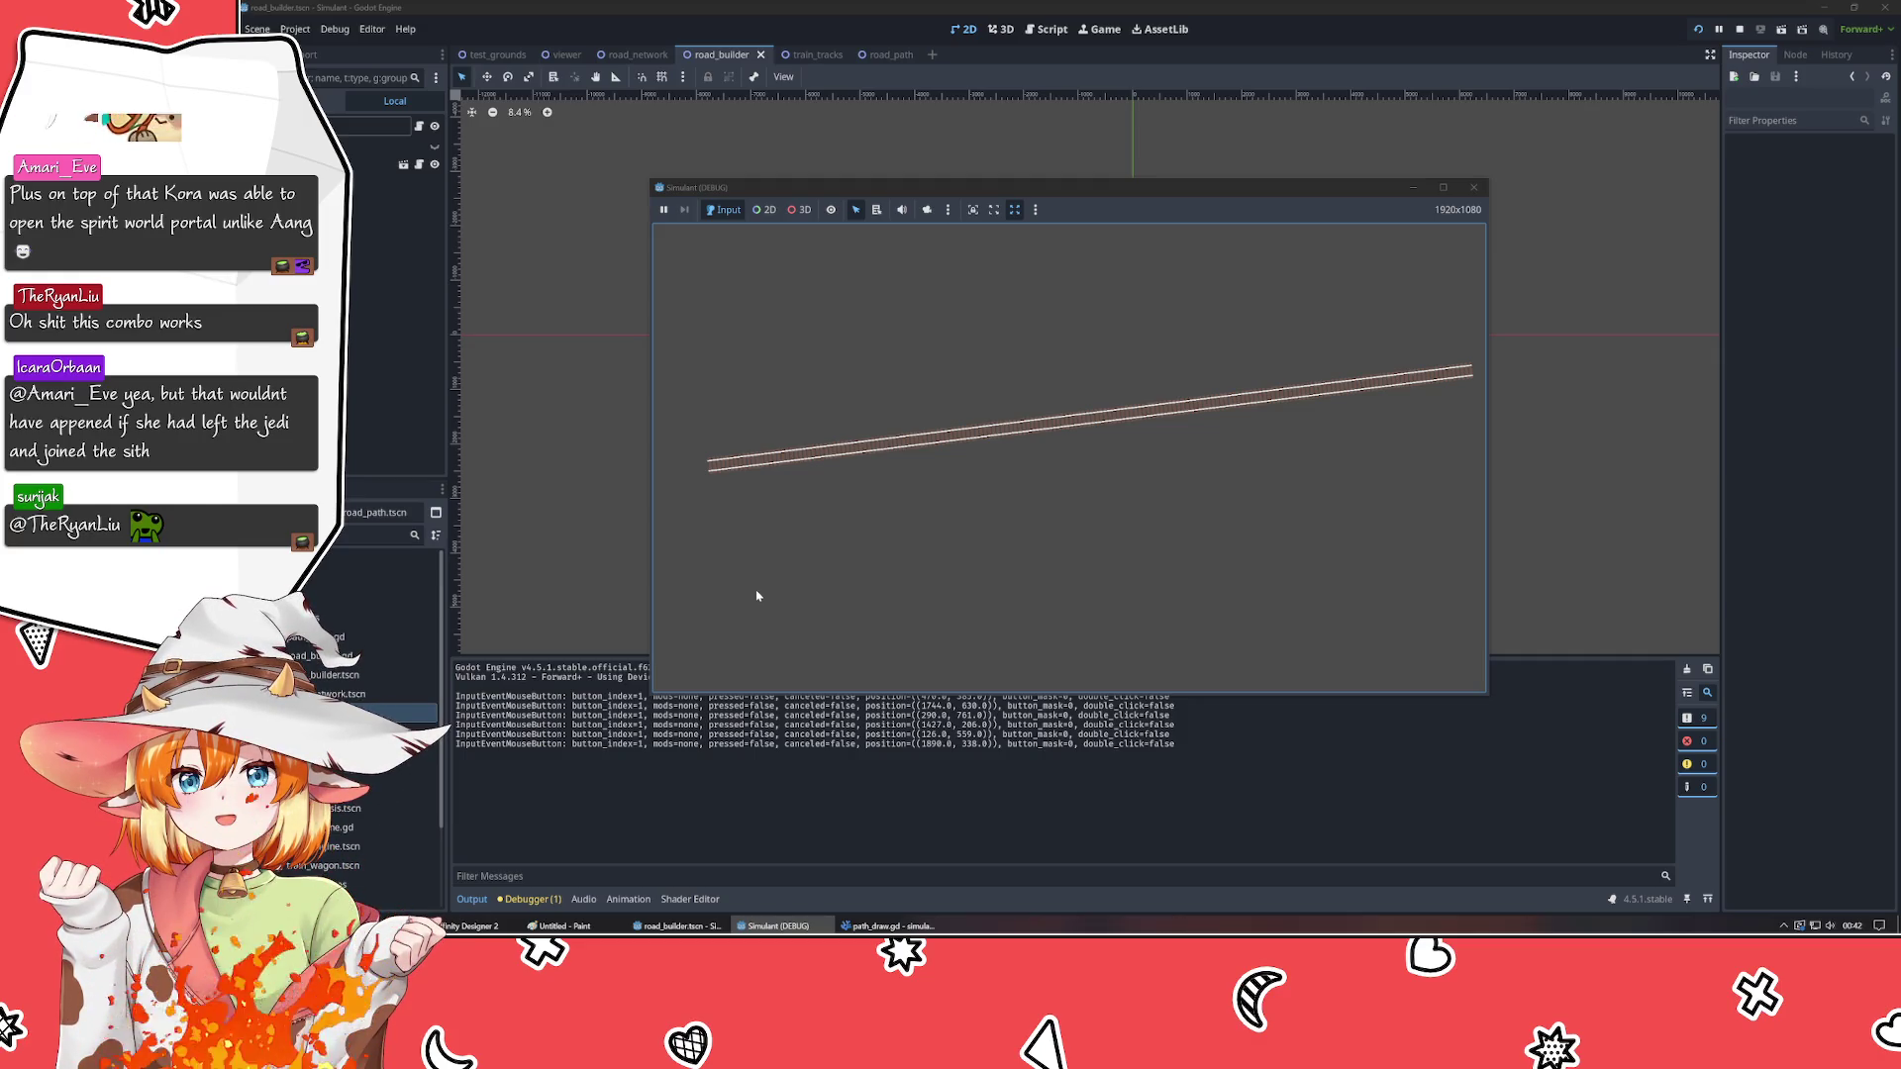
{"action": "key", "text": "alt+F4"}
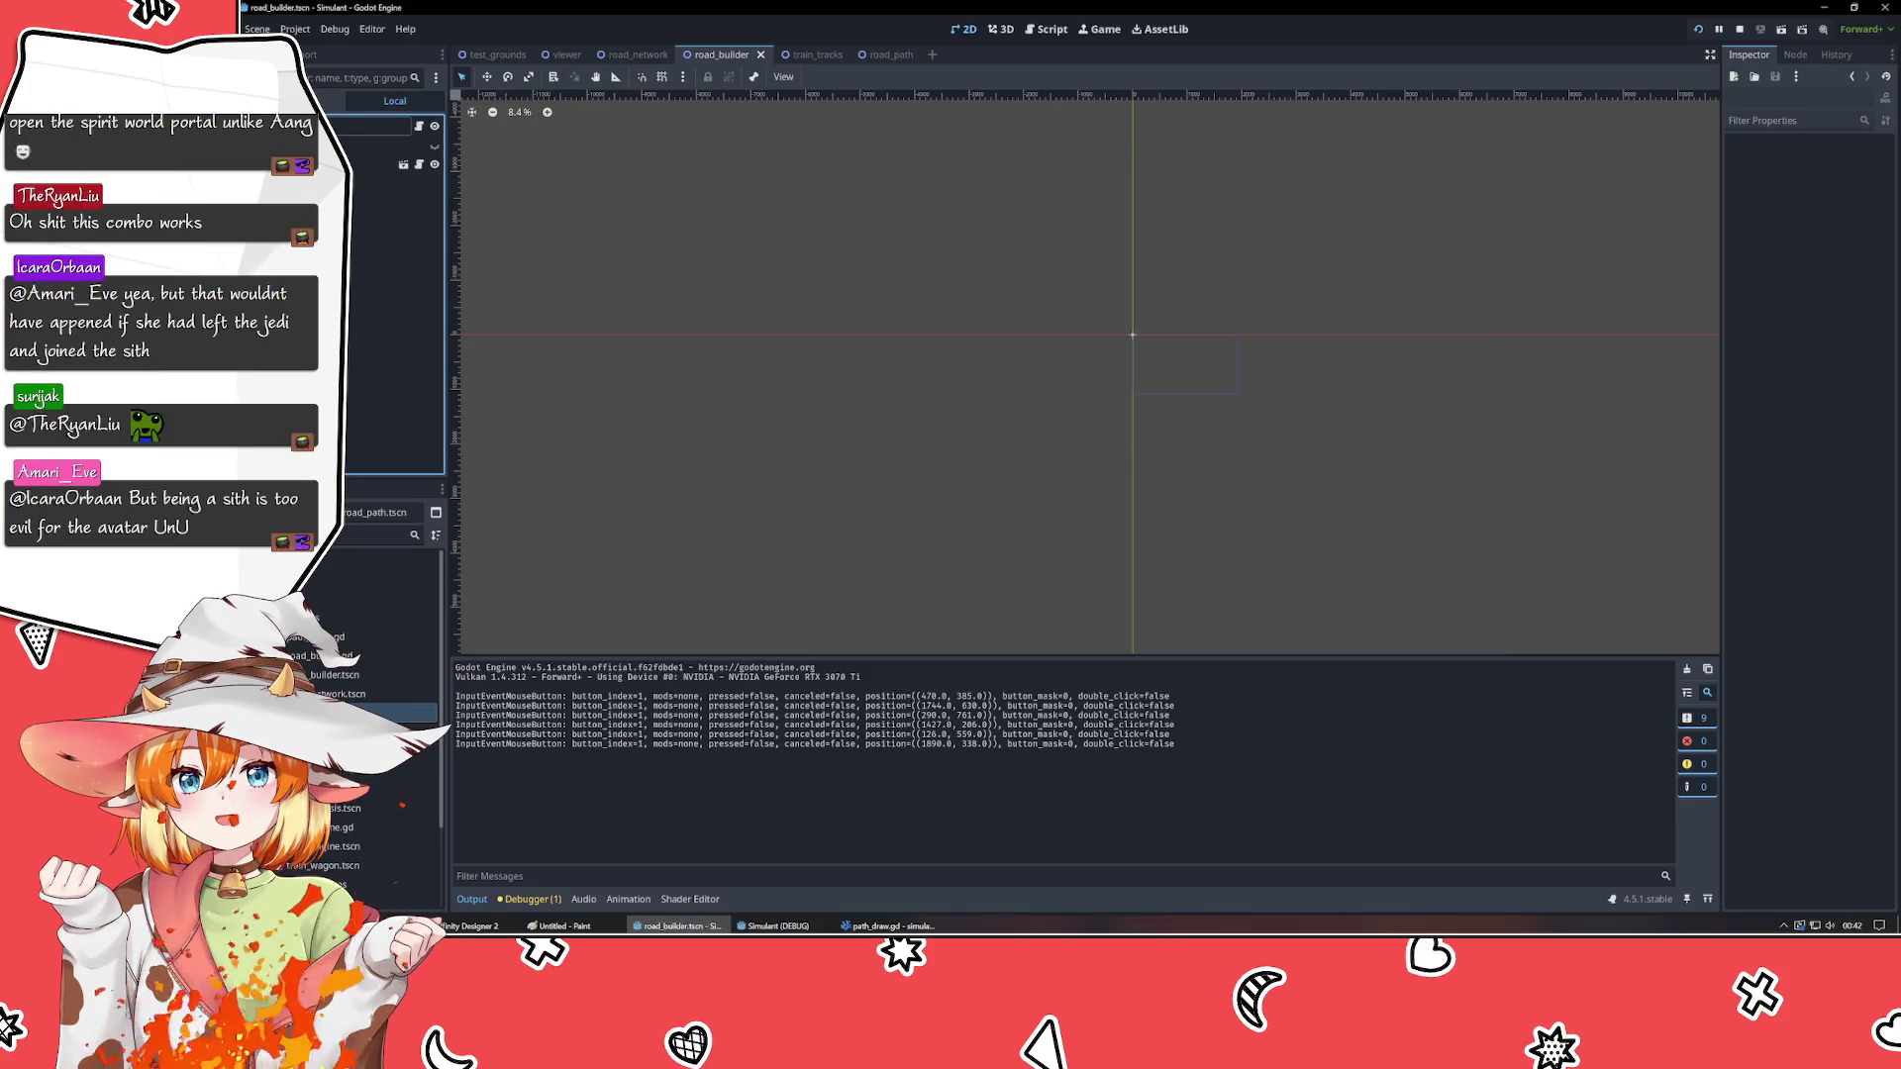
{"action": "left_click", "coordinate": [434, 145]}
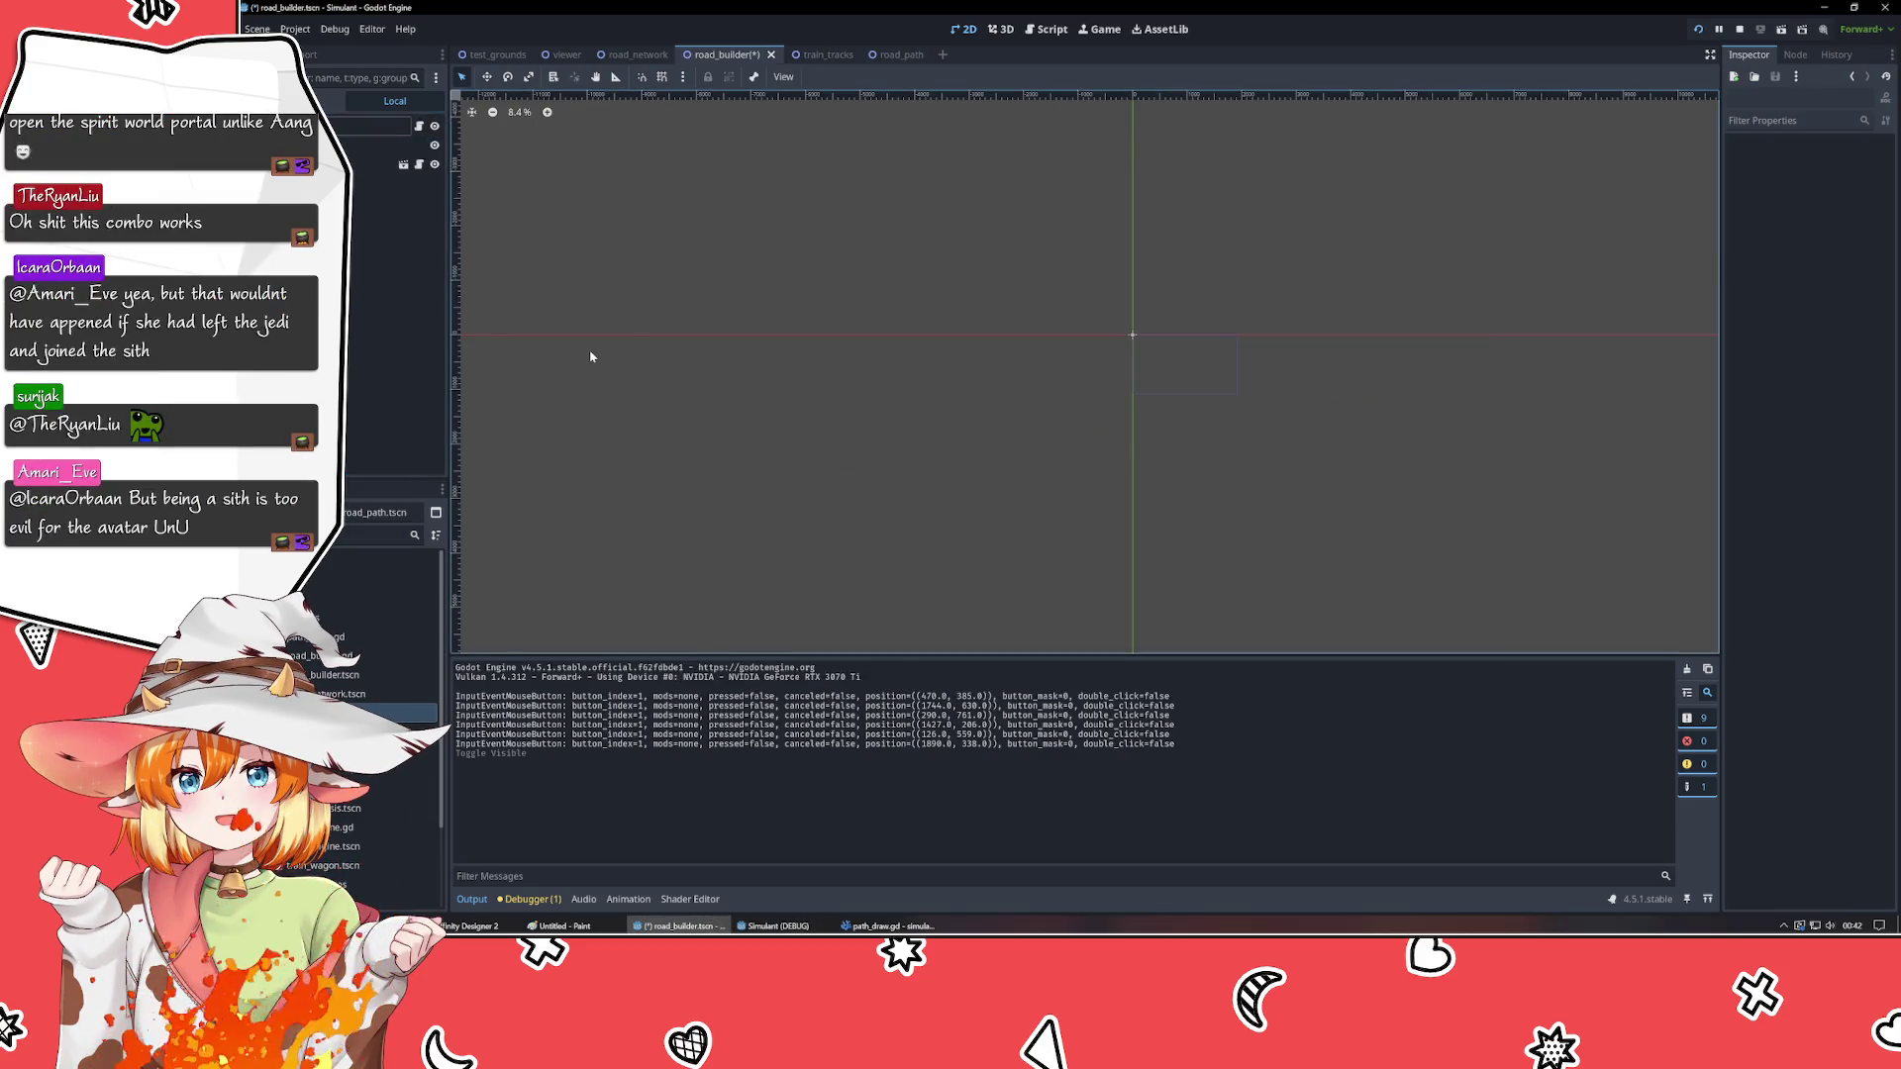
{"action": "left_click", "coordinate": [888, 925]}
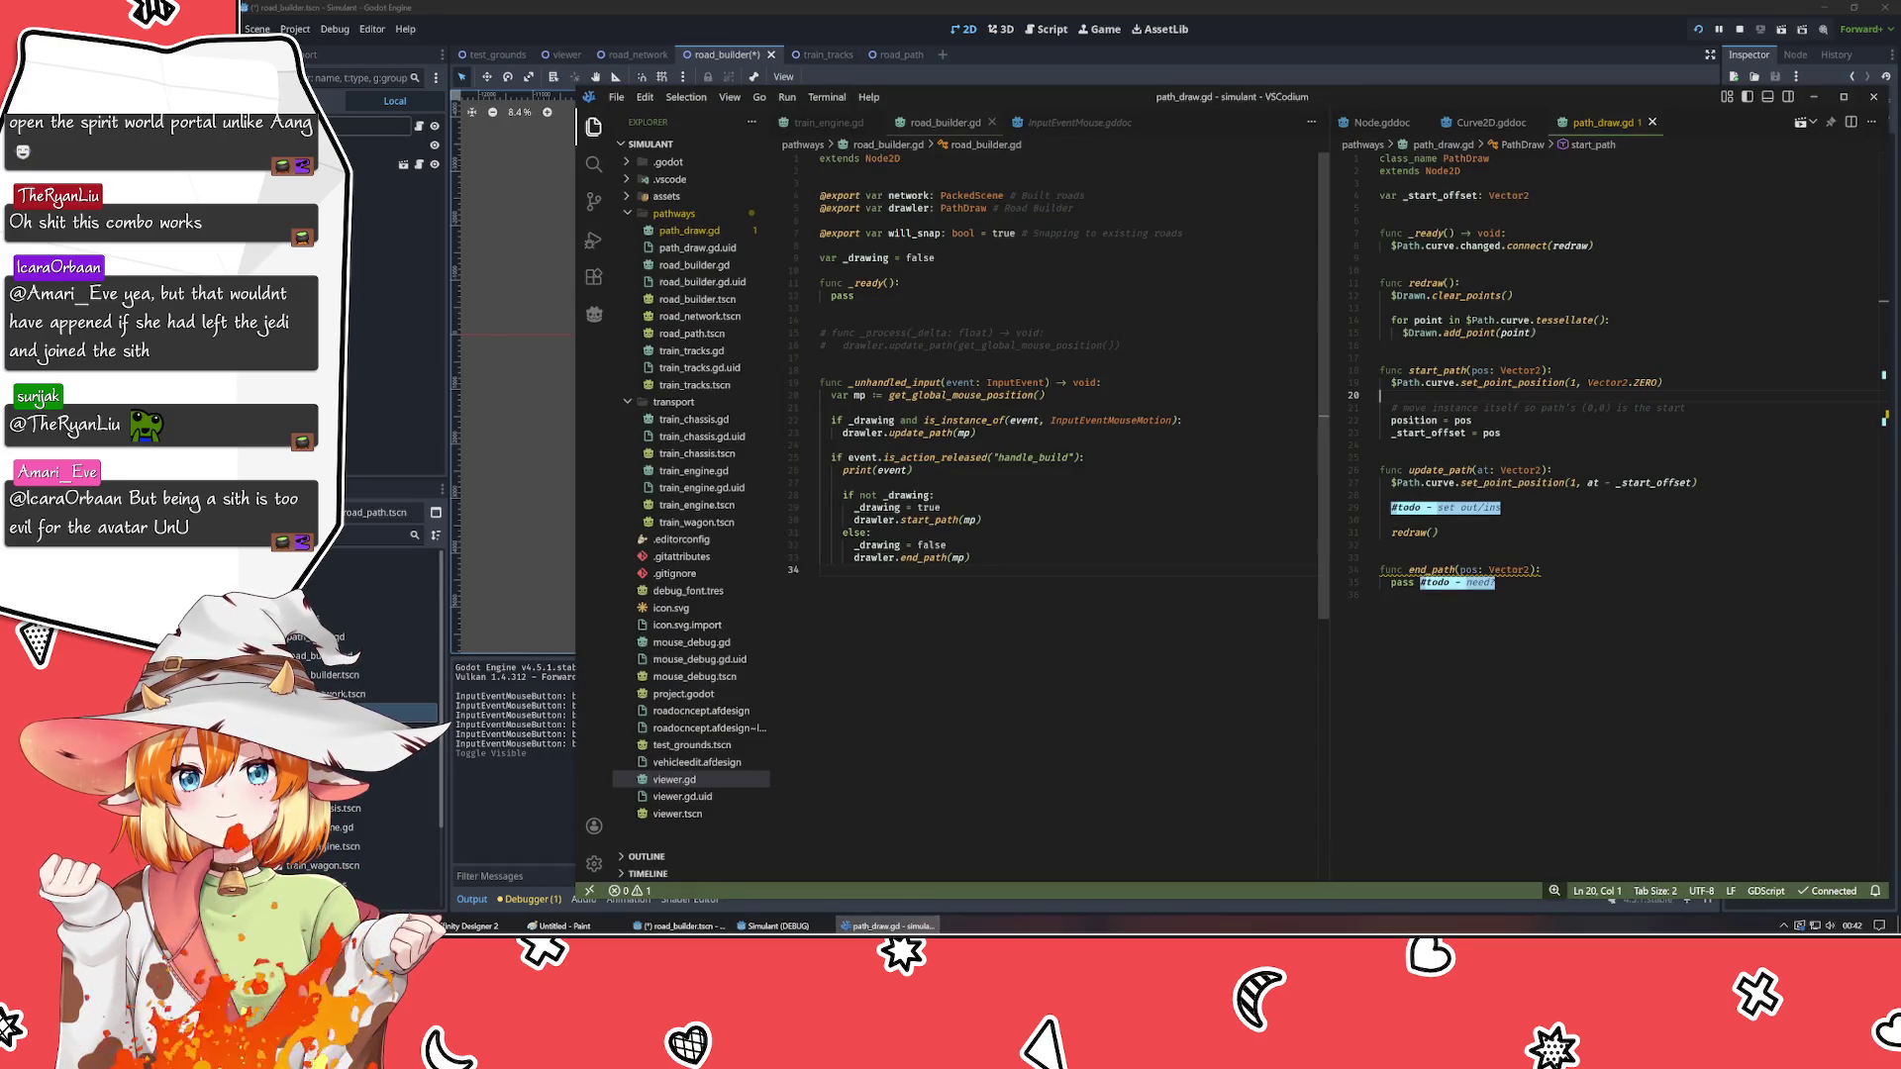
- Declare a _mpos variable set to Vector2.ZERO with a '# snapable drawing position' comment
{"action": "left_click", "coordinate": [821, 246]}
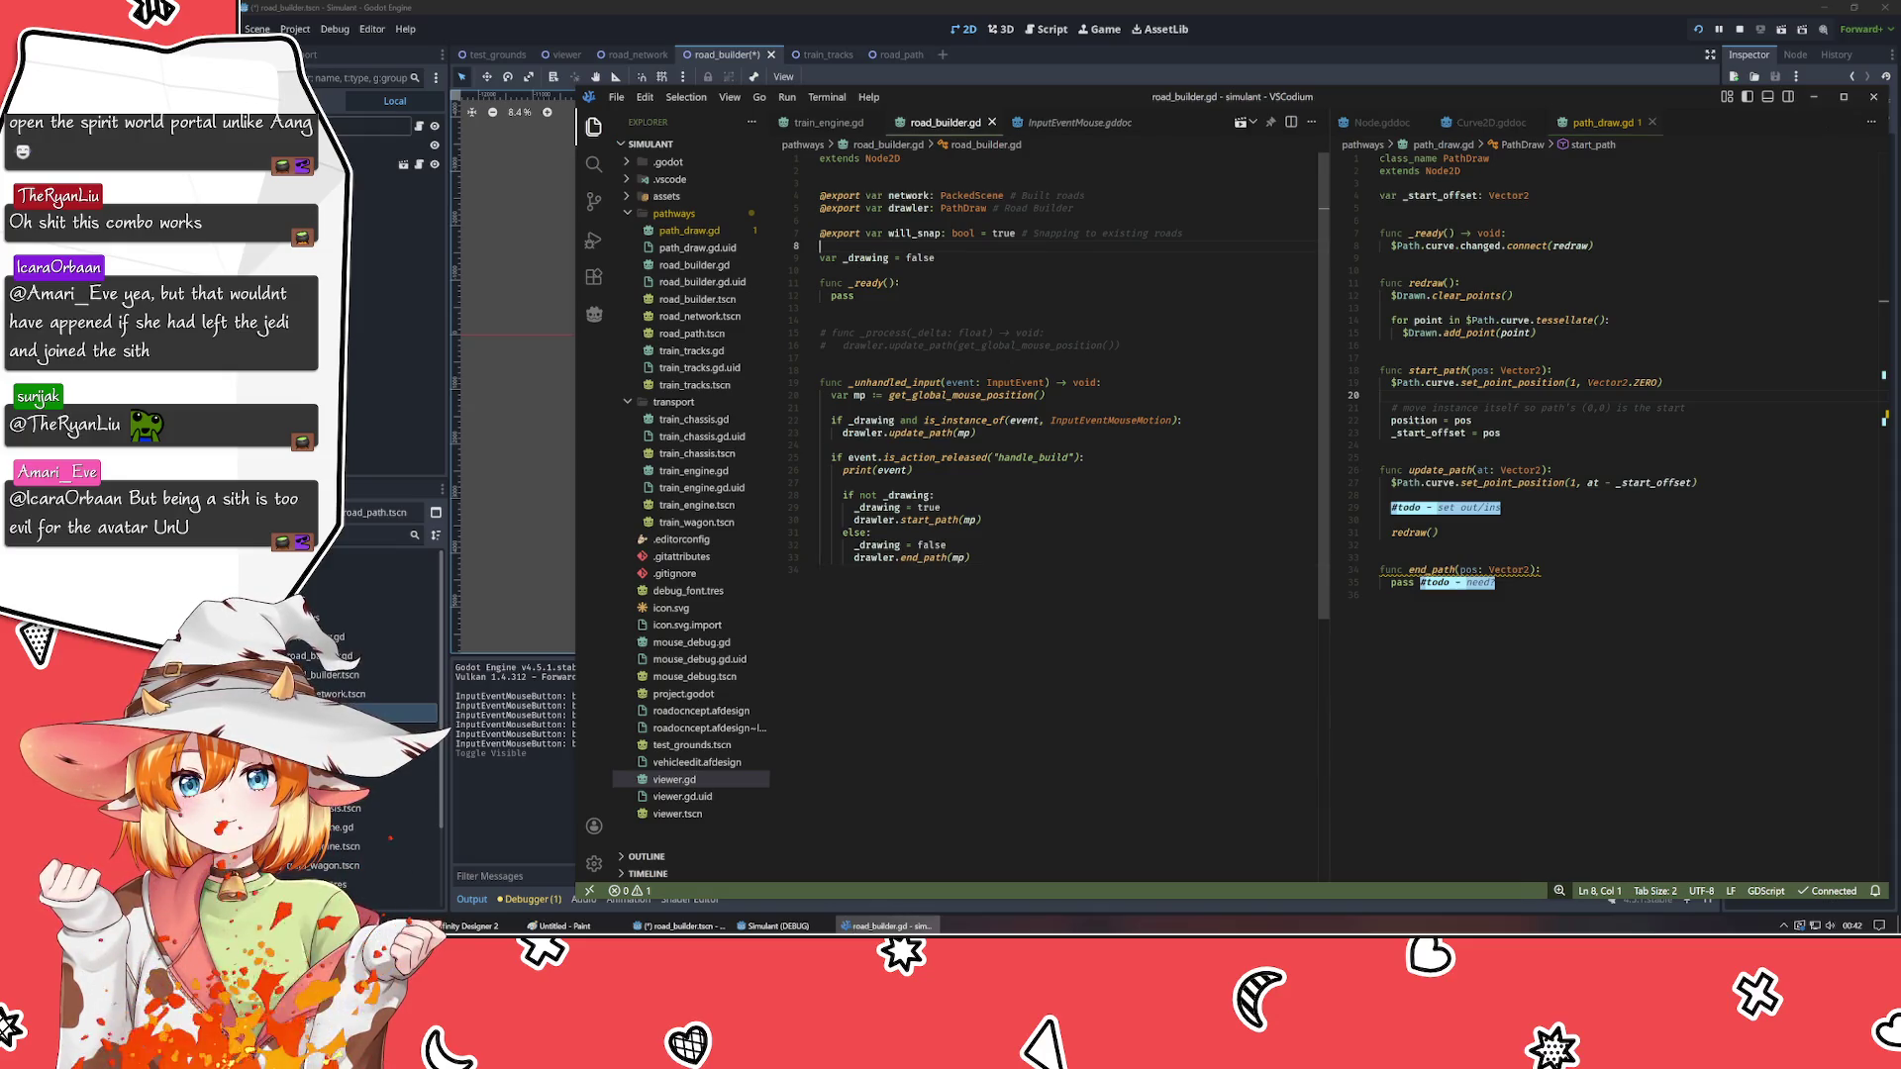
{"action": "key", "text": "Return"}
{"action": "type", "text": "var _"}
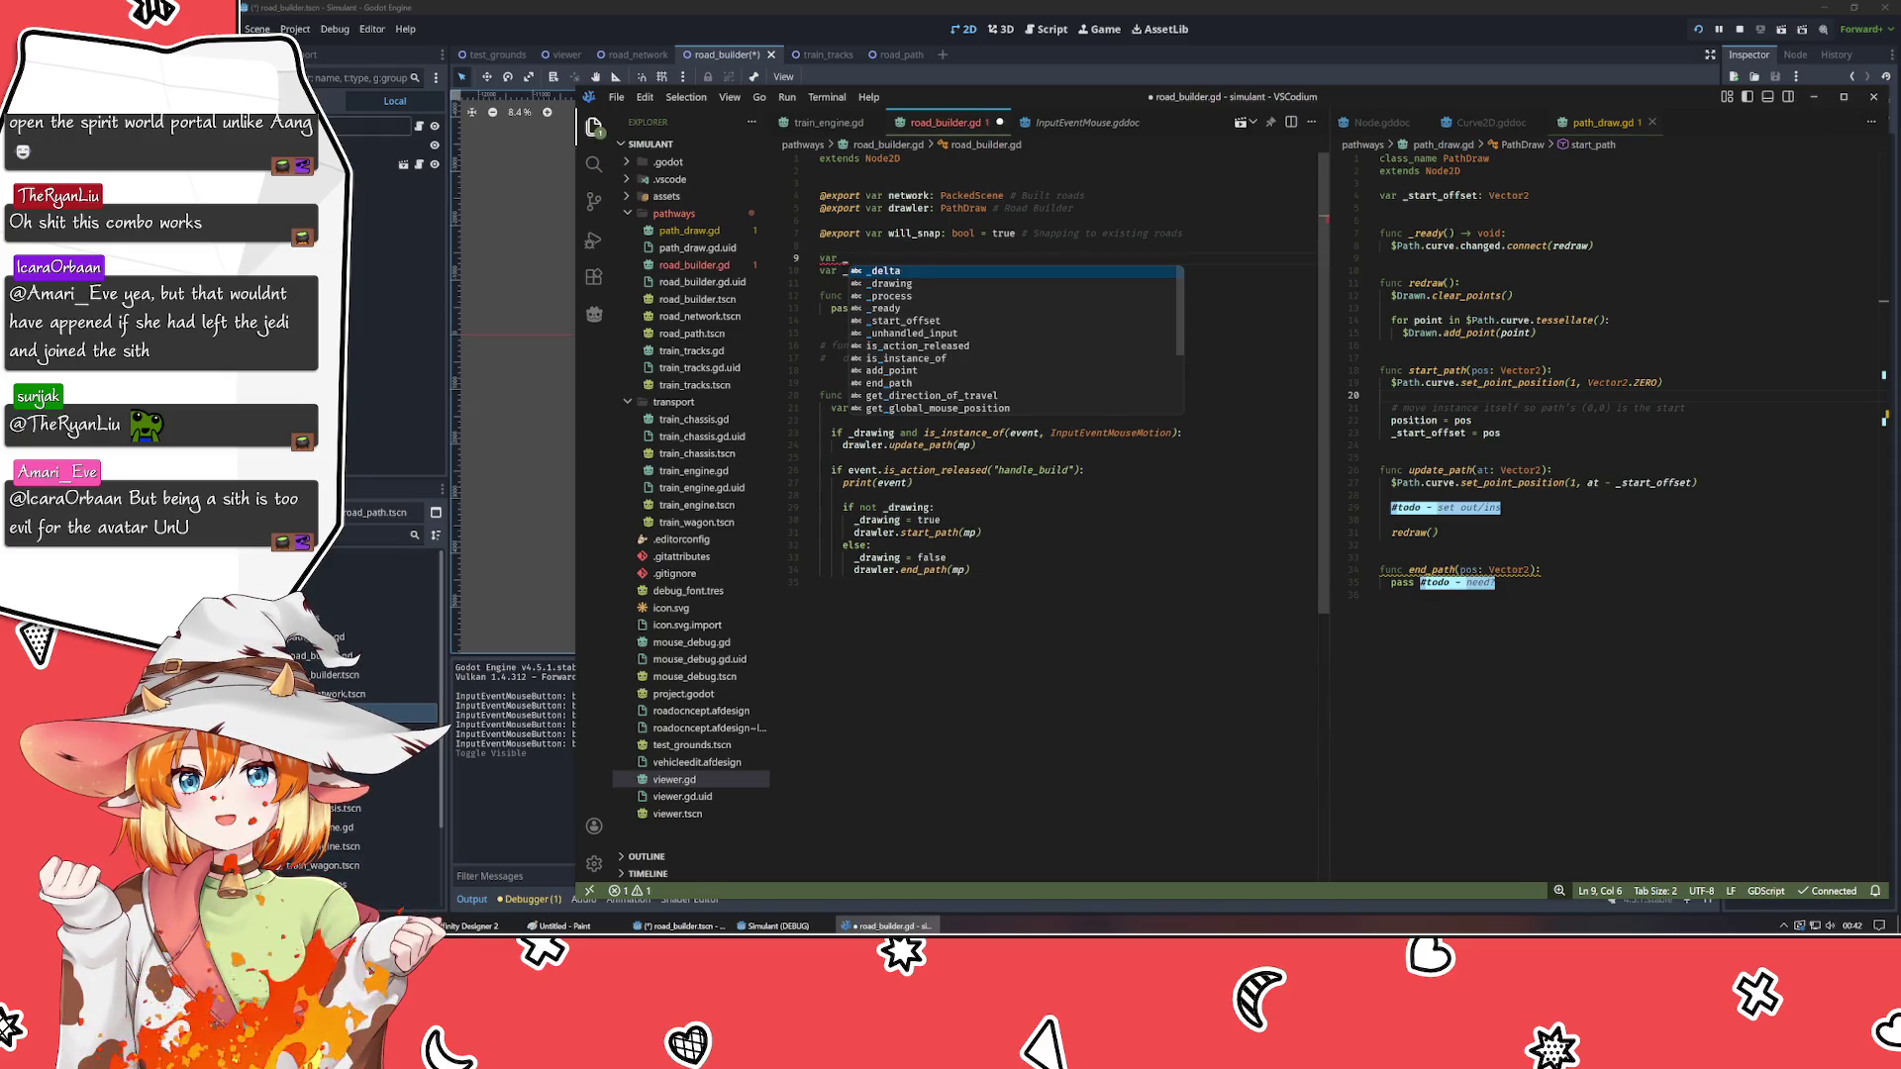
{"action": "type", "text": "mpos"}
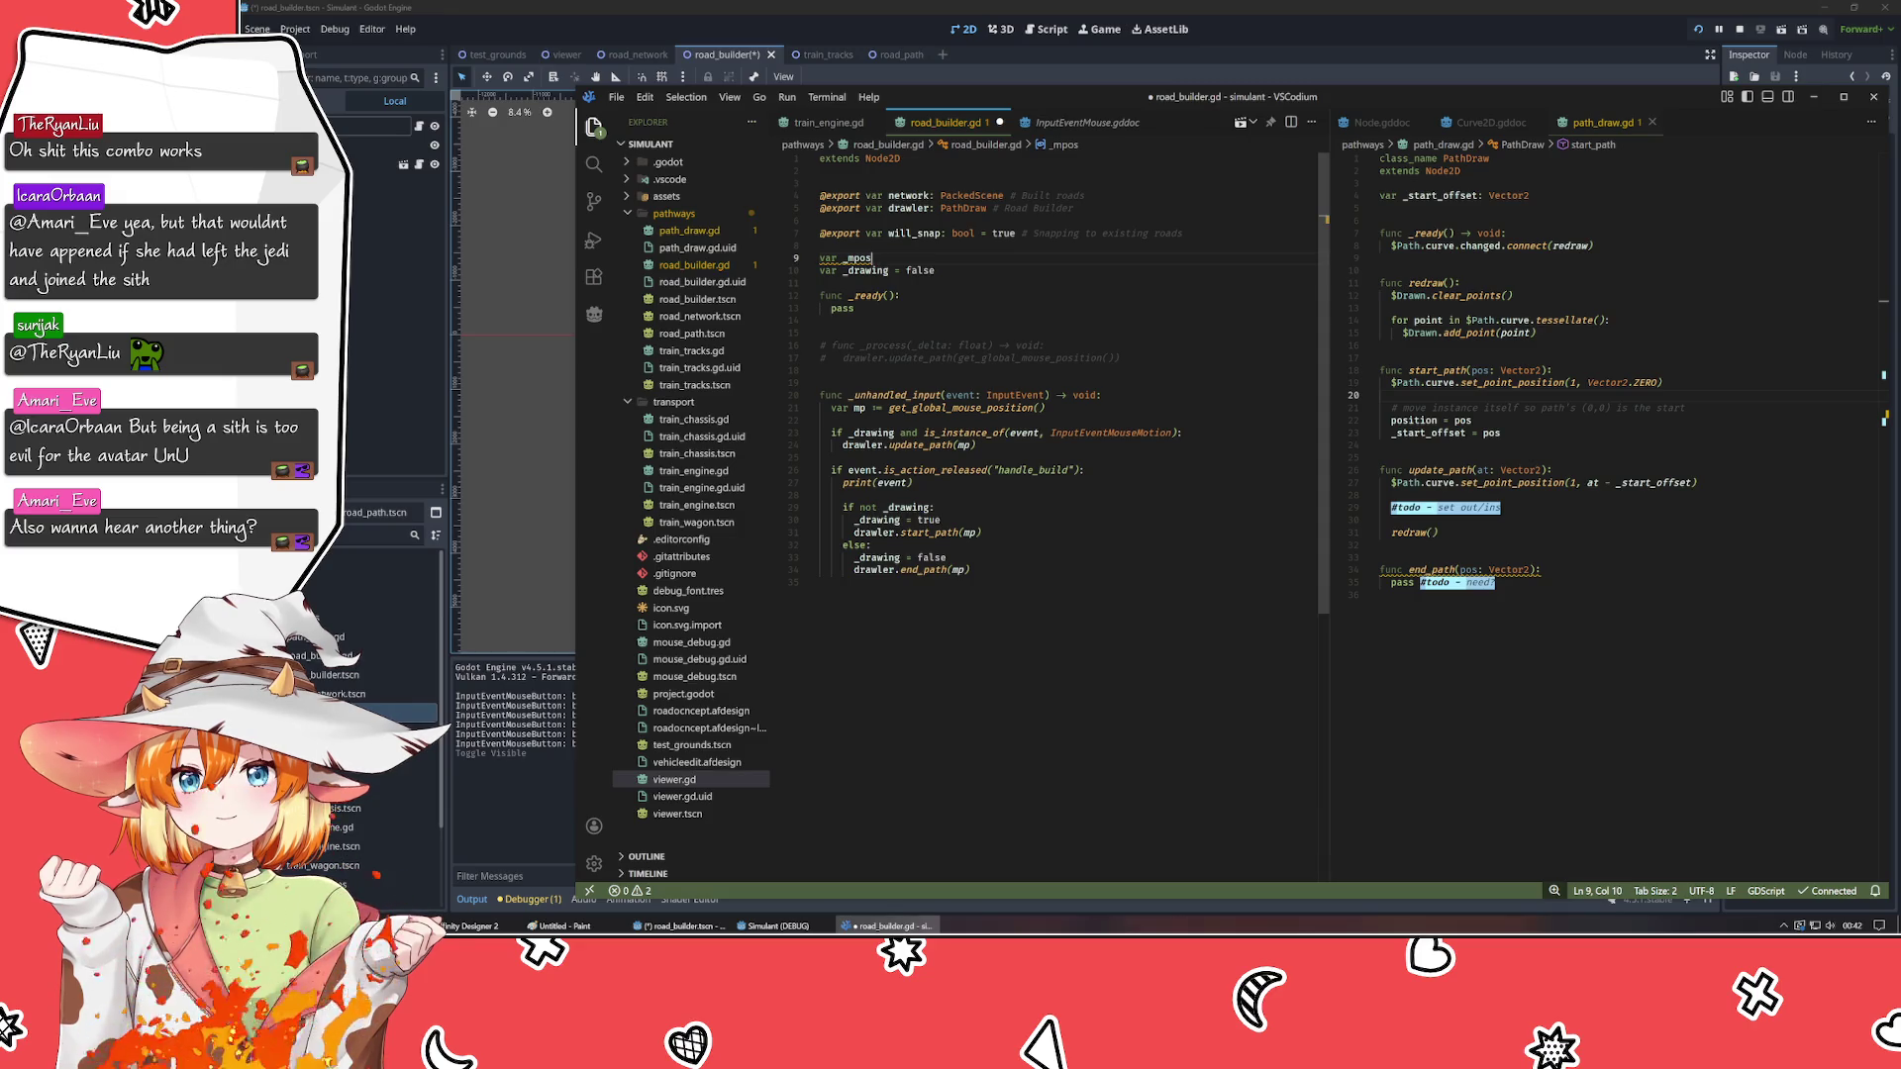
{"action": "type", "text": ": Vector2"}
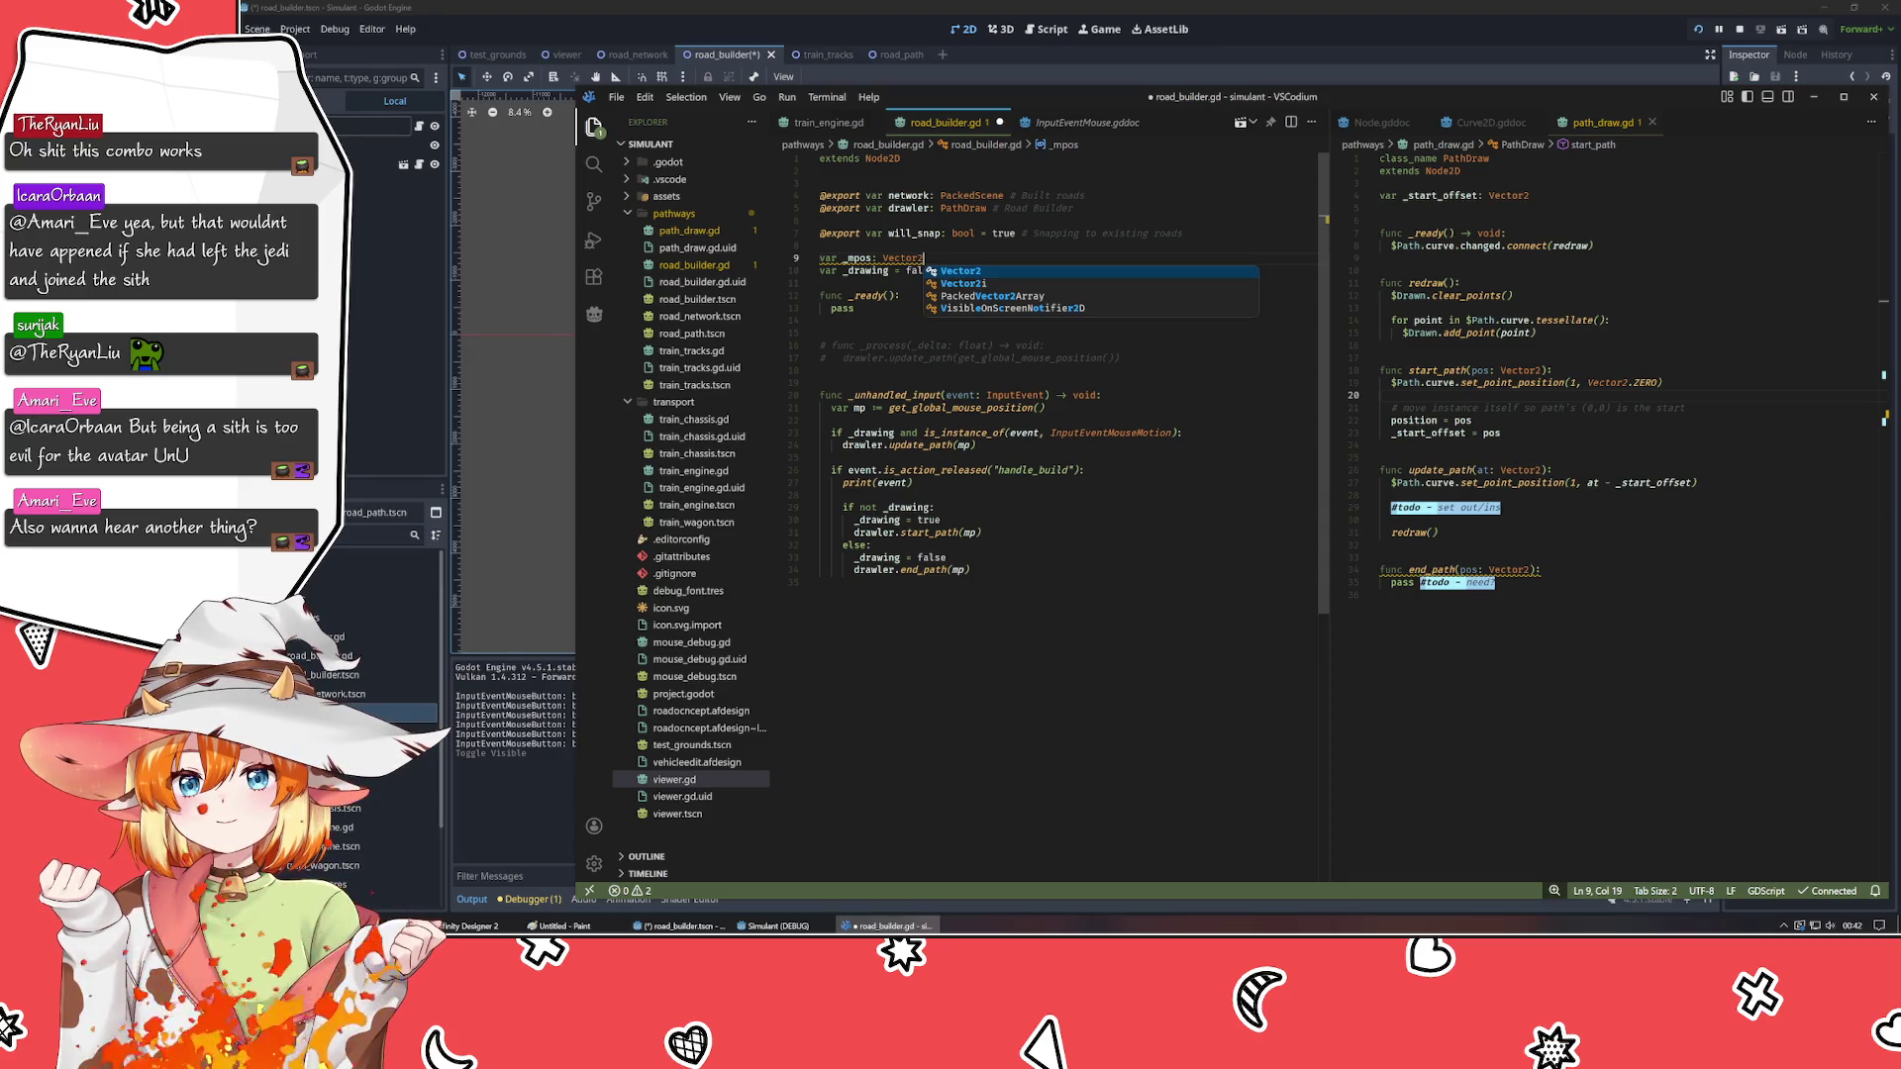
{"action": "key", "text": "ctrl+BackSpace"}
{"action": "key", "text": "BackSpace"}
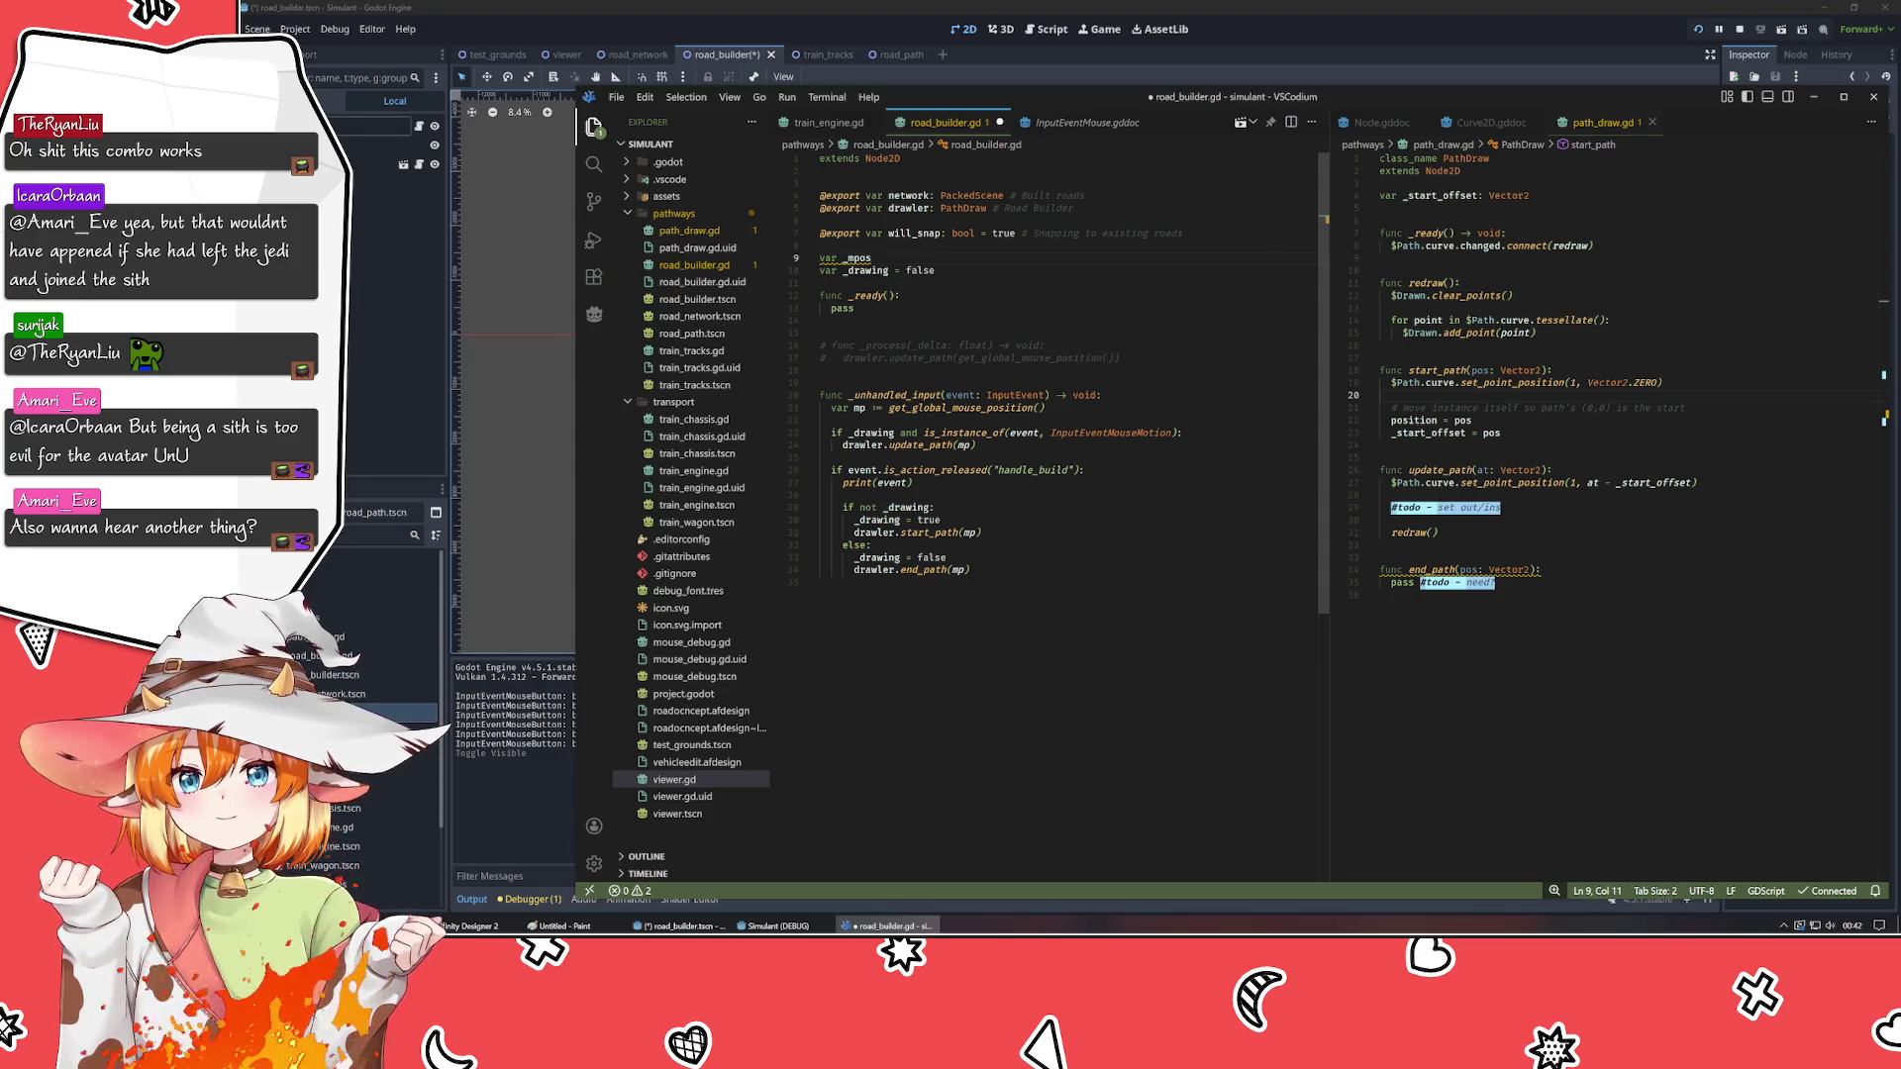
{"action": "type", "text": ":=Vector2.Z"}
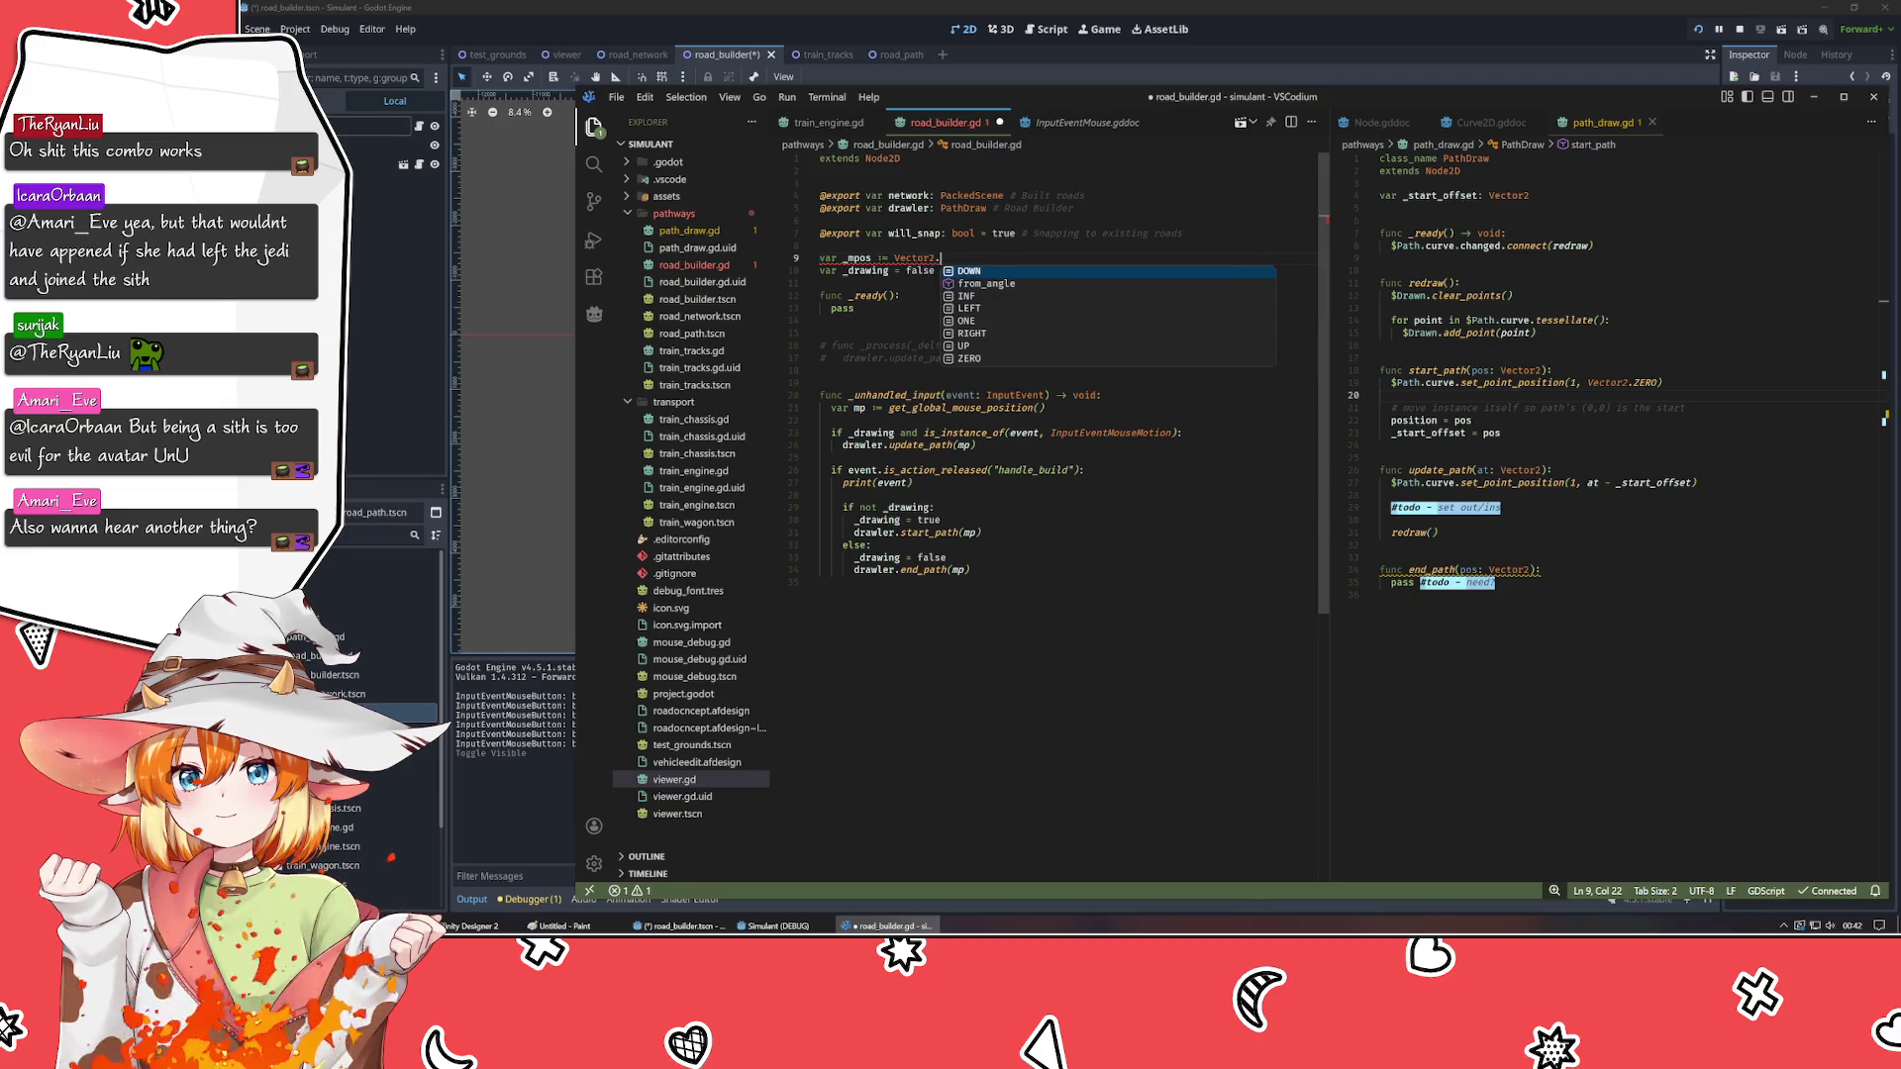
{"action": "type", "text": "ERO # "}
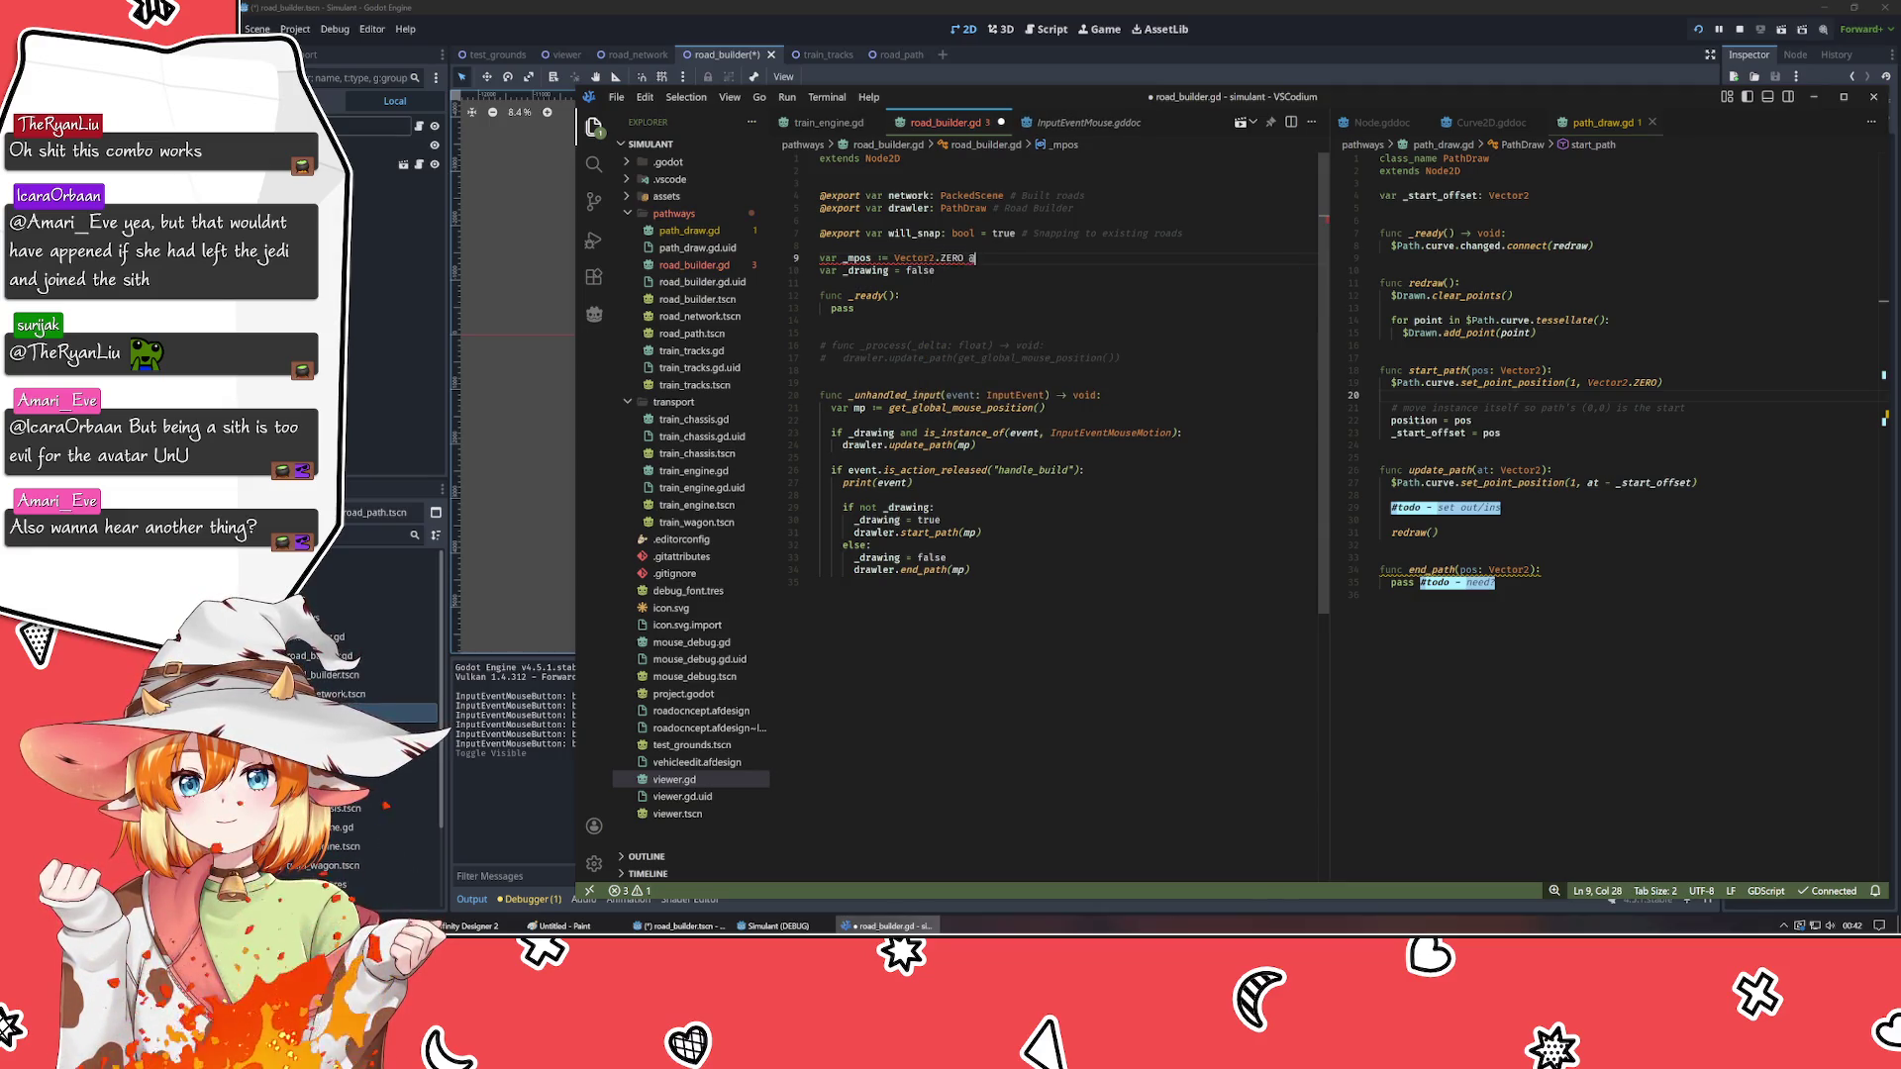
{"action": "type", "text": "snapable "}
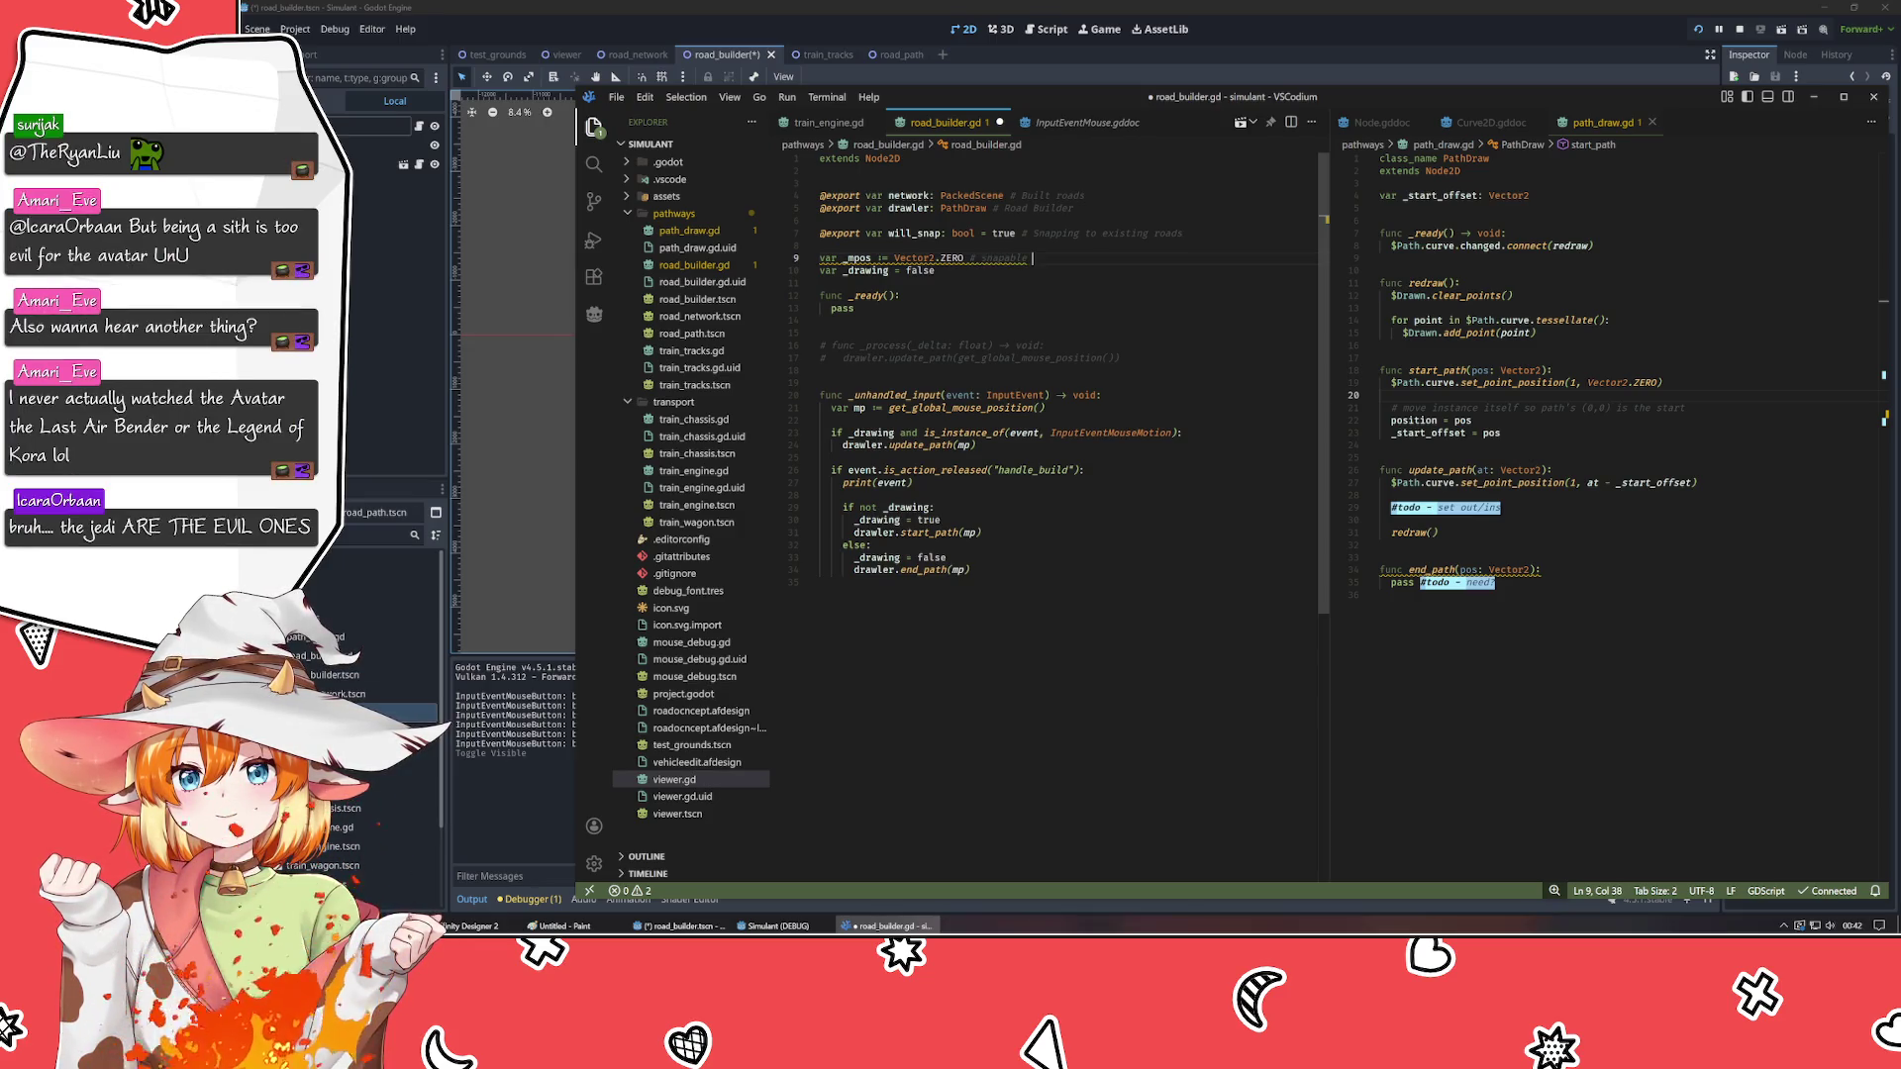
{"action": "type", "text": "drawing position"}
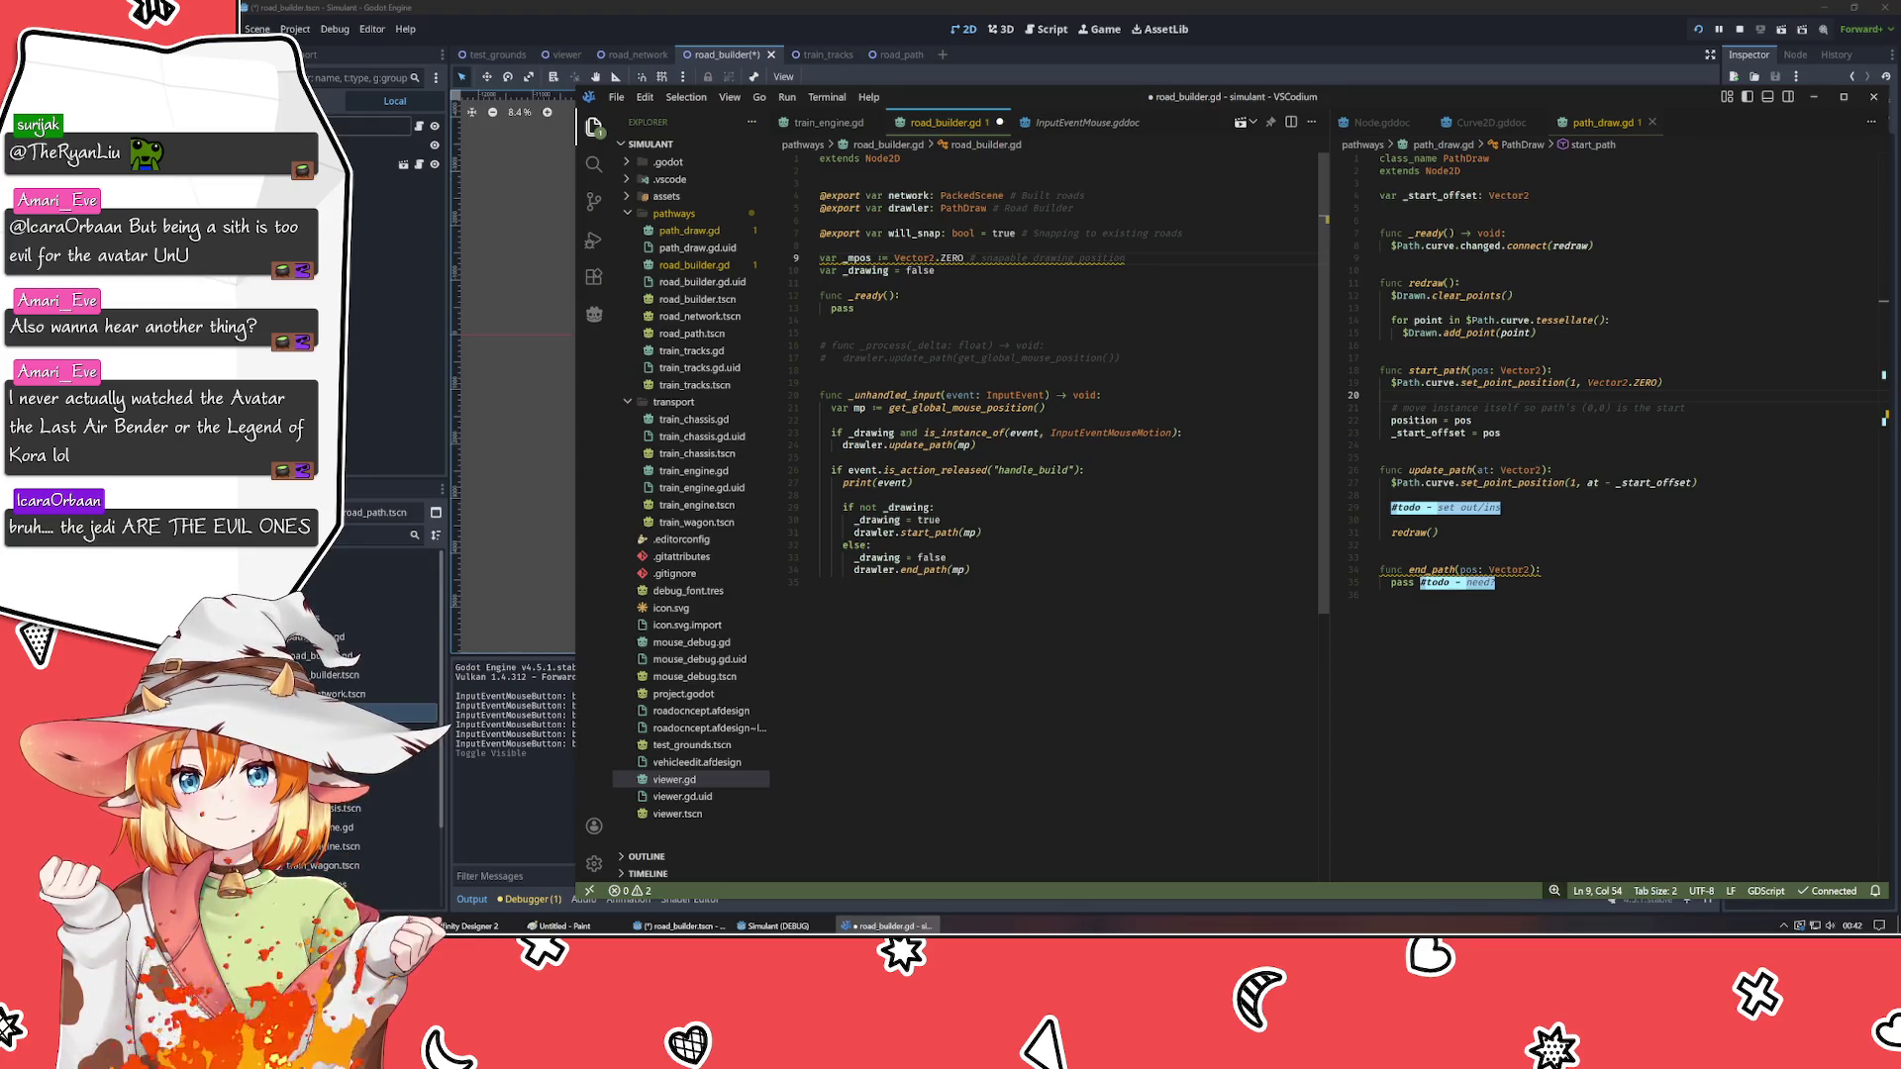
{"action": "left_click", "coordinate": [1010, 258]}
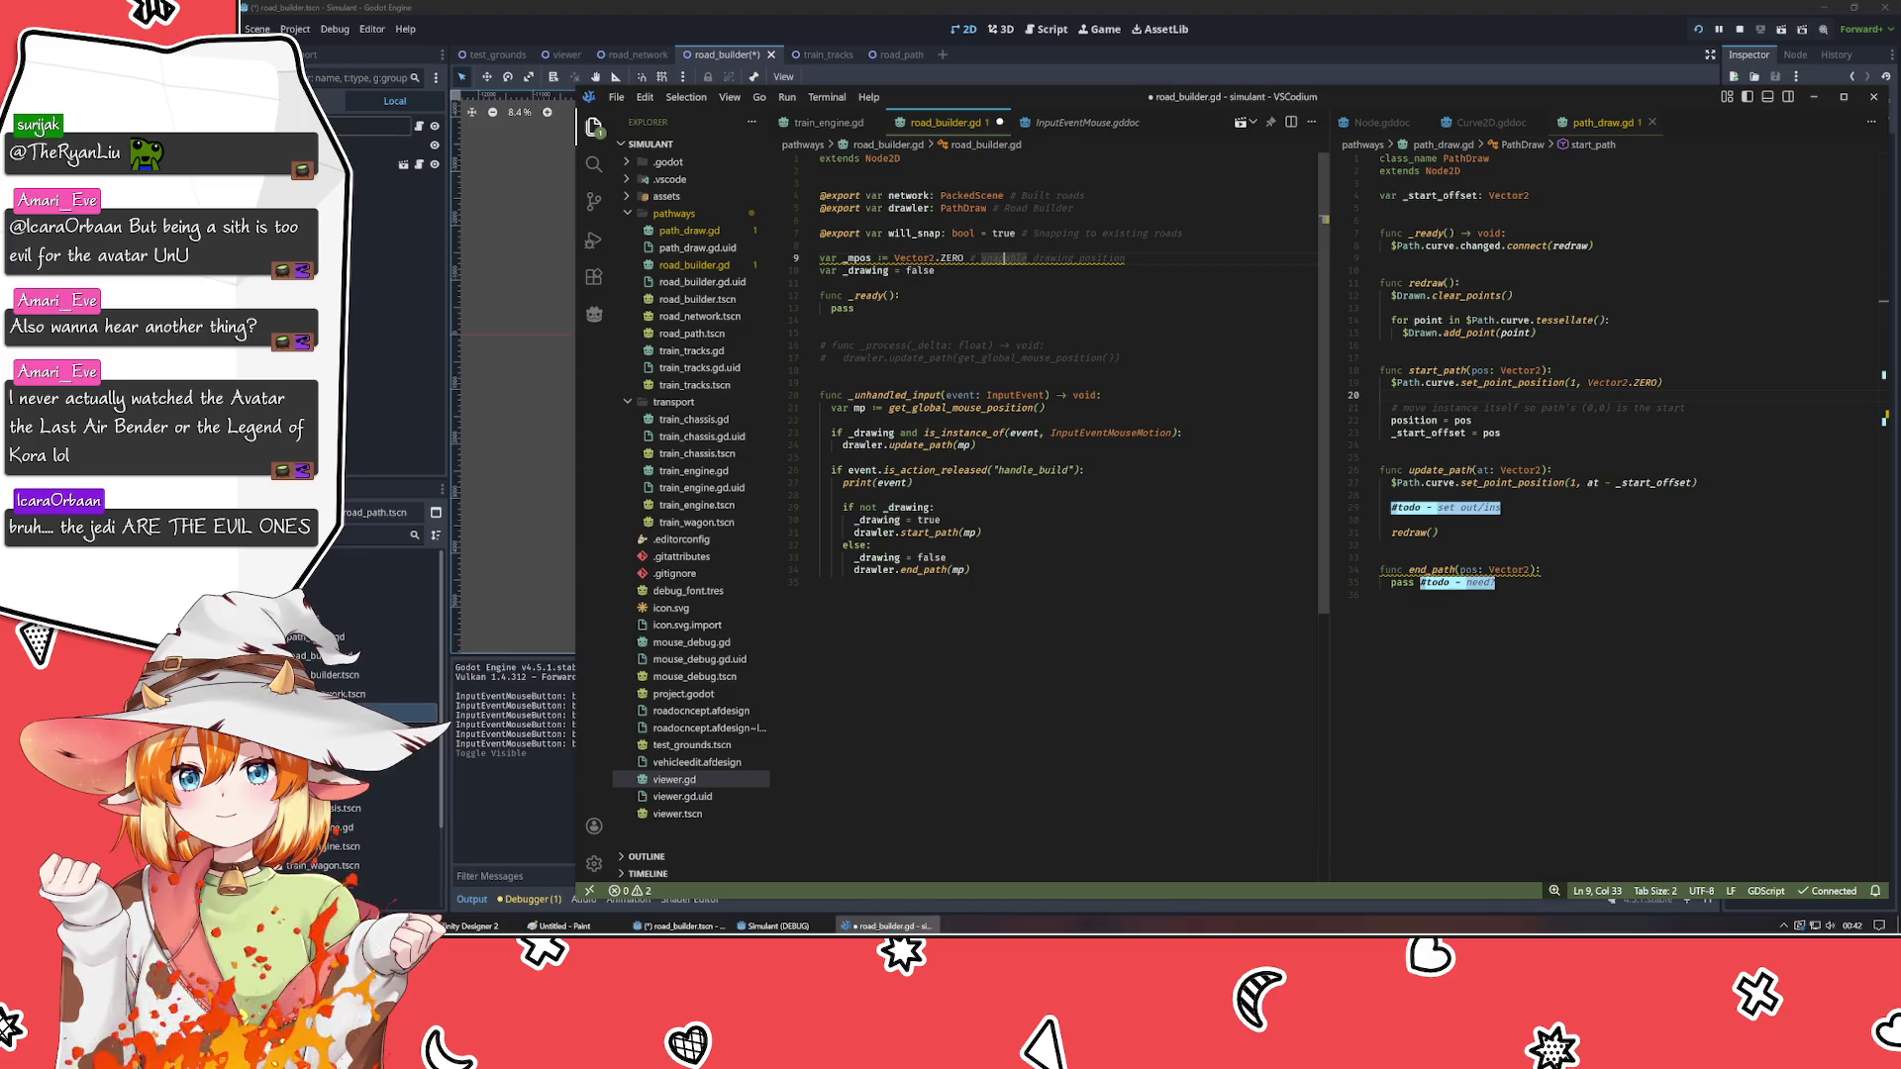
{"action": "left_click", "coordinate": [908, 271]}
{"action": "type", "text": ":"}
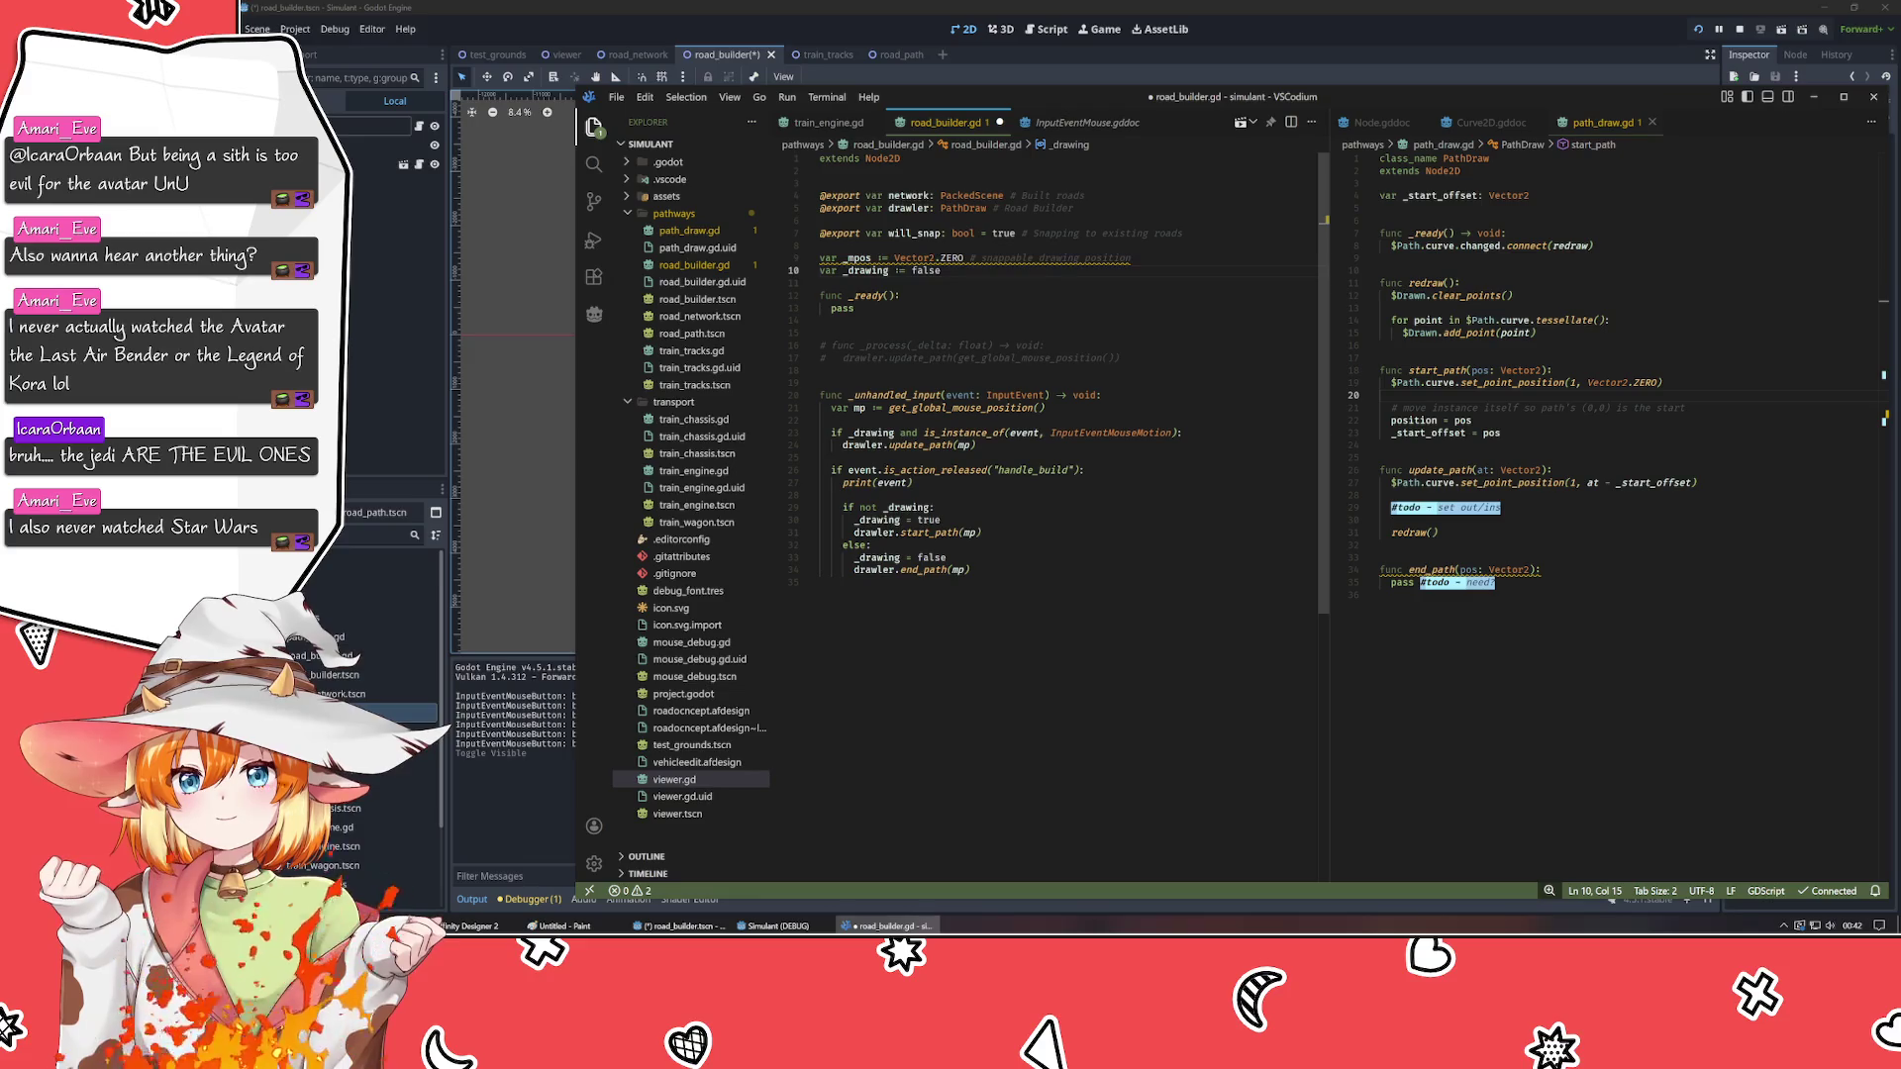
{"action": "key", "text": "Down"}
{"action": "key", "text": "Down"}
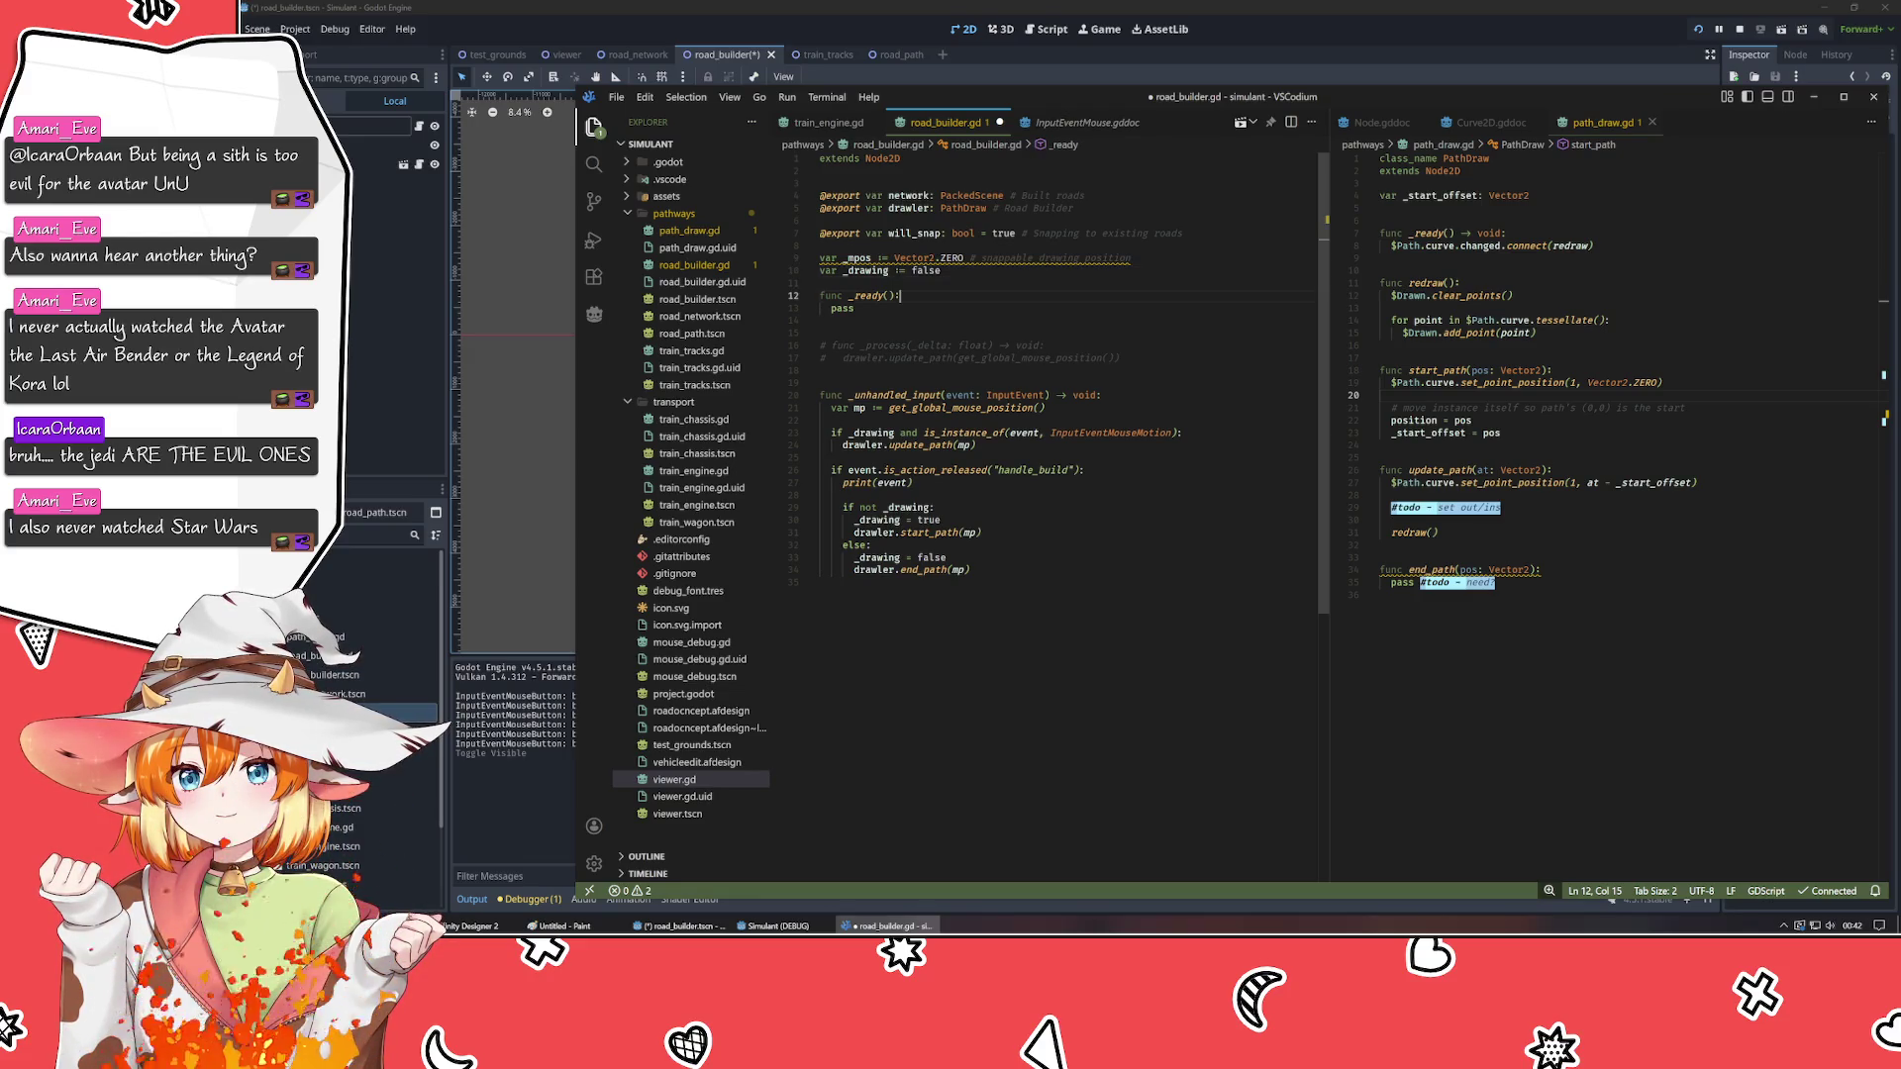
- In _unhandled_input, replace local mp with _mpos for update_path, start_path and end_path, then save
{"action": "left_click", "coordinate": [853, 408]}
{"action": "left_click", "coordinate": [871, 408]}
{"action": "key", "text": "BackSpace"}
{"action": "key", "text": "BackSpace"}
{"action": "key", "text": "BackSpace"}
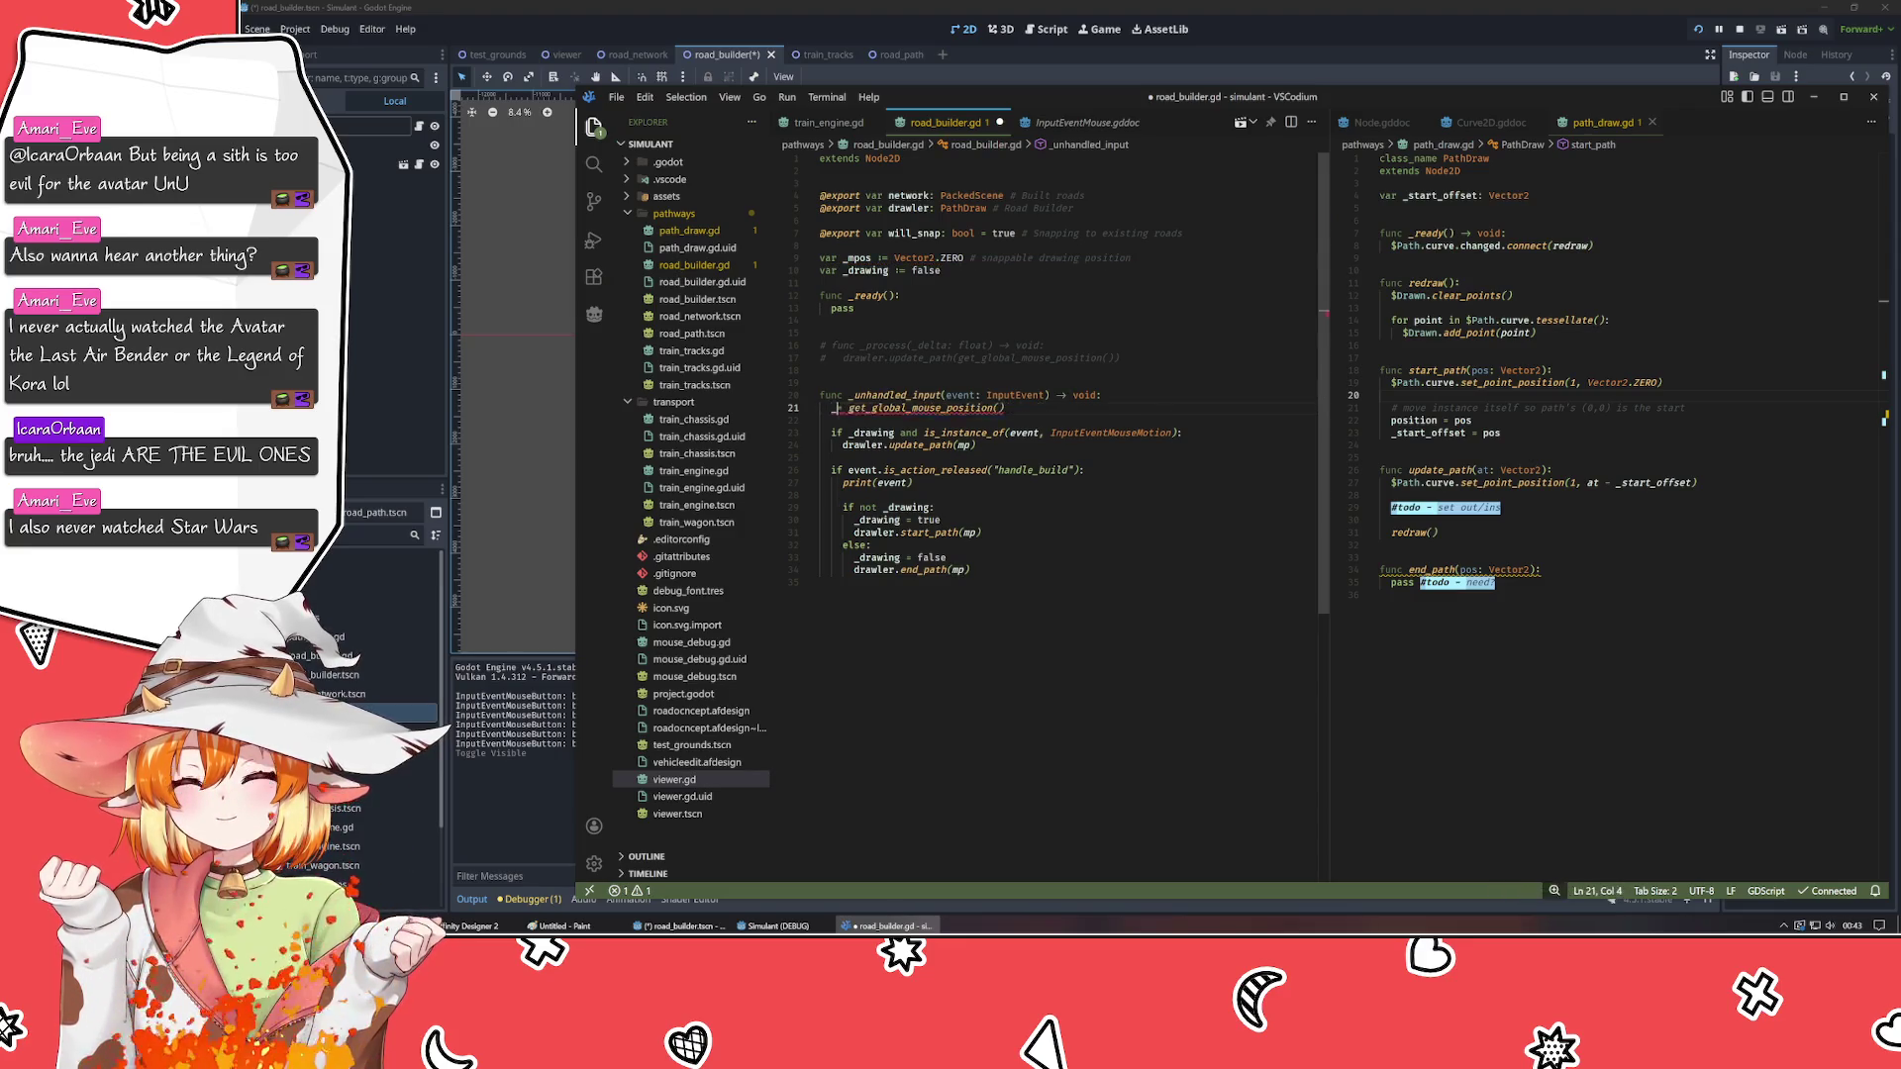
{"action": "type", "text": "_mpos"}
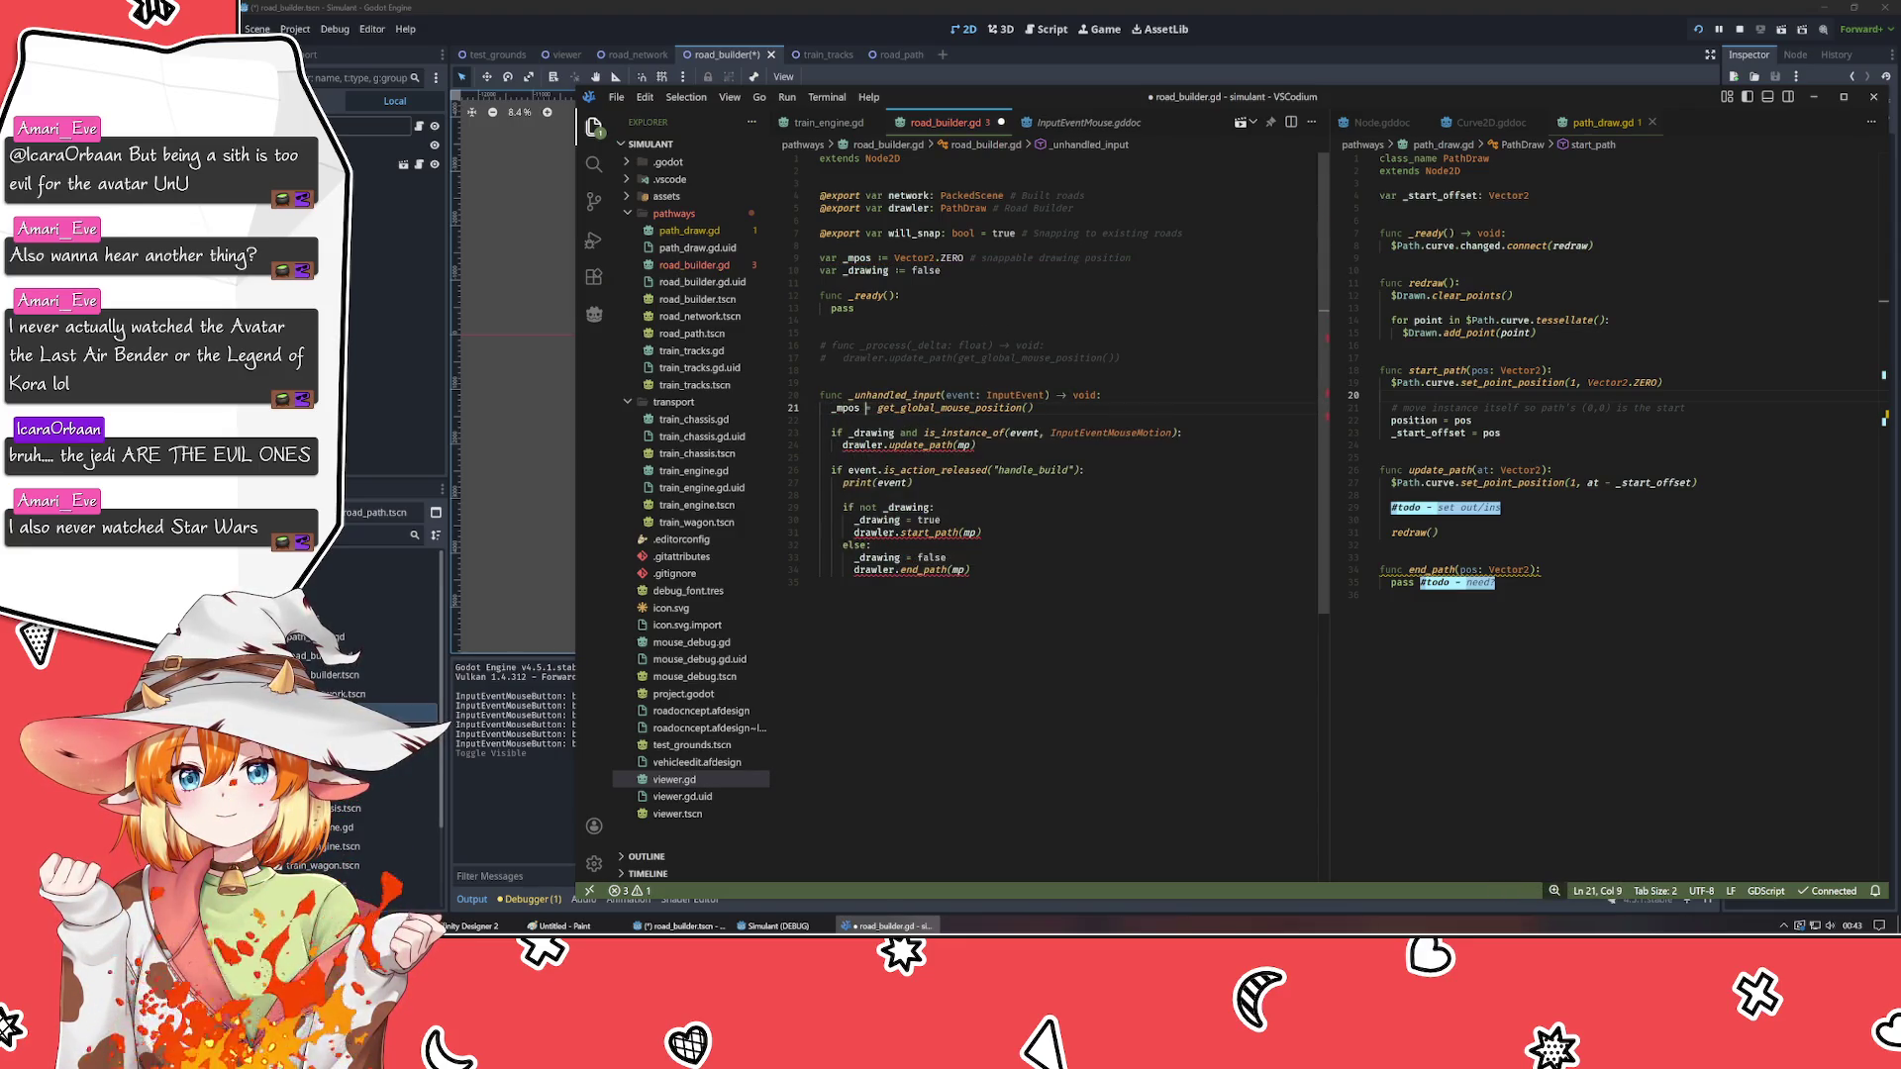
{"action": "key", "text": "ctrl+d"}
{"action": "double_click", "coordinate": [973, 444]}
{"action": "key", "text": "ctrl+v"}
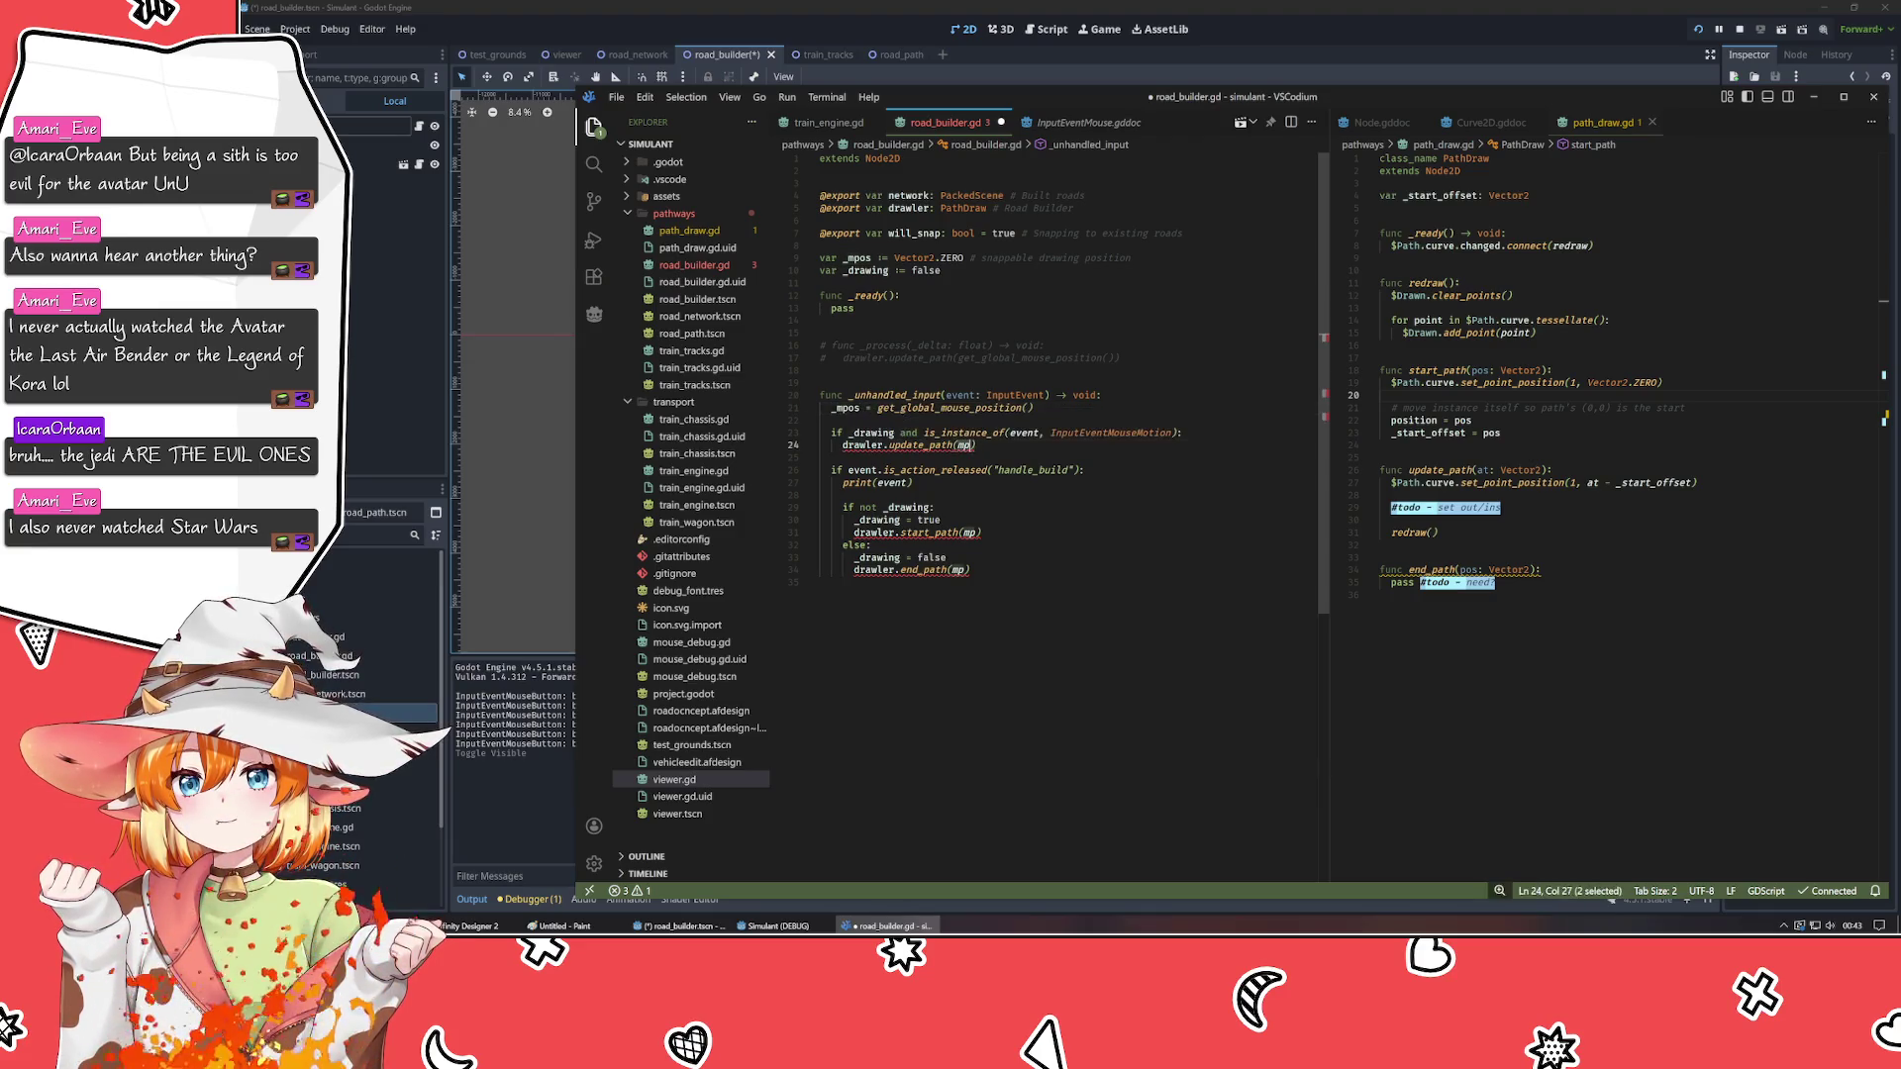
{"action": "double_click", "coordinate": [973, 532]}
{"action": "type", "text": "_mpos"}
{"action": "double_click", "coordinate": [960, 570]}
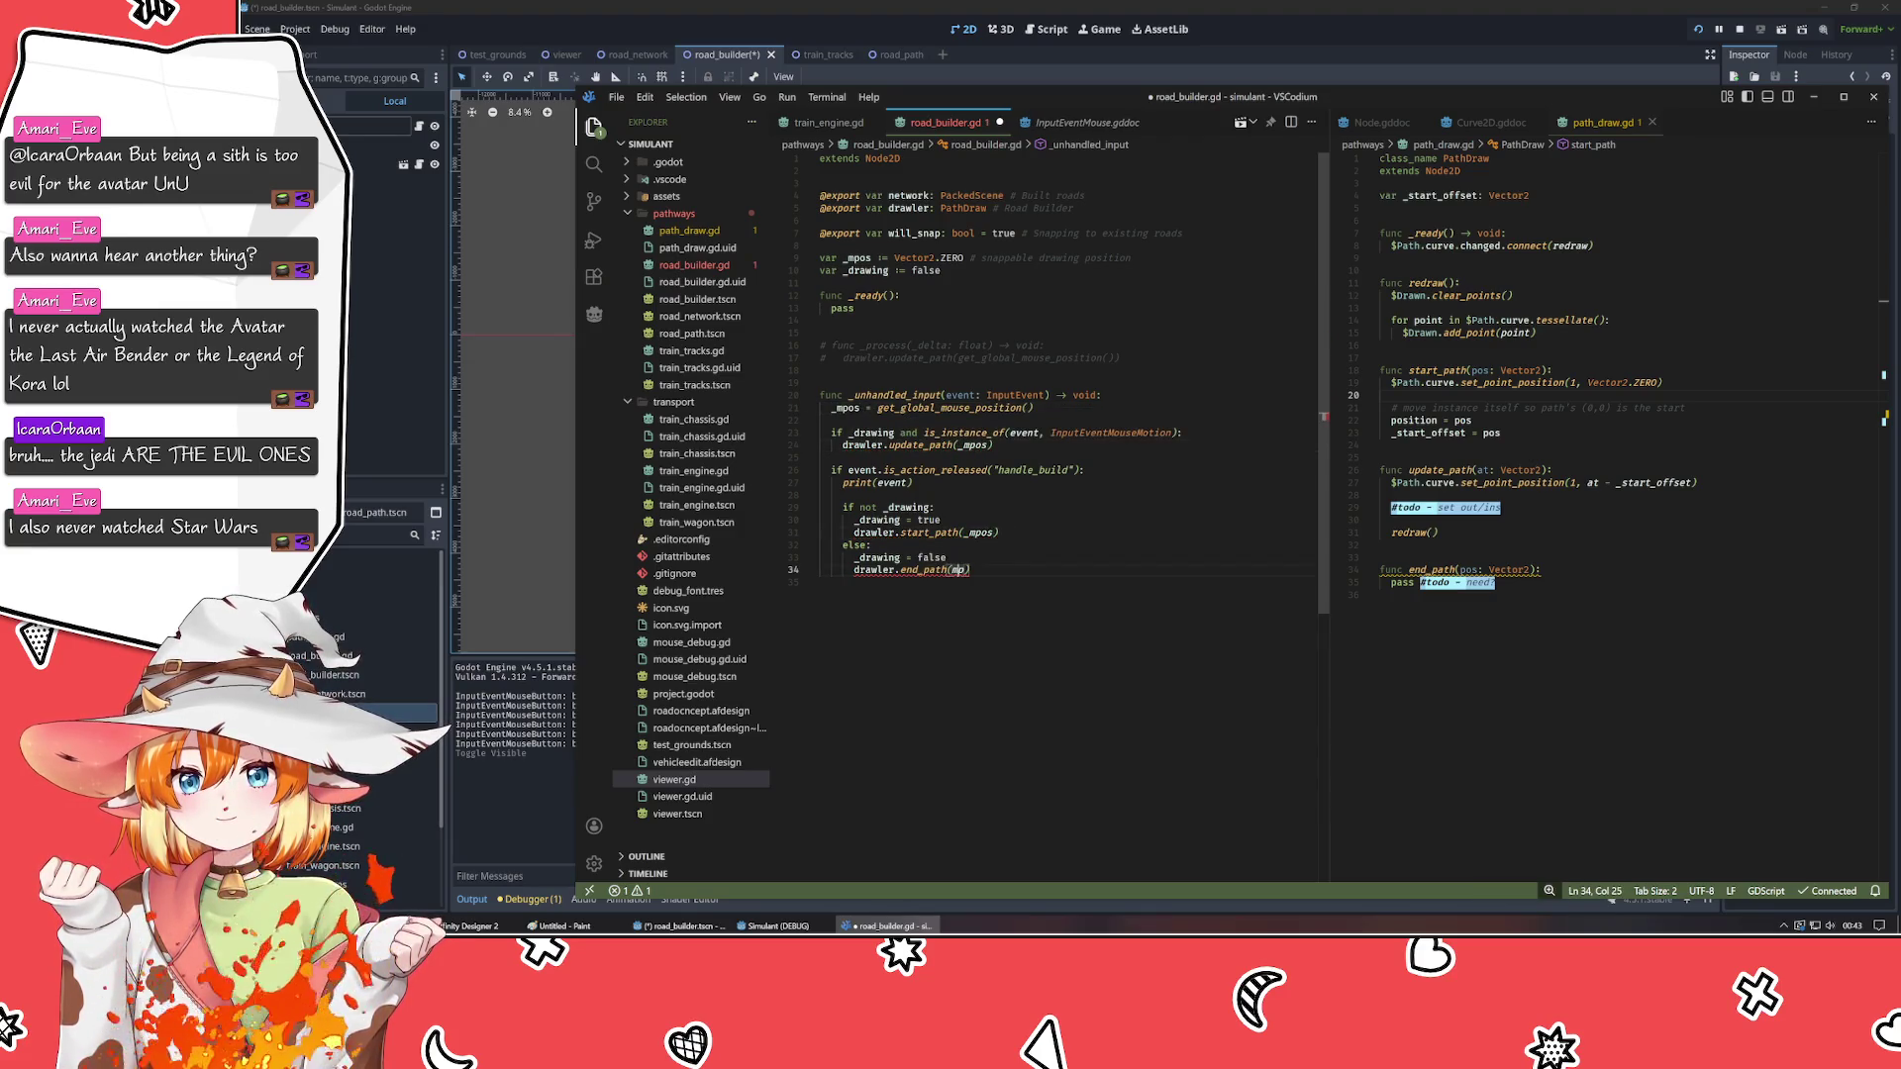
{"action": "type", "text": "_mpos"}
{"action": "key", "text": "Down"}
{"action": "key", "text": "ctrl+s"}
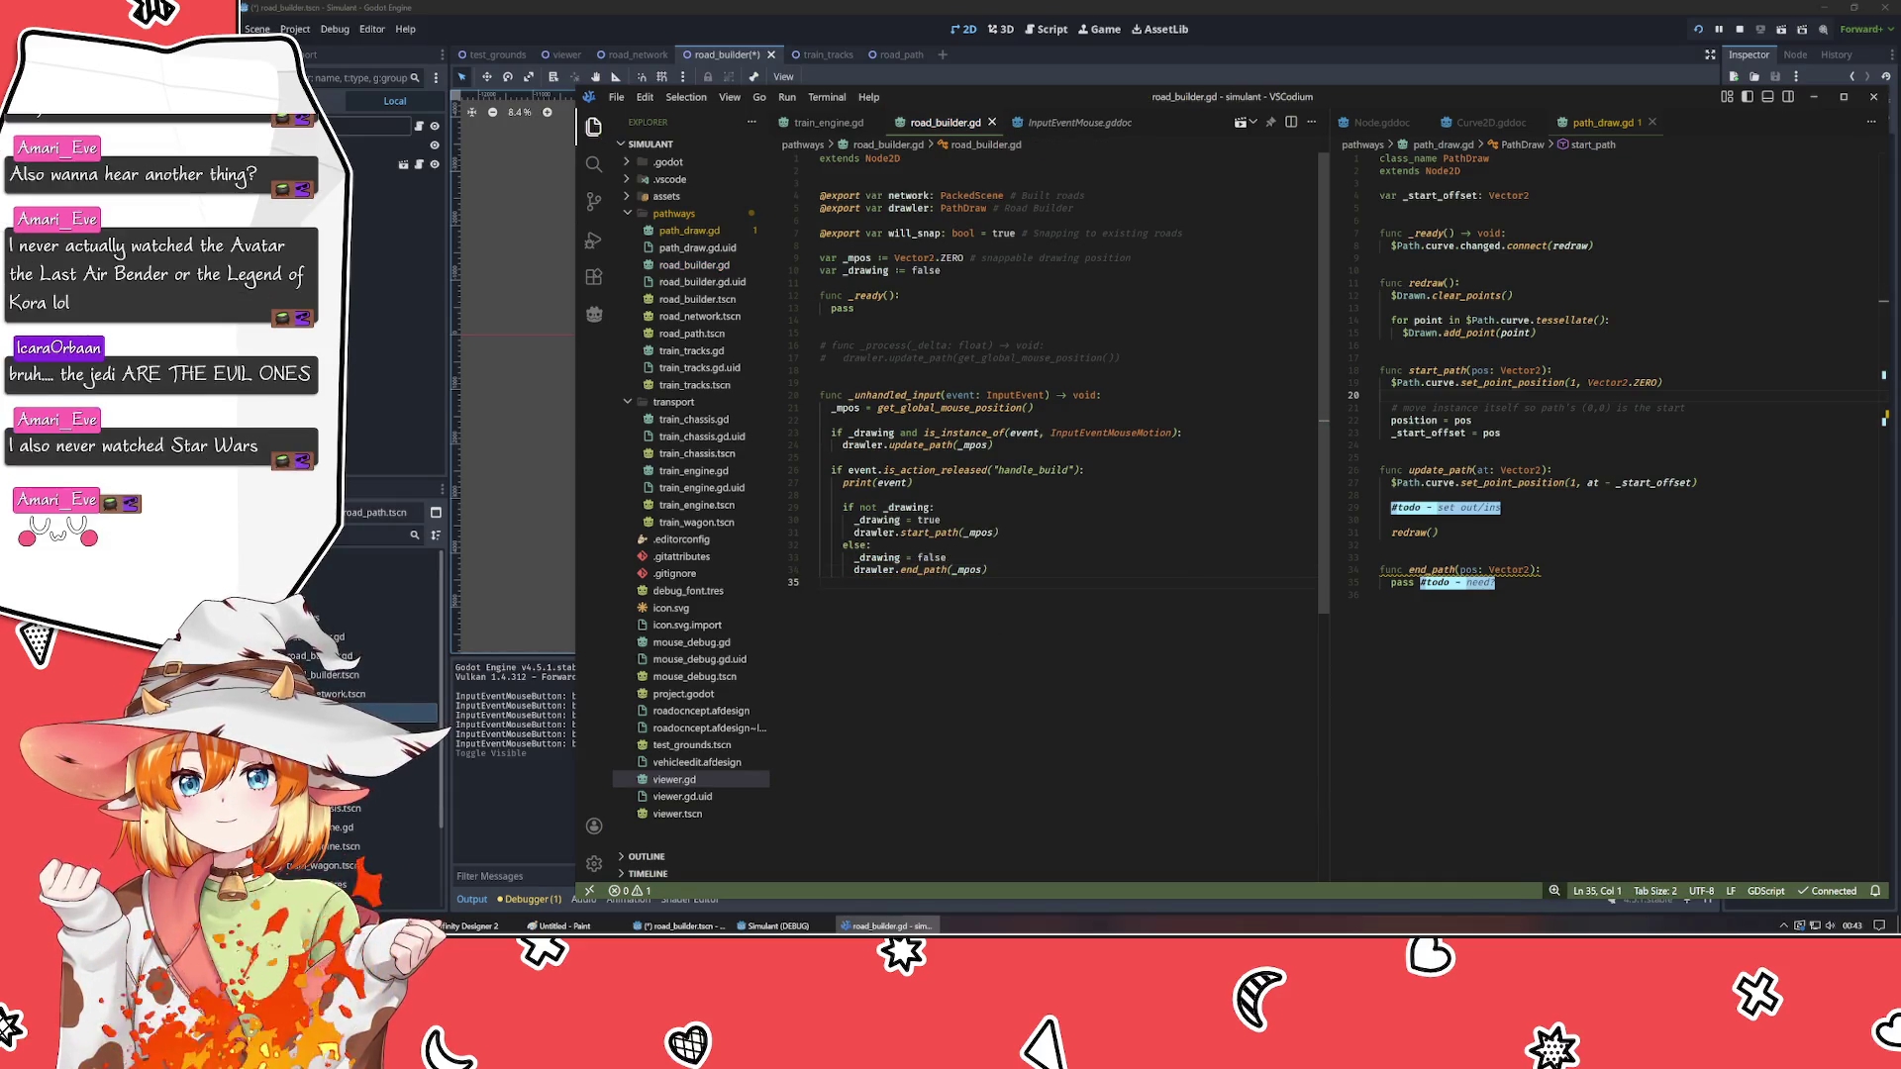
- Drop '_drawing and' from the motion condition and wrap update_path in an 'if _drawing:' block
{"action": "left_click", "coordinate": [993, 444]}
{"action": "double_click", "coordinate": [874, 433]}
{"action": "key", "text": "BackSpace"}
{"action": "key", "text": "ctrl+Delete"}
{"action": "key", "text": "End"}
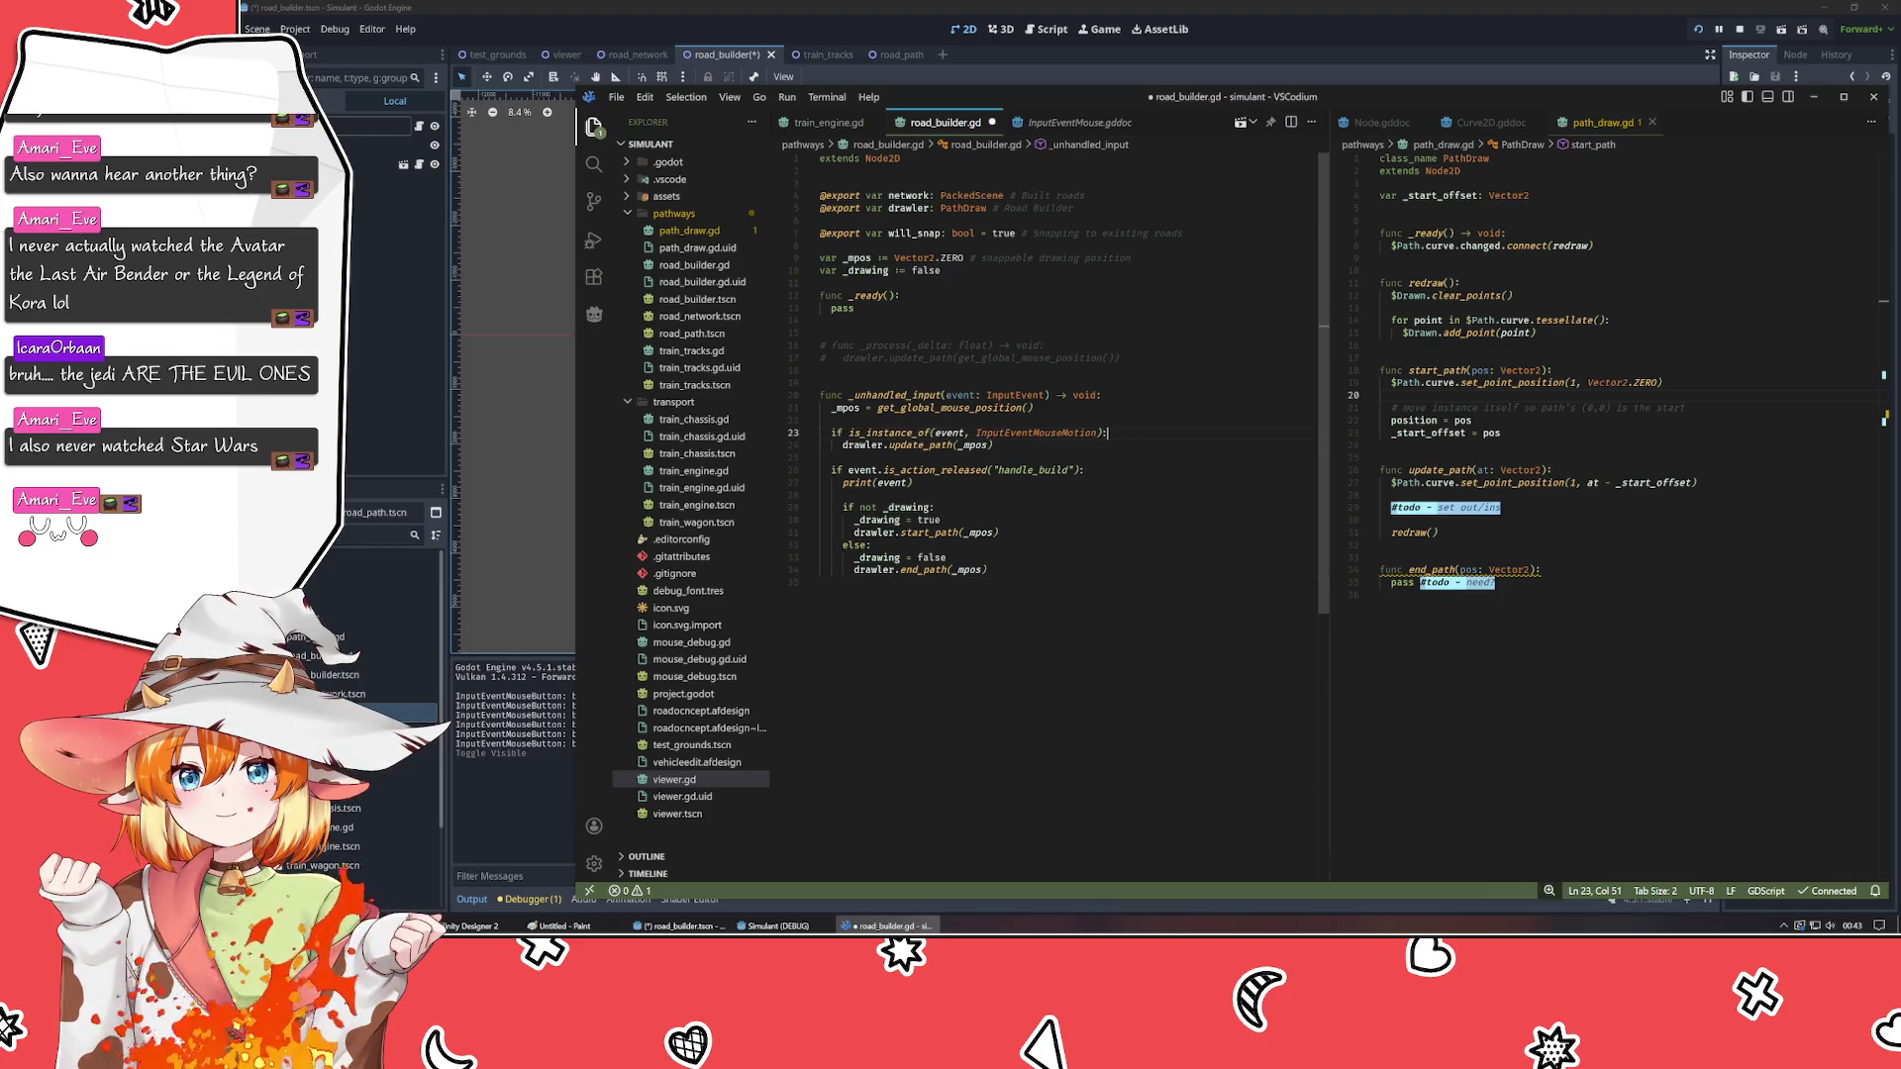
{"action": "key", "text": "Return"}
{"action": "type", "text": "if _drawing:"}
{"action": "key", "text": "Tab"}
{"action": "type", "text": ":"}
{"action": "key", "text": "Down"}
{"action": "key", "text": "ctrl+bracketright"}
{"action": "key", "text": "End"}
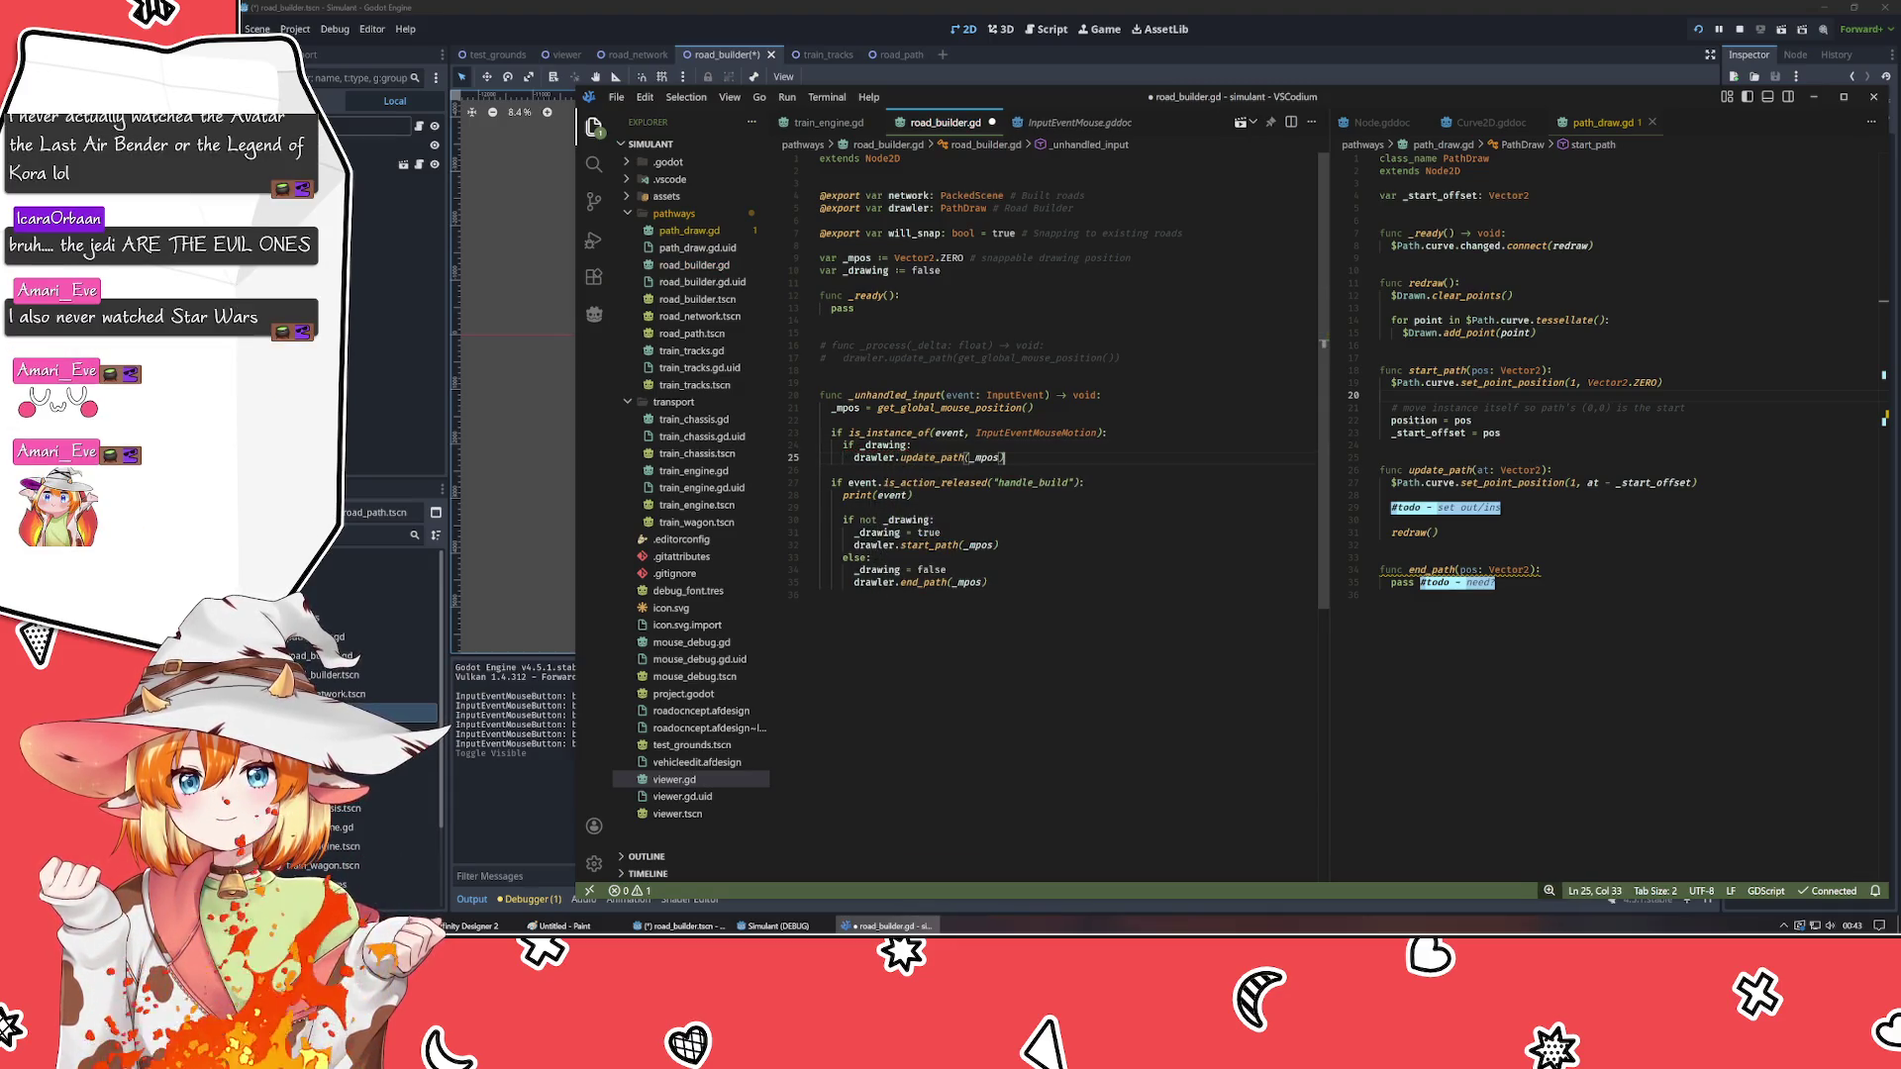
- Add an 'elif will_snap:' branch after the update_path call
{"action": "key", "text": "Return"}
{"action": "type", "text": "else:"}
{"action": "key", "text": "Return"}
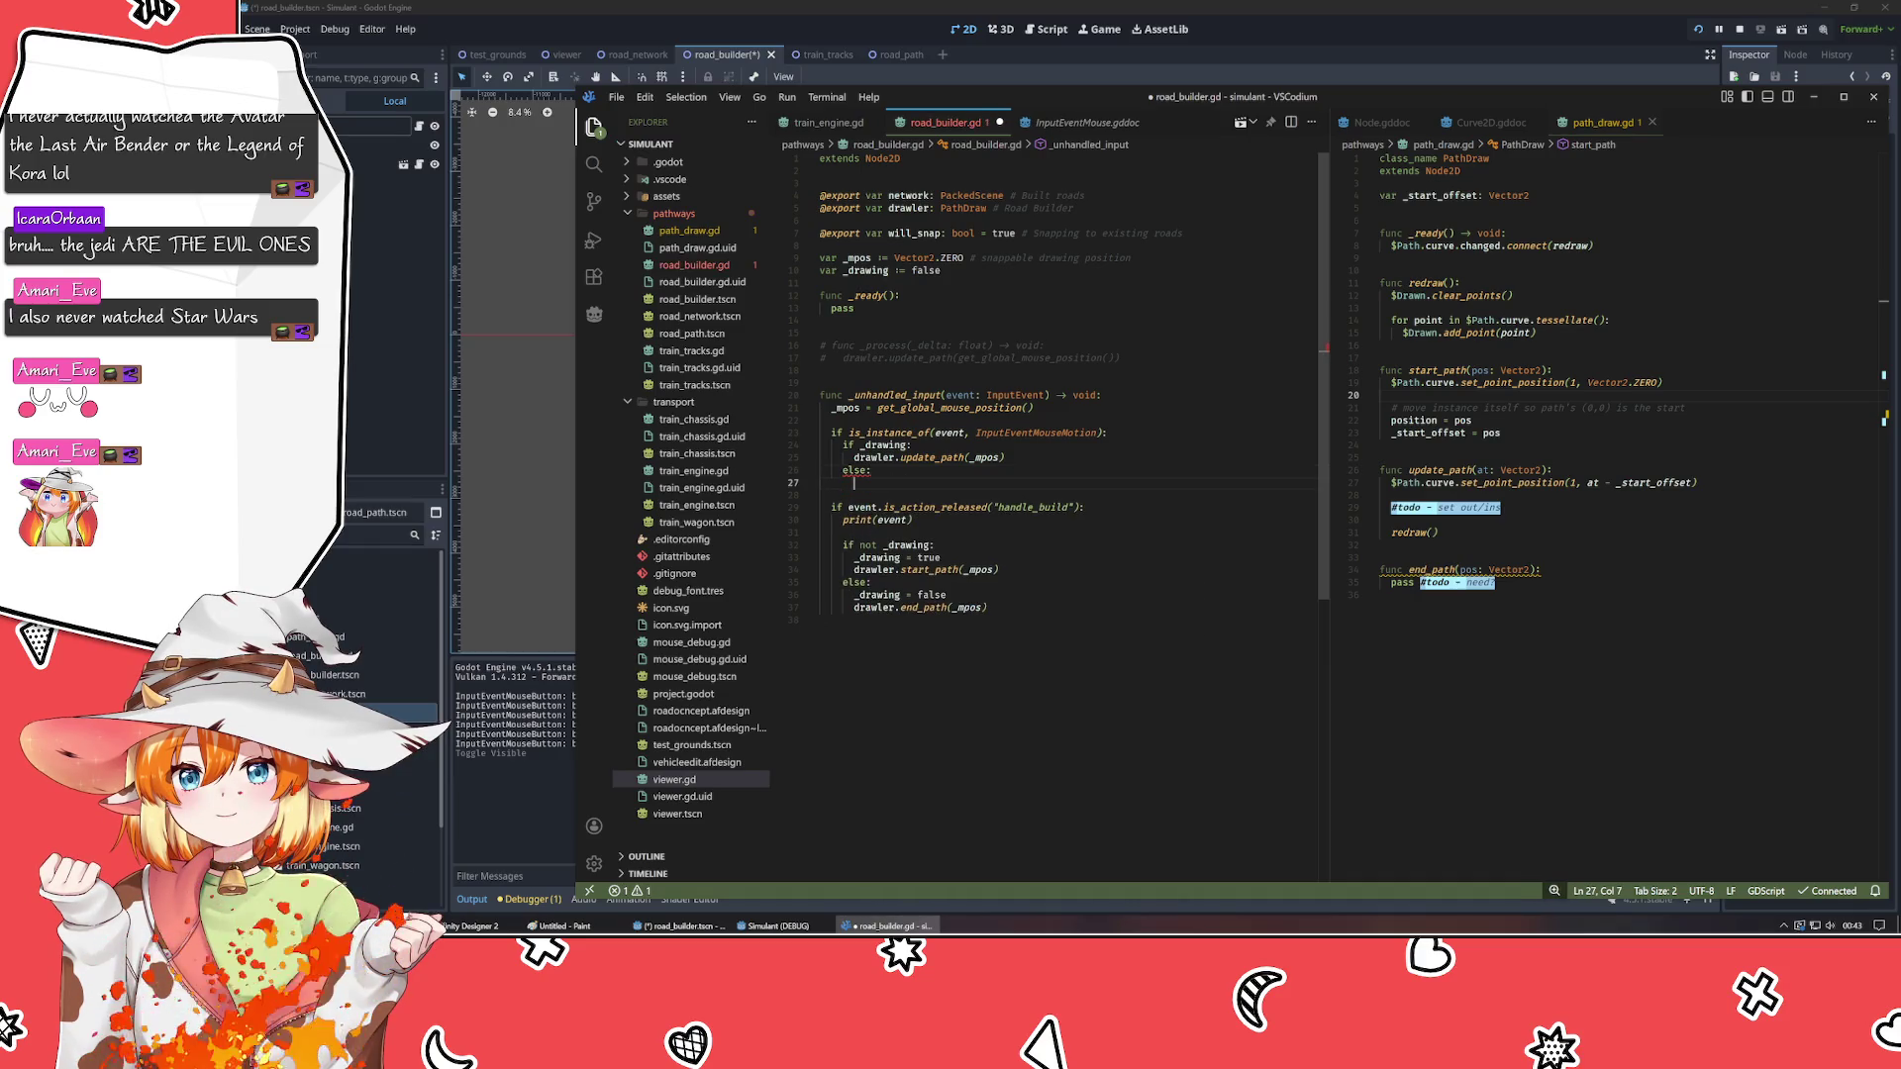
{"action": "key", "text": "BackSpace"}
{"action": "key", "text": "BackSpace"}
{"action": "key", "text": "BackSpace"}
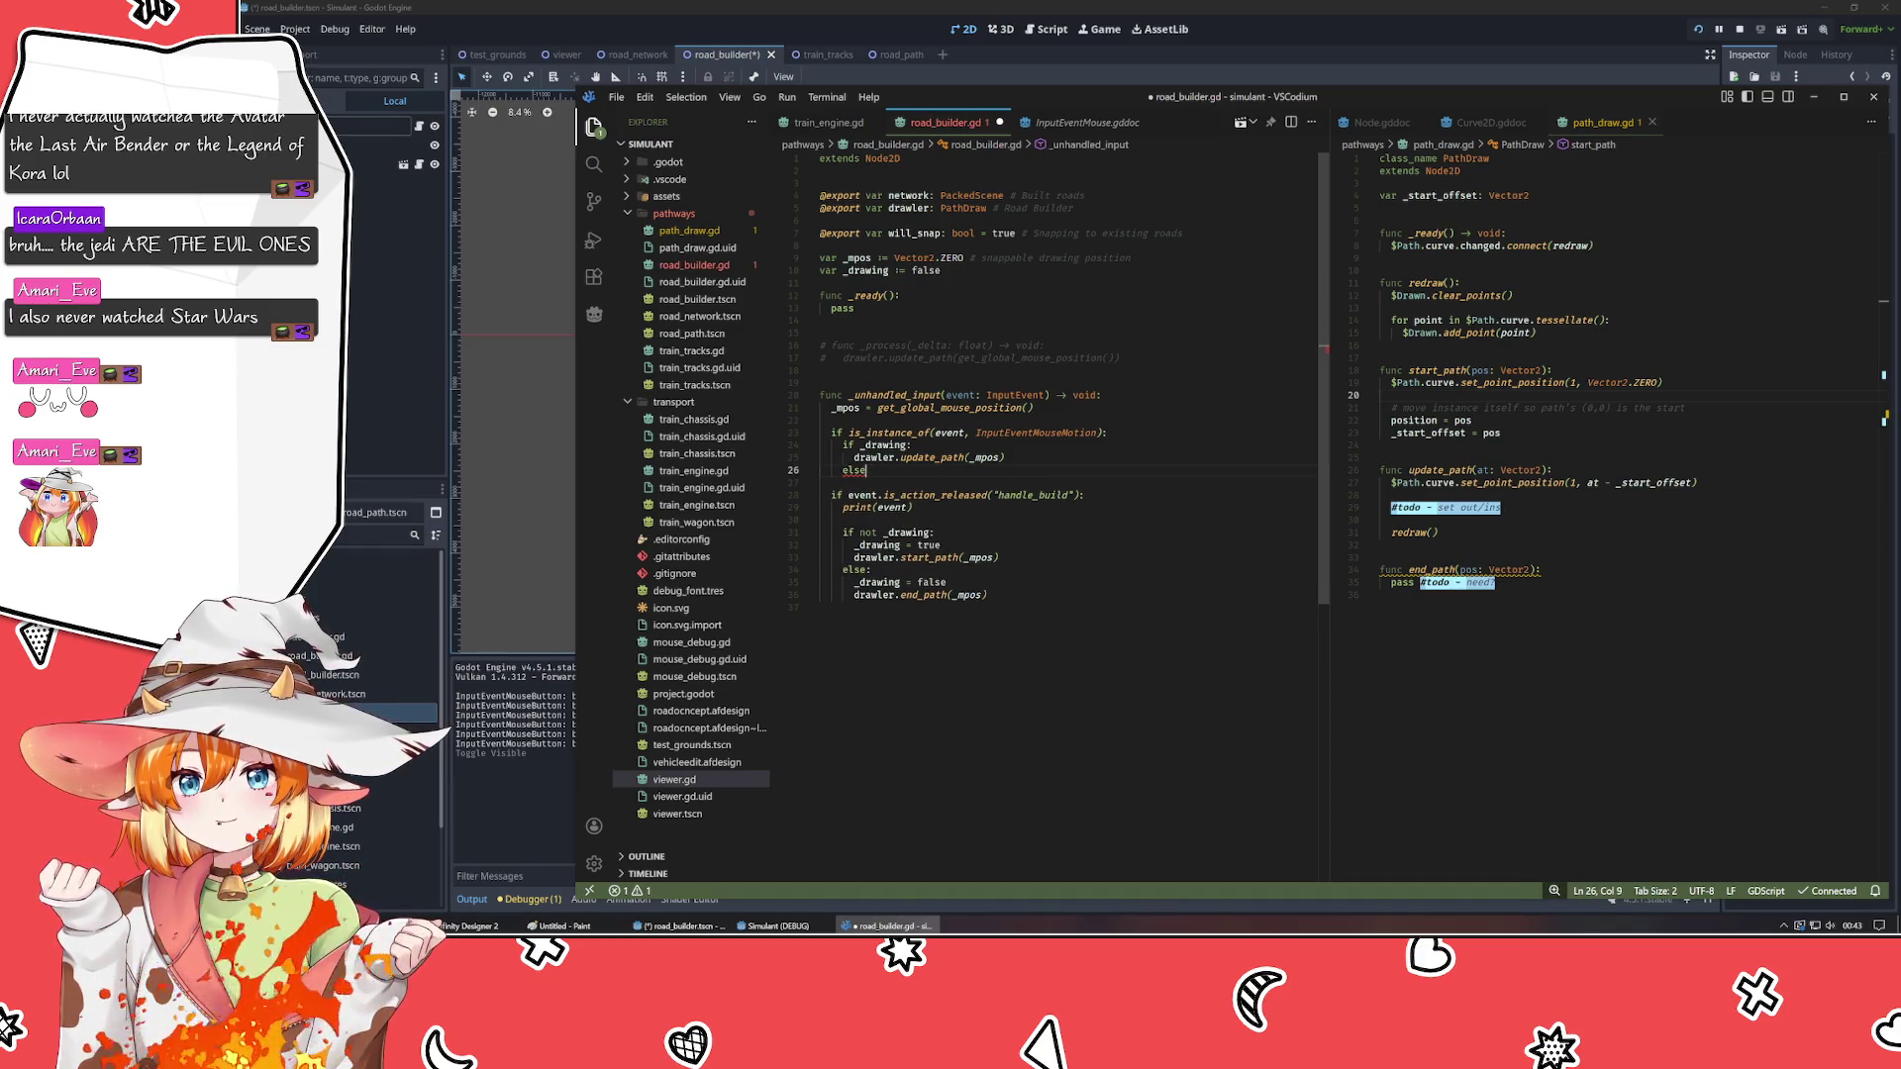
{"action": "type", "text": "if "}
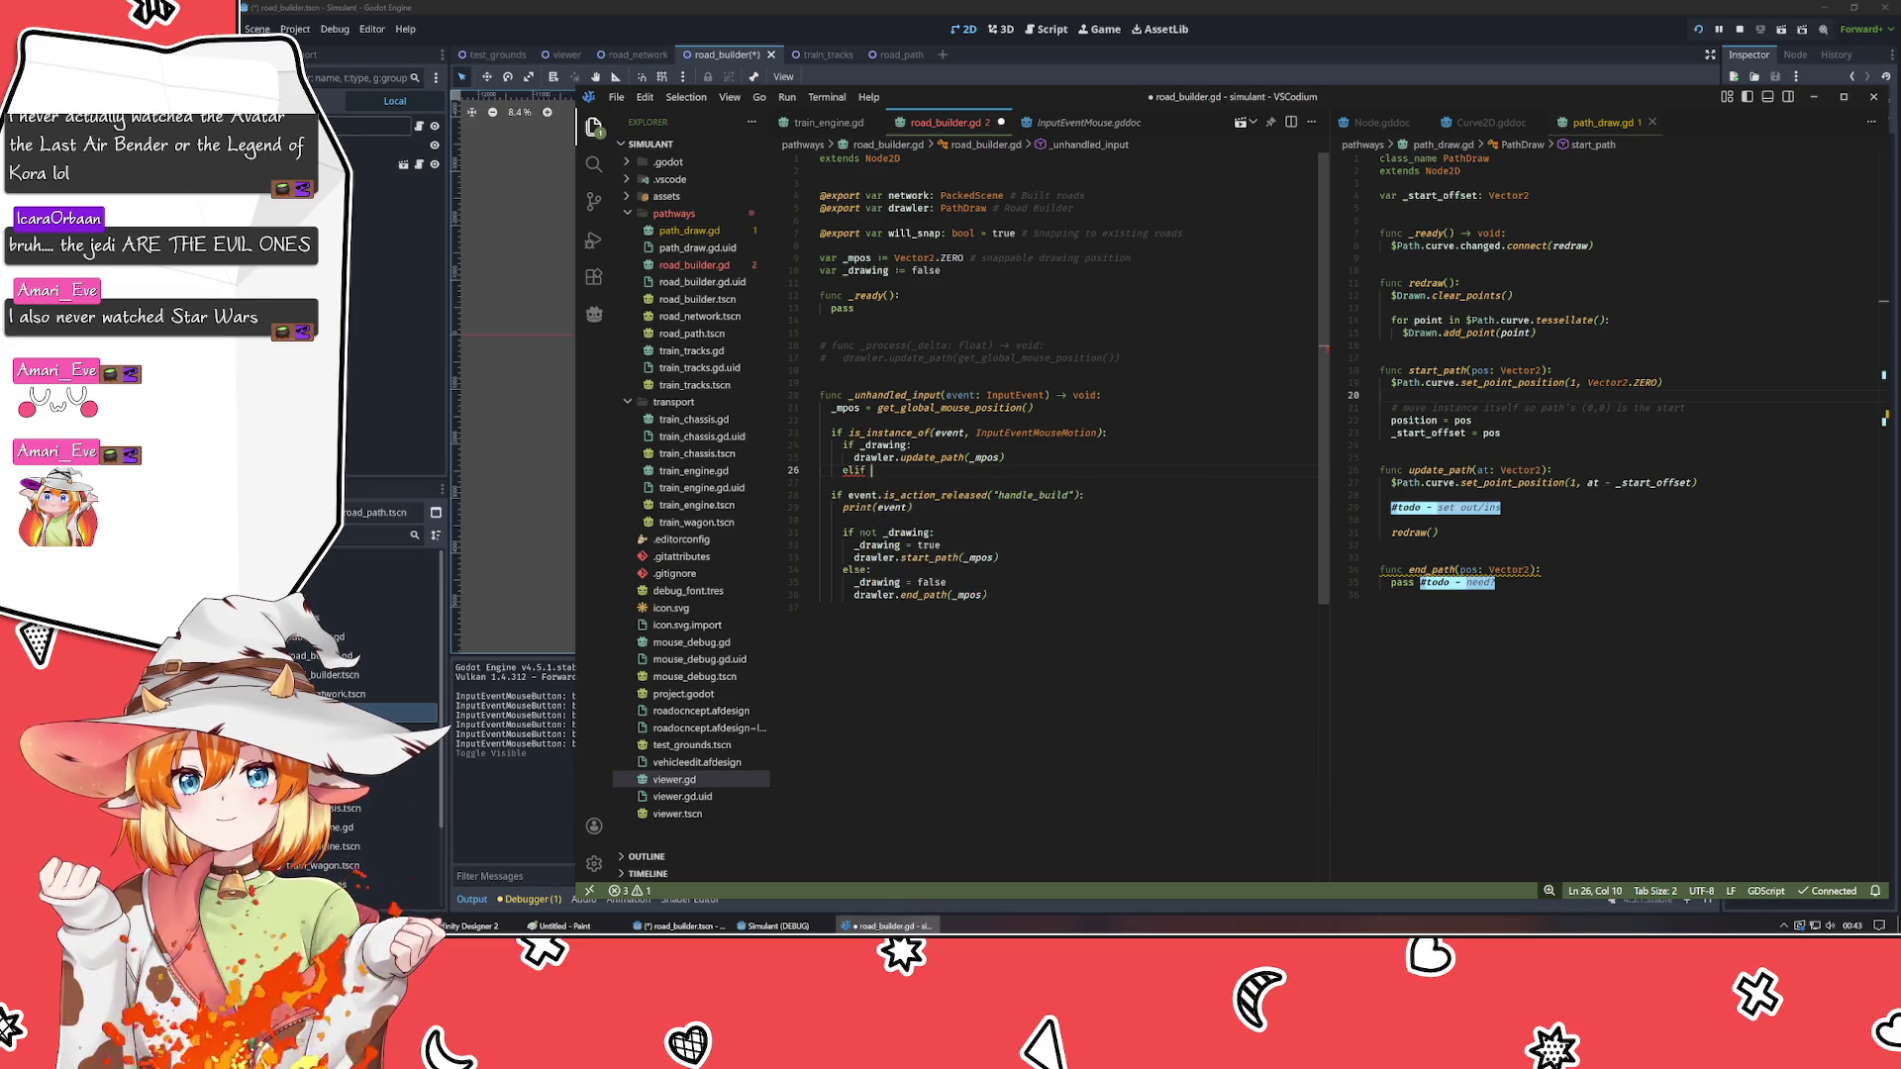
{"action": "type", "text": "will_snap:"}
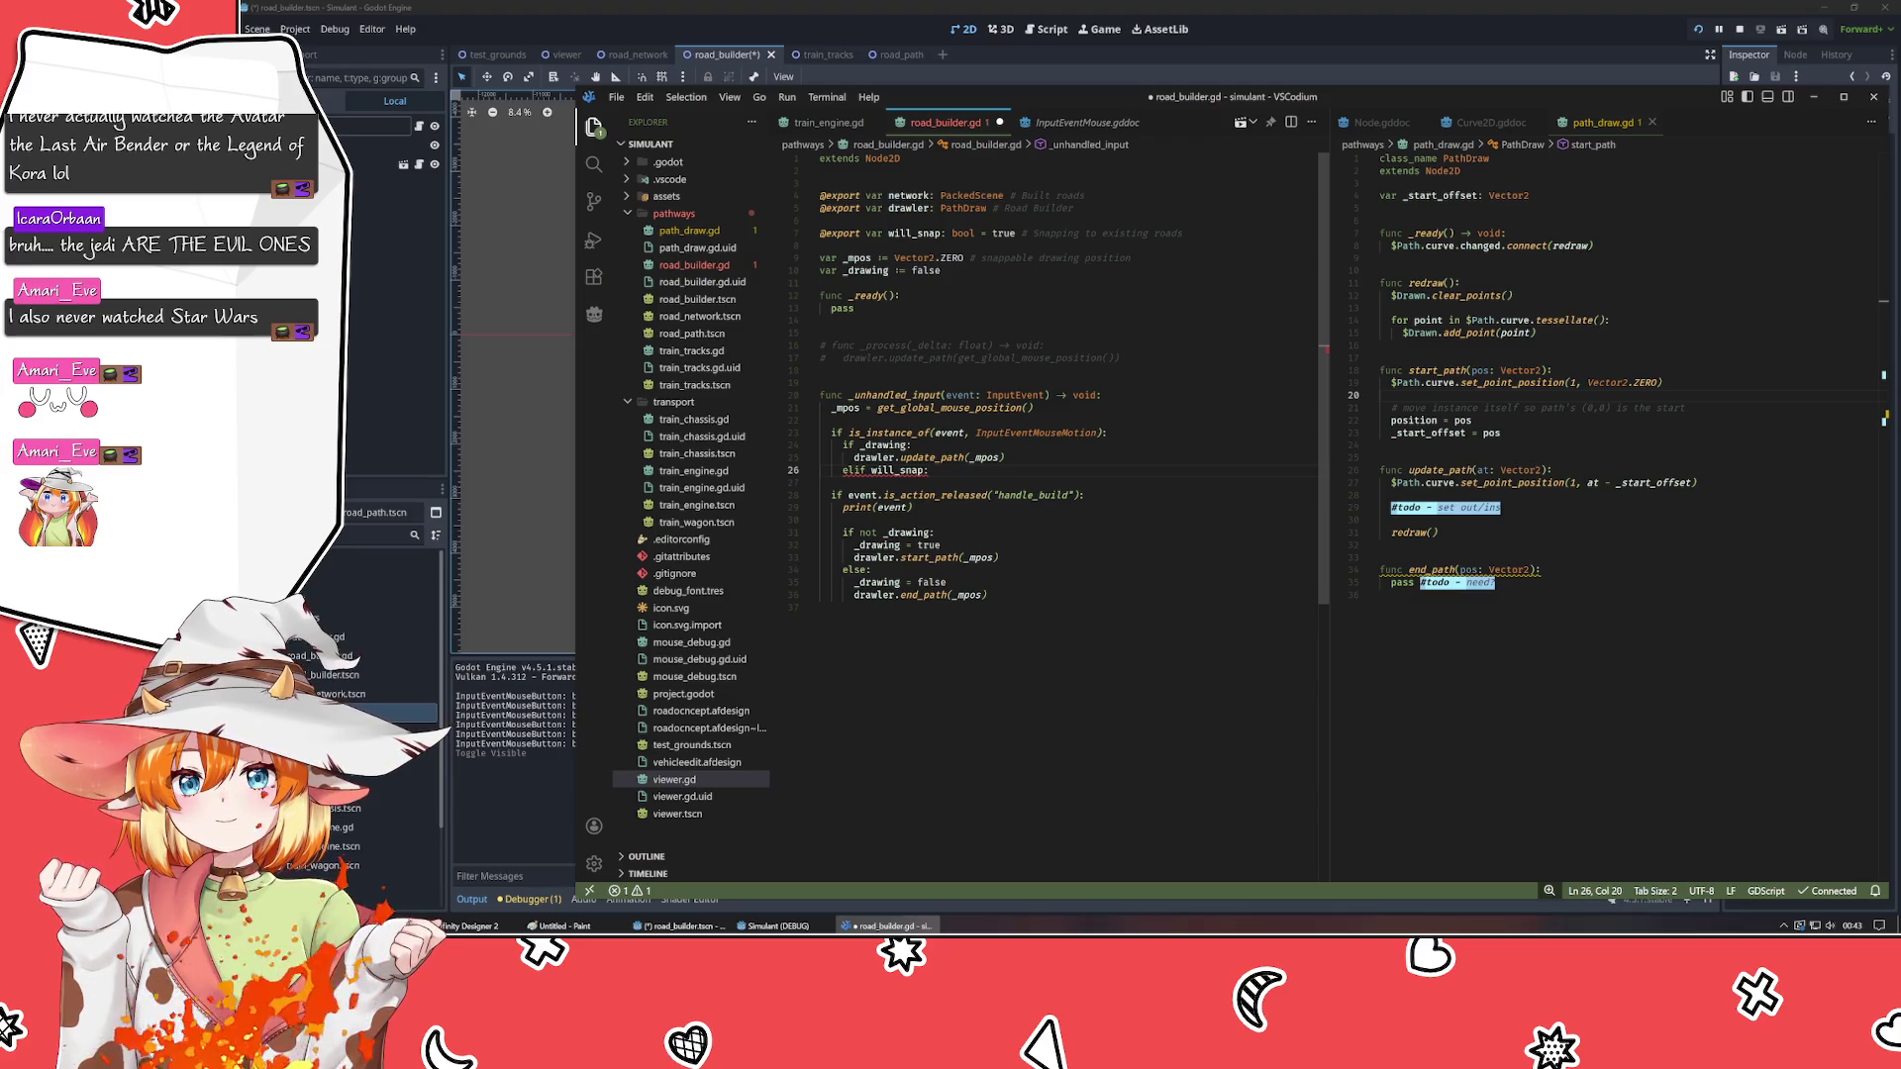
- Rename will_snap to can_snap in the export and elif, give it 'pass #TODO', and save
{"action": "left_click", "coordinate": [911, 234]}
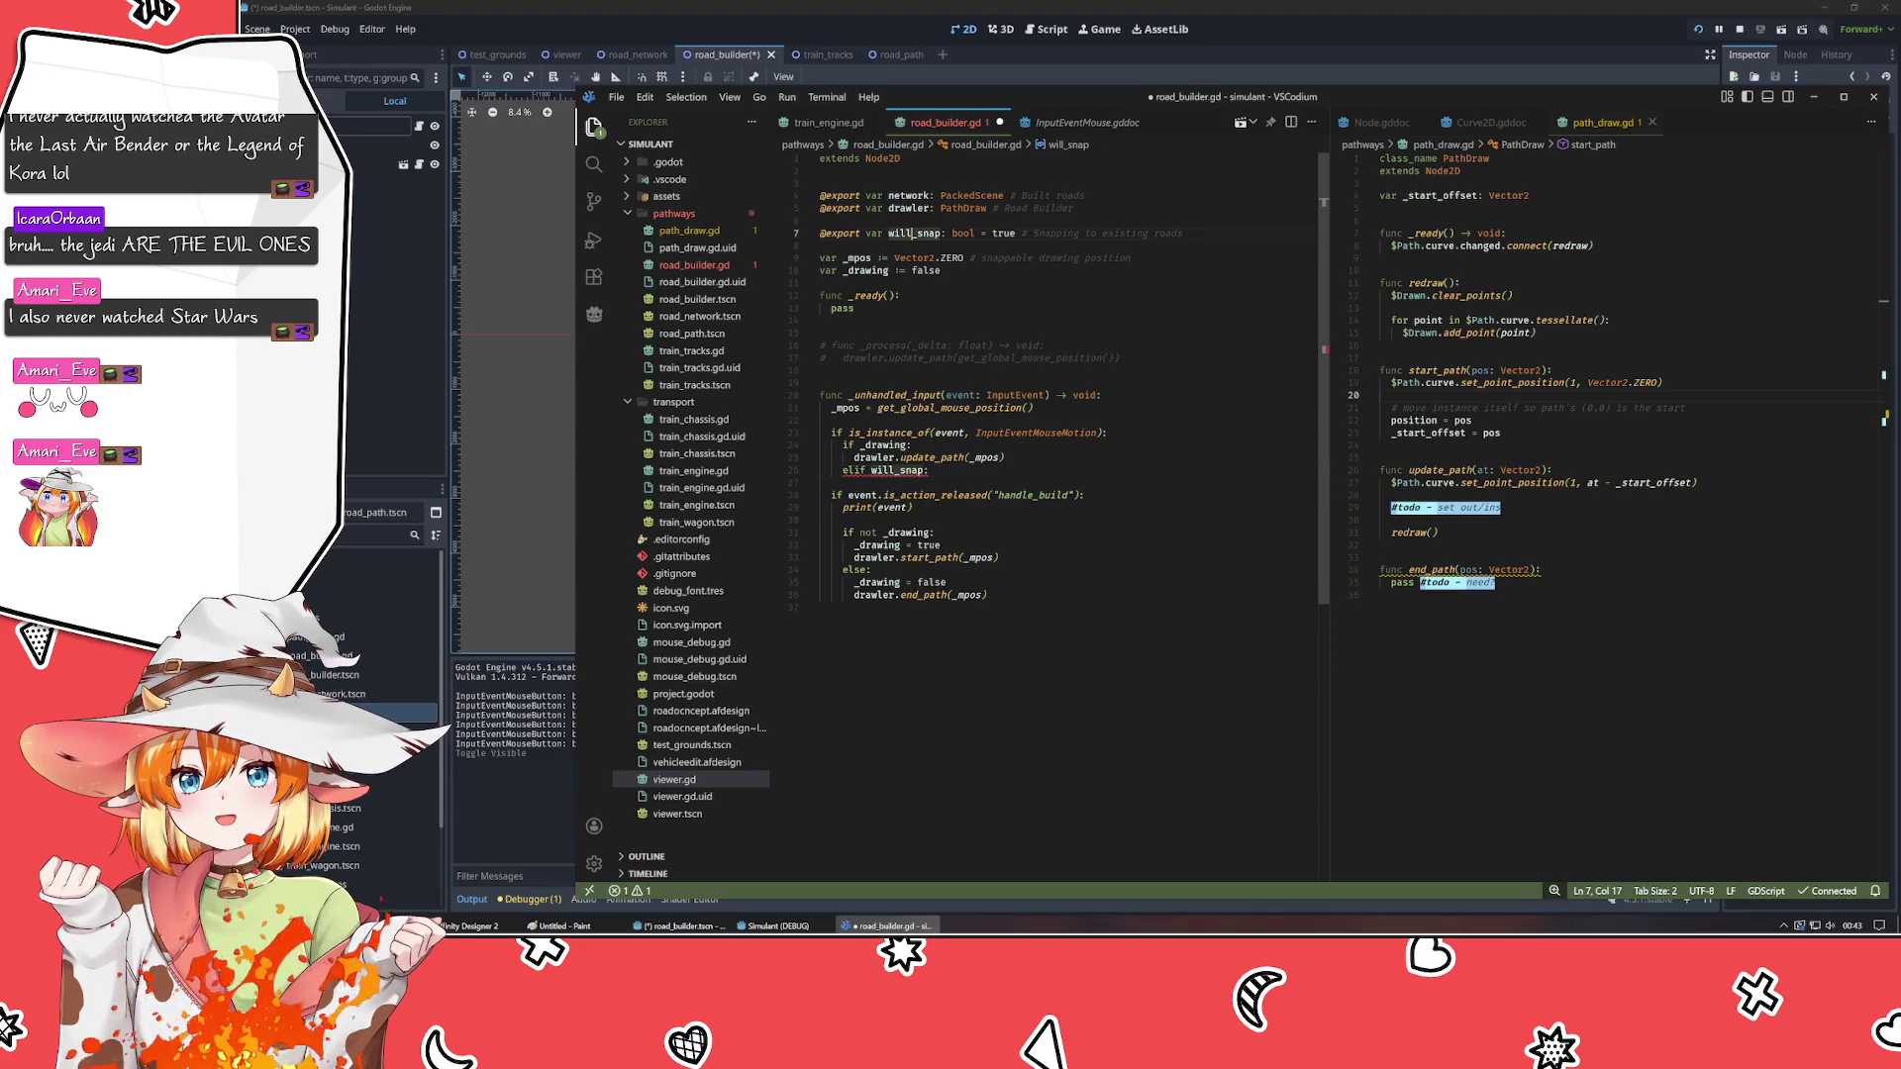
{"action": "key", "text": "BackSpace"}
{"action": "key", "text": "BackSpace"}
{"action": "key", "text": "BackSpace"}
{"action": "type", "text": "can"}
{"action": "left_click", "coordinate": [888, 470]}
{"action": "key", "text": "BackSpace"}
{"action": "key", "text": "BackSpace"}
{"action": "key", "text": "BackSpace"}
{"action": "type", "text": "can"}
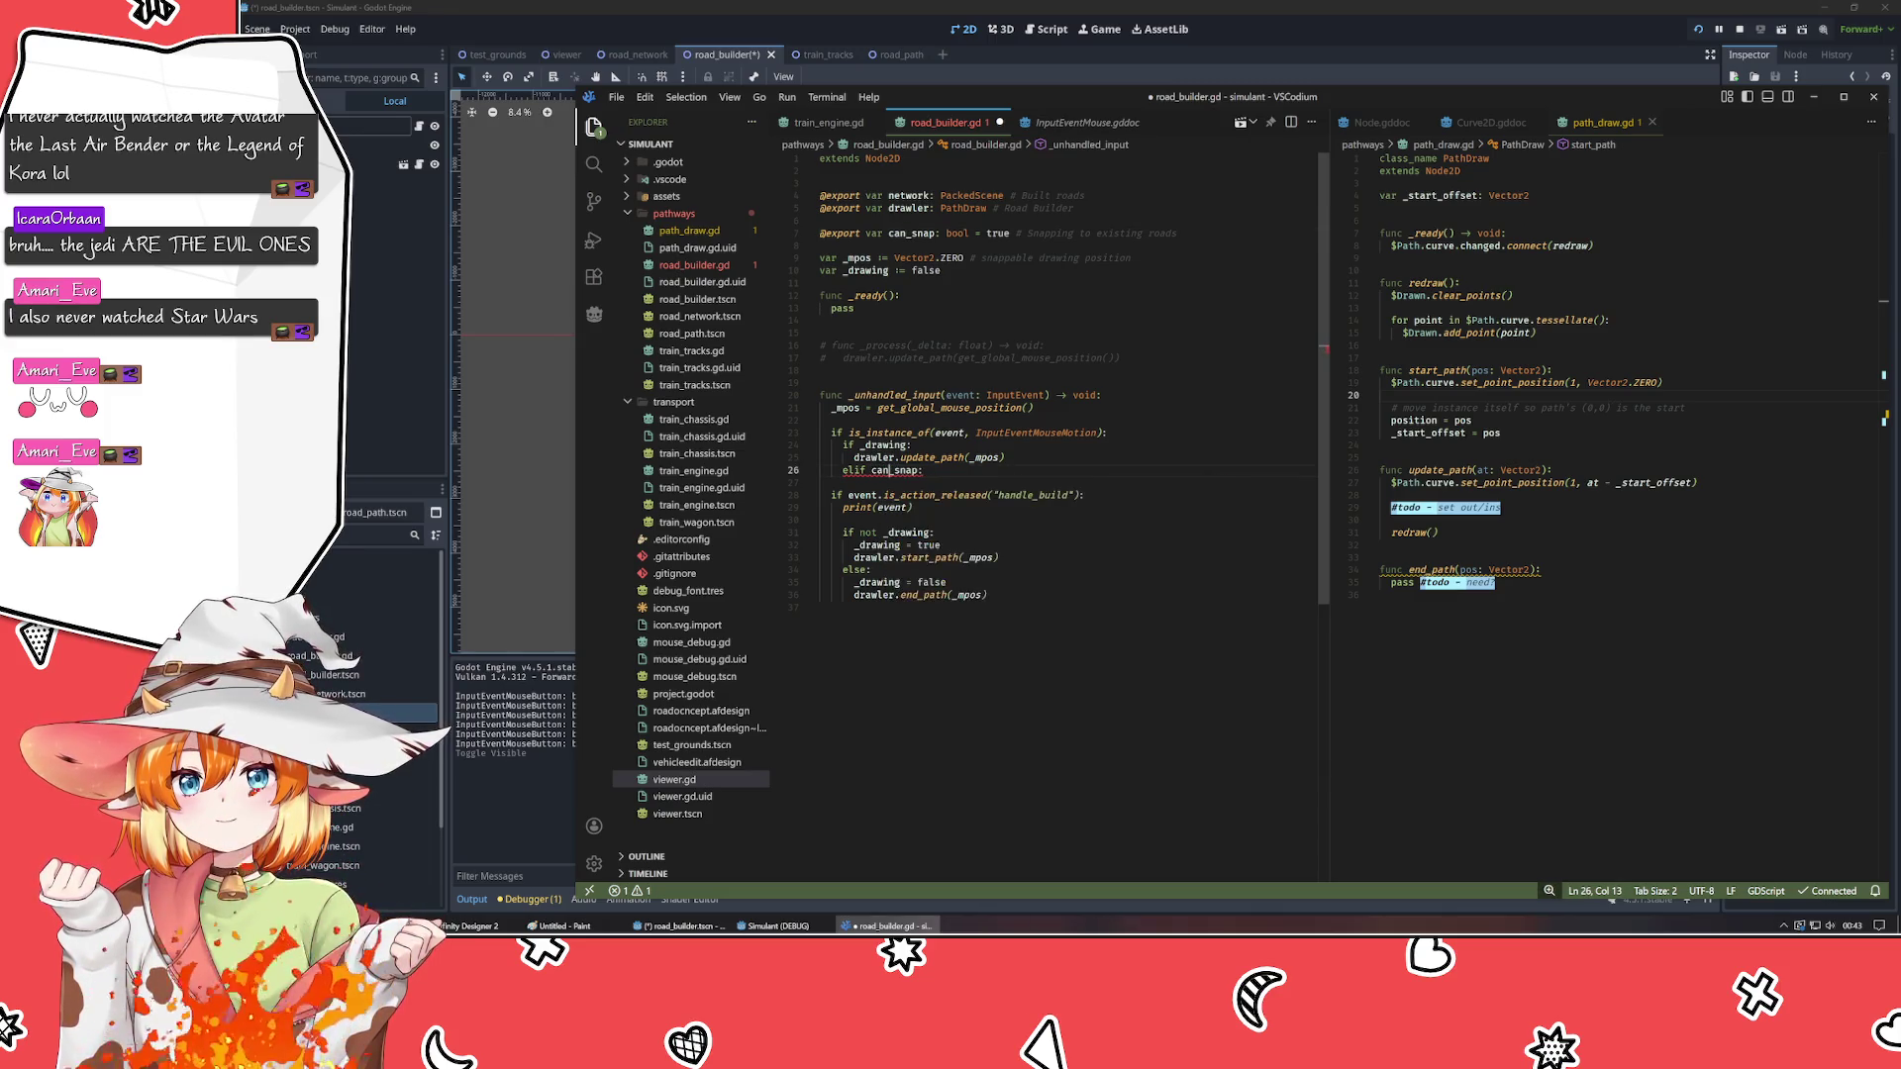
{"action": "key", "text": "Return"}
{"action": "type", "text": "pass #TODO"}
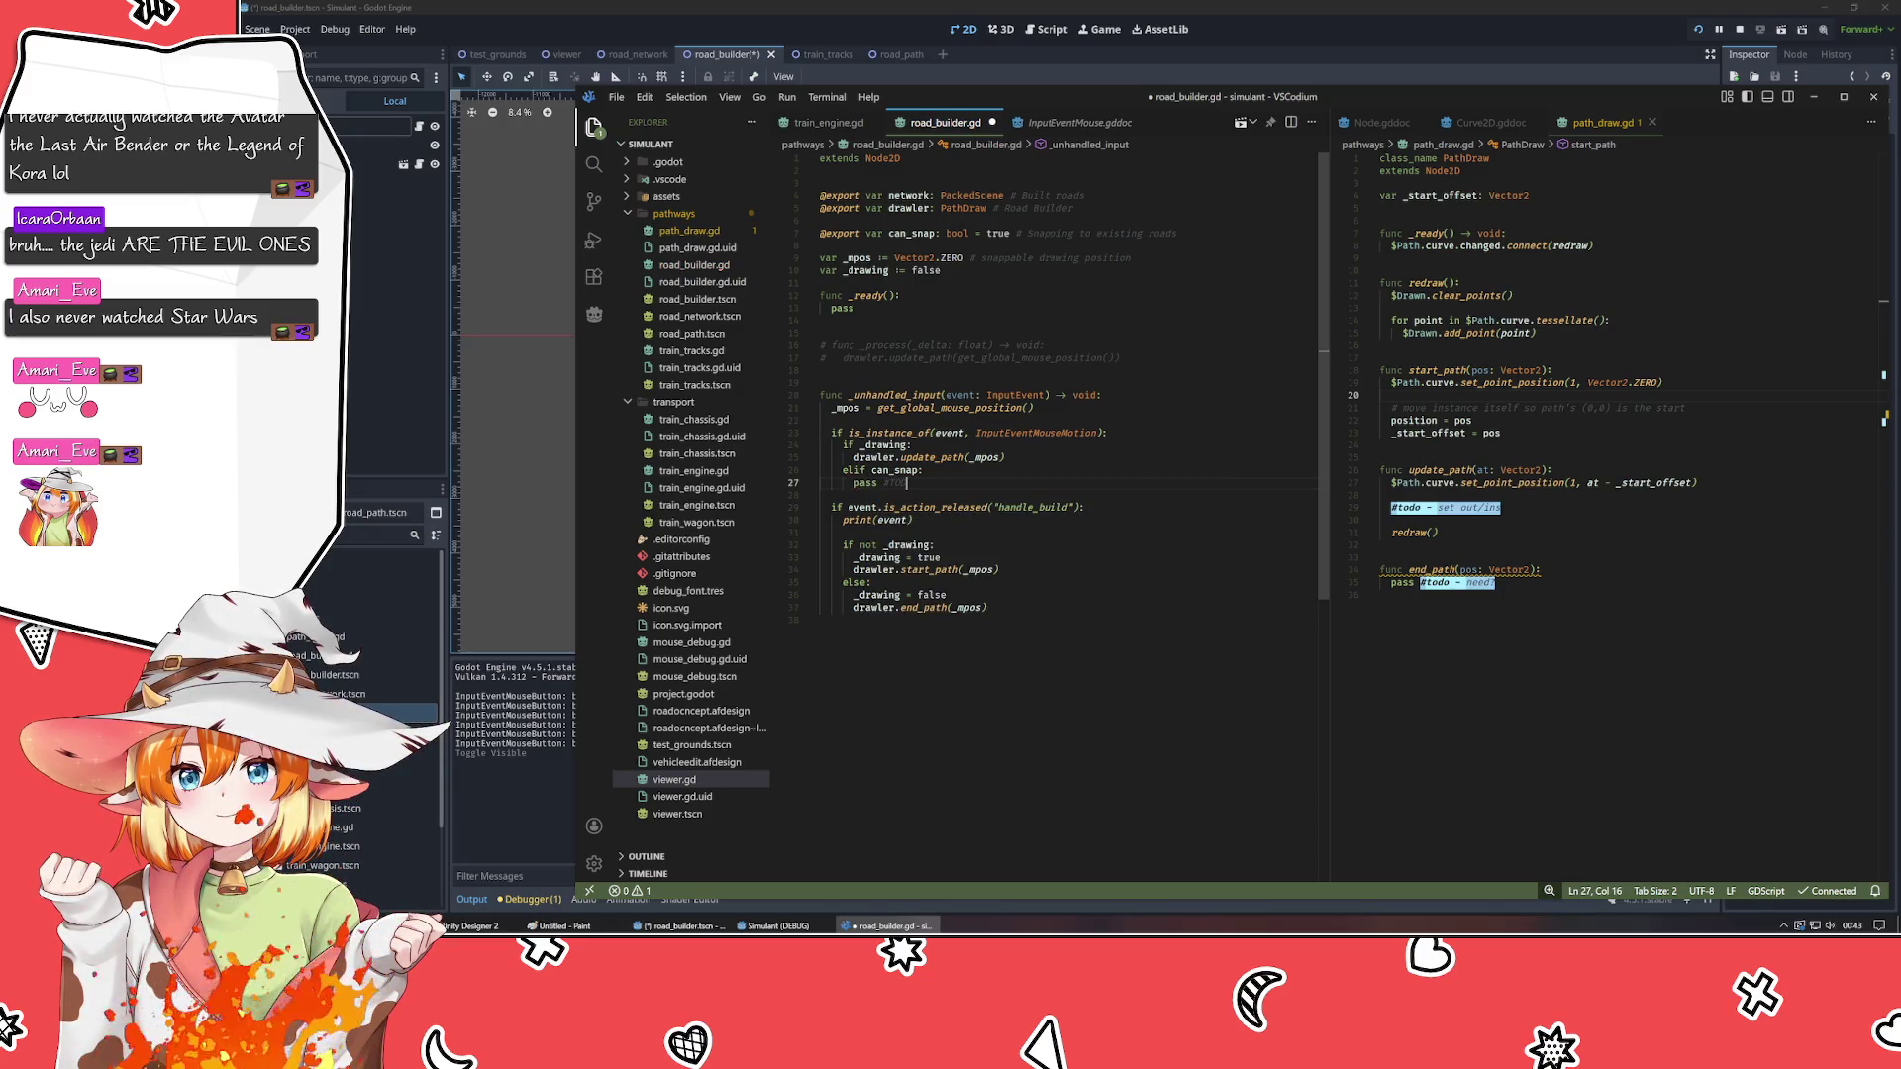
{"action": "key", "text": "ctrl+s"}
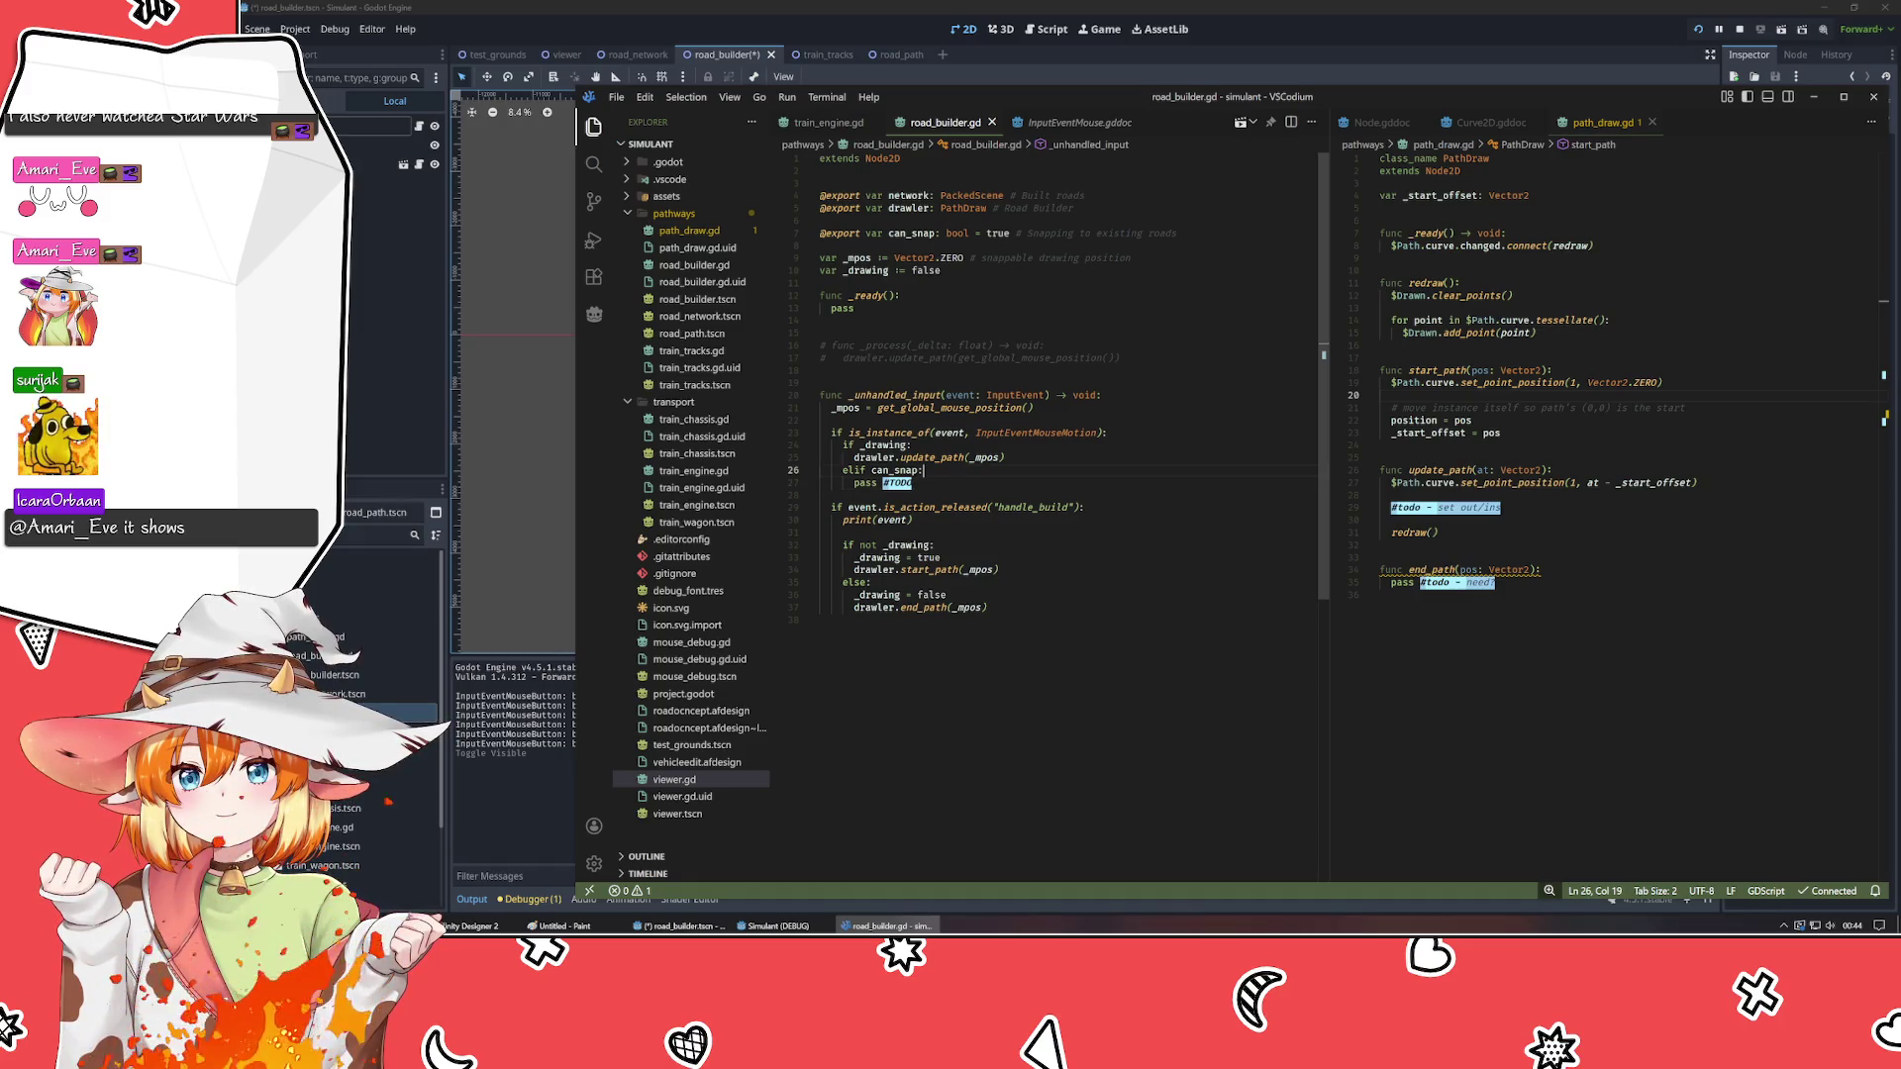
{"action": "left_click", "coordinate": [1004, 458]}
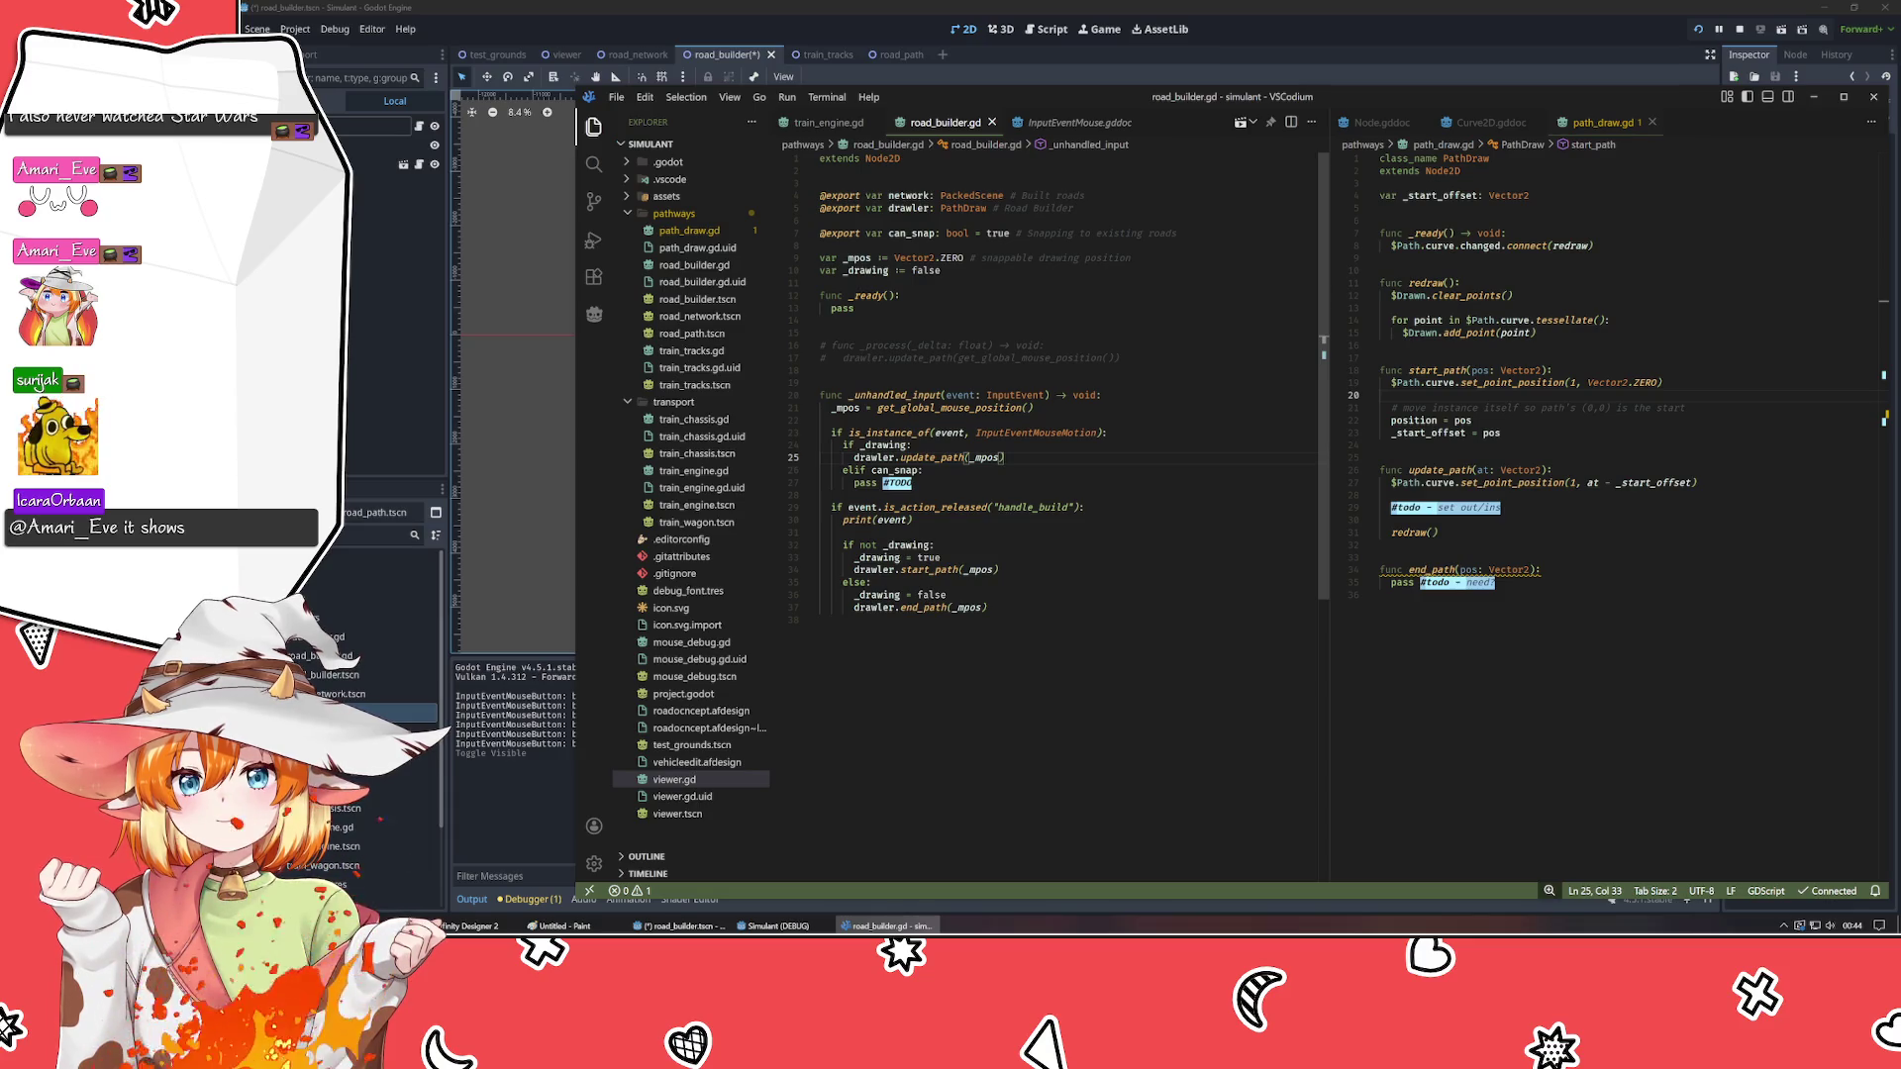
{"action": "left_click", "coordinate": [923, 470]}
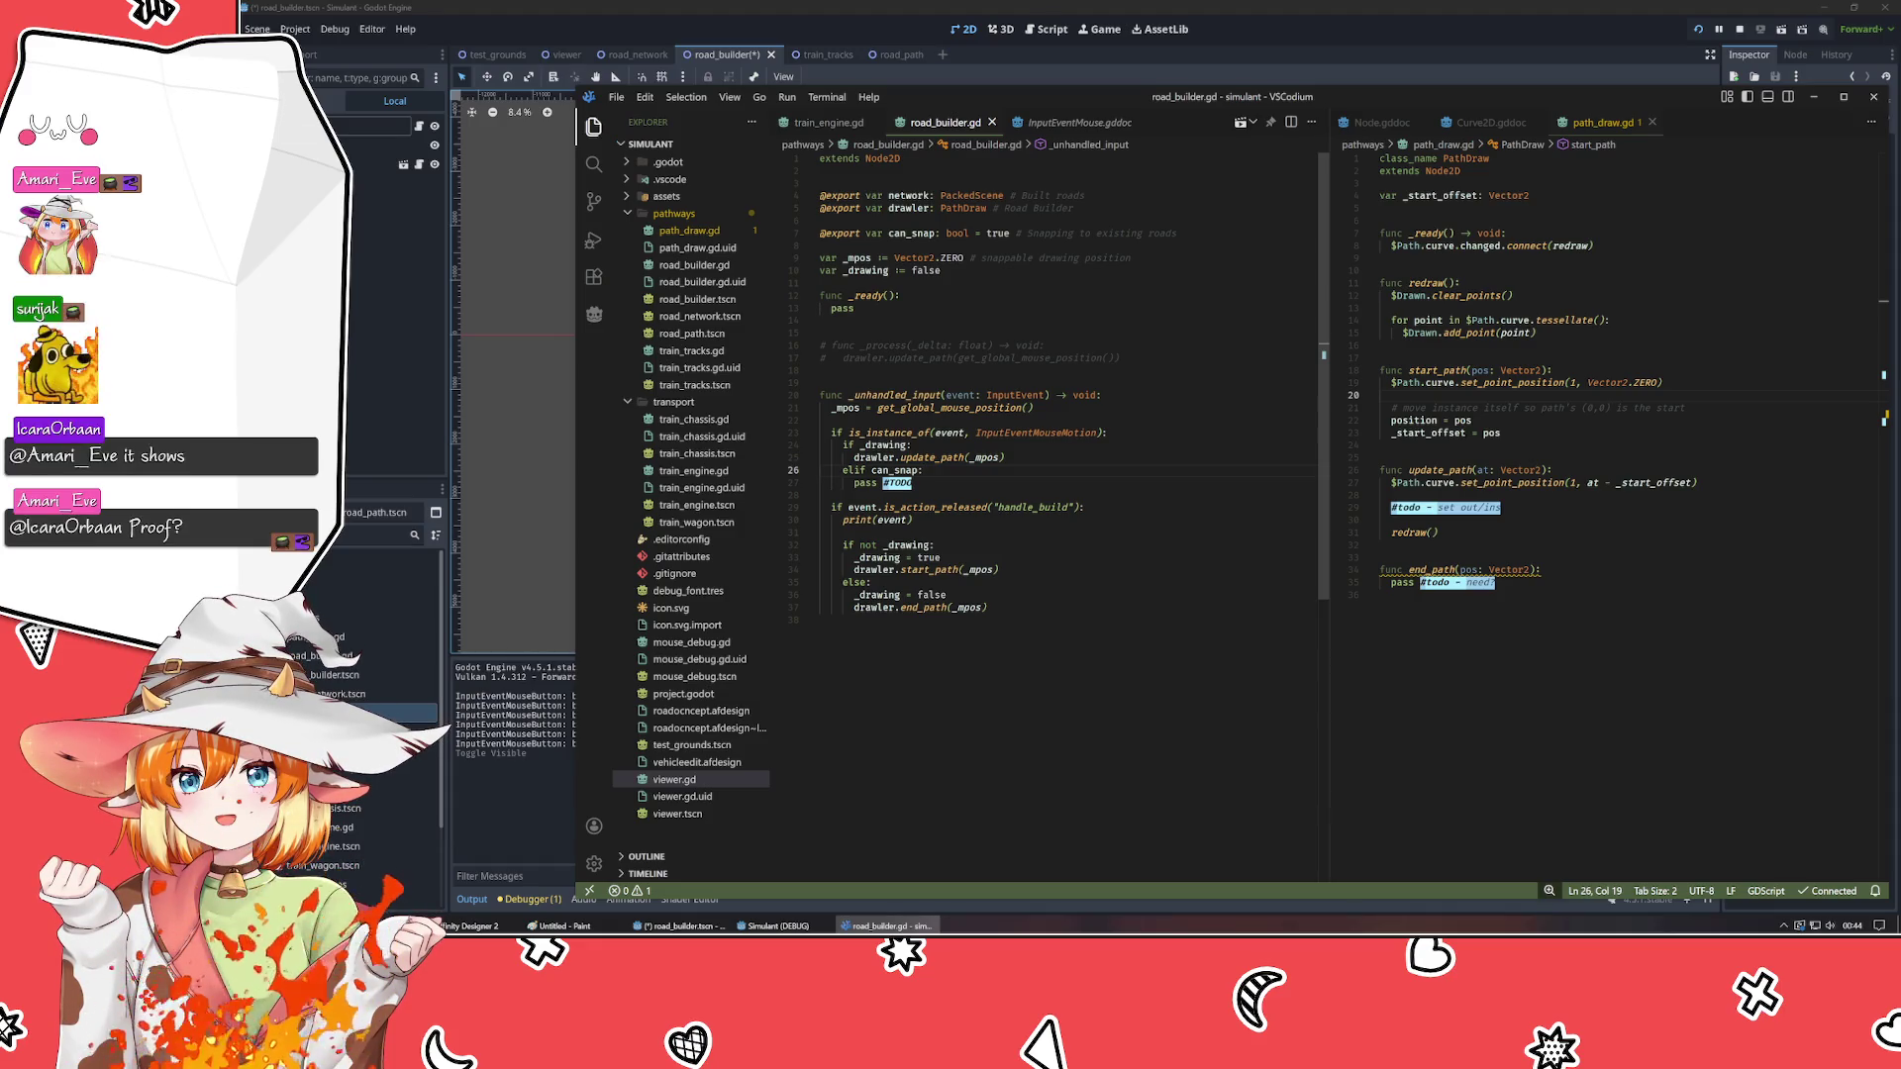
{"action": "left_click", "coordinate": [913, 483]}
- Extend the placeholder to '#TODO - adjust mpos if near existing path' and save road_builder.gd
{"action": "type", "text": "-"}
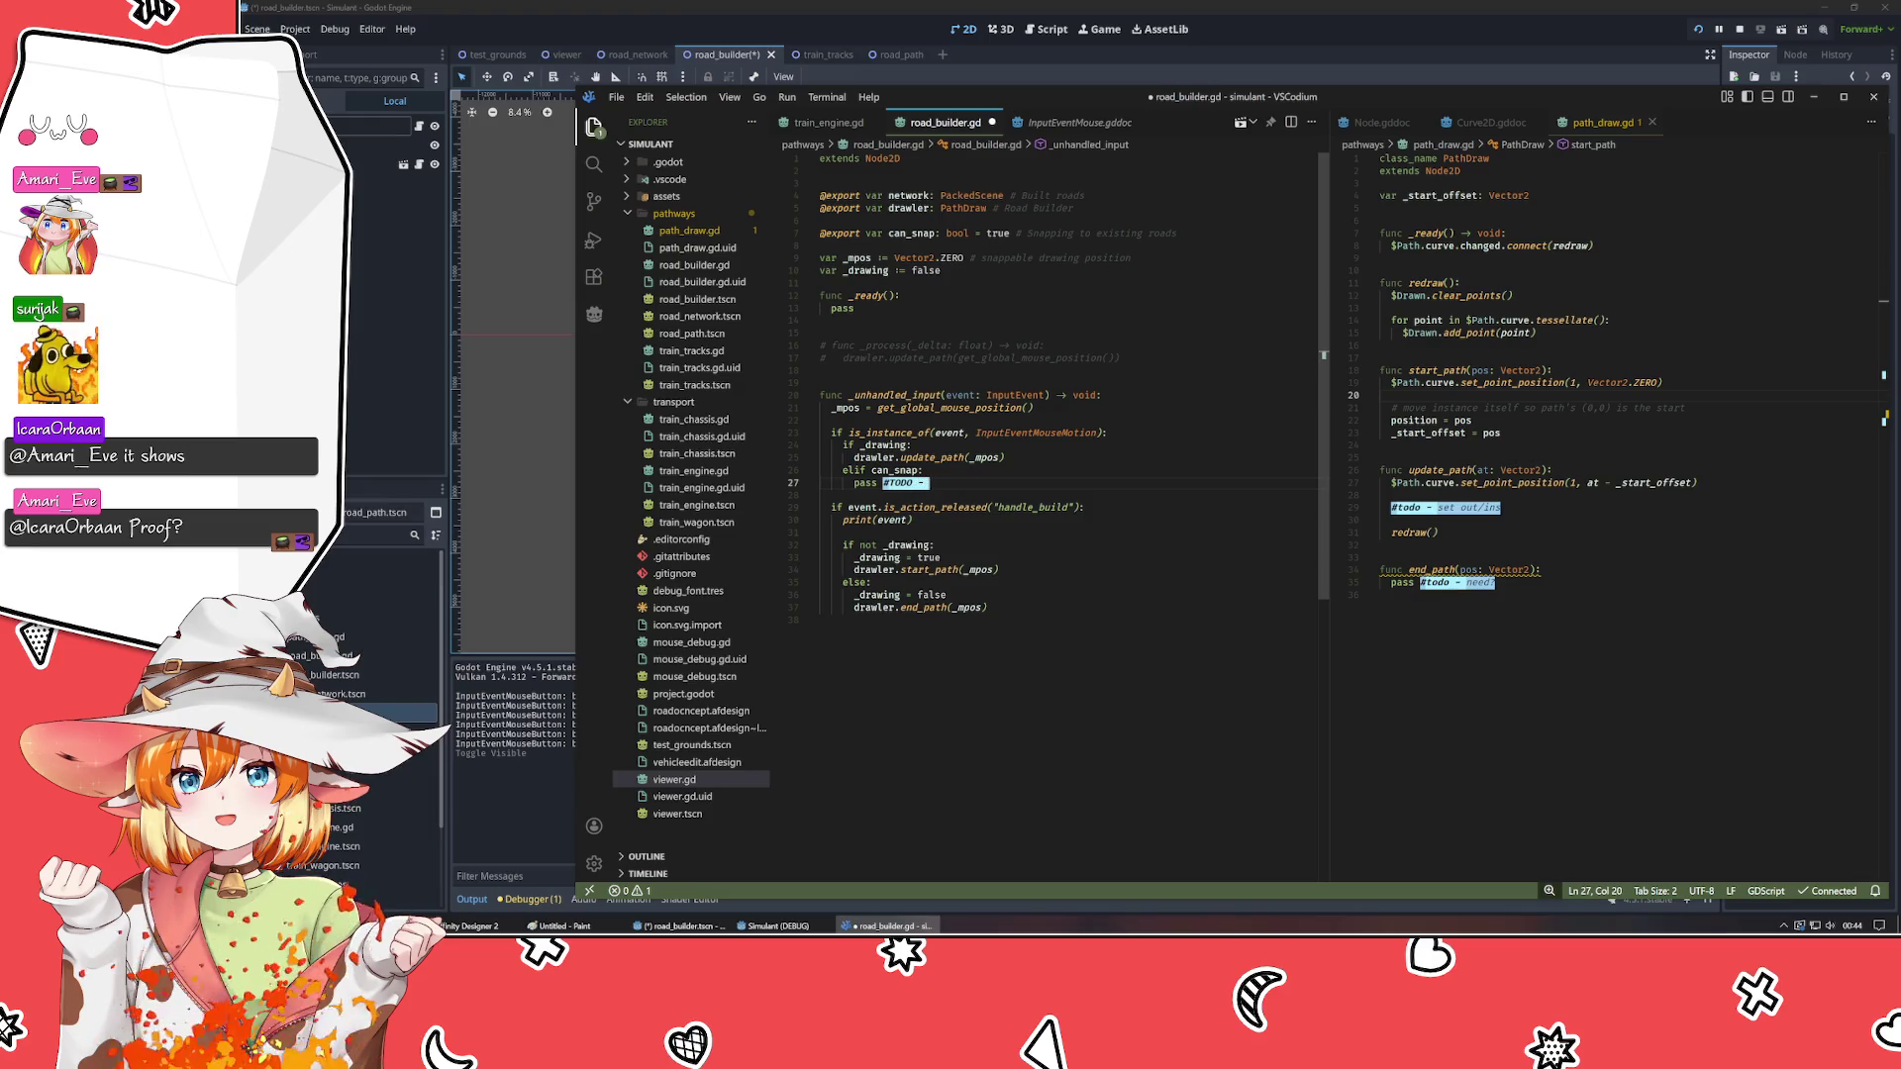
{"action": "type", "text": " adjust mpo"}
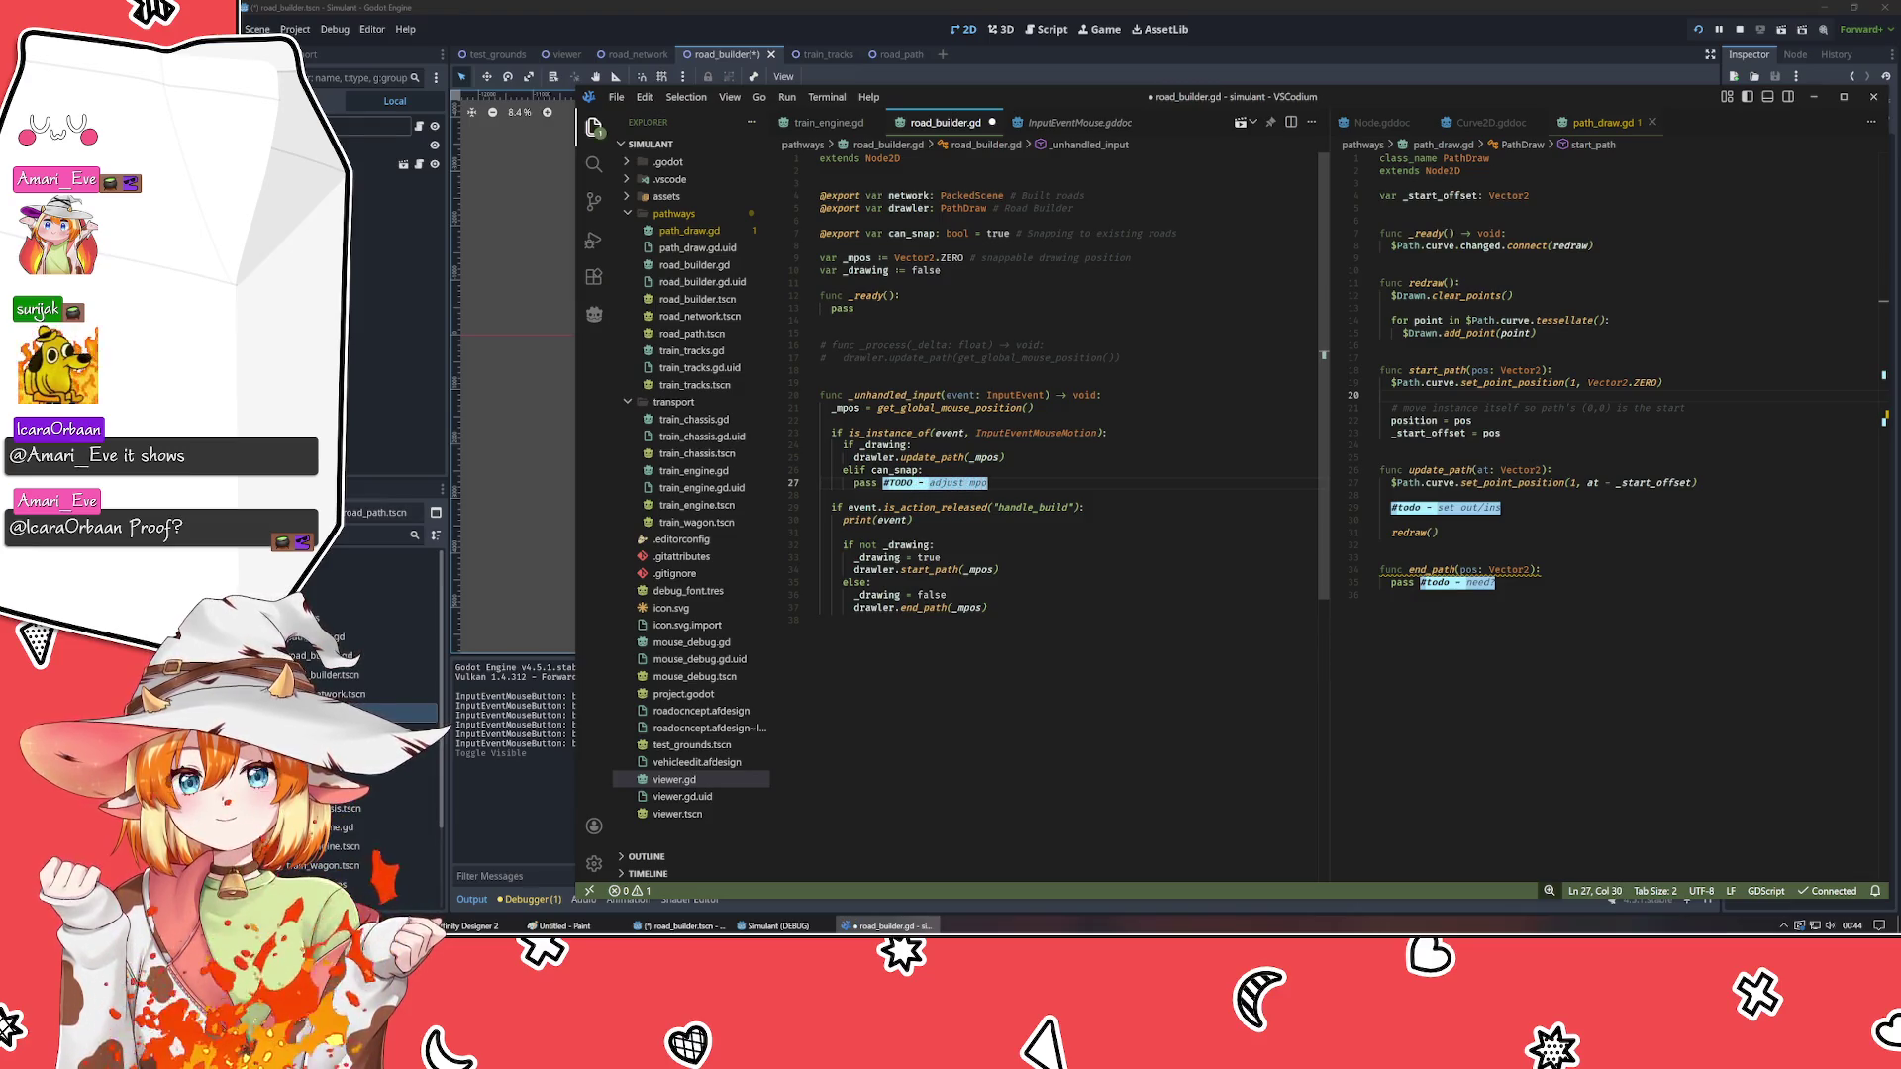
{"action": "type", "text": "s if near"}
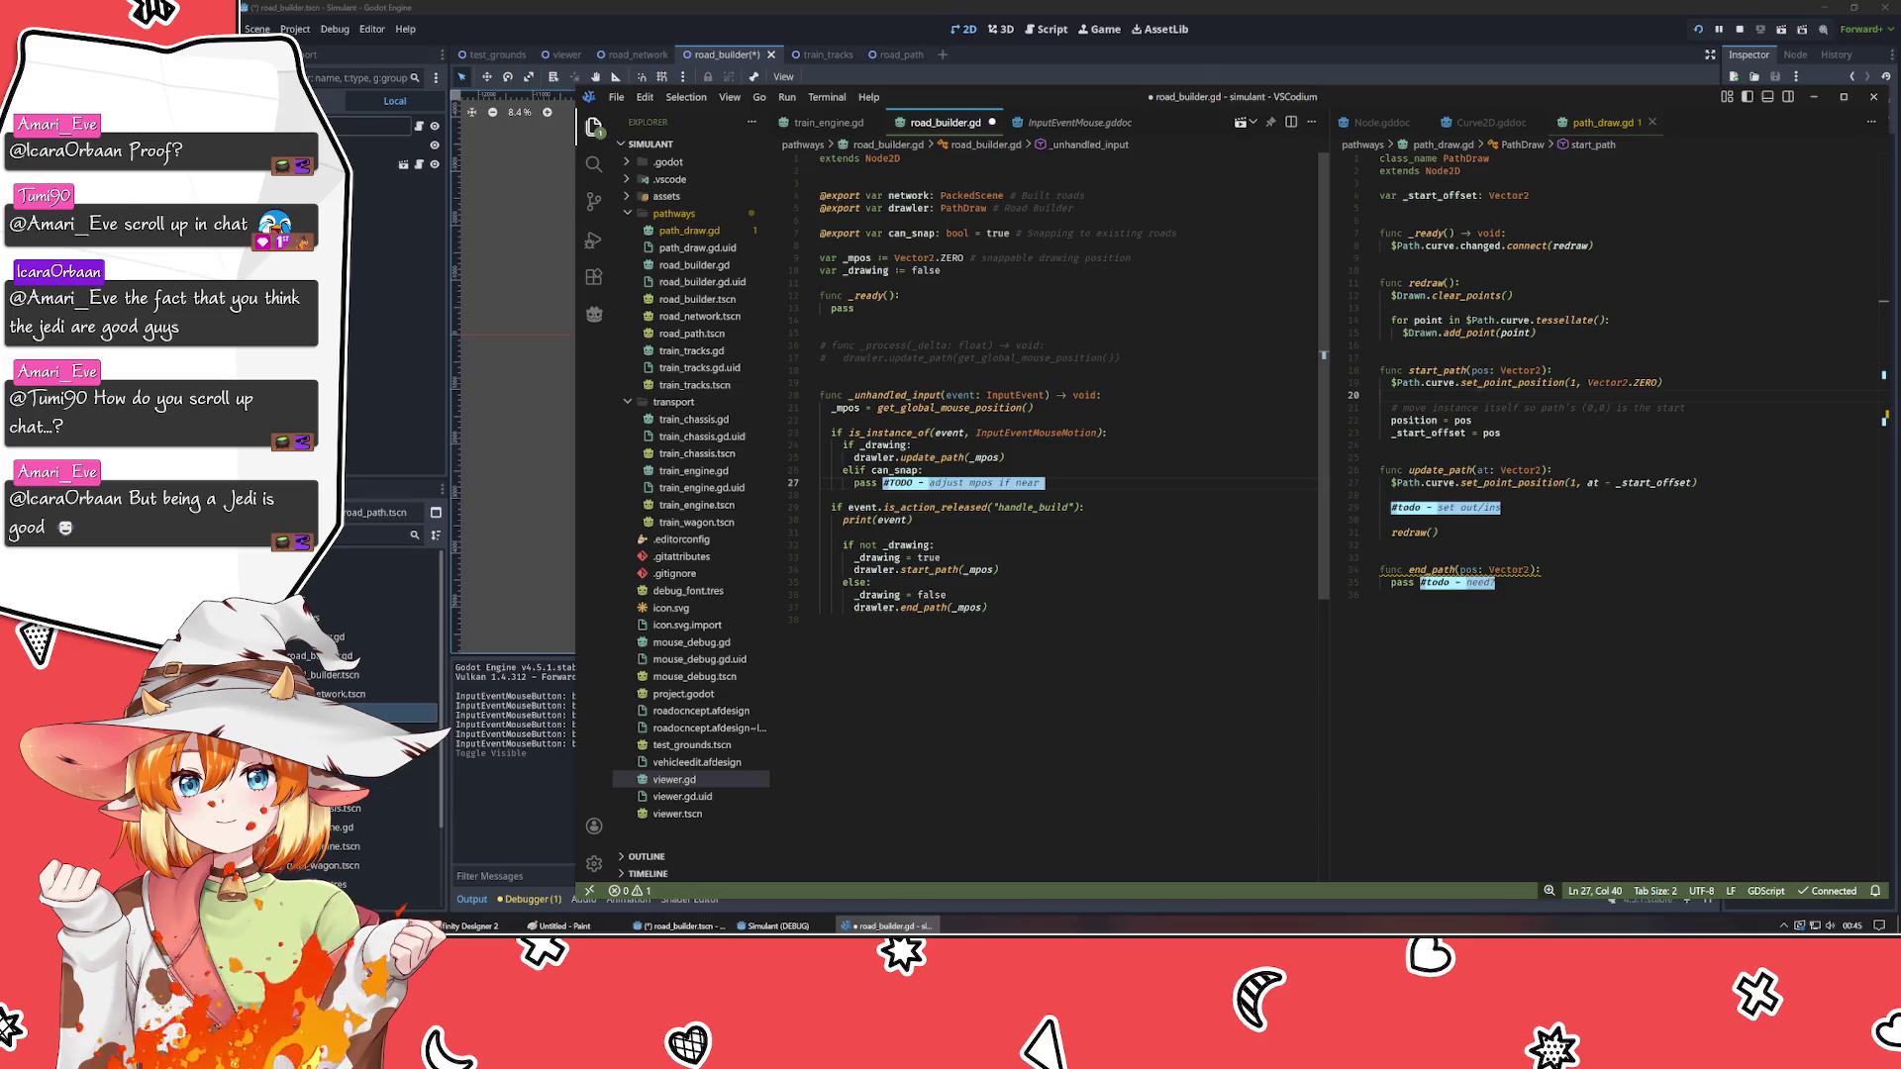
{"action": "type", "text": "ng path"}
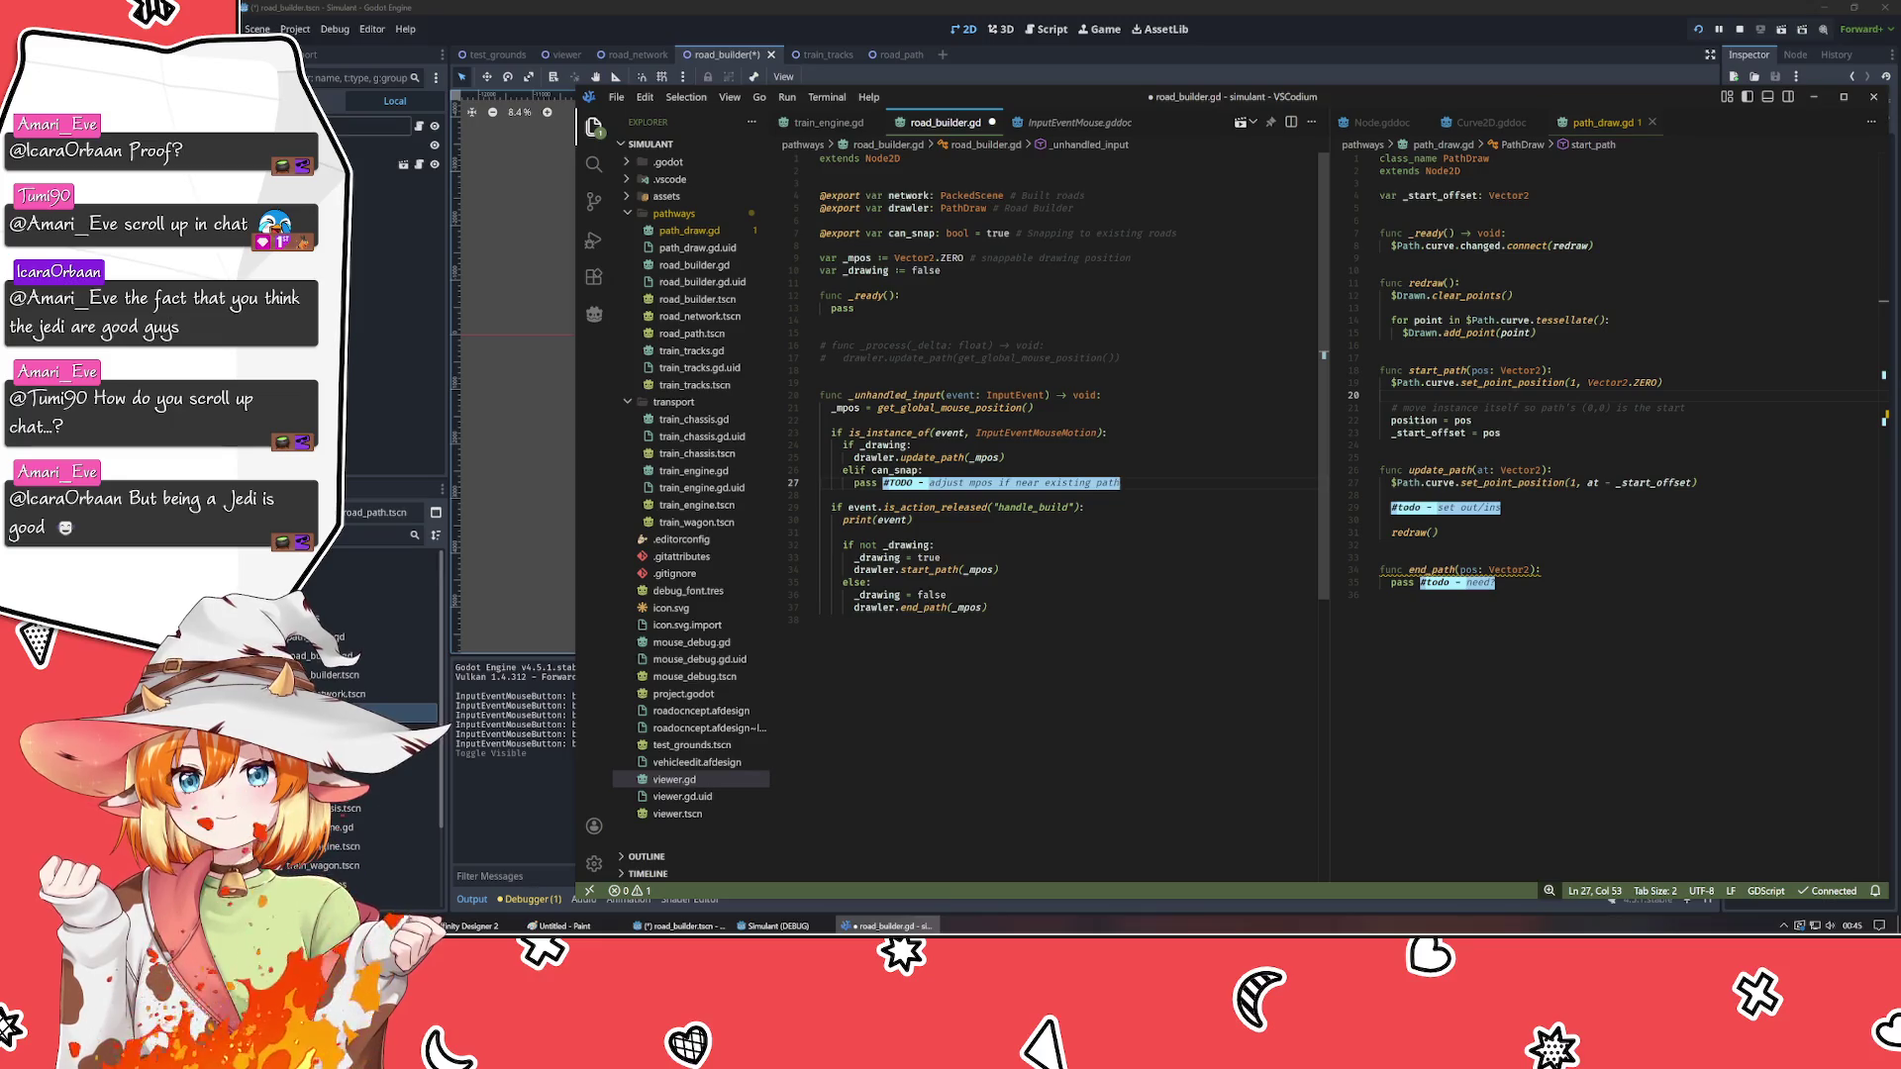
{"action": "key", "text": "ctrl+s"}
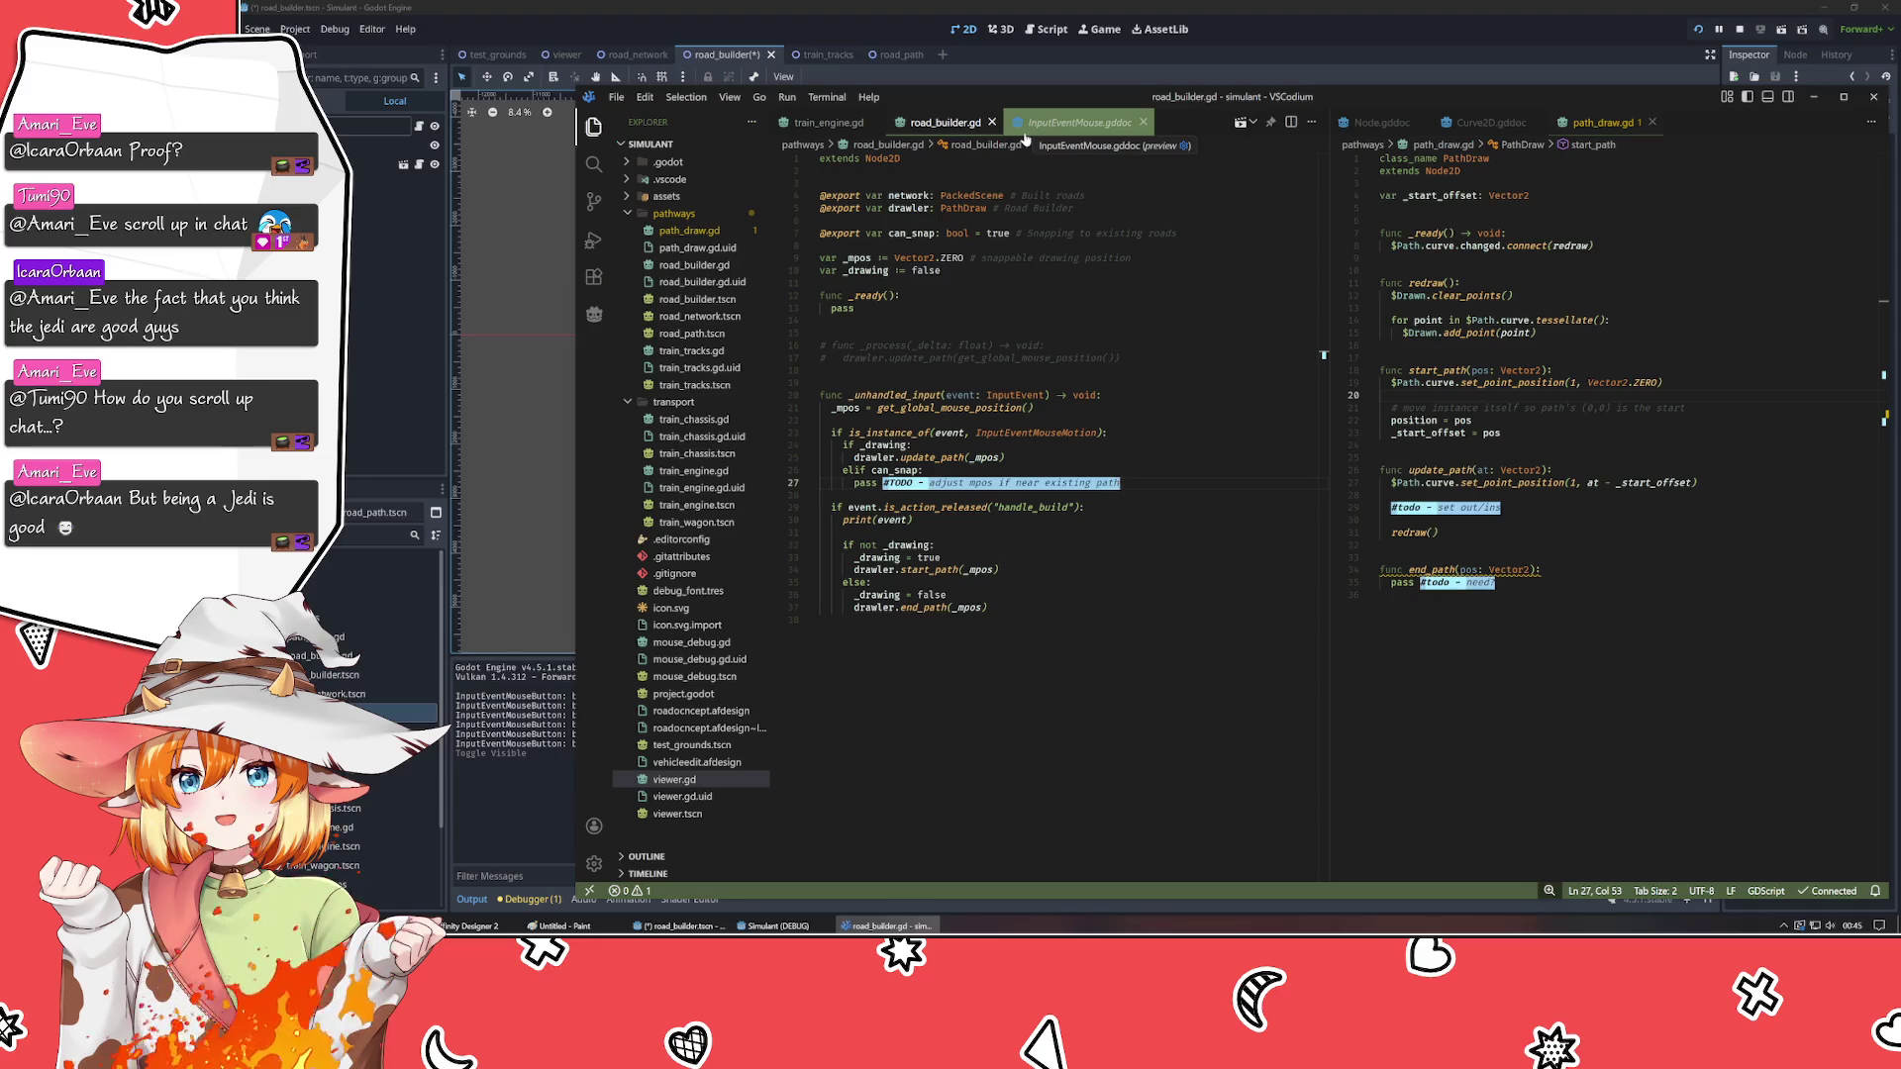
- Close the Node, Curve2D, InputEventMouse and train_engine.gd tabs, then switch back to Godot
{"action": "middle_click", "coordinate": [1445, 129]}
{"action": "middle_click", "coordinate": [1384, 129]}
{"action": "left_click", "coordinate": [1554, 246]}
{"action": "key", "text": "Up"}
{"action": "key", "text": "Up"}
{"action": "key", "text": "Up"}
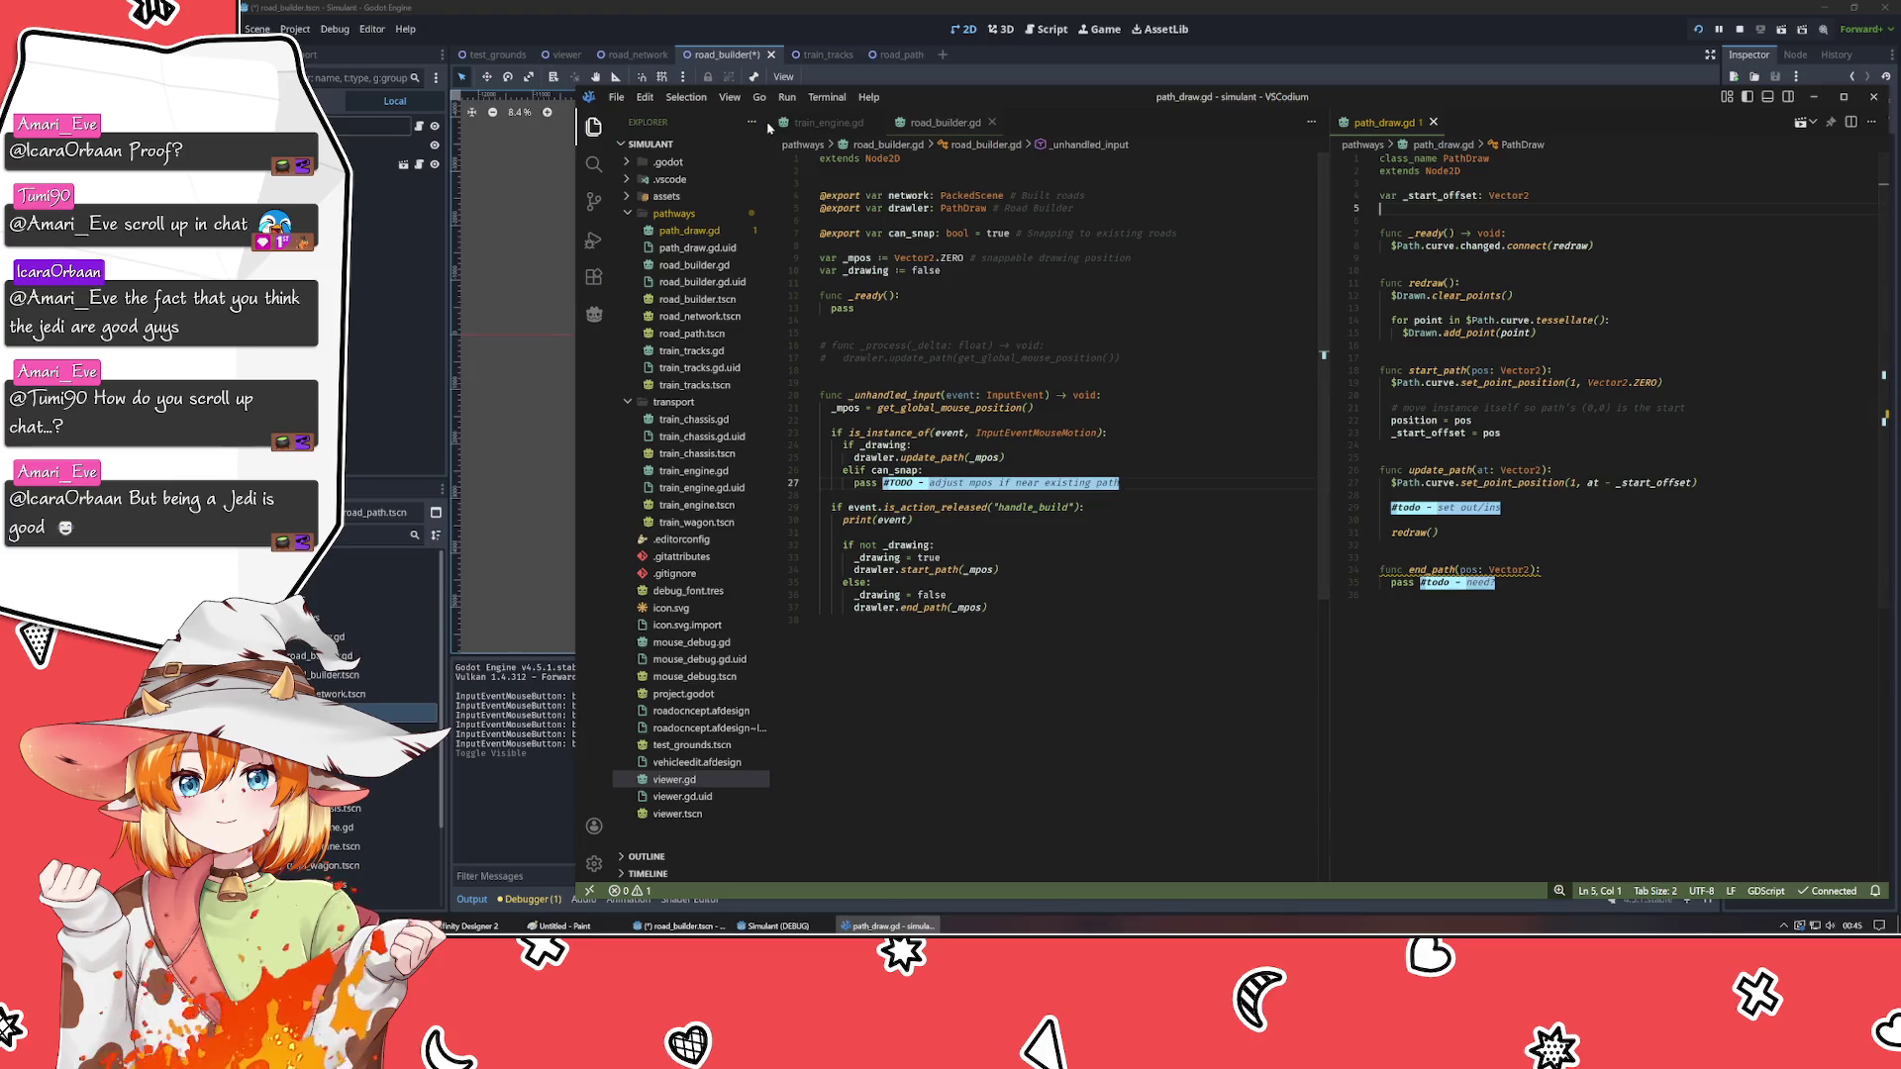
{"action": "middle_click", "coordinate": [813, 123]}
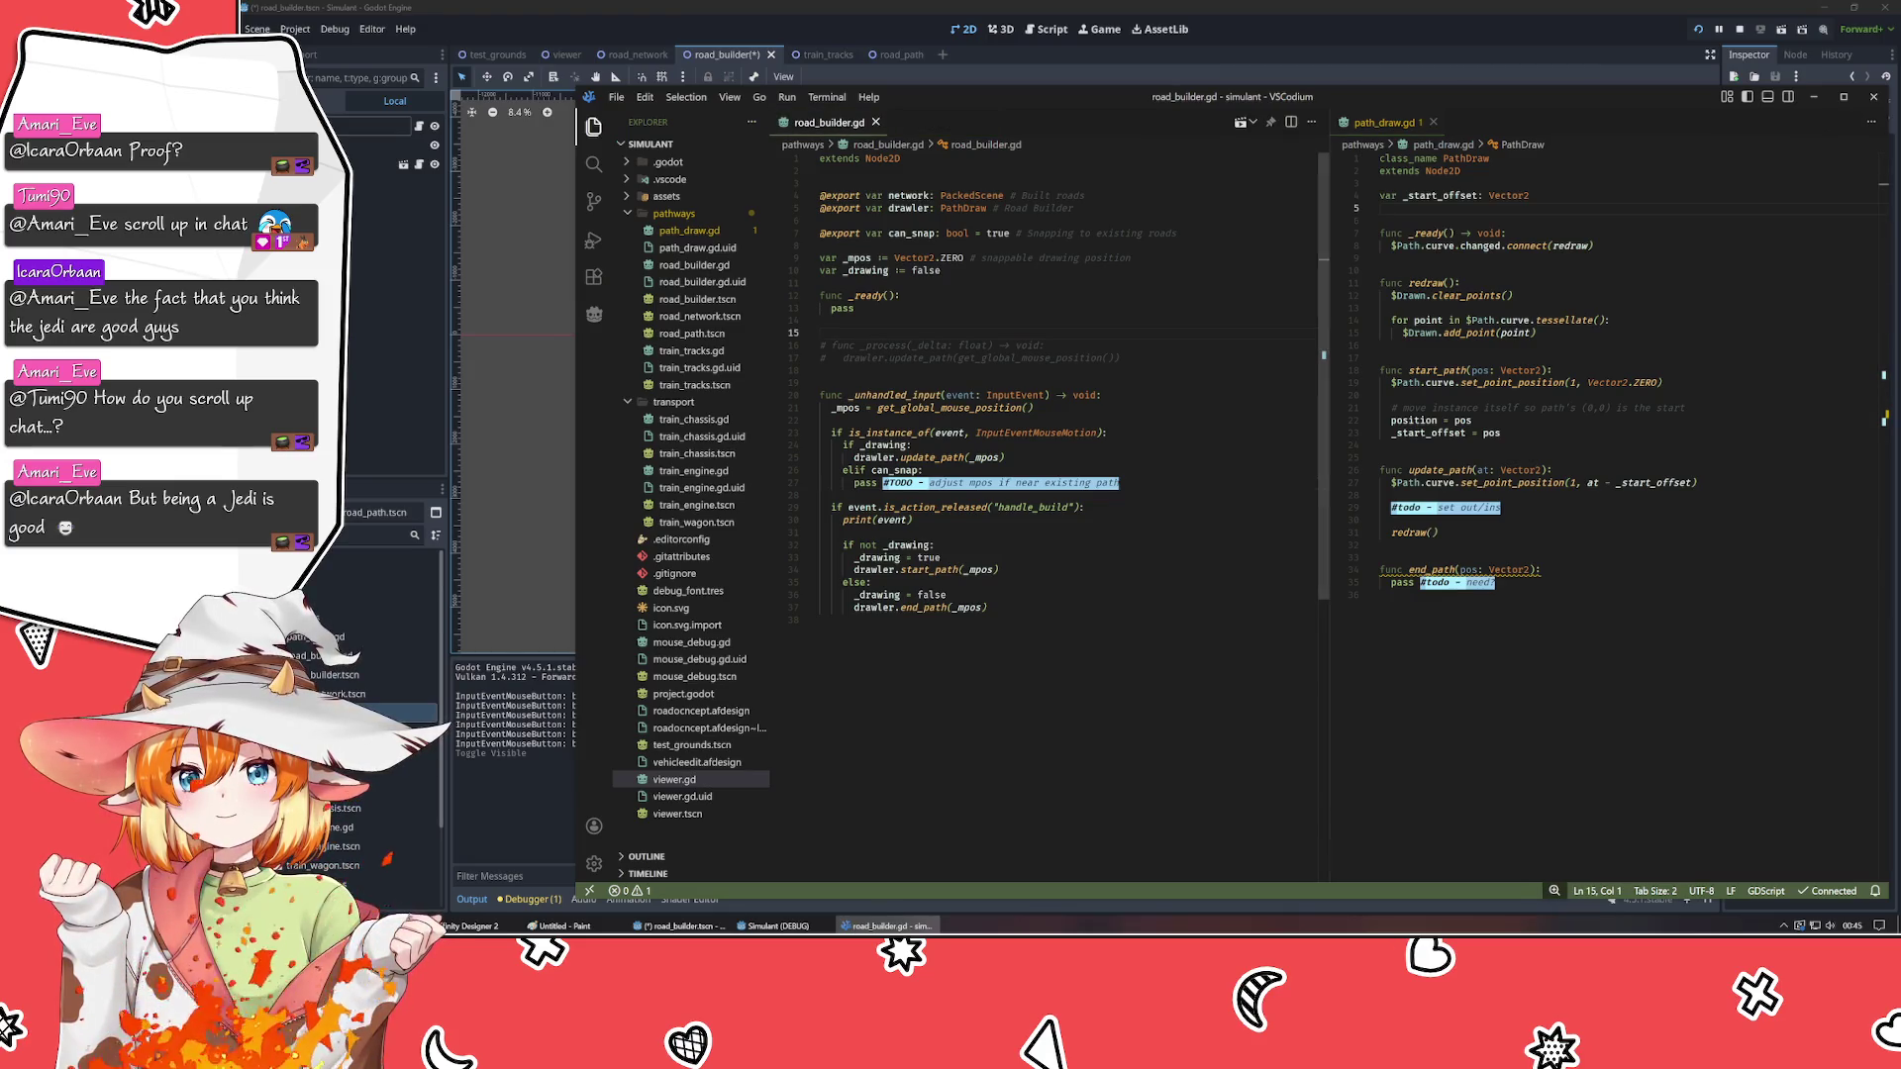
{"action": "key", "text": "alt+Tab"}
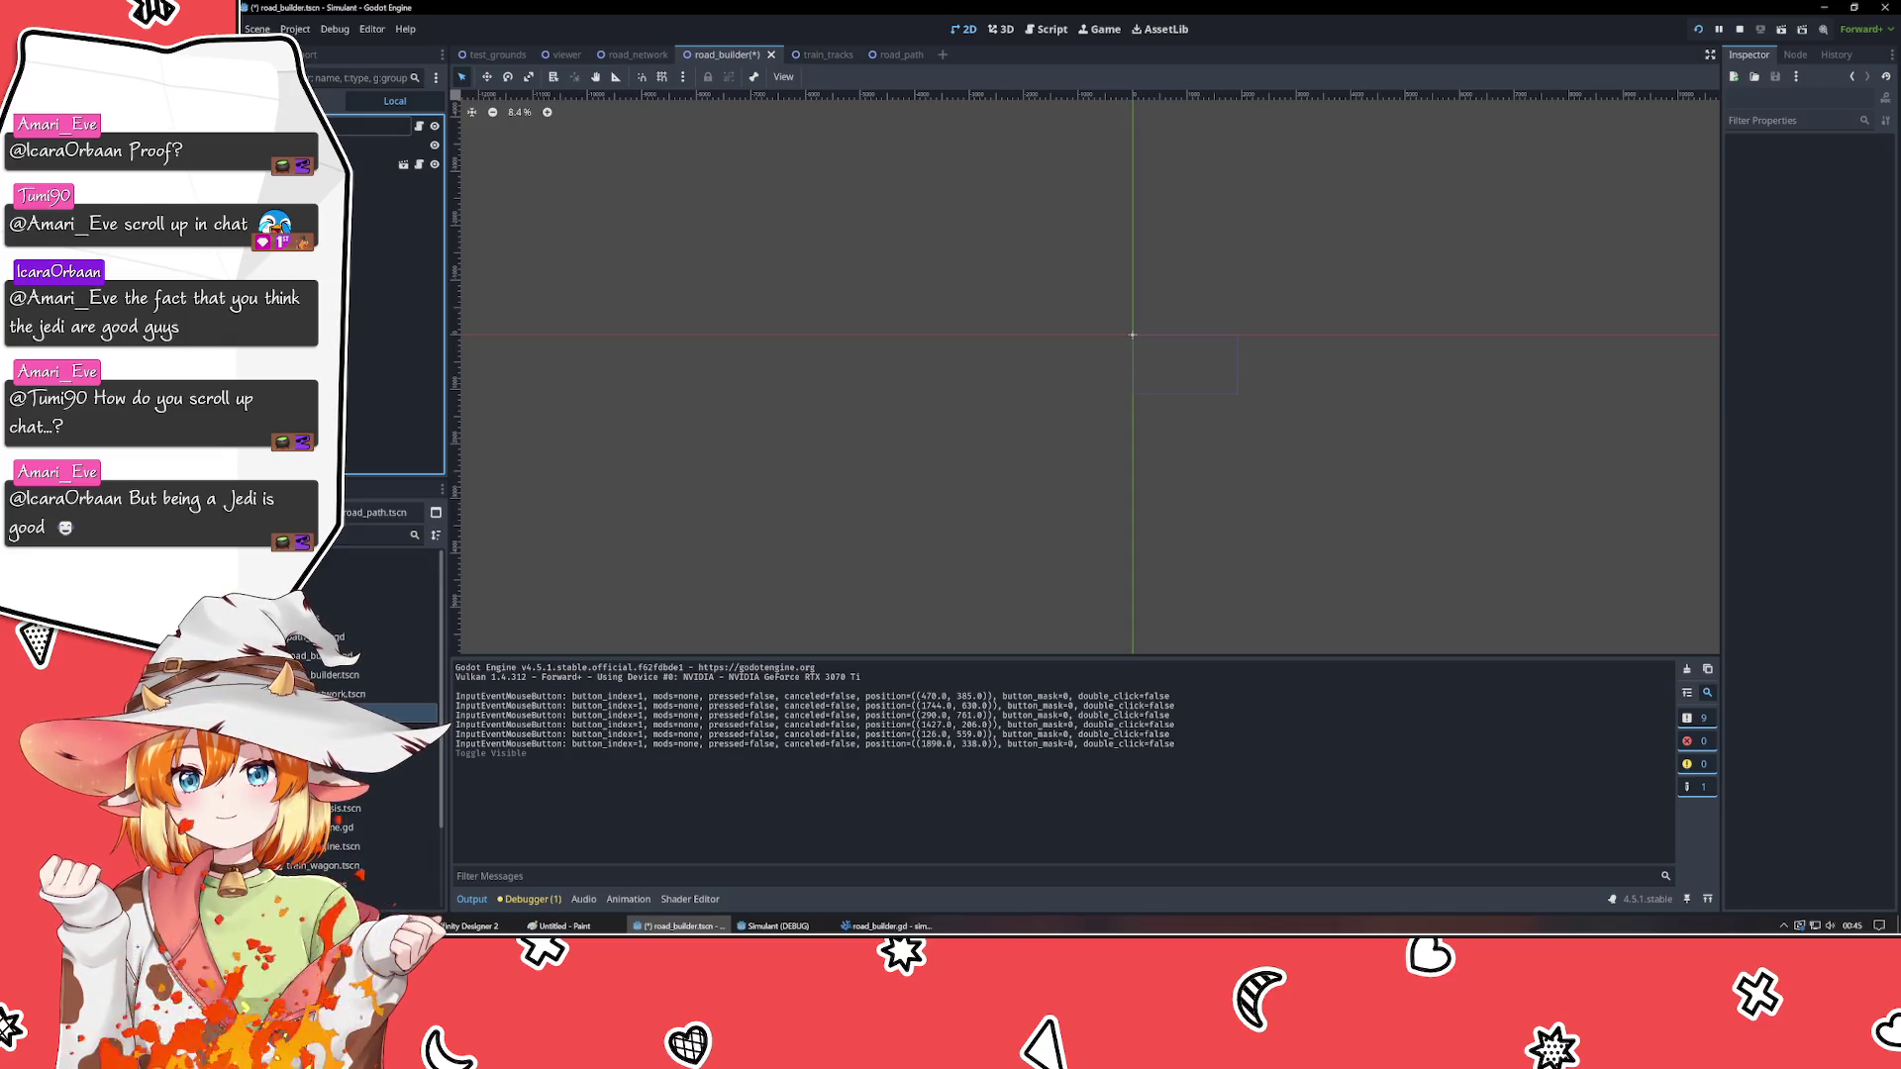
- Save the road_builder scene and attach a new road_network.gd script to the road_network root node
{"action": "key", "text": "ctrl+s"}
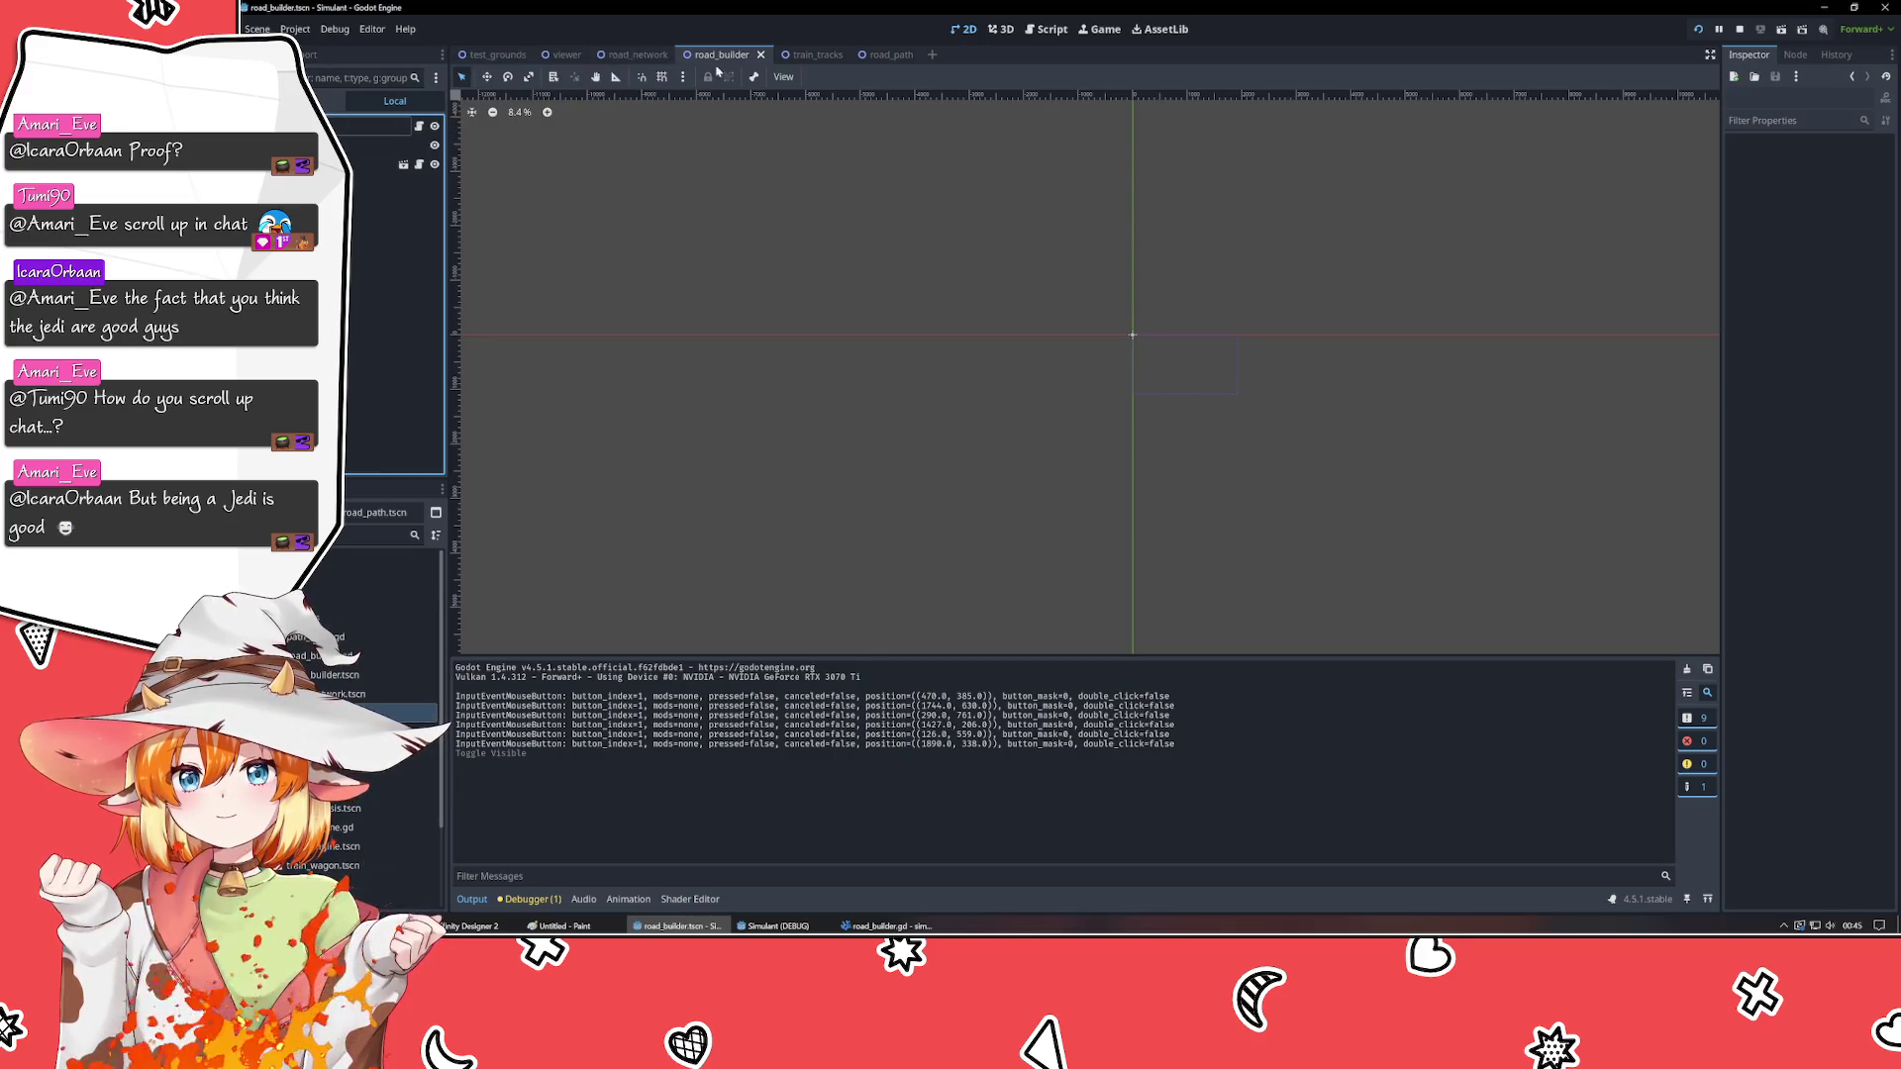
{"action": "left_click", "coordinate": [634, 54]}
{"action": "left_click", "coordinate": [414, 78]}
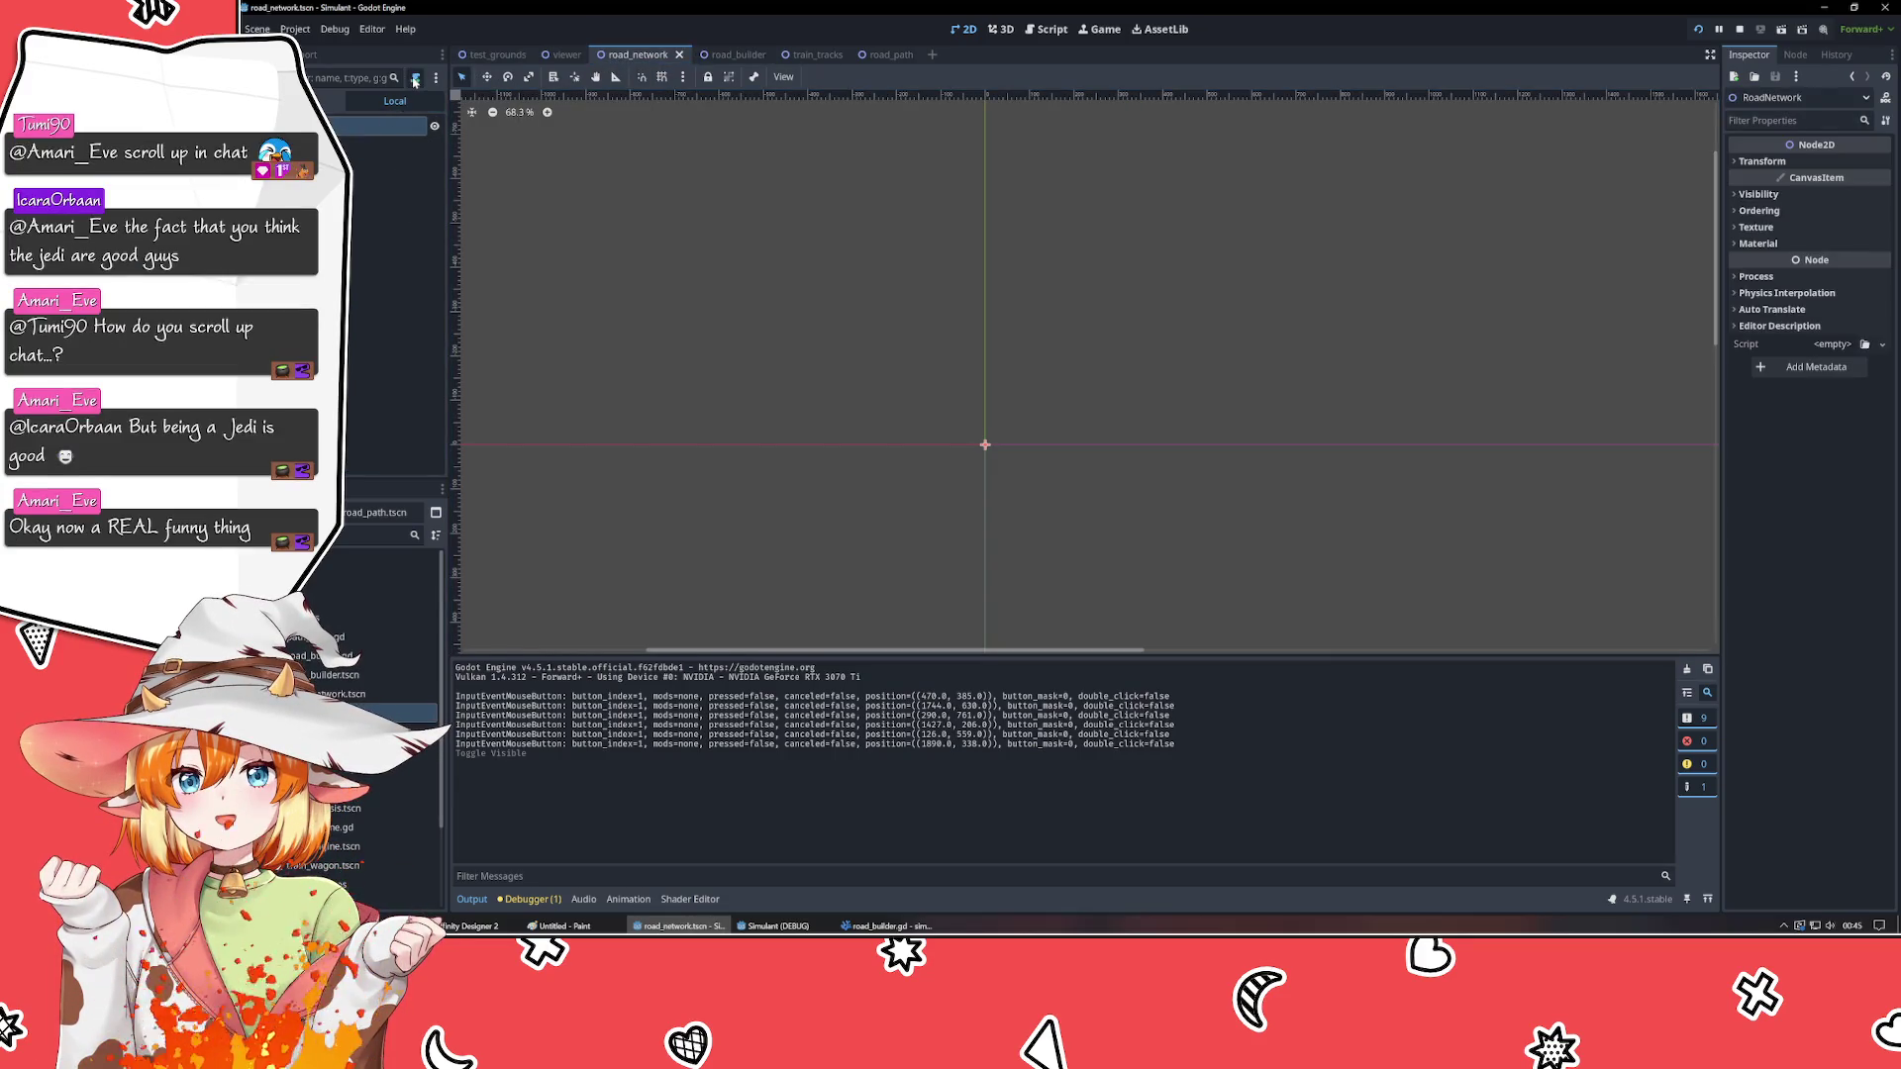
{"action": "key", "text": "Return"}
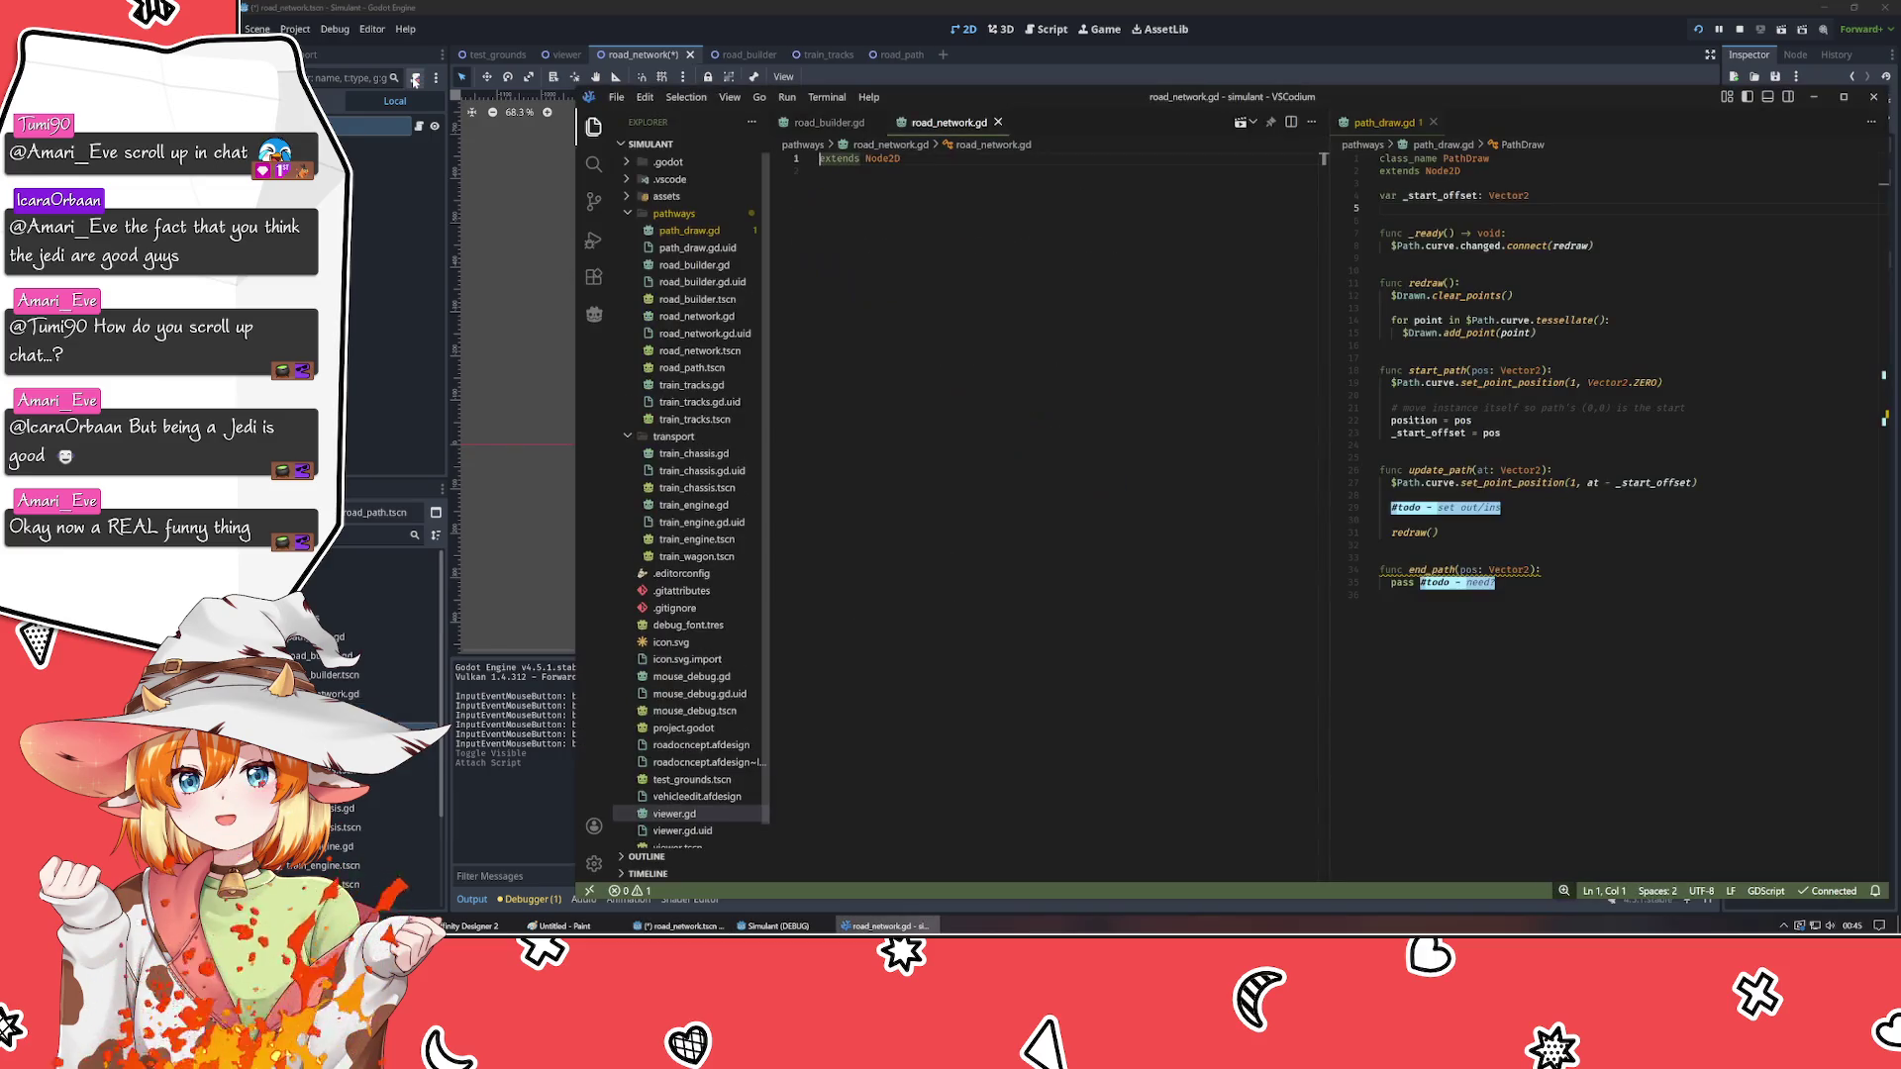
- Add 'class_name Network' above 'extends Node2D' in road_network.gd and minimize VSCodium
{"action": "type", "text": "cla"}
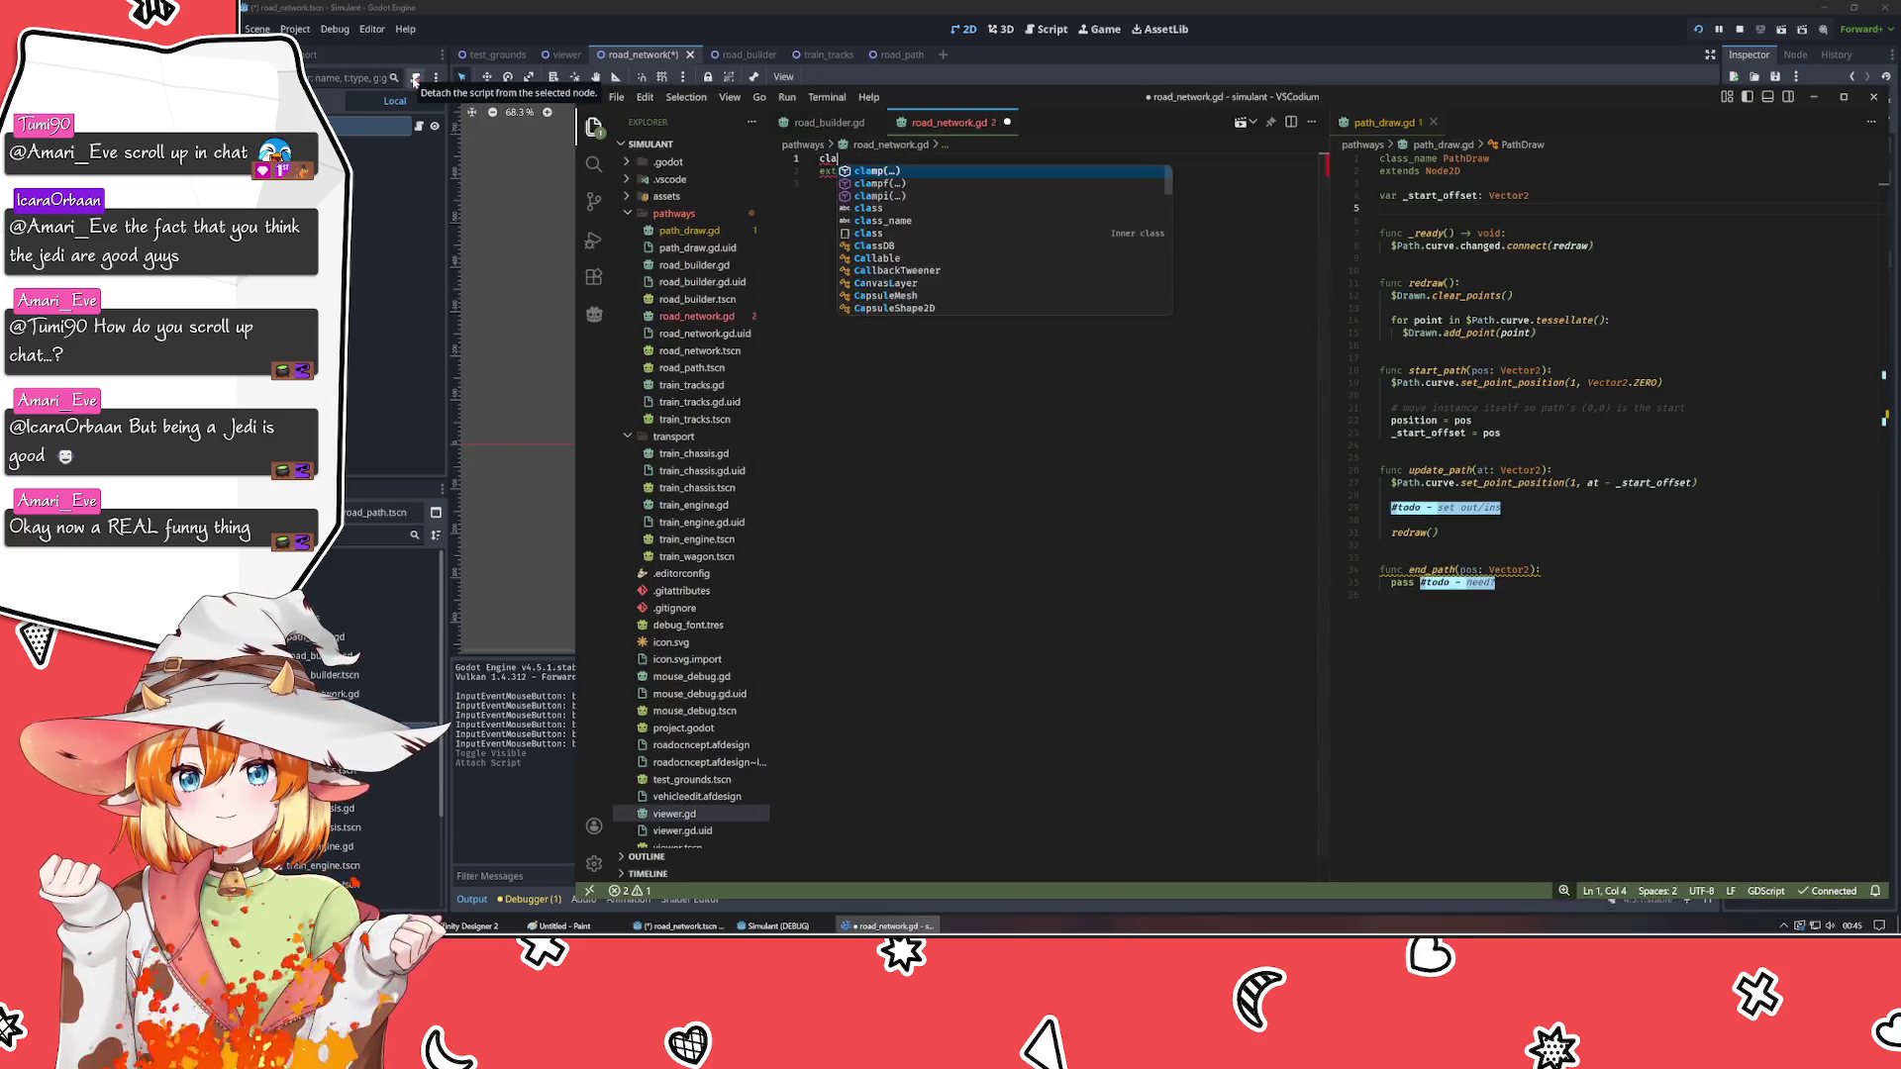
{"action": "type", "text": "ss_name "}
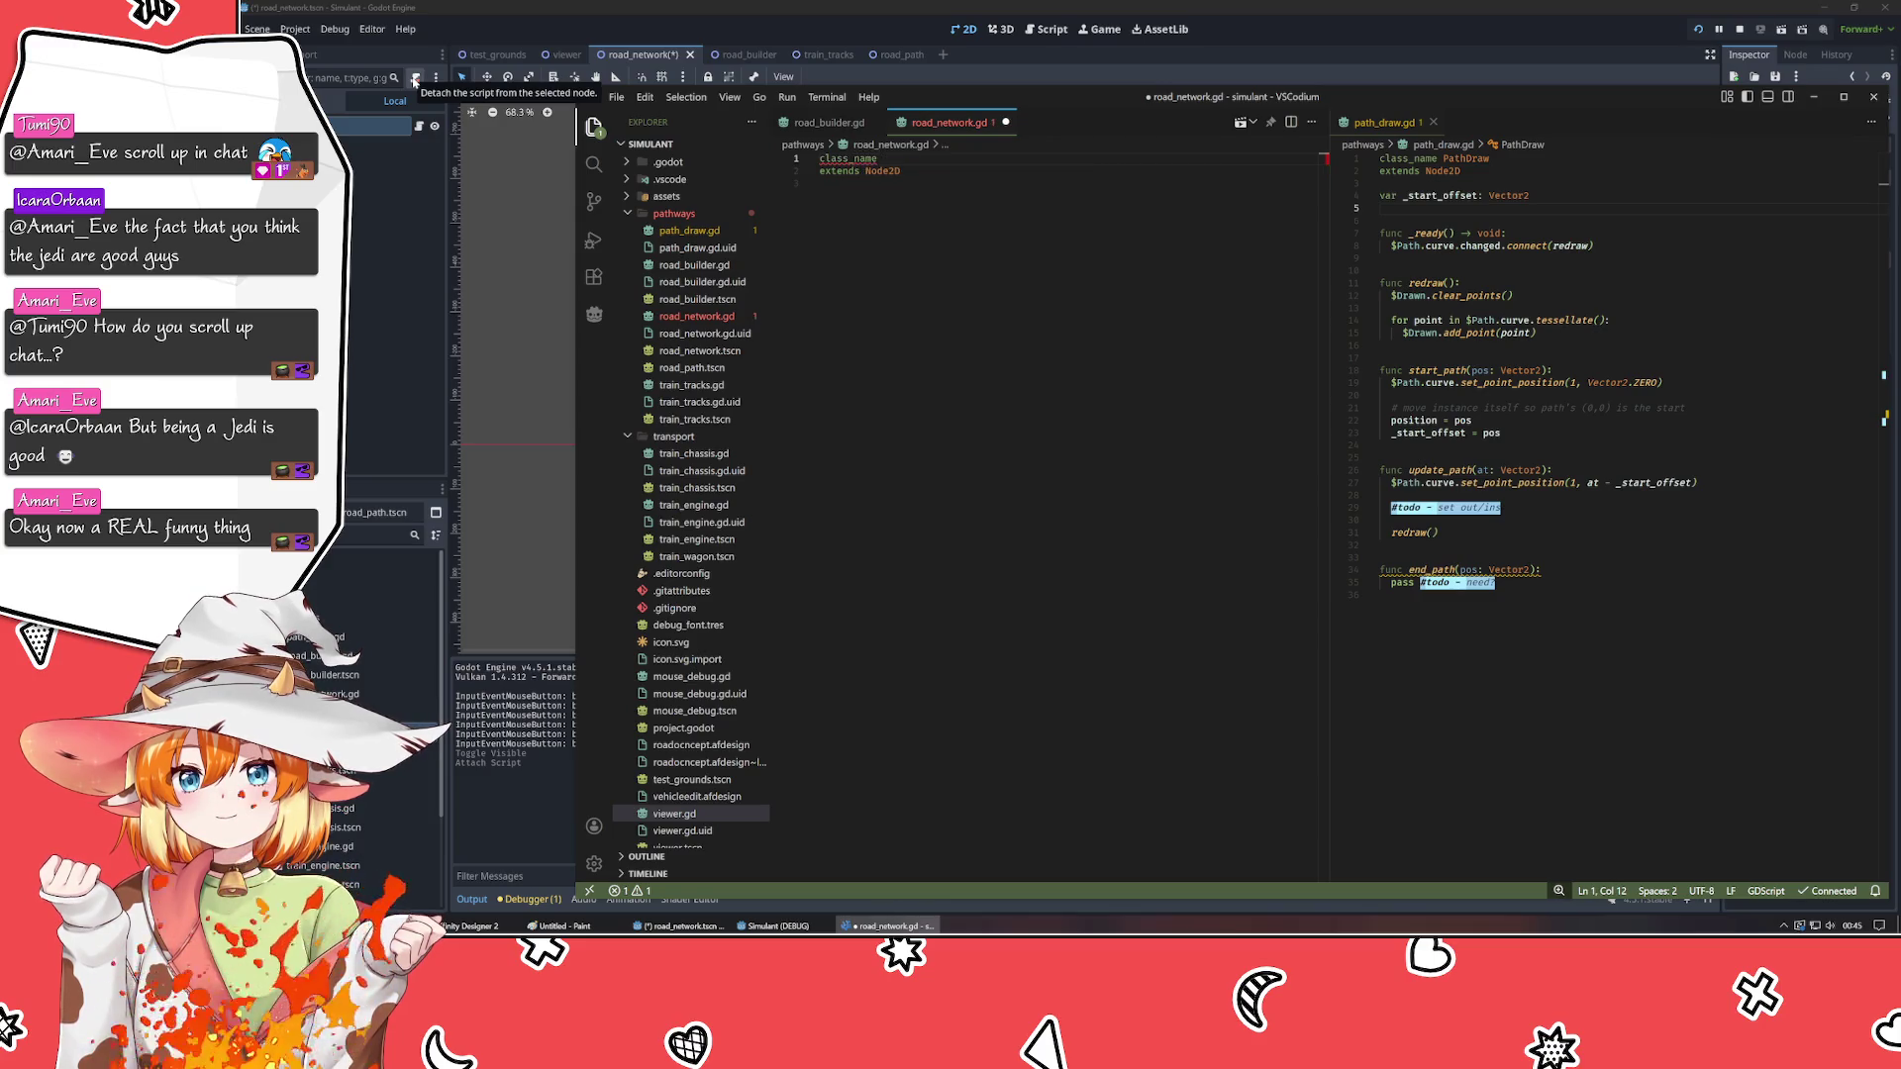
{"action": "type", "text": "Network"}
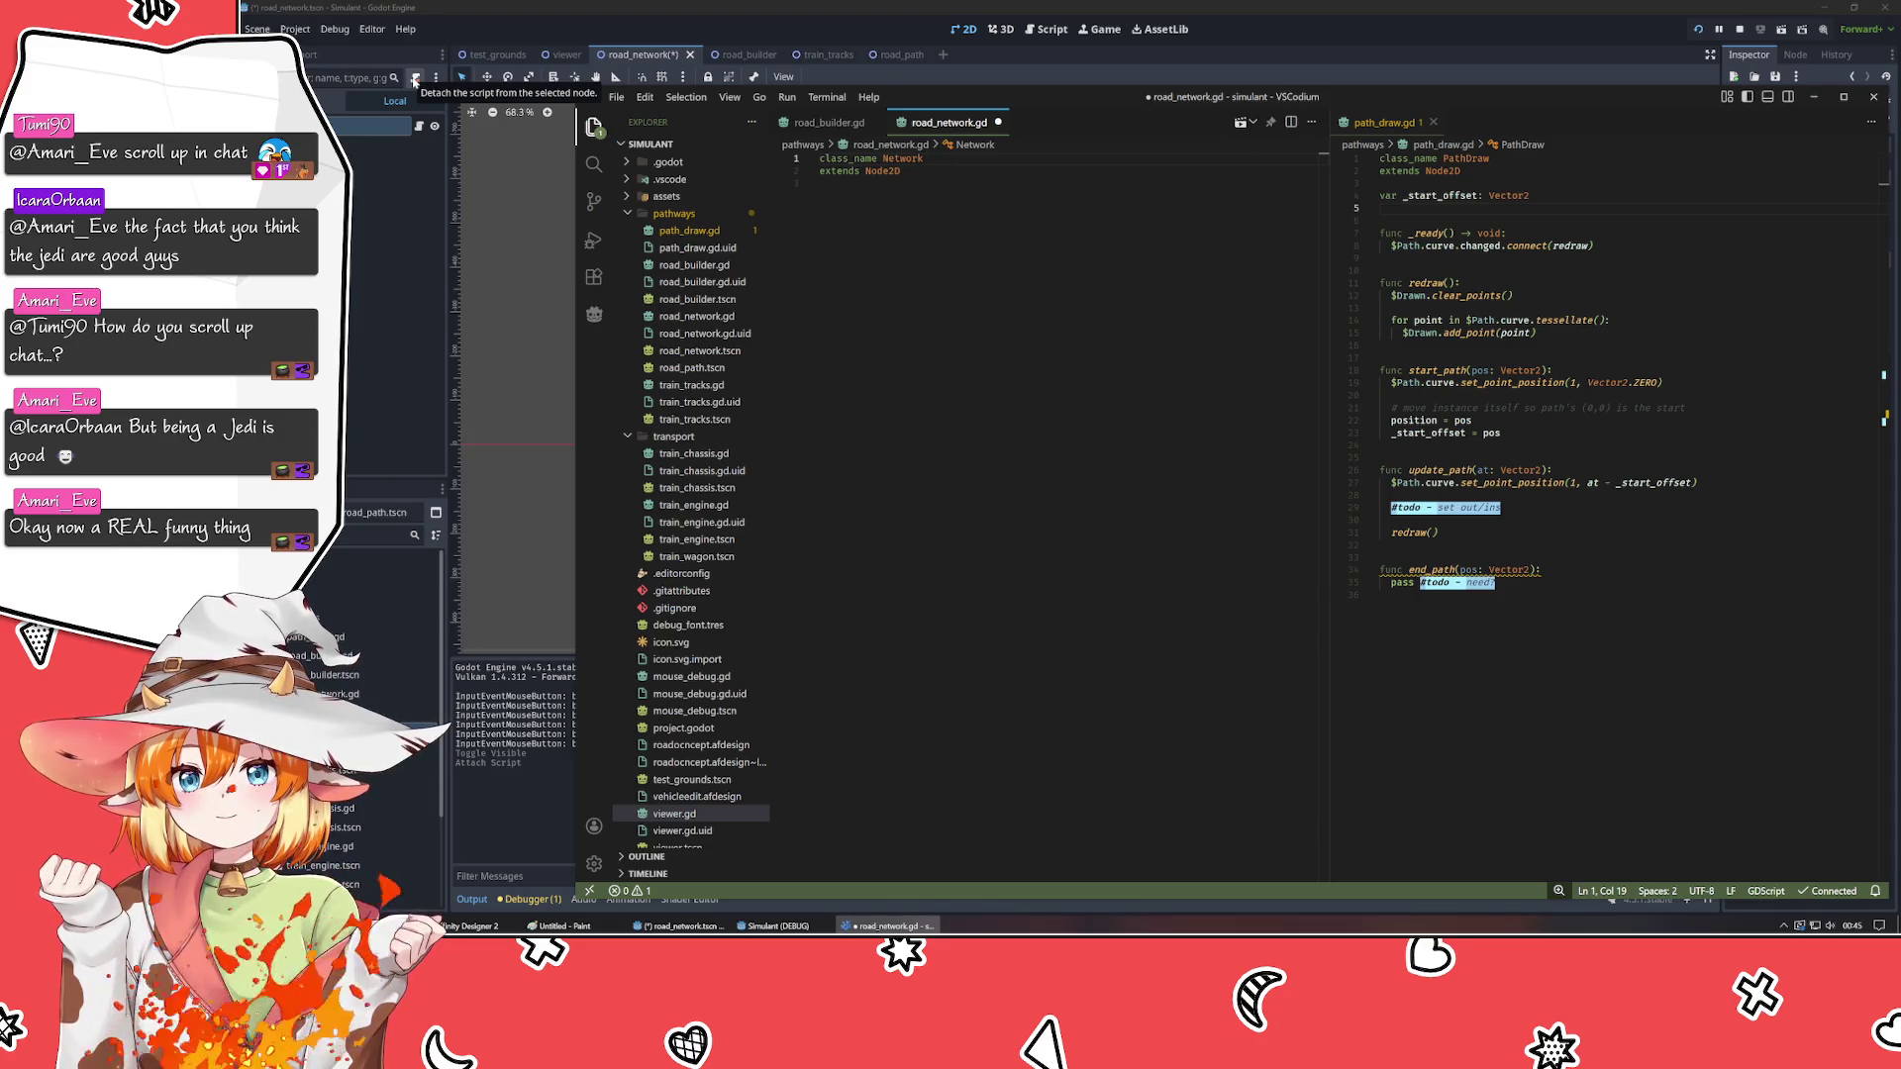
{"action": "left_click", "coordinate": [910, 927]}
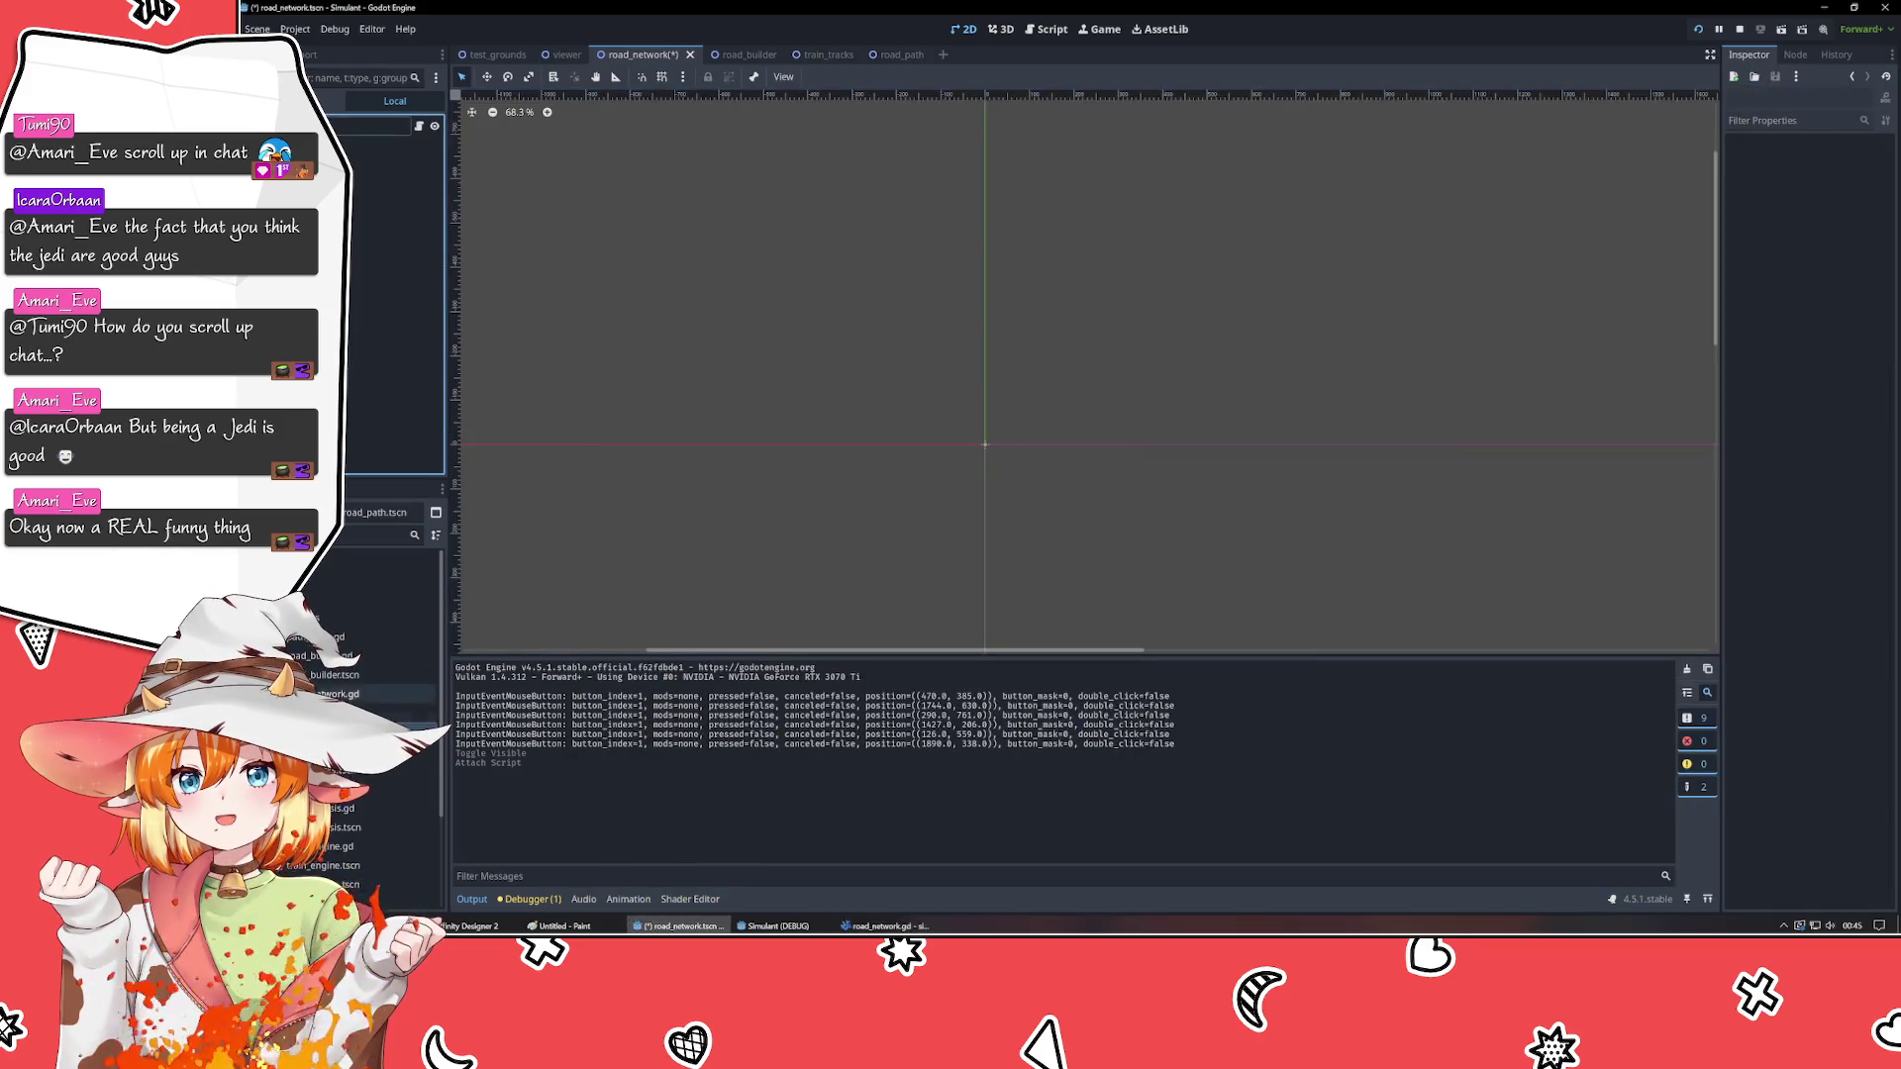
- Rename the scene's root node to PathNetwork
{"action": "double_click", "coordinate": [346, 694]}
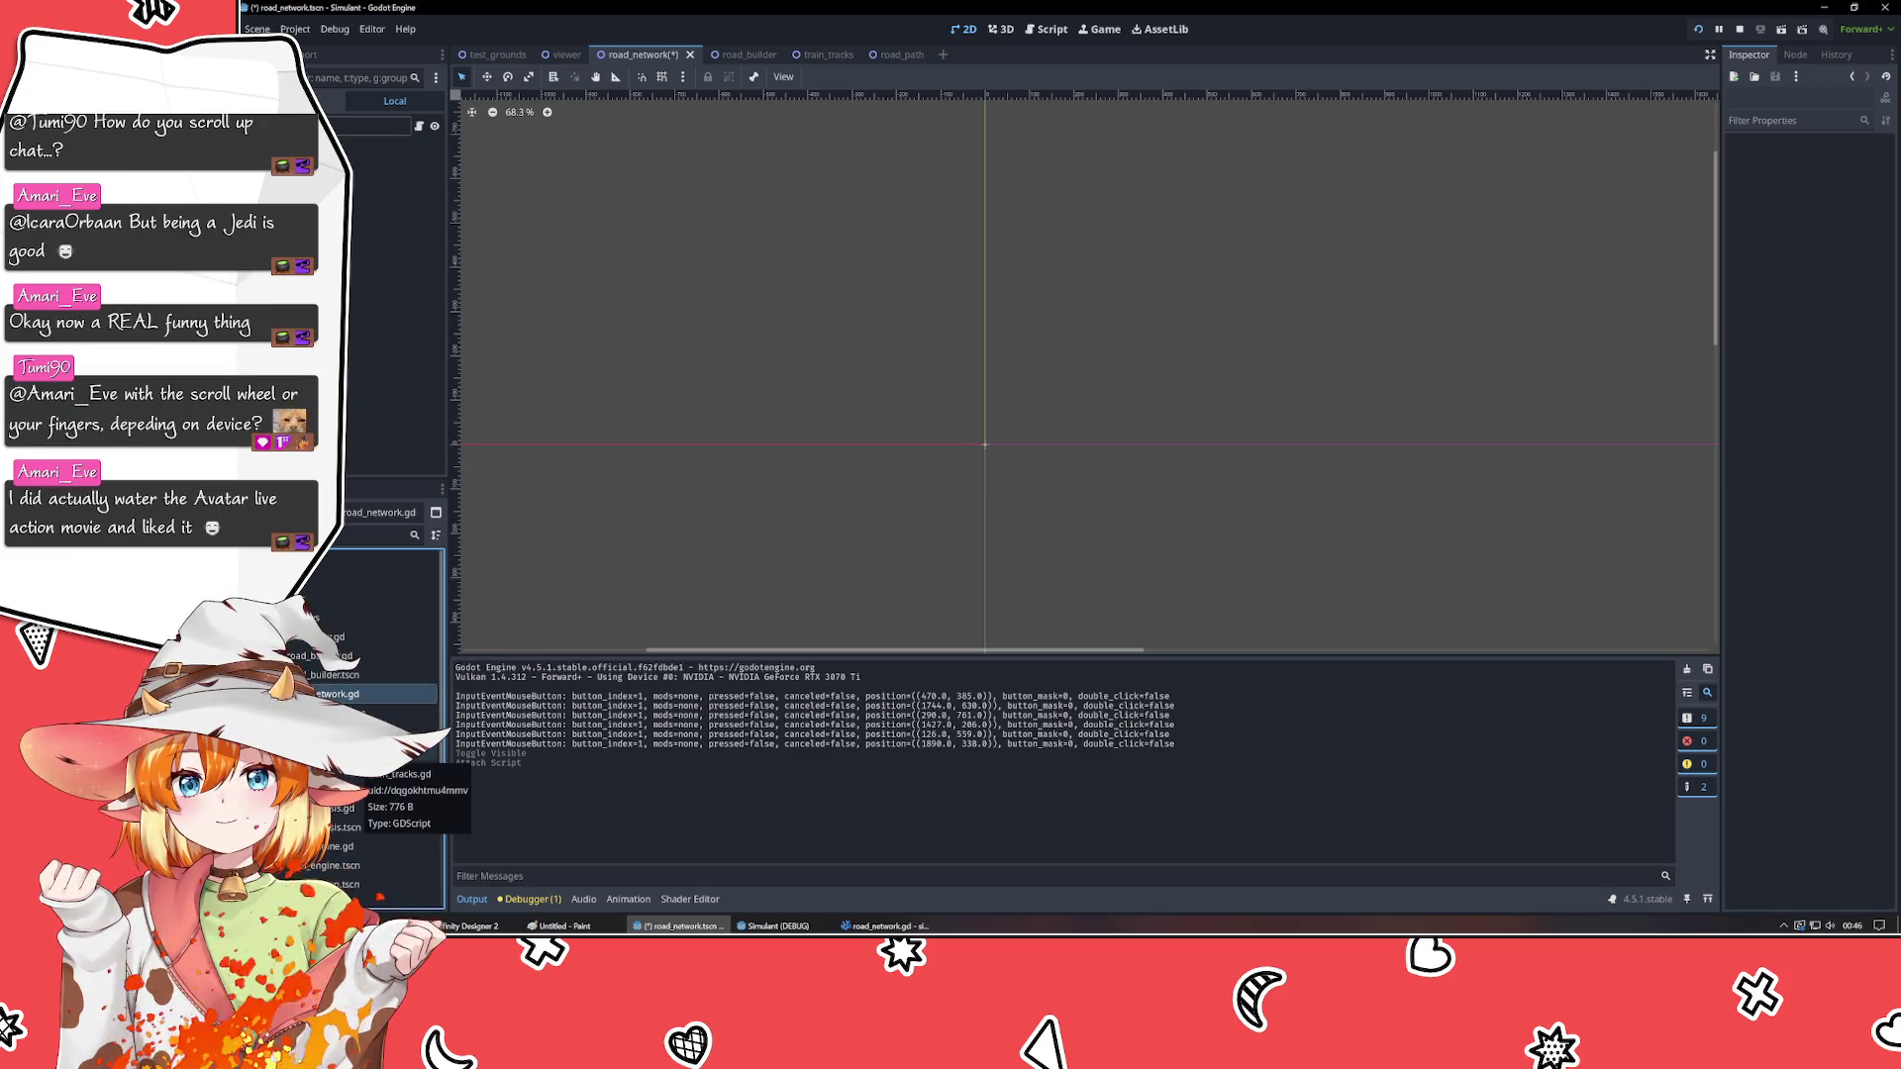
{"action": "left_click", "coordinate": [376, 125]}
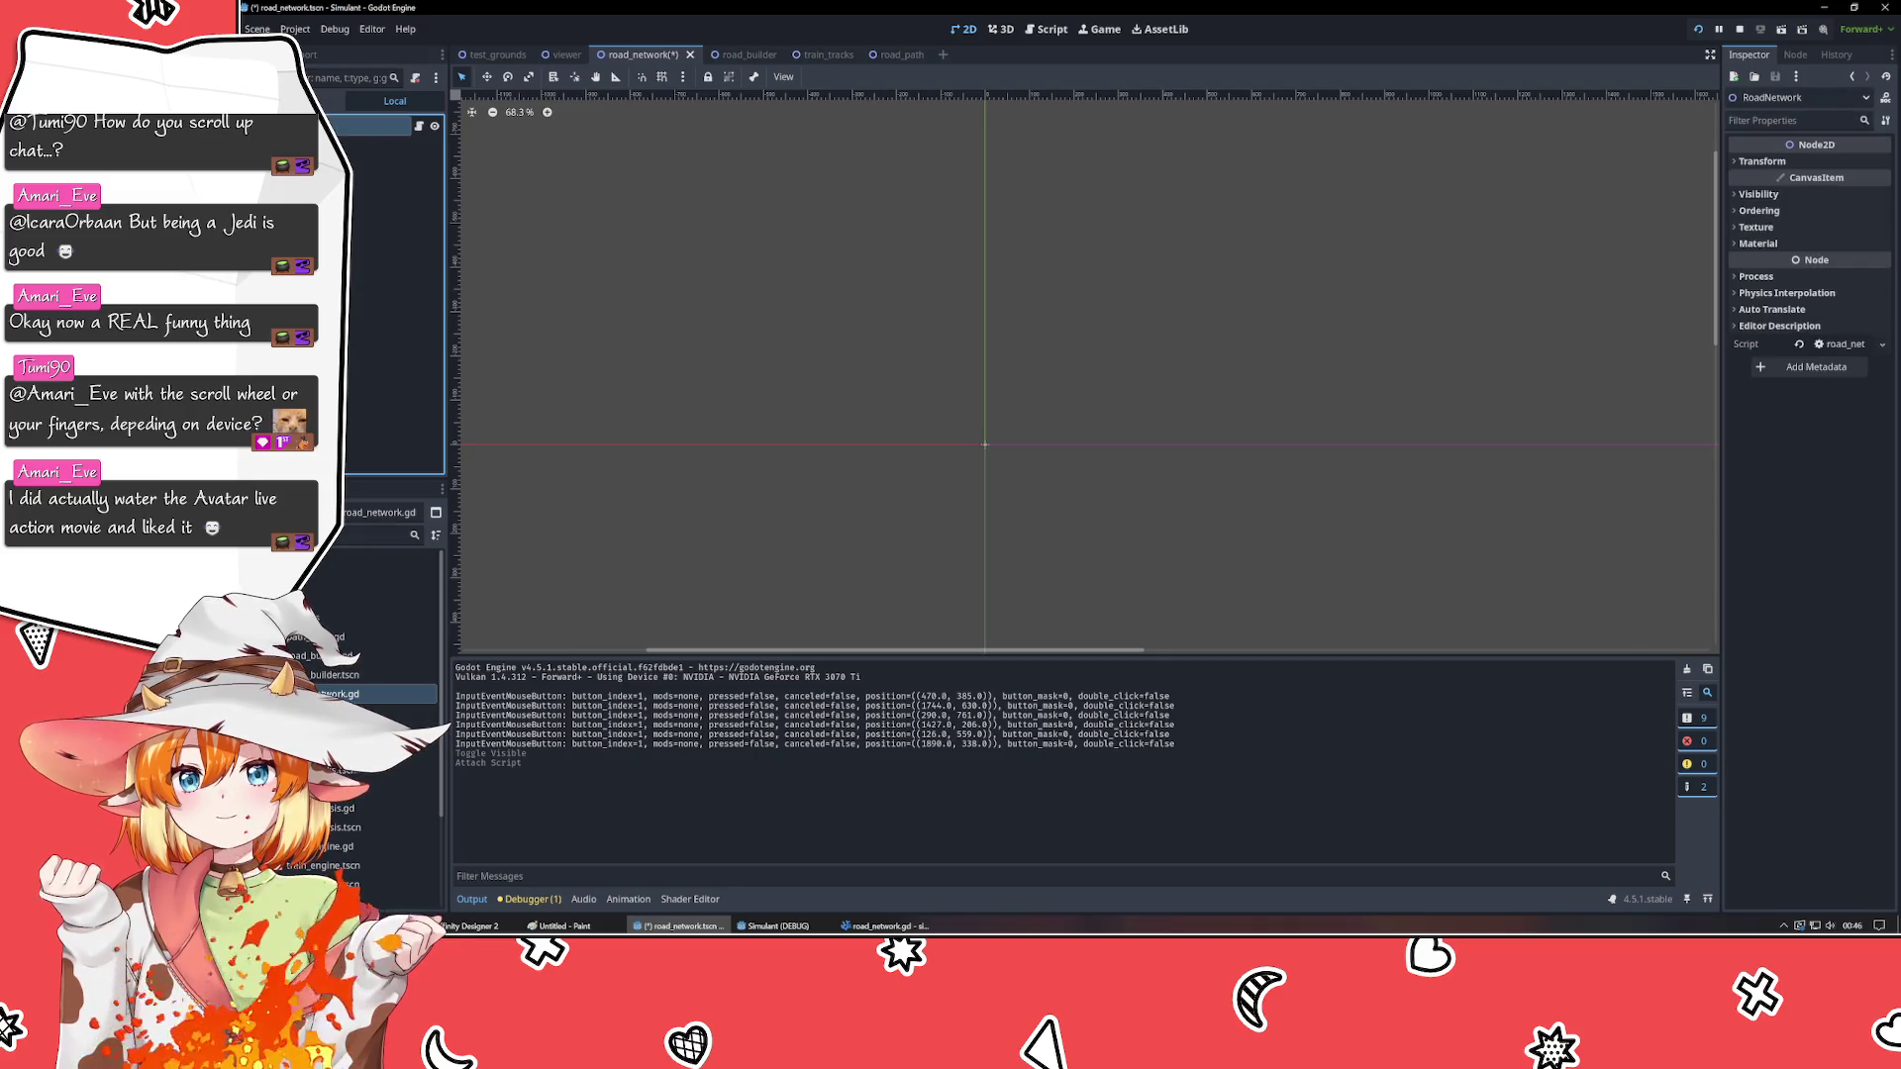
{"action": "type", "text": "Network"}
{"action": "key", "text": "Return"}
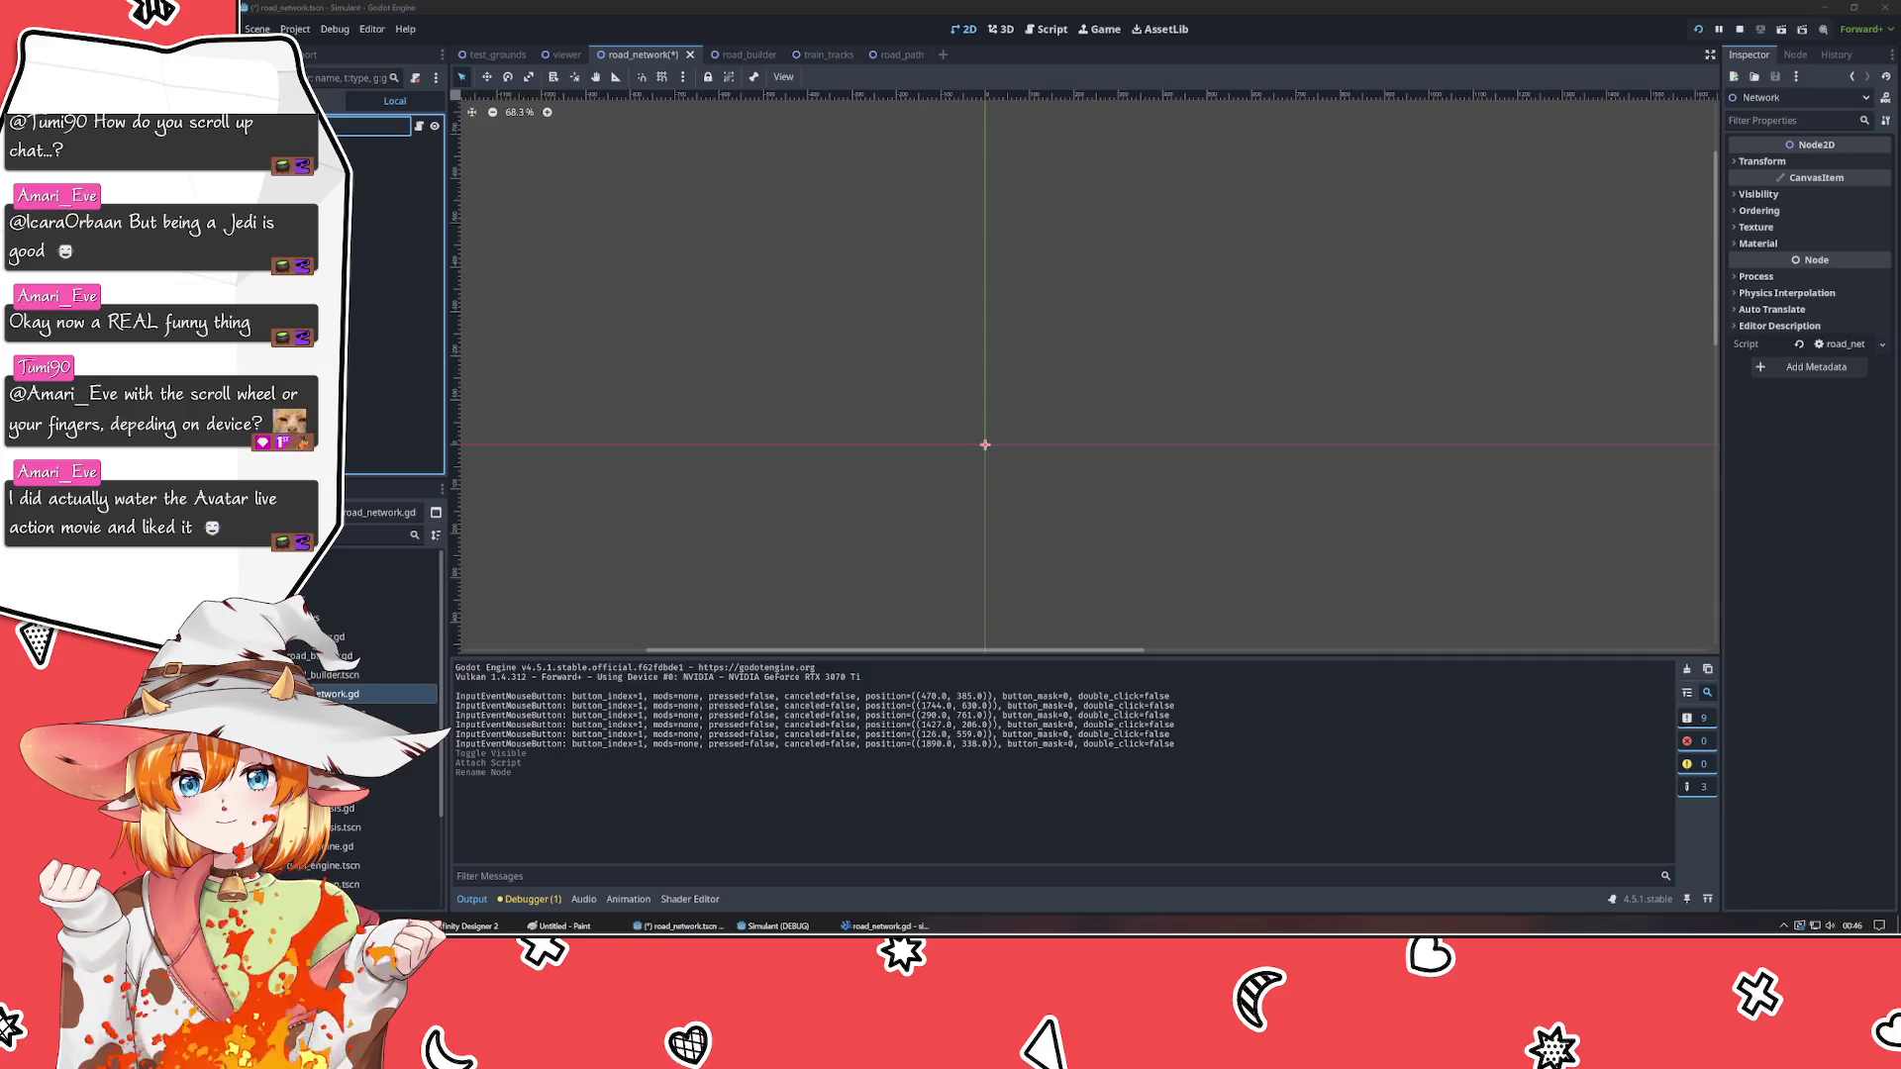
{"action": "type", "text": "PathNetwork"}
{"action": "key", "text": "Return"}
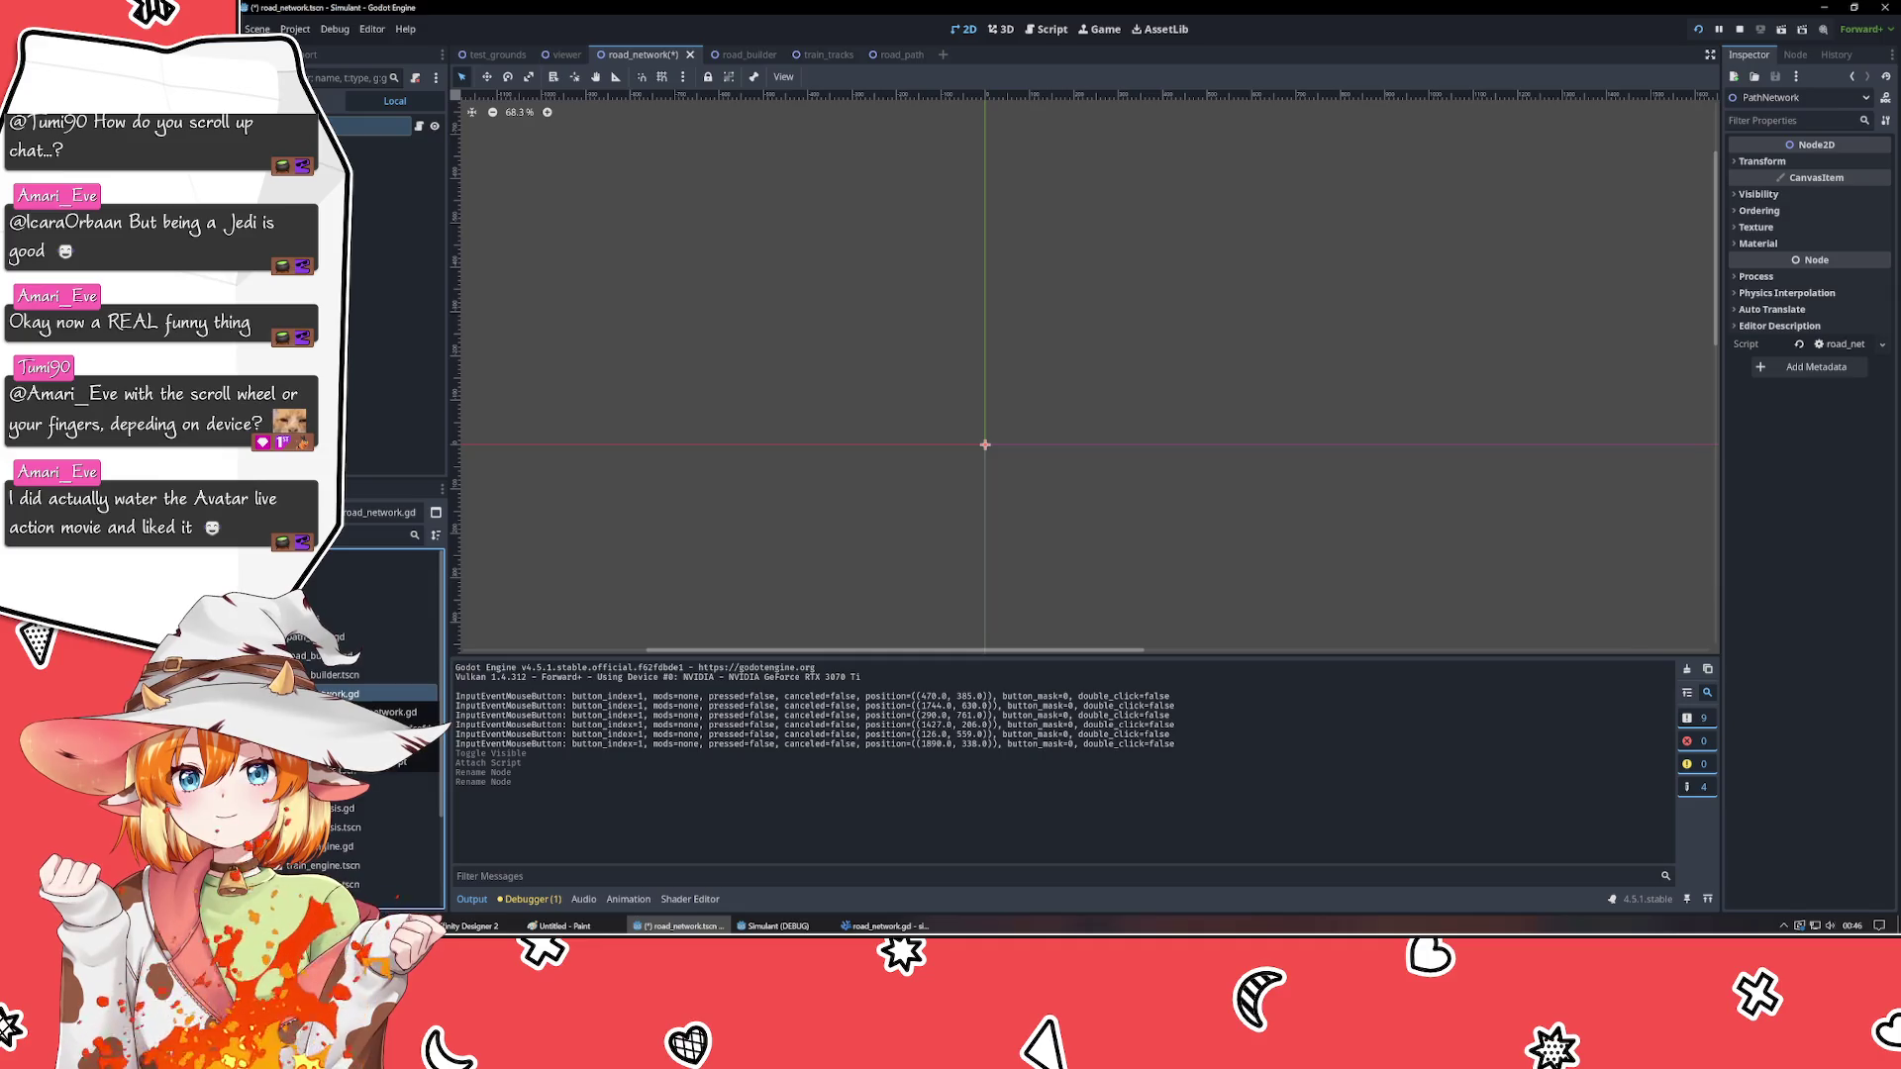
- Rename road_network.tscn and road_network.gd to path_network in the FileSystem dock
{"action": "key", "text": "F2"}
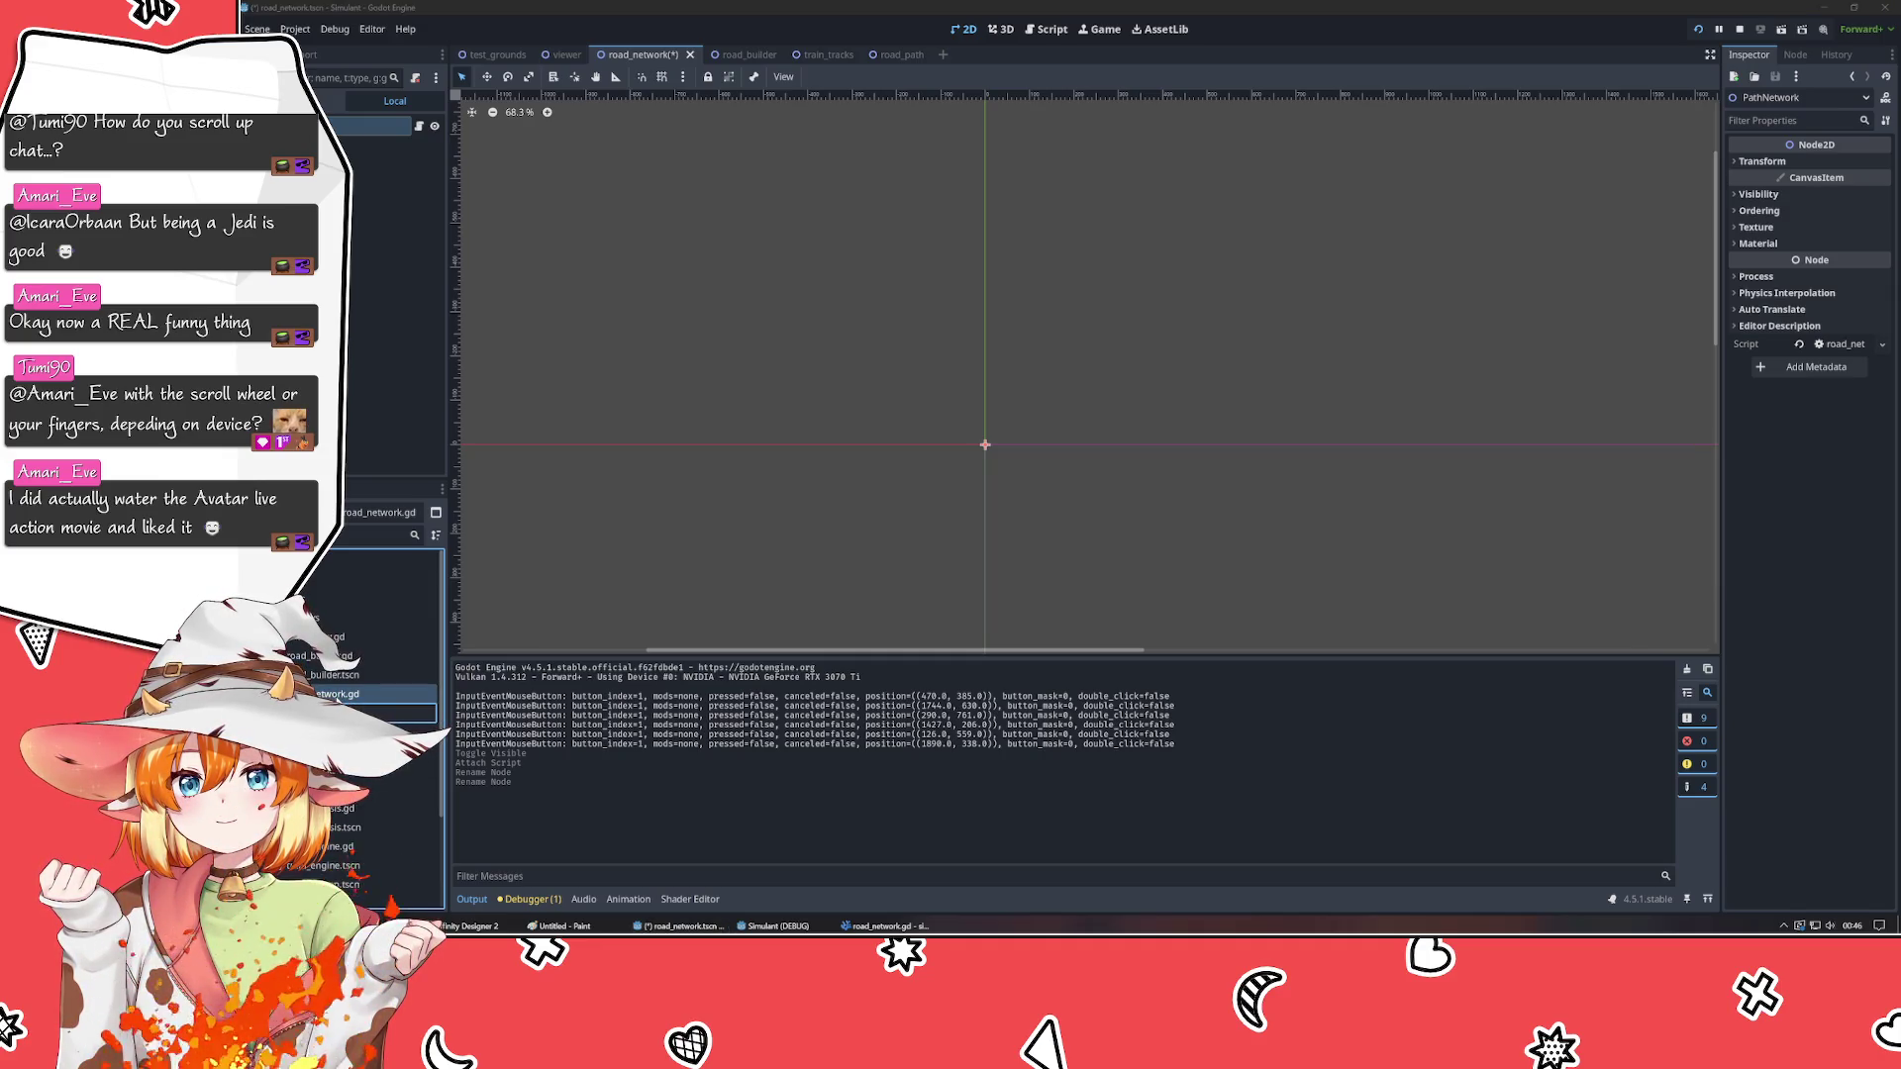
{"action": "key", "text": "Escape"}
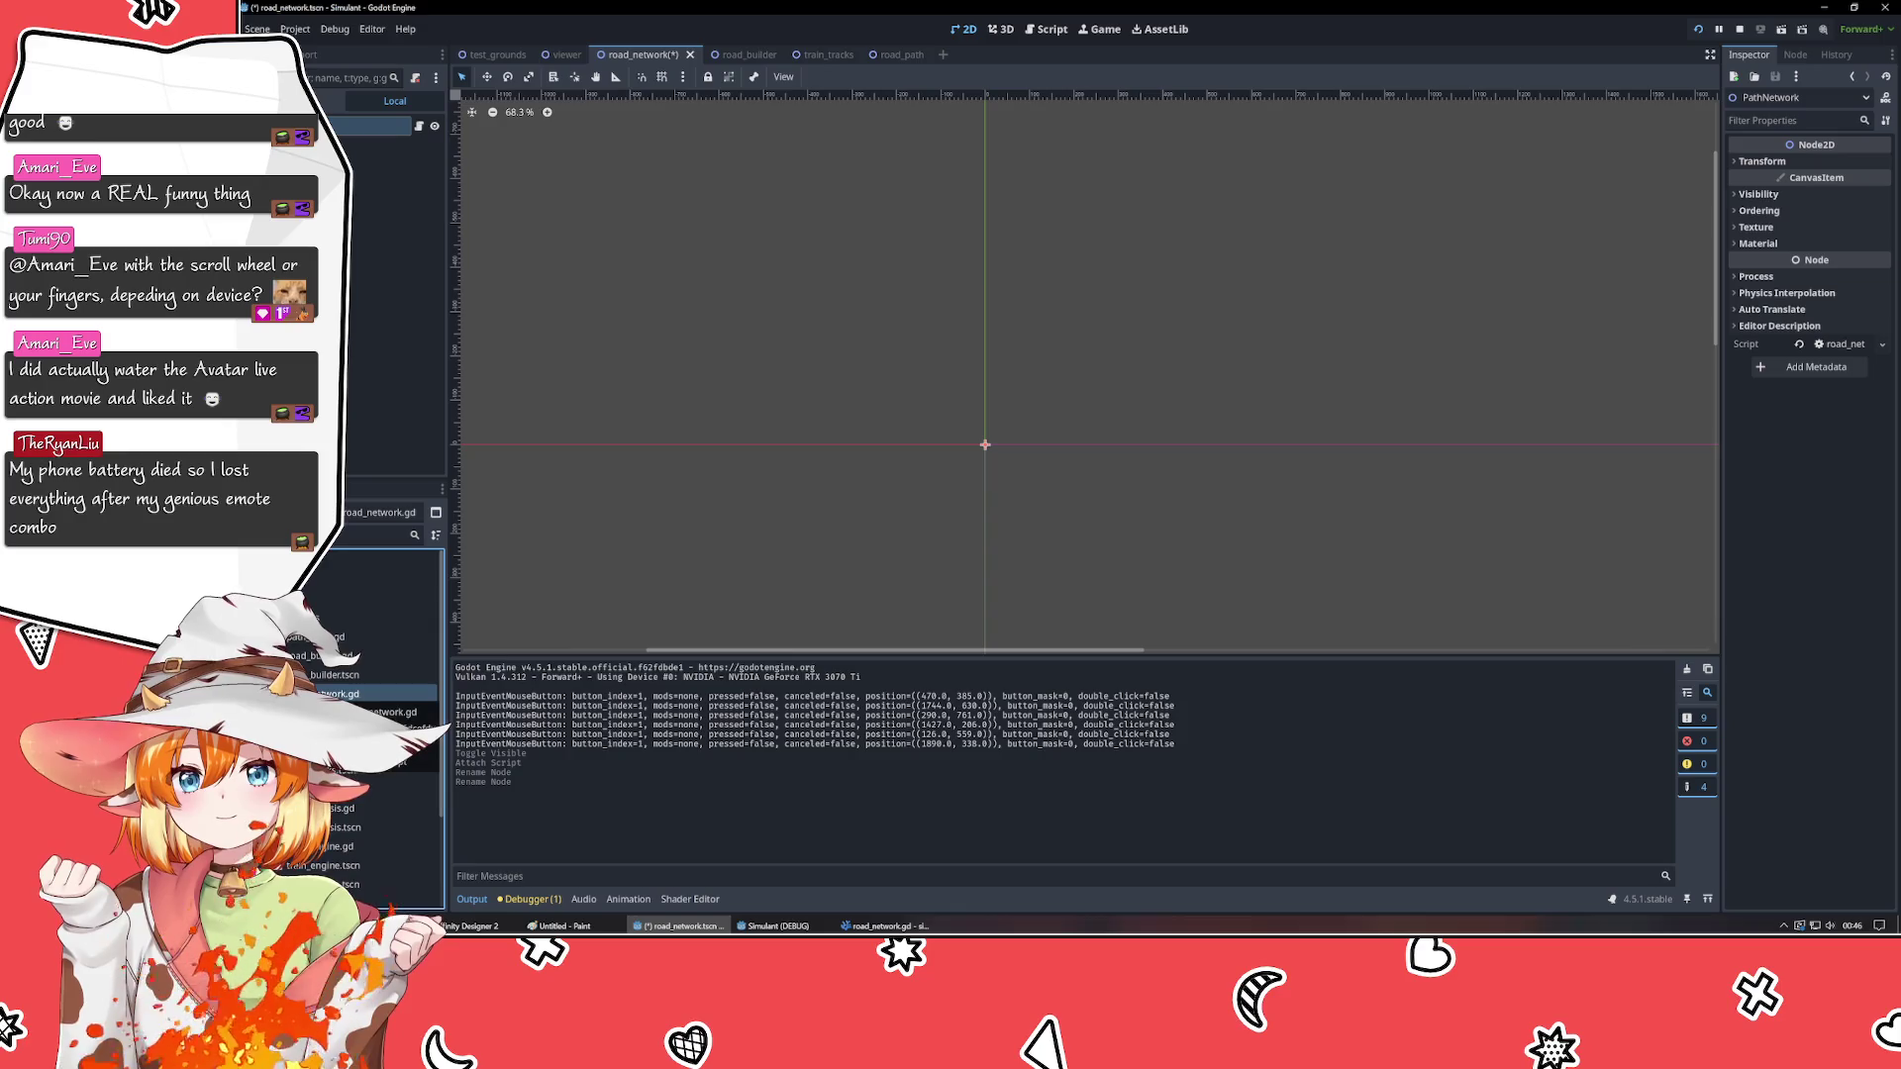
{"action": "key", "text": "F2"}
{"action": "type", "text": "path_network"}
{"action": "key", "text": "Return"}
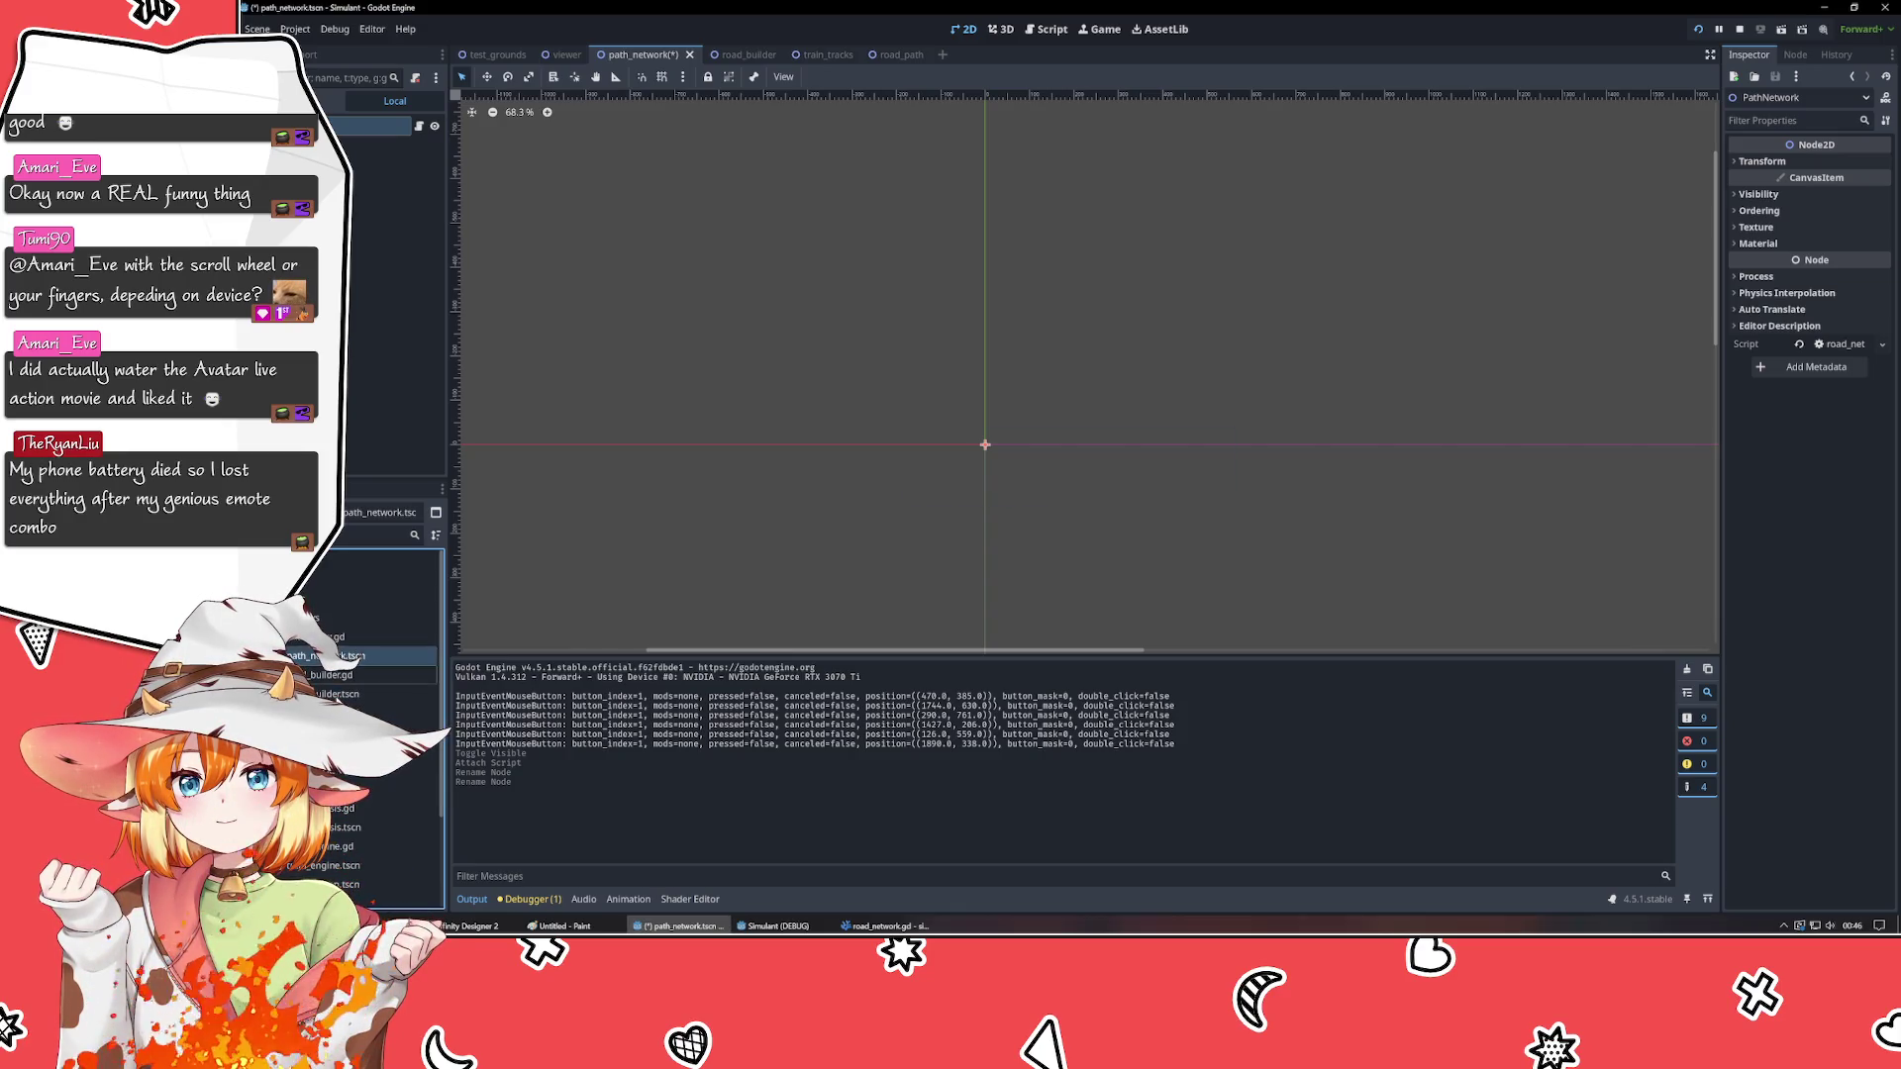
{"action": "key", "text": "F2"}
{"action": "type", "text": "path_network"}
{"action": "key", "text": "Return"}
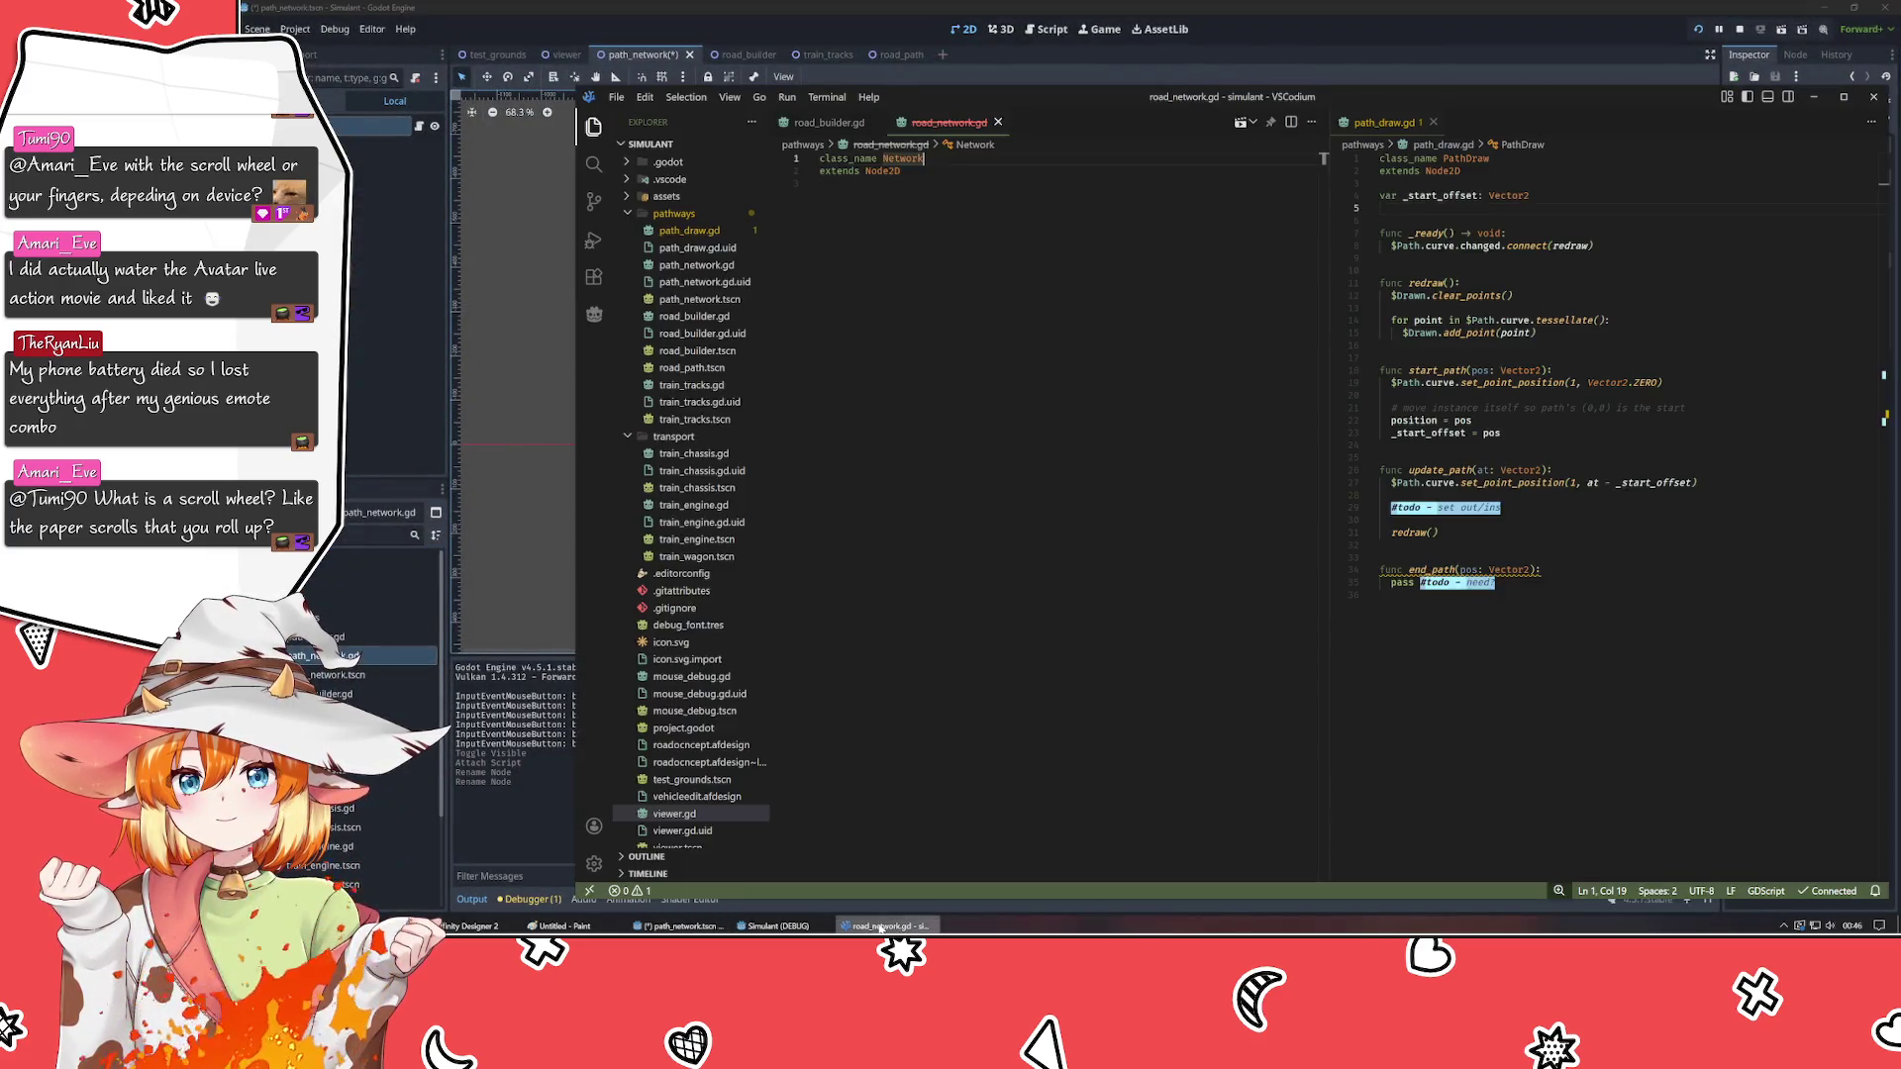
{"action": "left_click", "coordinate": [884, 925]}
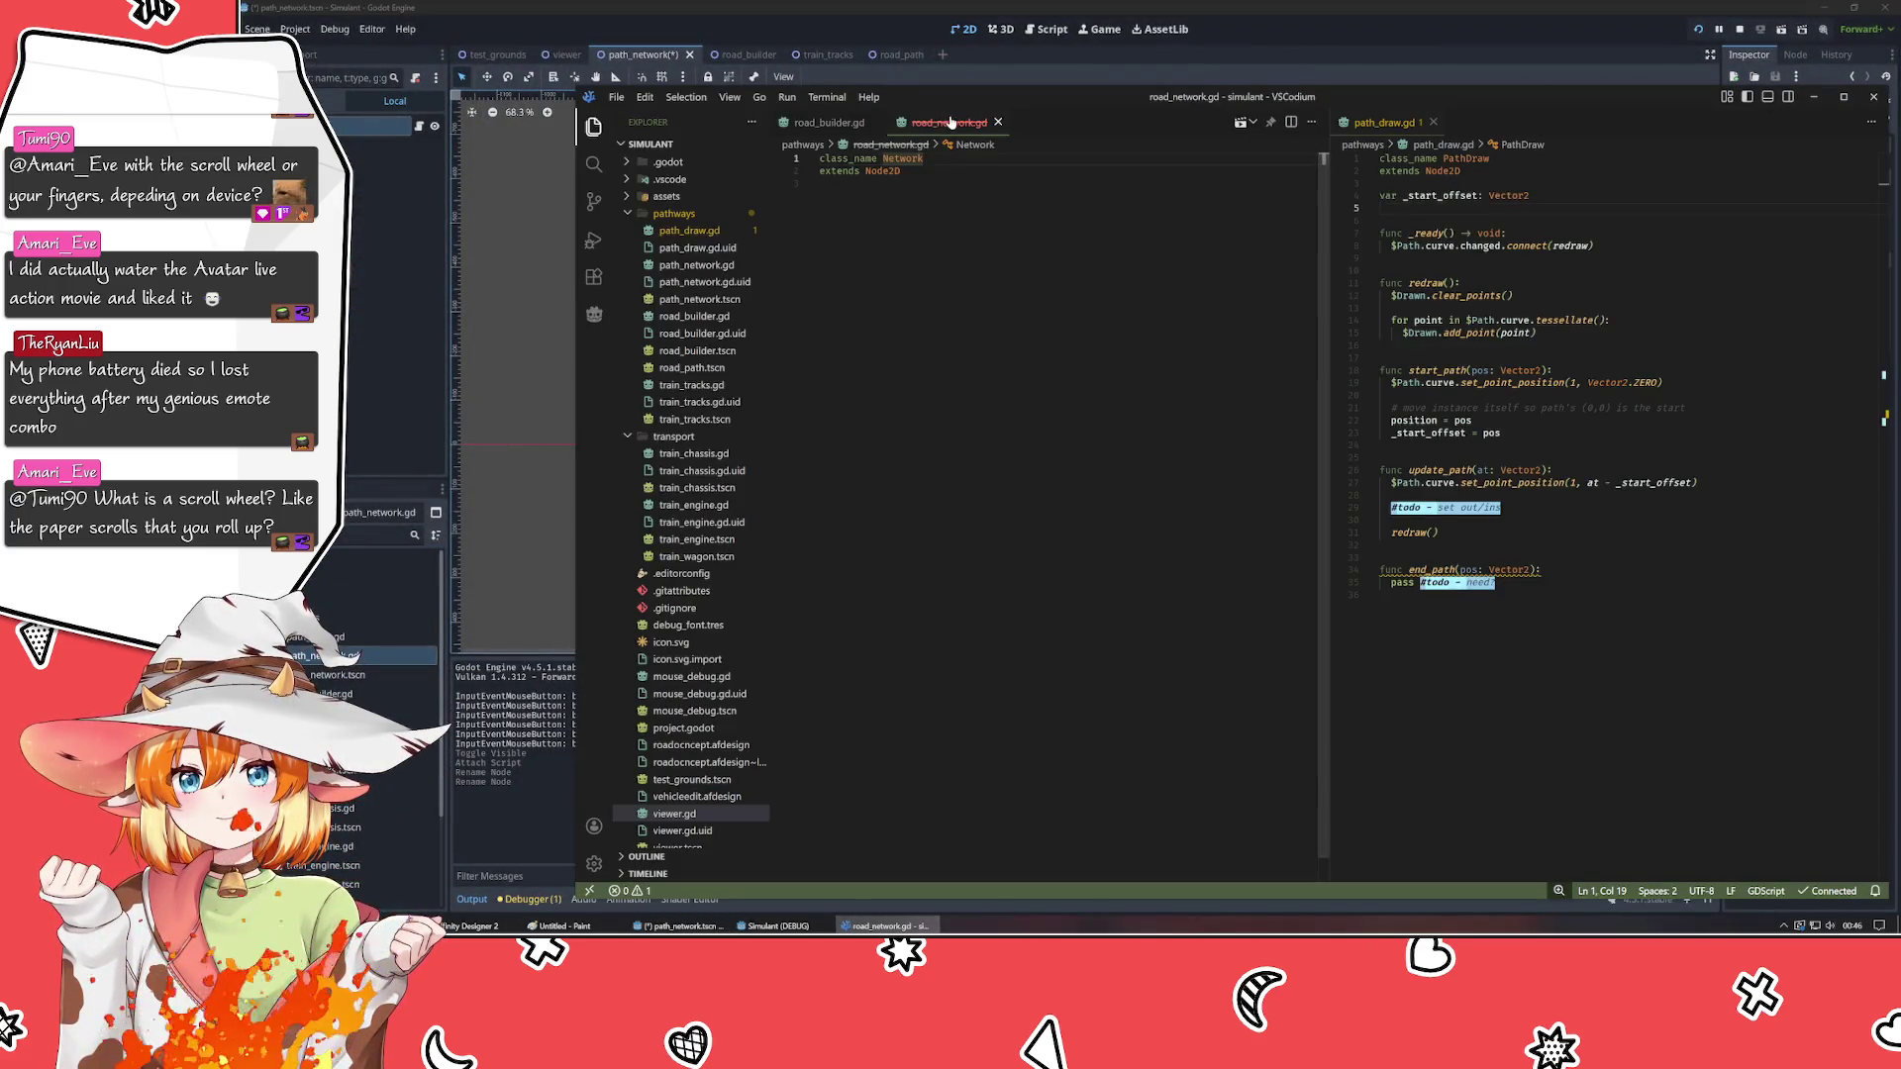
- Open path_network.gd, change the class name to PathNetwork, save, and convert indentation to tabs
{"action": "left_click", "coordinate": [998, 122]}
{"action": "double_click", "coordinate": [336, 656]}
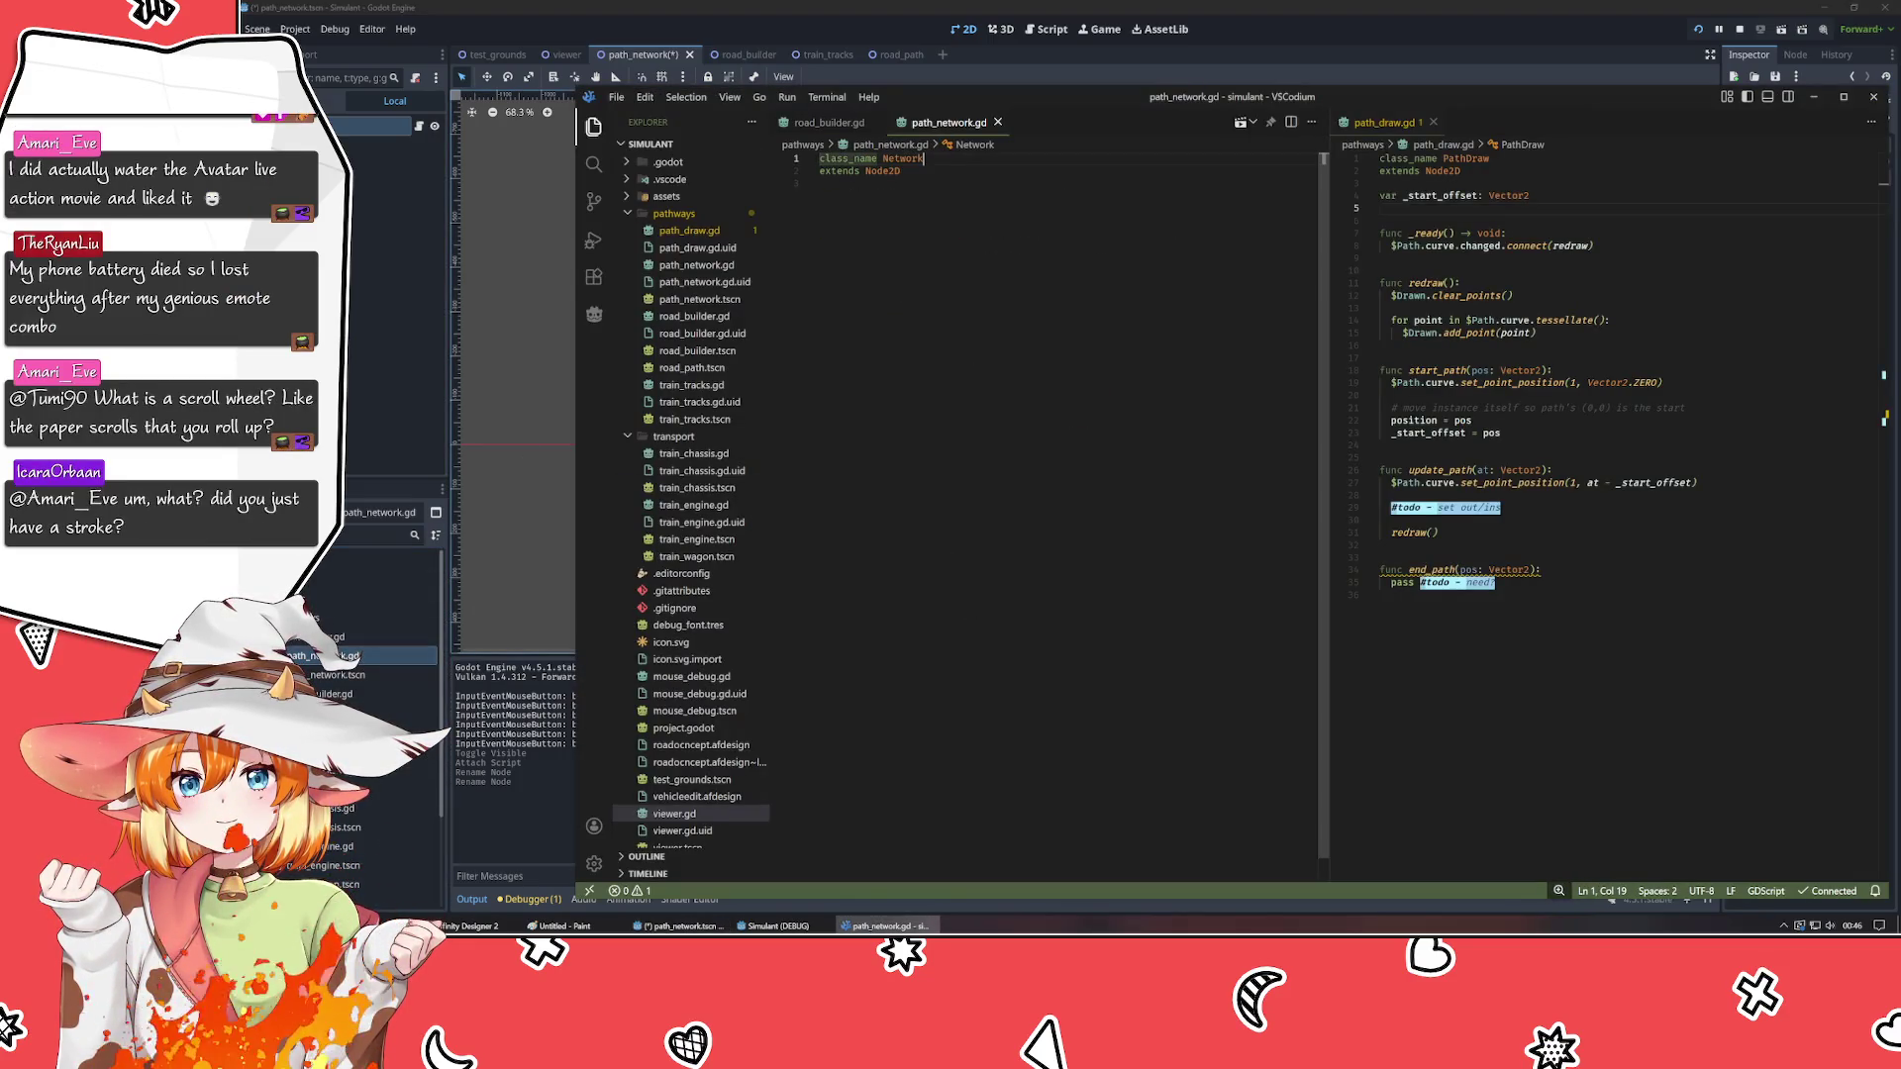
{"action": "type", "text": "Path"}
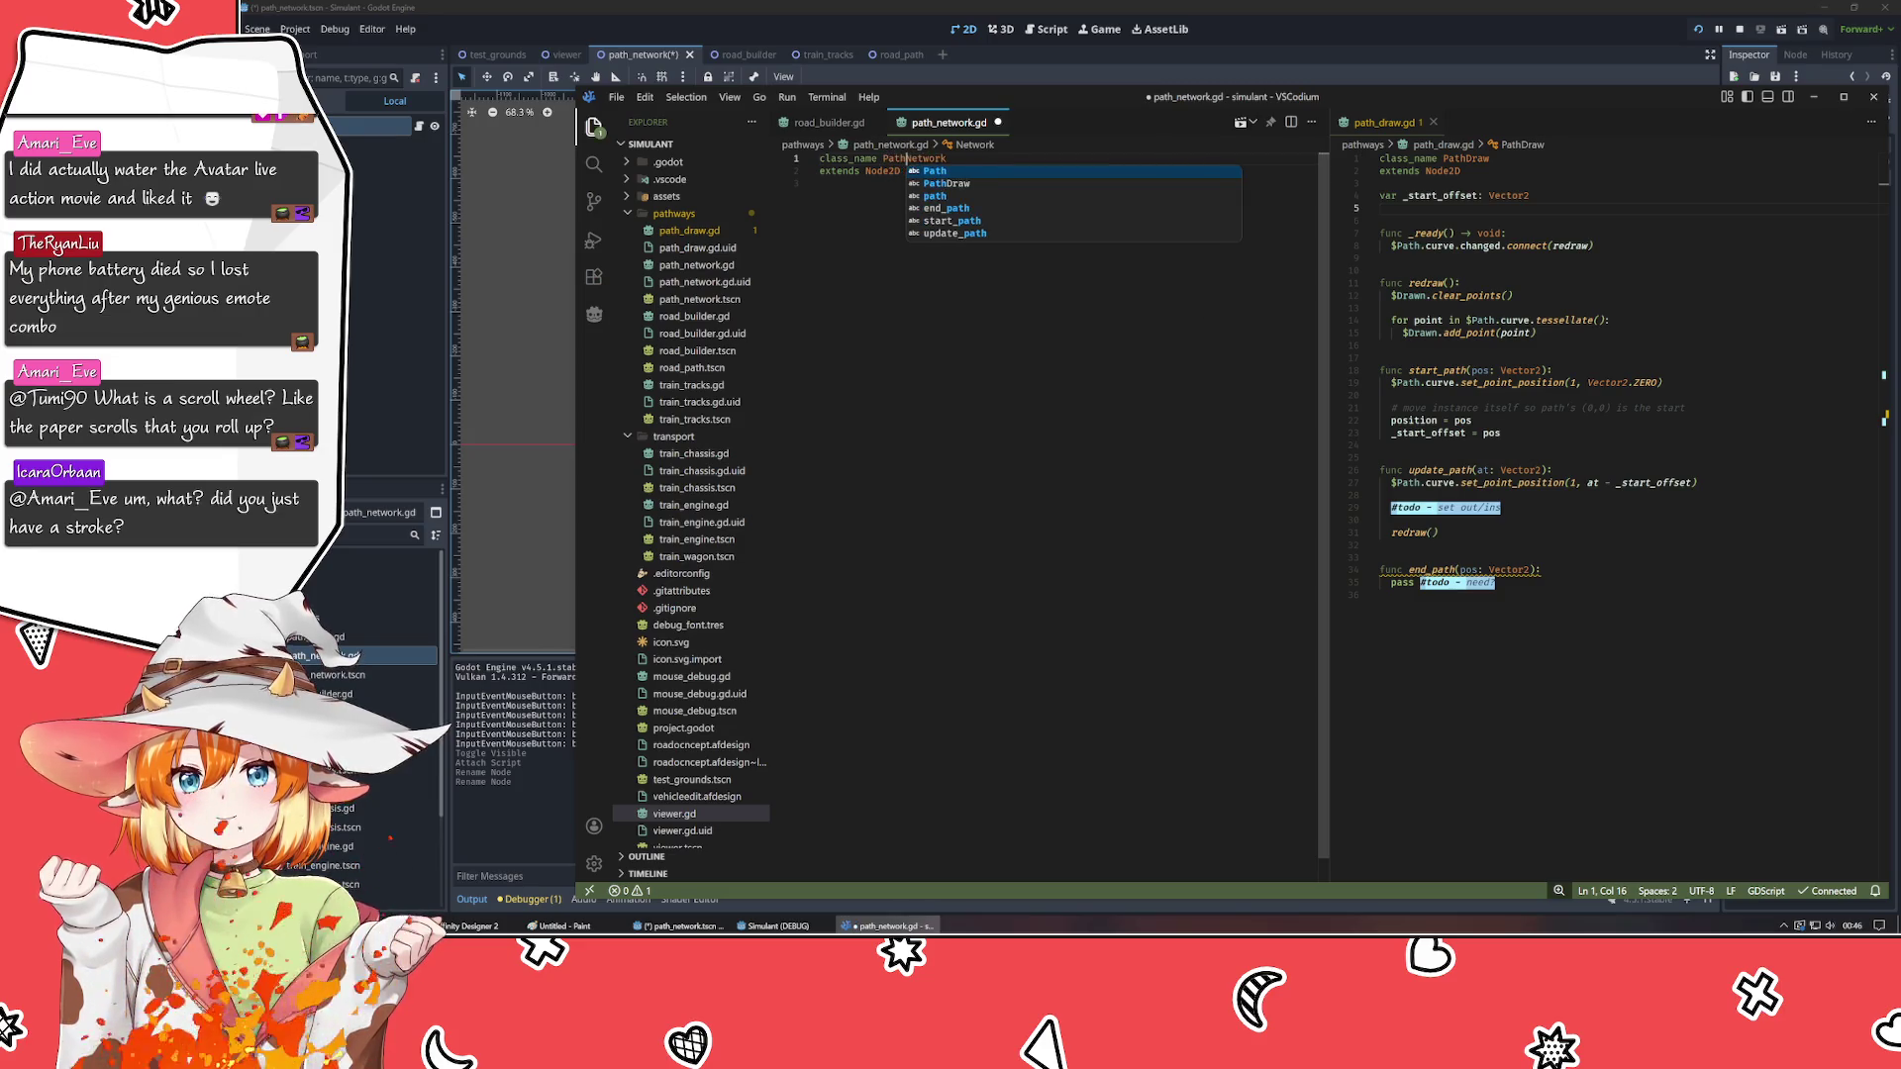
{"action": "left_click", "coordinate": [819, 183]}
{"action": "key", "text": "ctrl+s"}
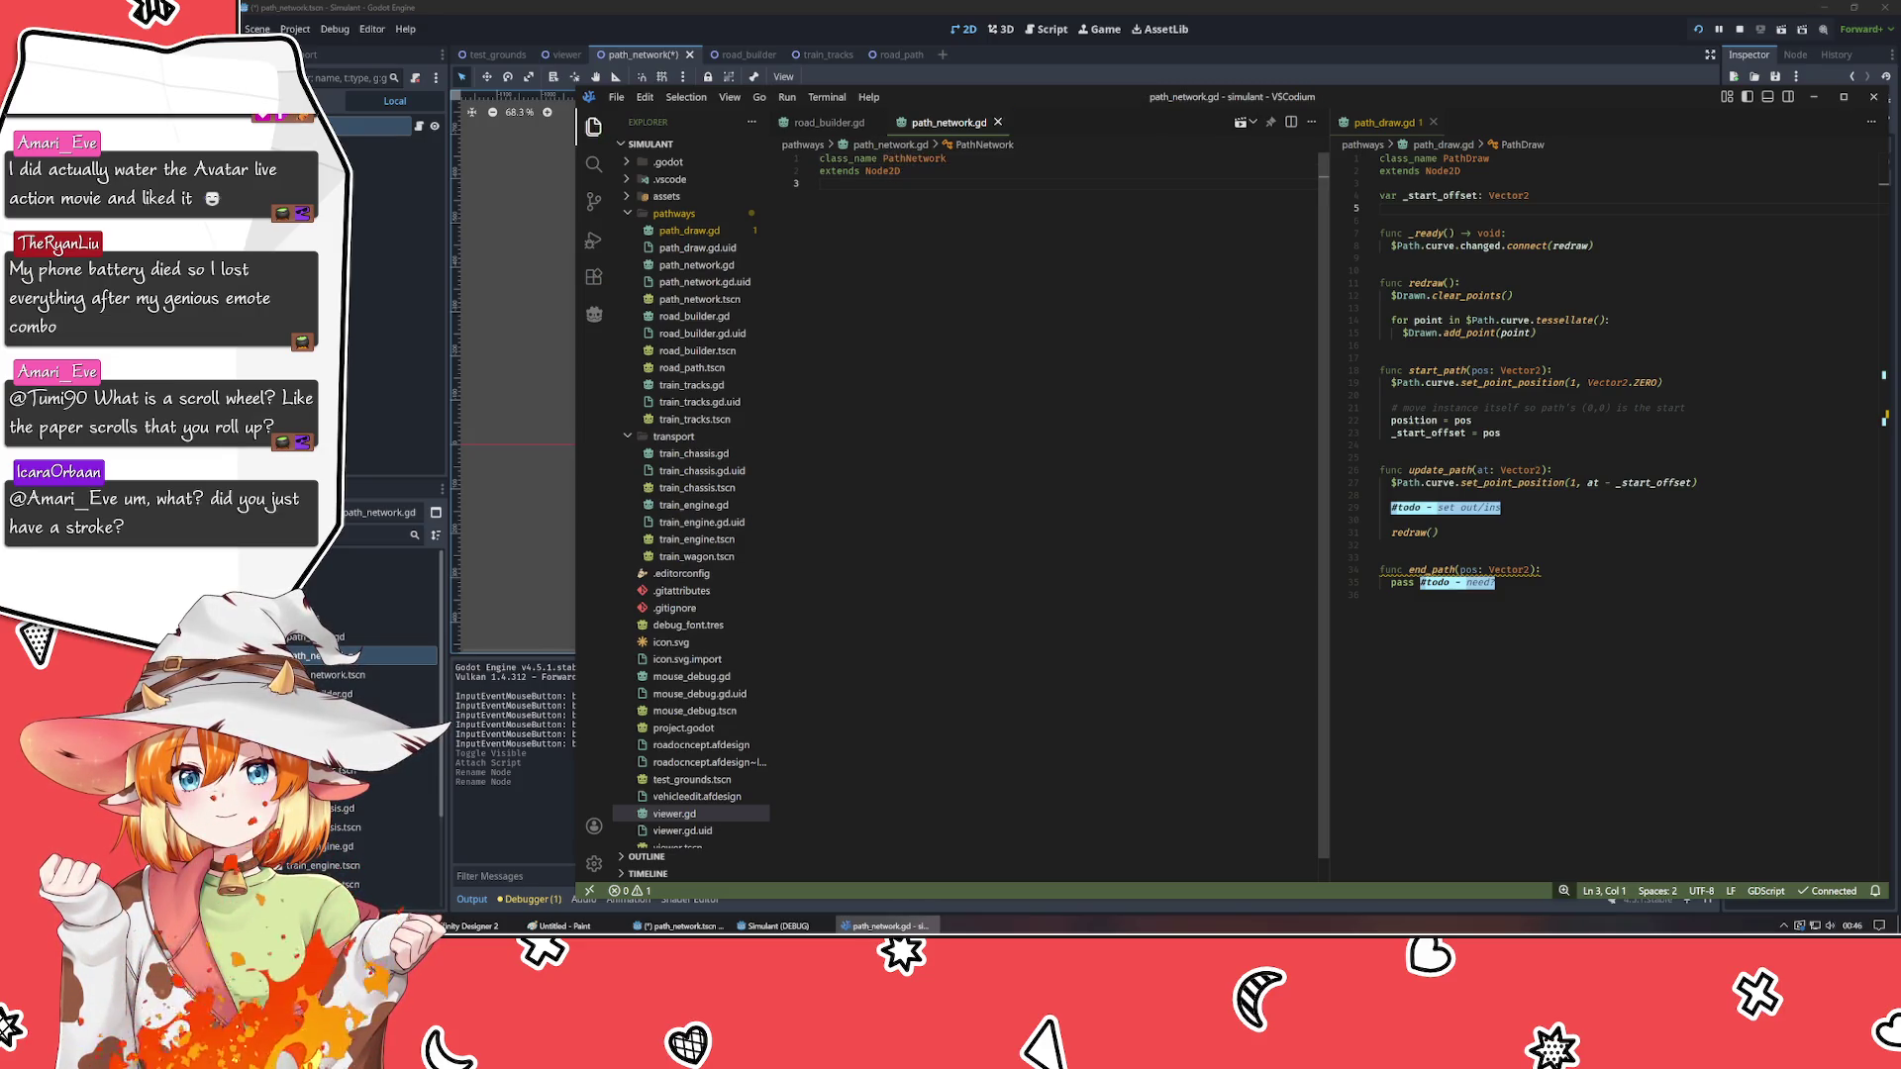
{"action": "key", "text": "ctrl+shift+p"}
{"action": "key", "text": "Return"}
{"action": "key", "text": "Return"}
- Add an empty 'func _ready() -> void: pass' function, save path_network.gd, and return to Godot
{"action": "type", "text": "_re"}
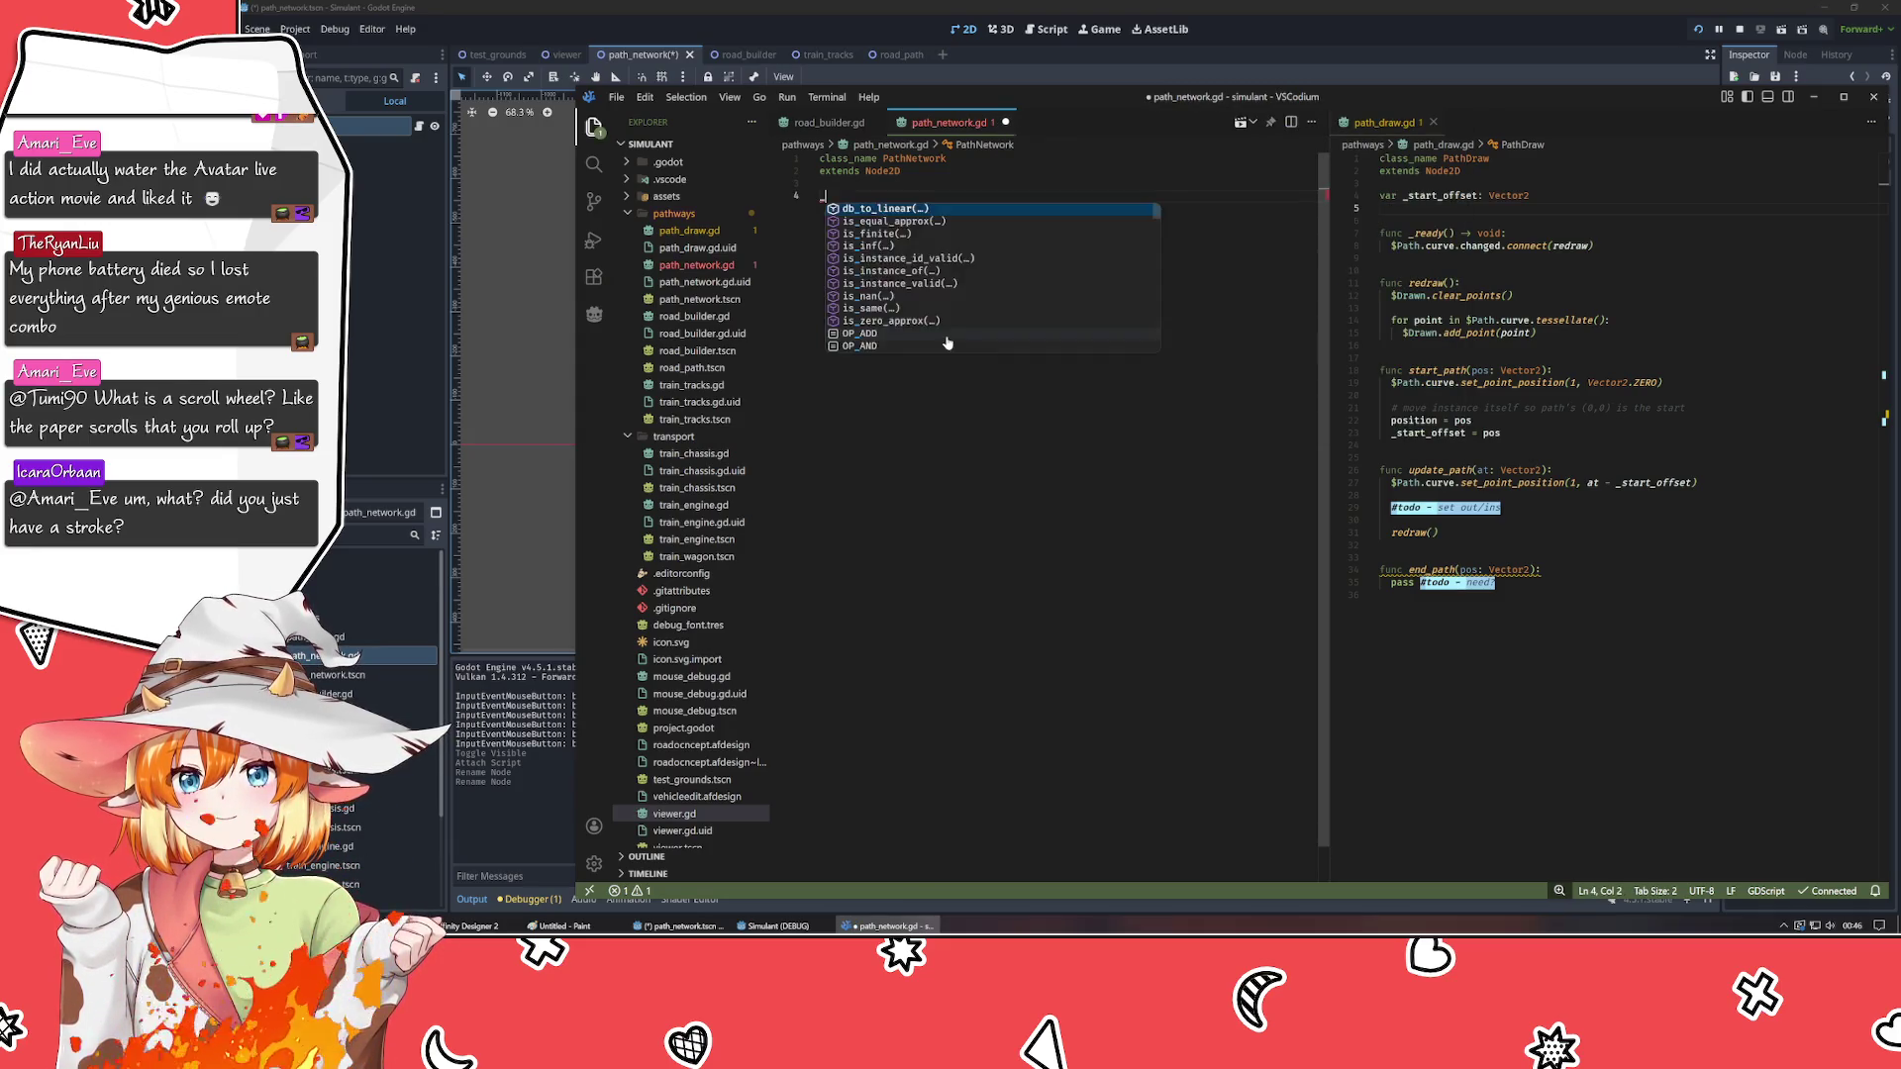
{"action": "key", "text": "BackSpace"}
{"action": "key", "text": "BackSpace"}
{"action": "key", "text": "BackSpace"}
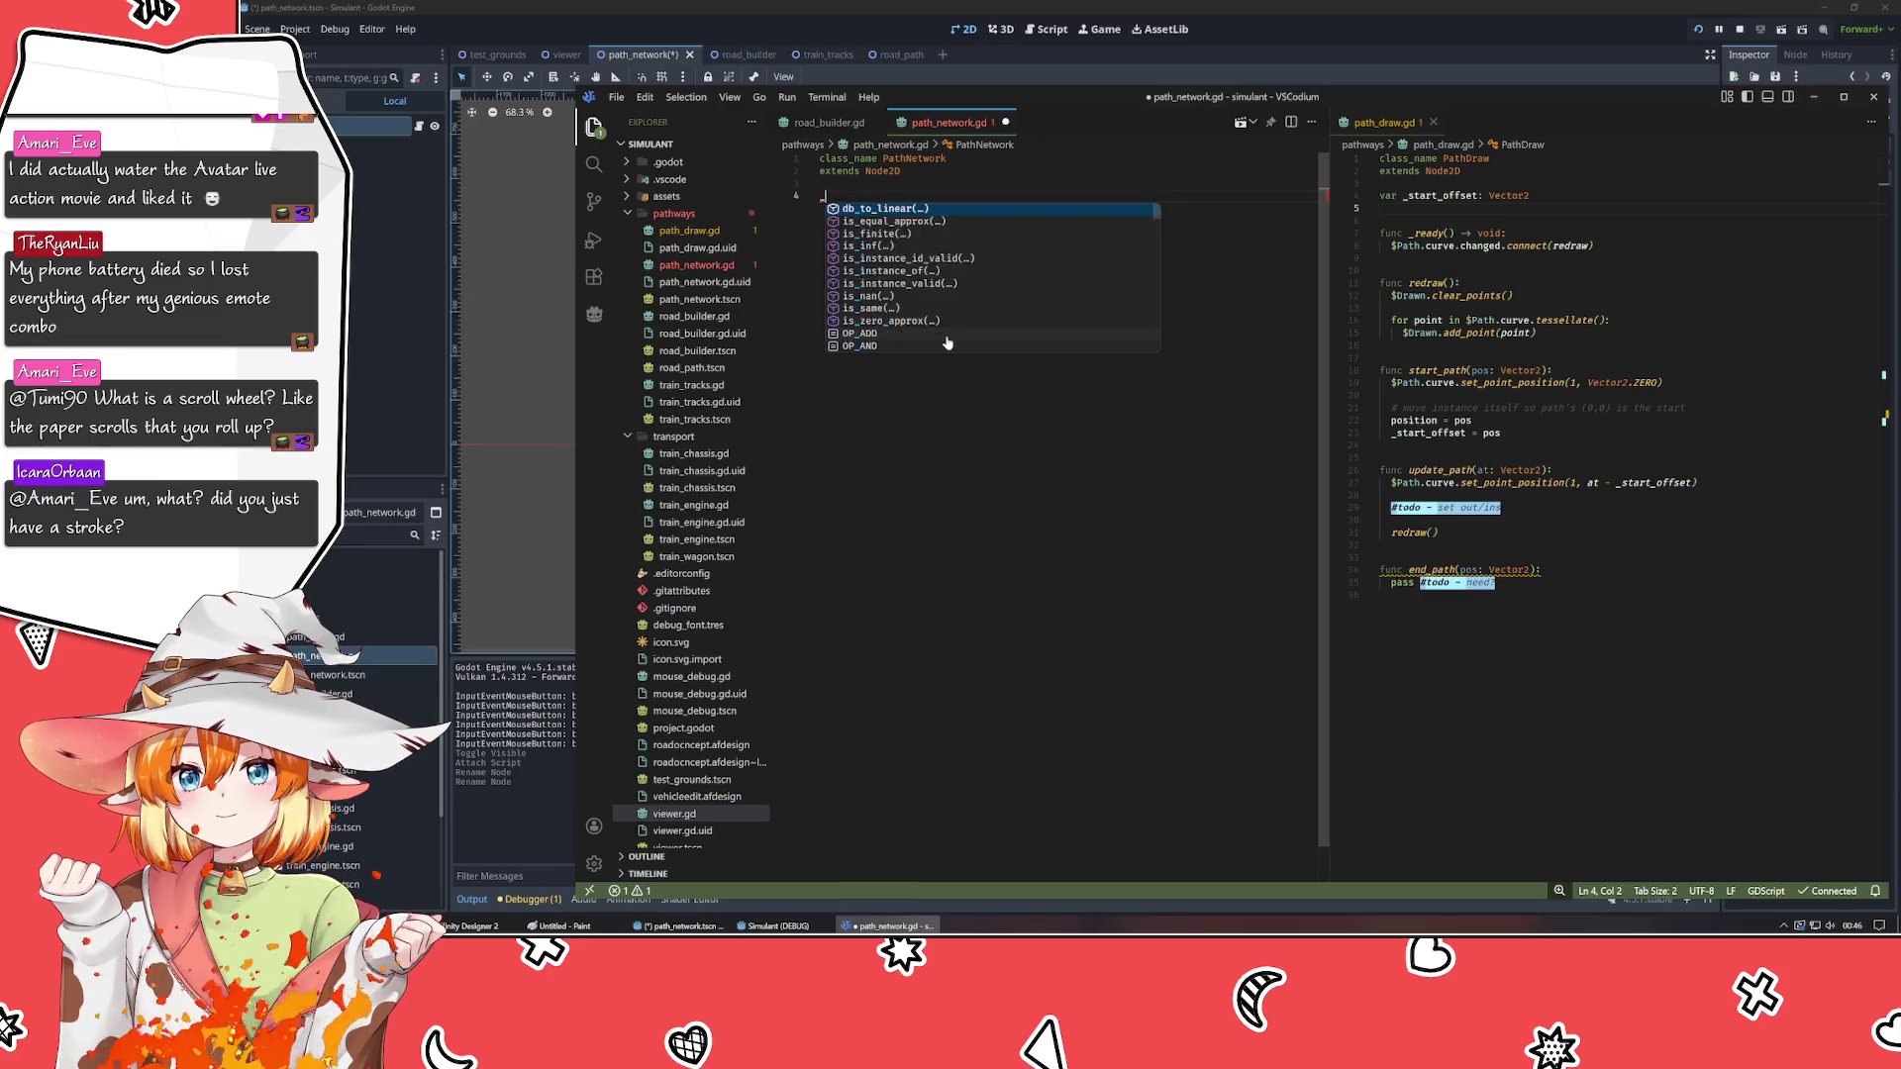
{"action": "type", "text": "func _rea"}
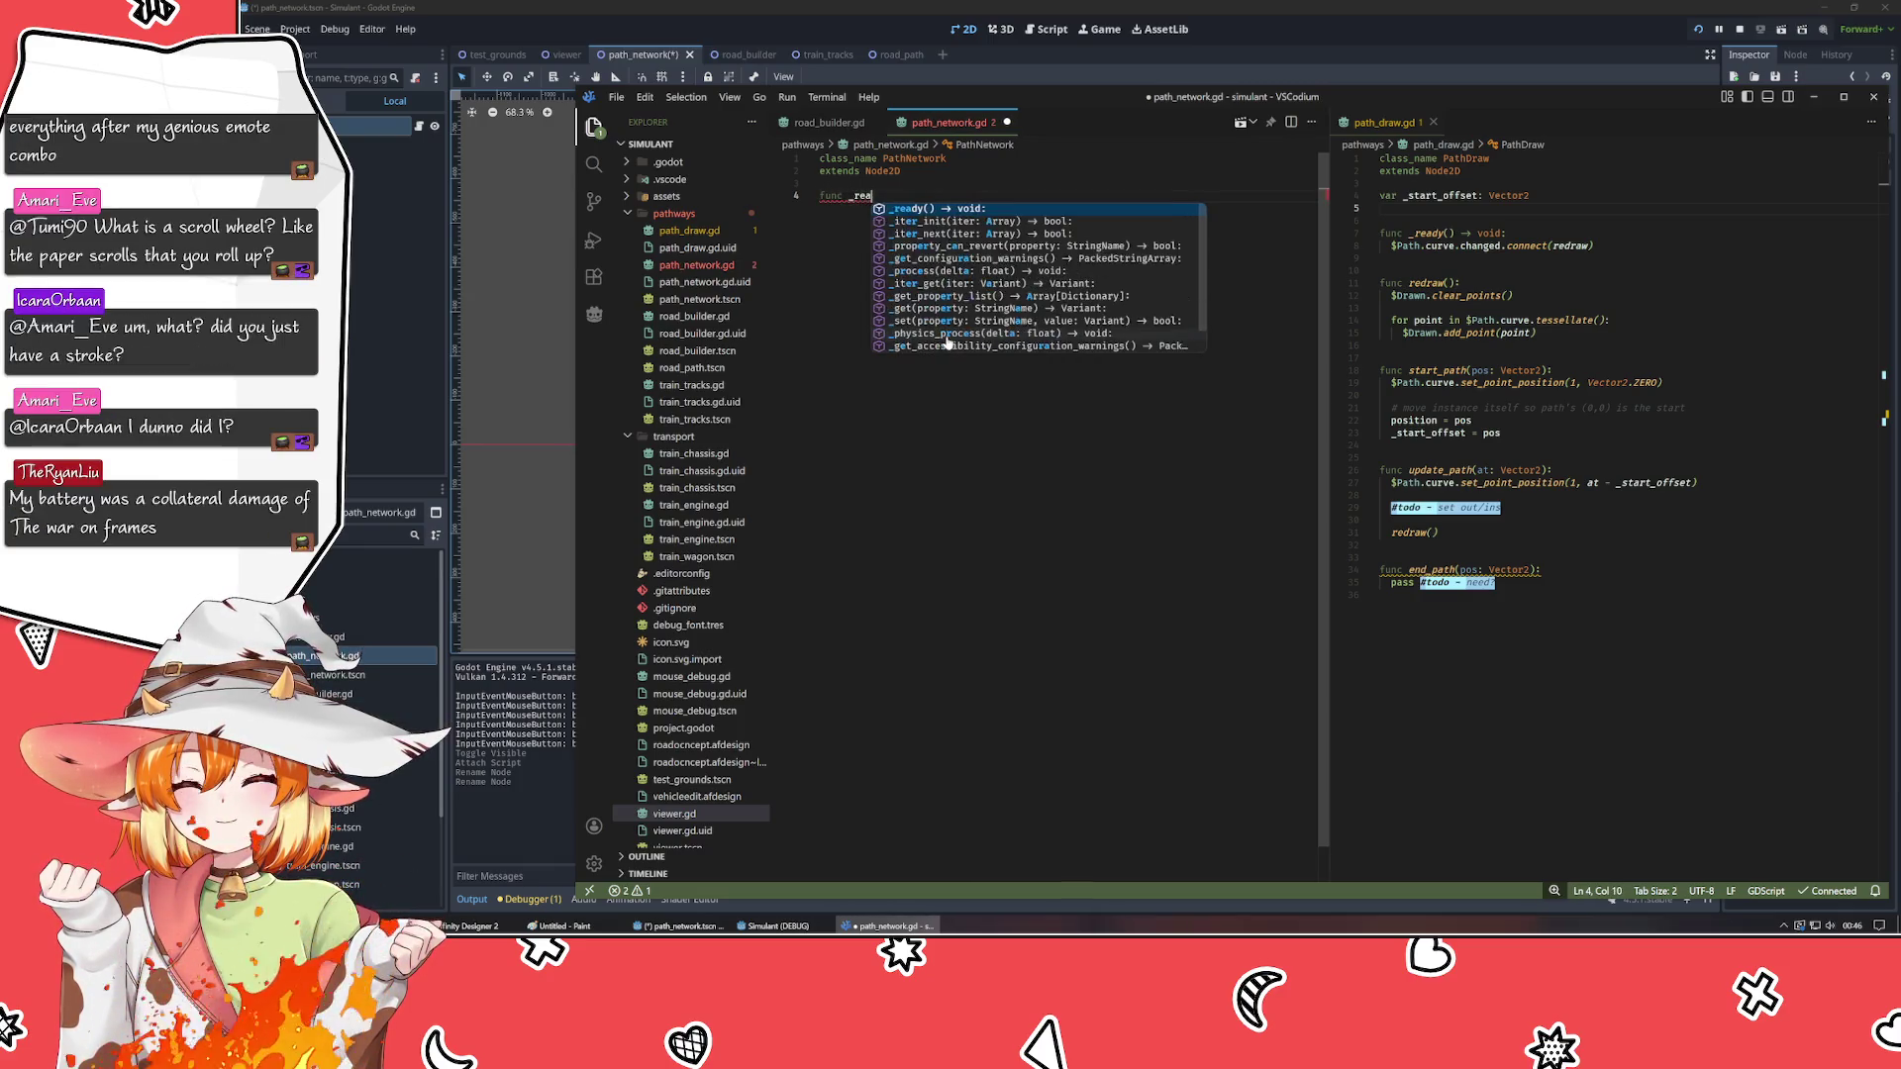
{"action": "key", "text": "Return"}
{"action": "key", "text": "Return"}
{"action": "type", "text": "pas"}
{"action": "key", "text": "Return"}
{"action": "key", "text": "Up"}
{"action": "key", "text": "Up"}
{"action": "key", "text": "Return"}
{"action": "key", "text": "ctrl+shift+p"}
{"action": "key", "text": "Escape"}
{"action": "key", "text": "ctrl+s"}
{"action": "left_click", "coordinate": [394, 295]}
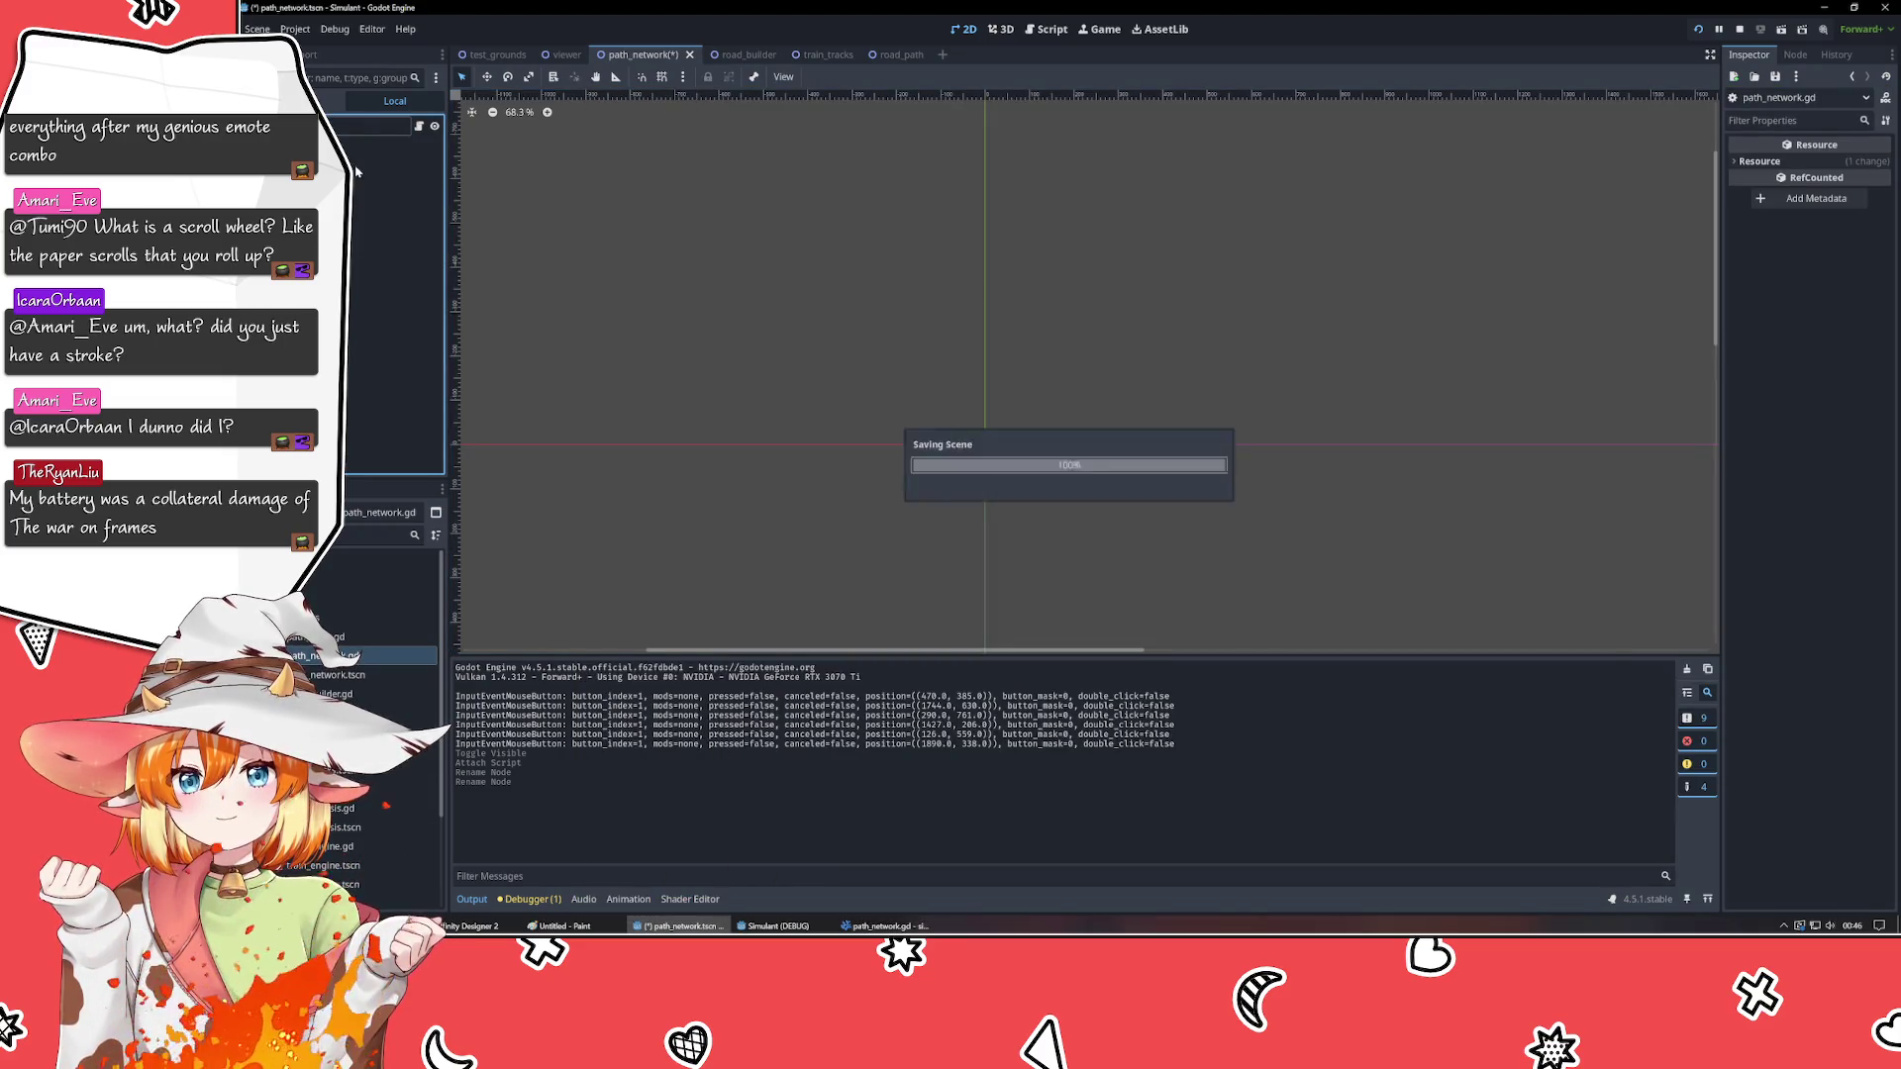
- Browse the road_path, train_tracks and road_builder scene tabs, then bring VSCodium forward
{"action": "left_click", "coordinate": [874, 55]}
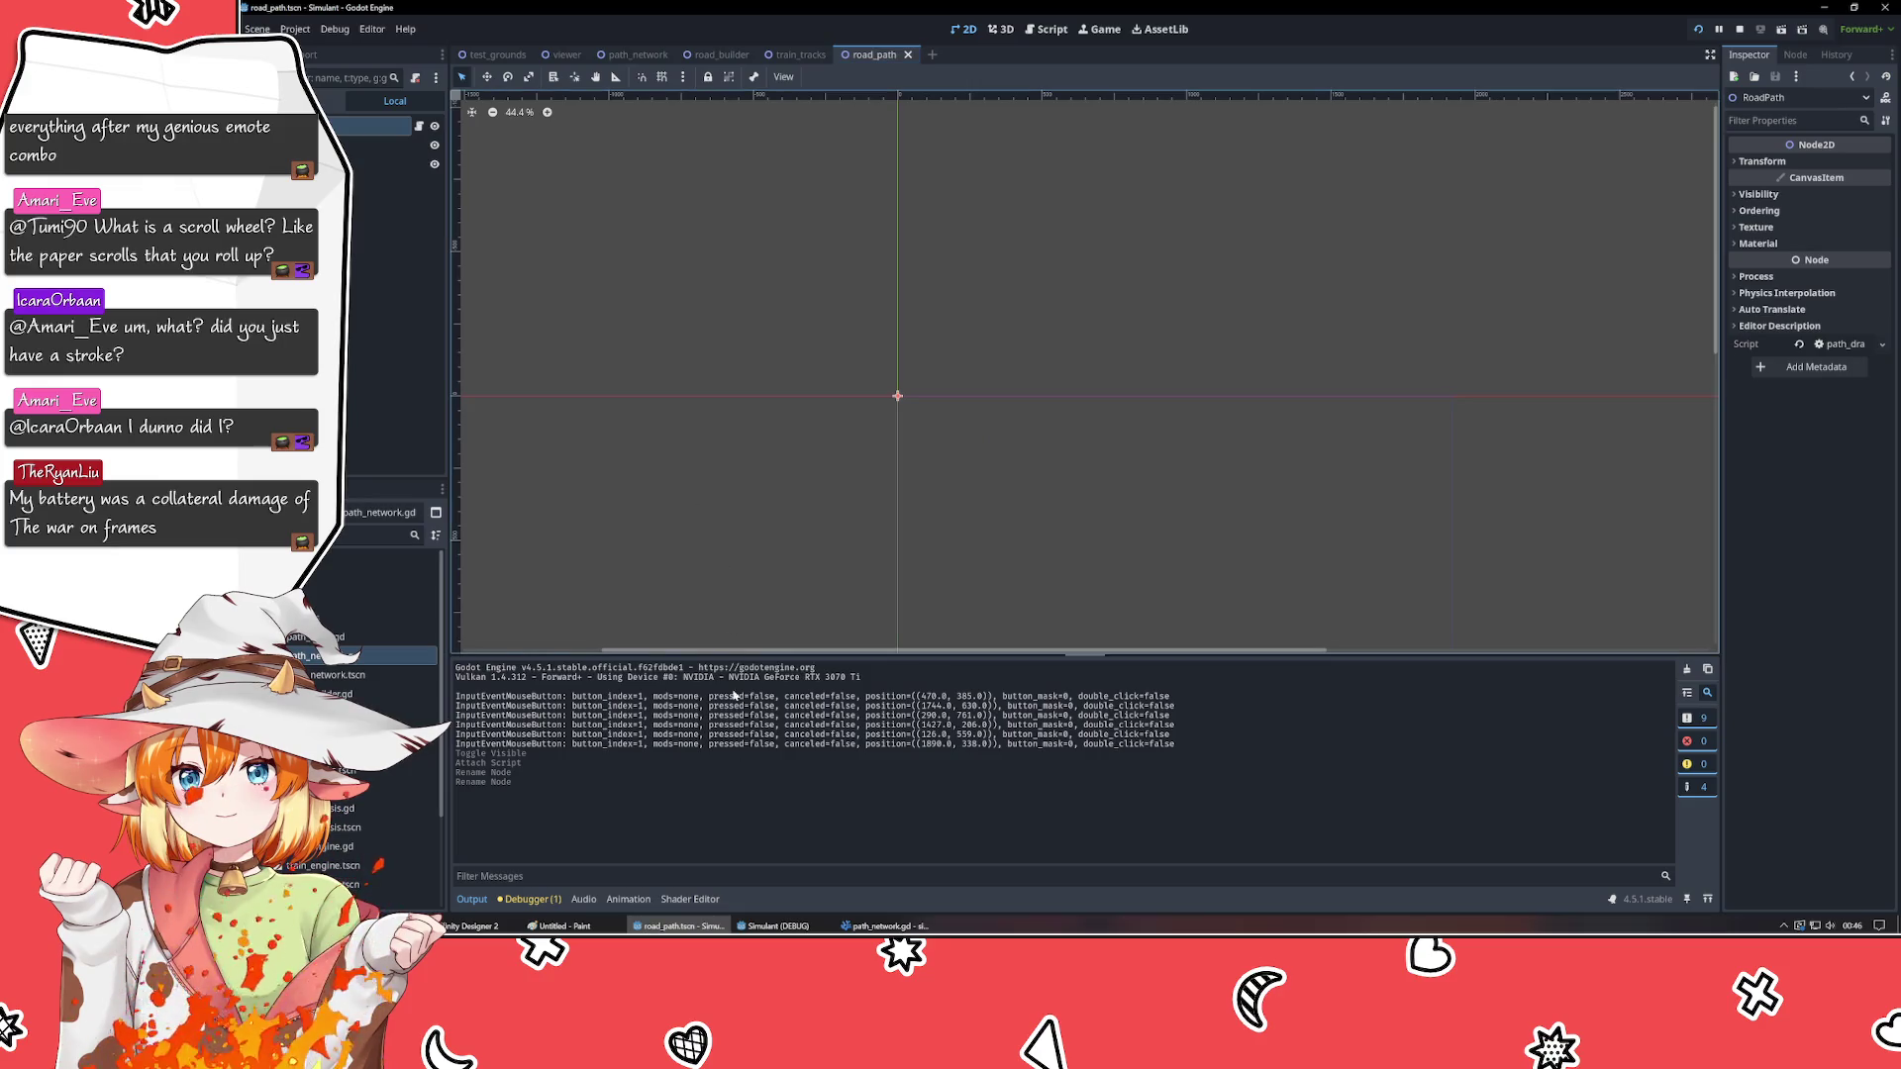
{"action": "left_click", "coordinate": [800, 54]}
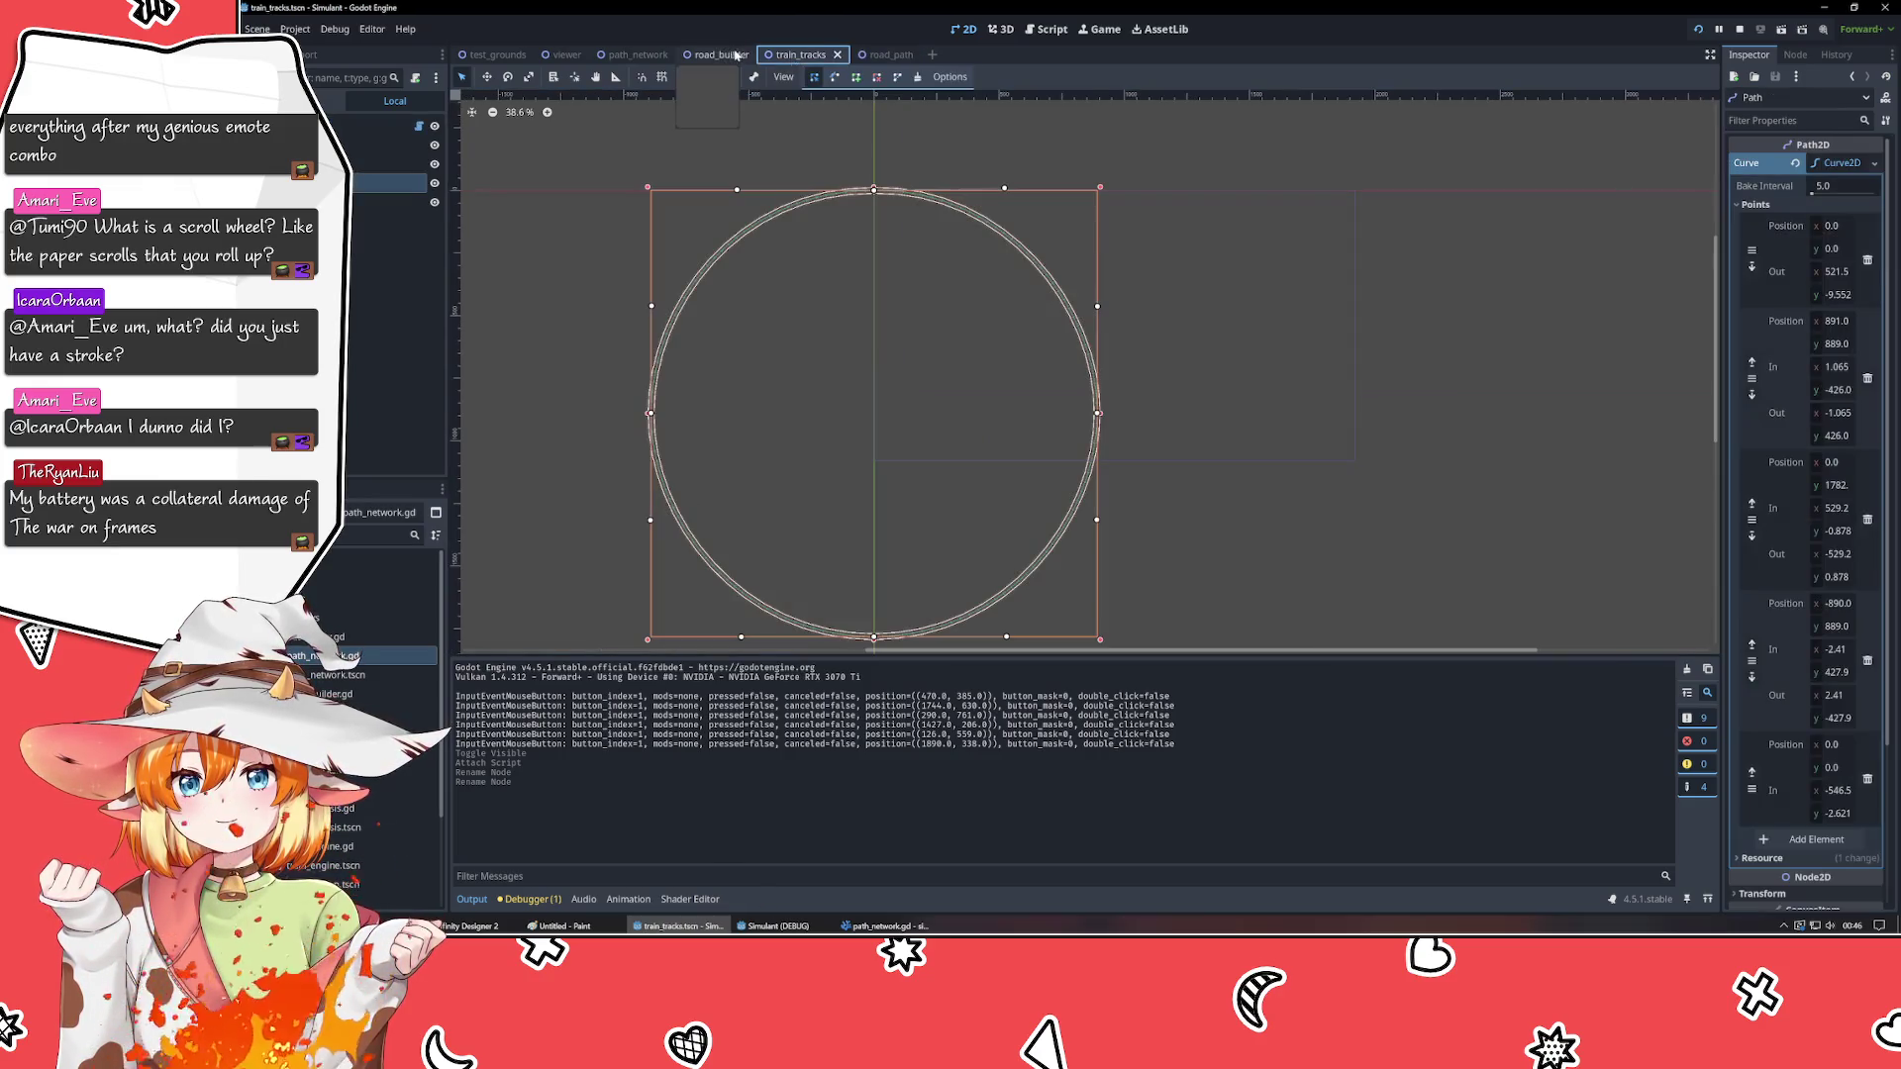
{"action": "left_click", "coordinate": [718, 54]}
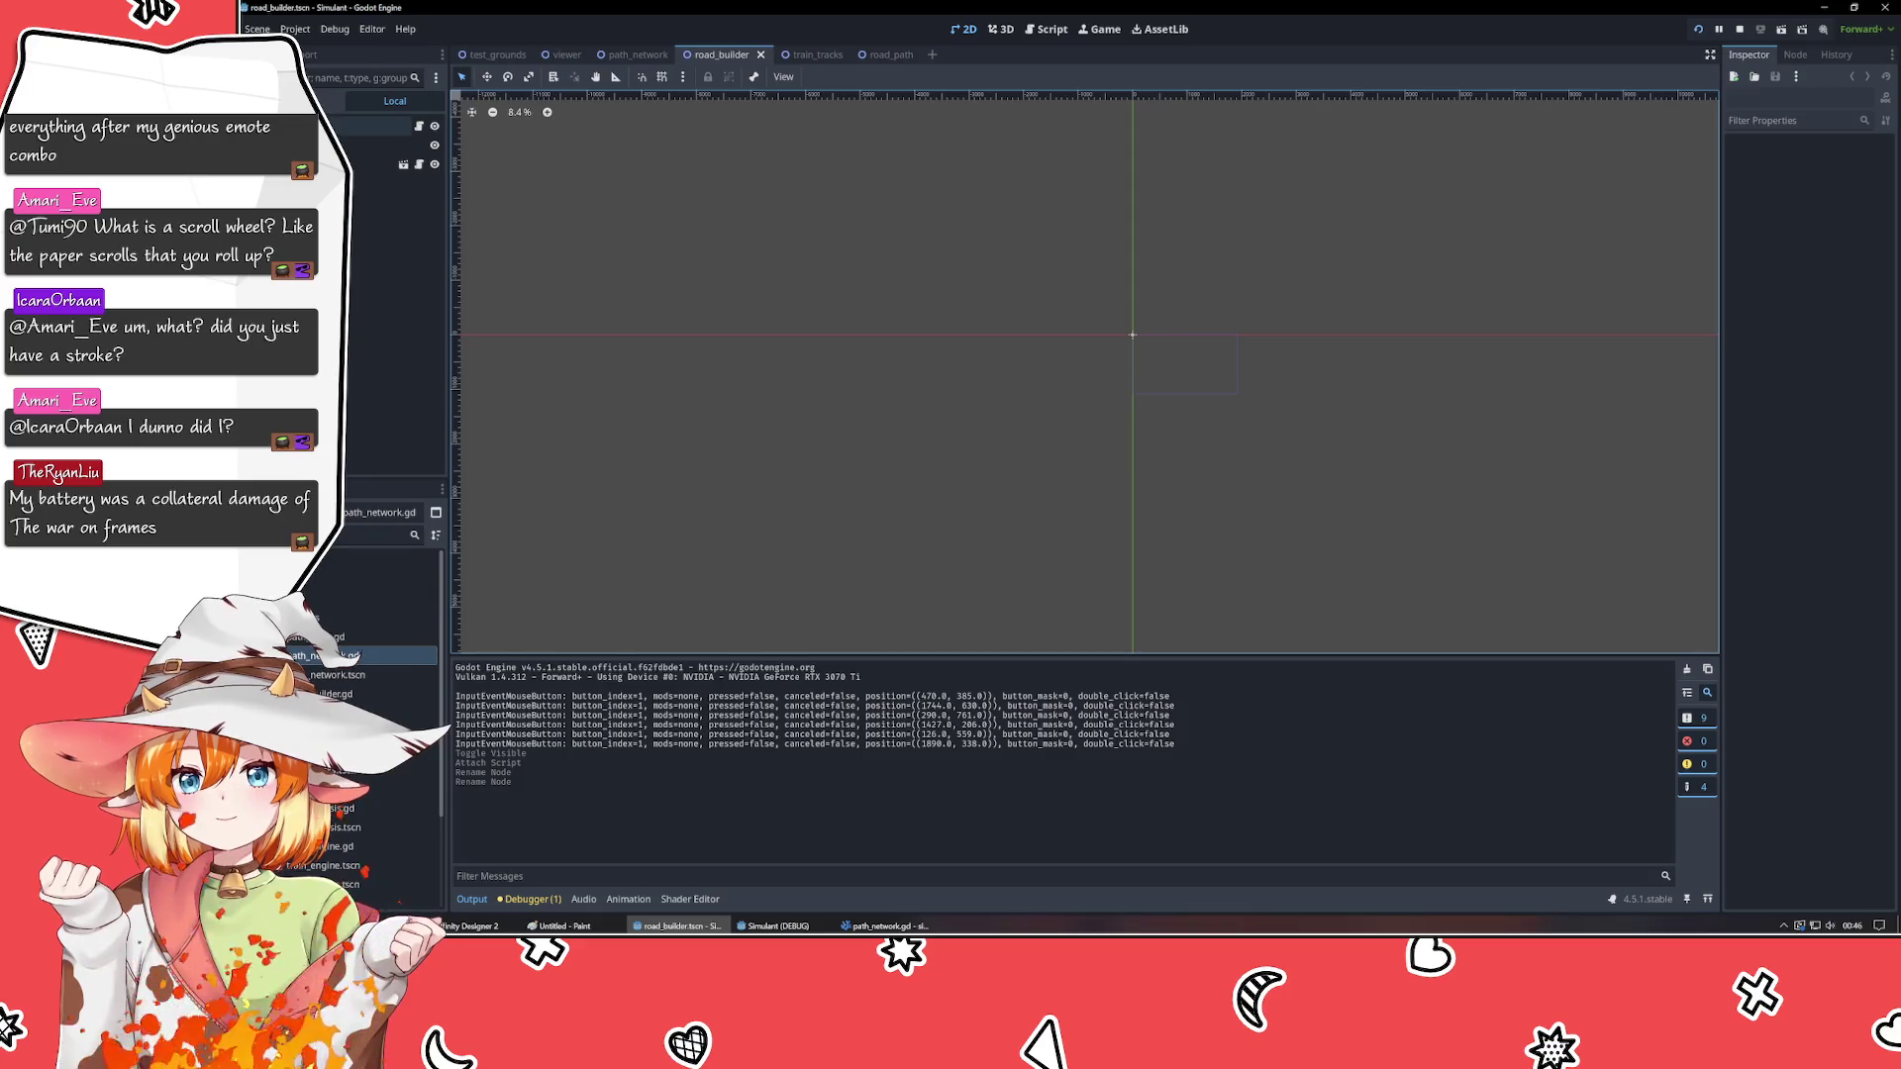
{"action": "left_click", "coordinate": [851, 926]}
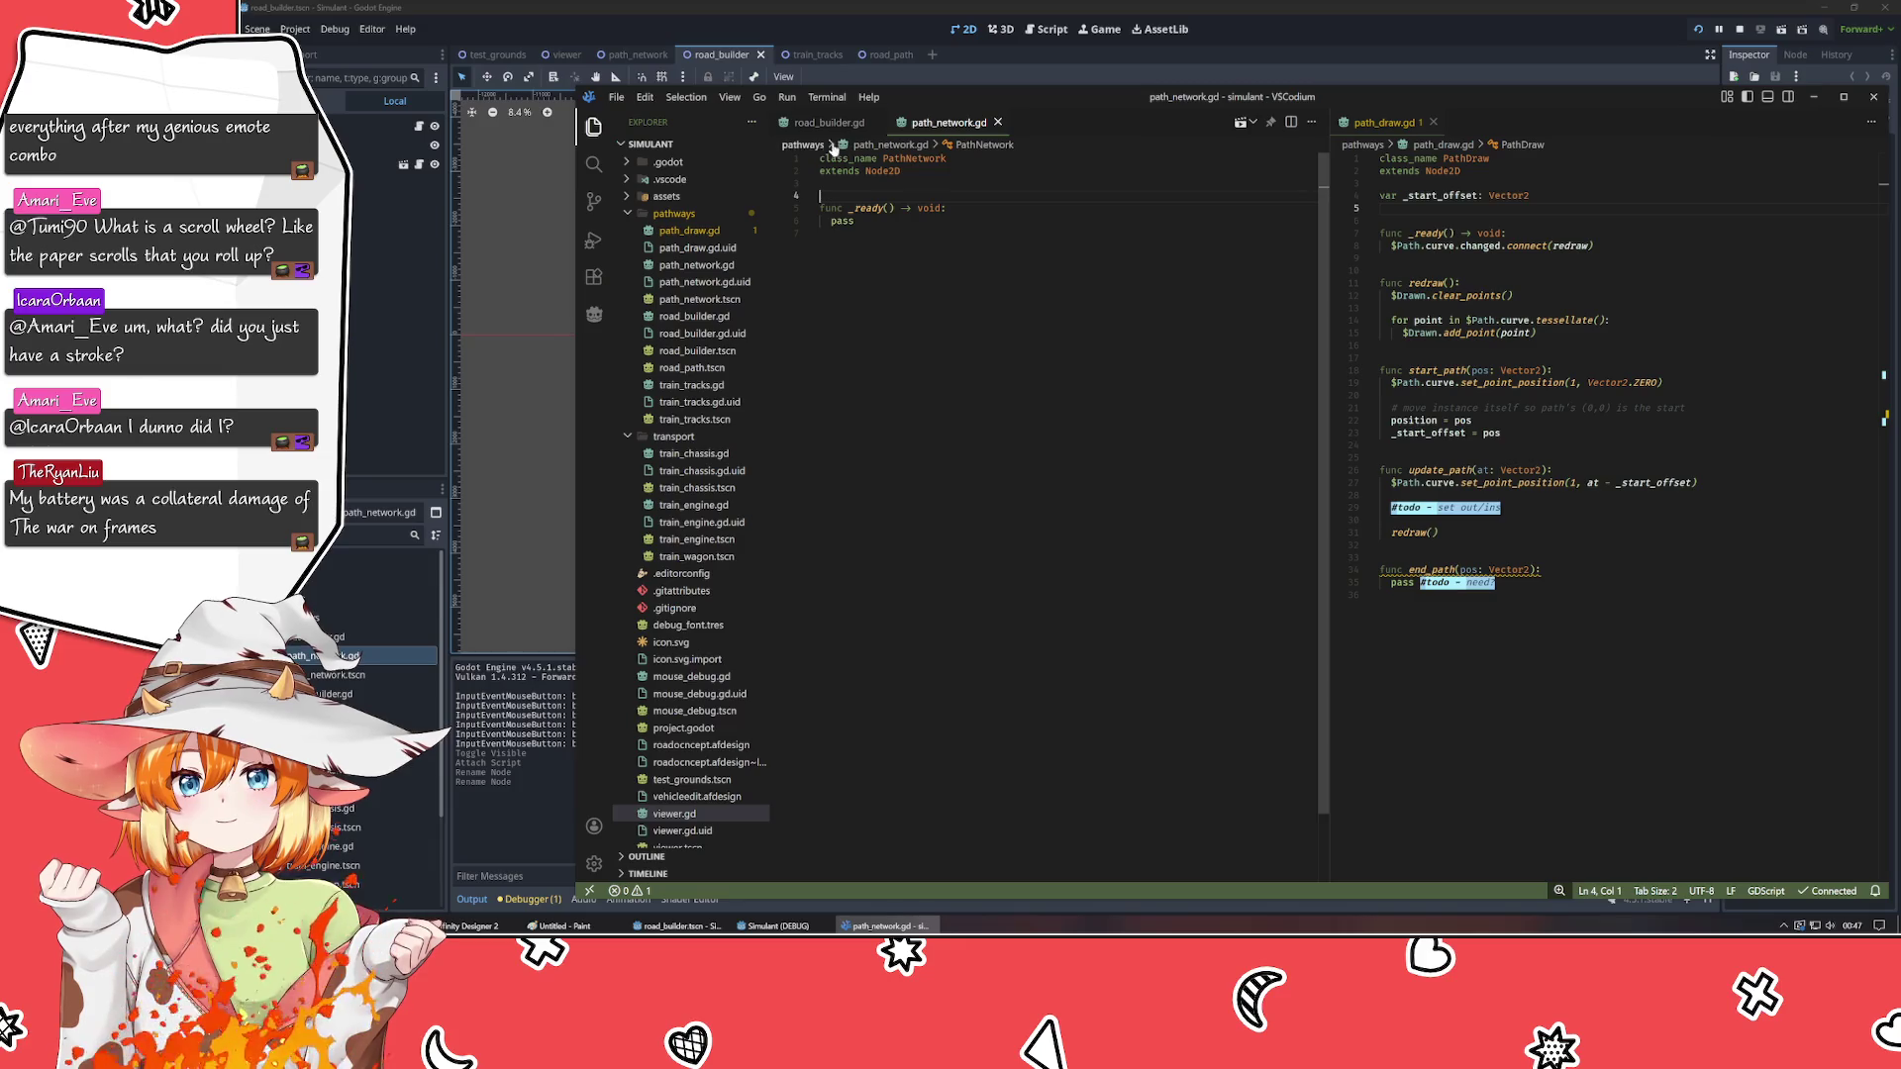
- Switch to road_builder.gd and insert a blank line after 'var _drawing := false'
{"action": "key", "text": "ctrl+Tab"}
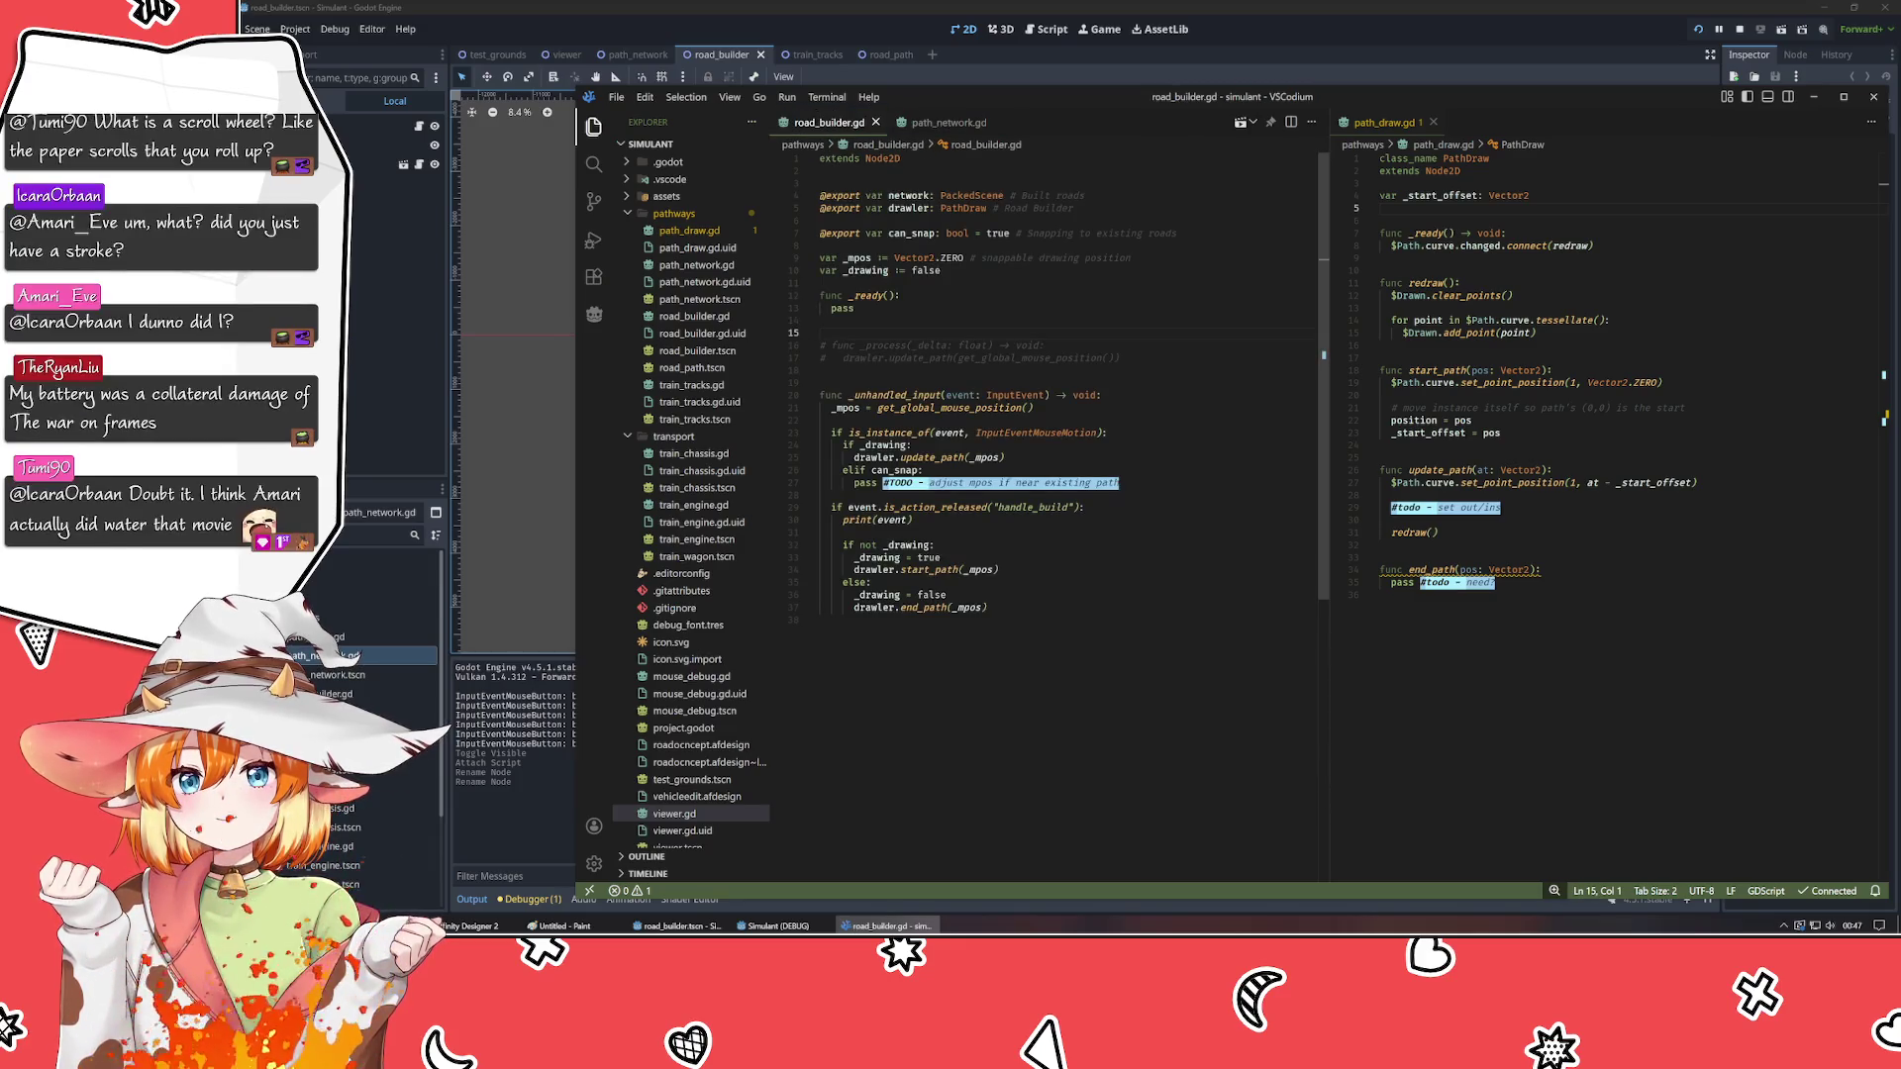
{"action": "mouse_move", "coordinate": [1039, 433]}
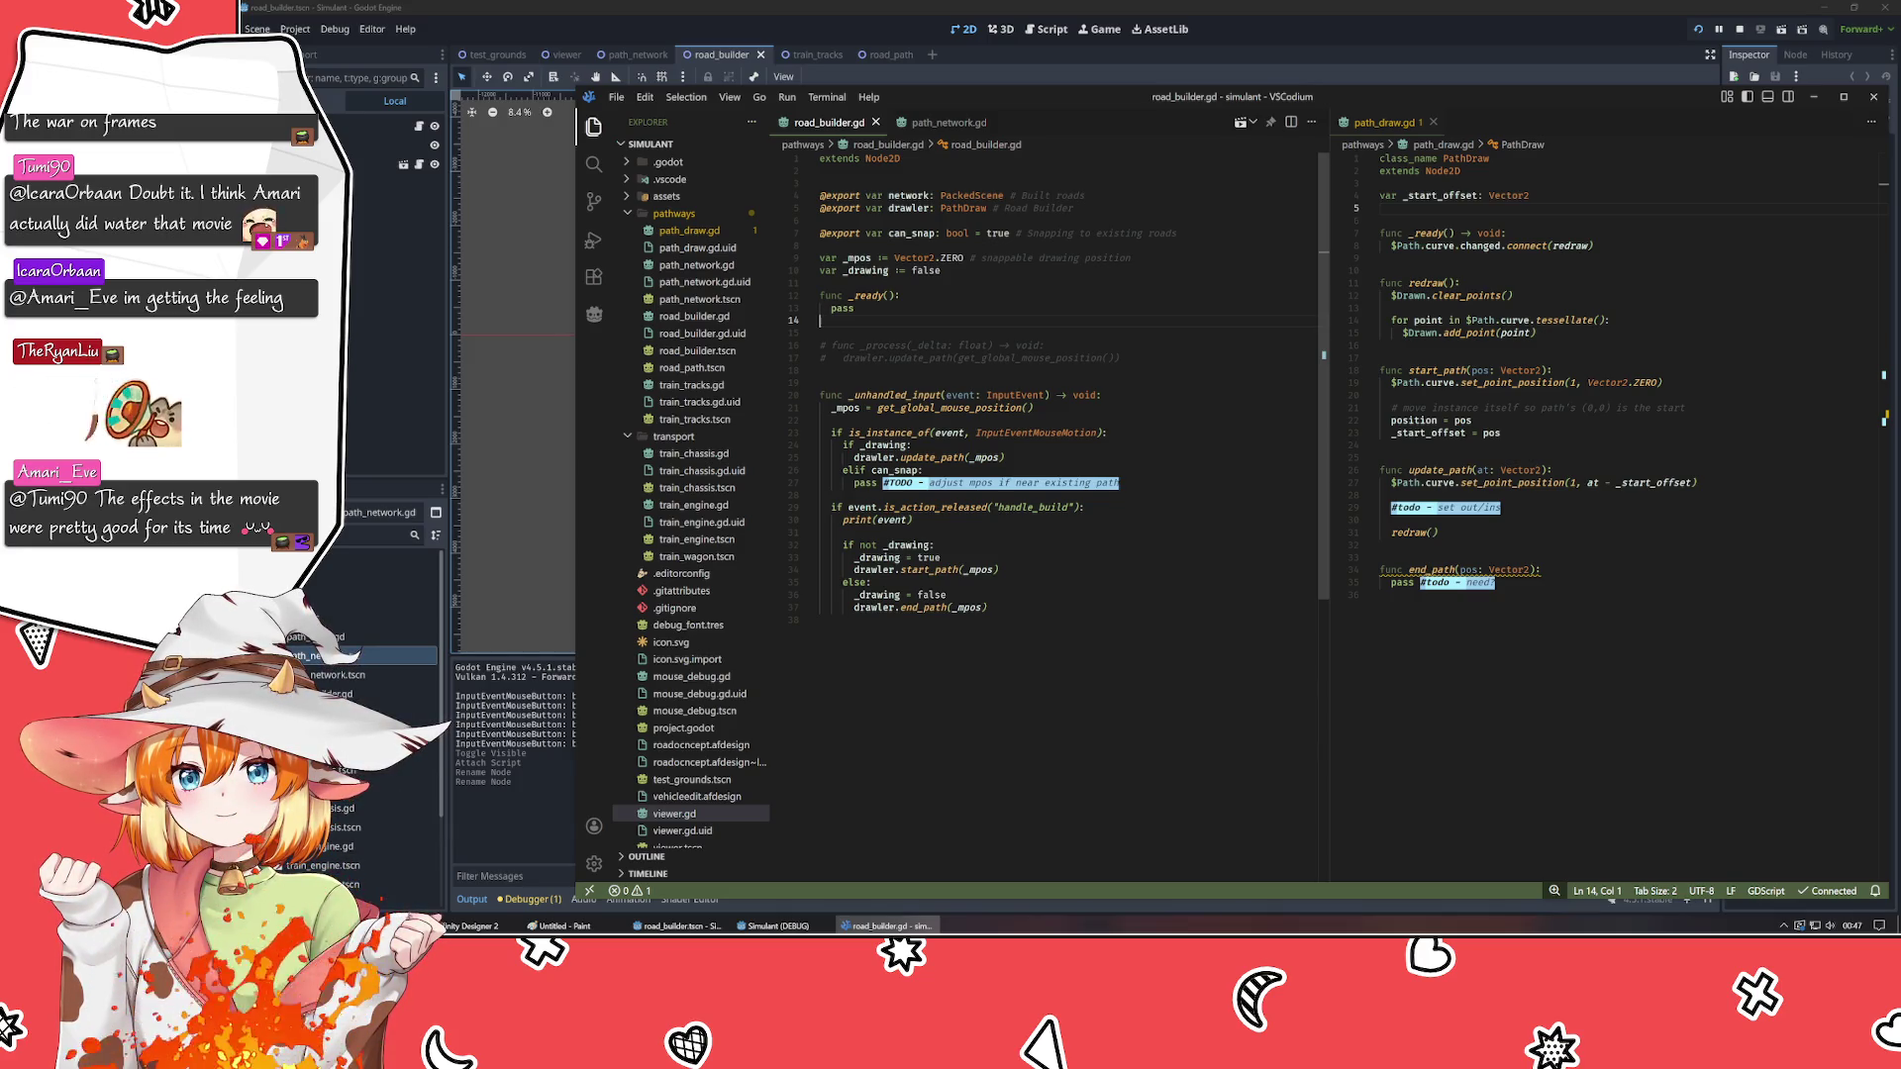
{"action": "mouse_move", "coordinate": [1035, 359]}
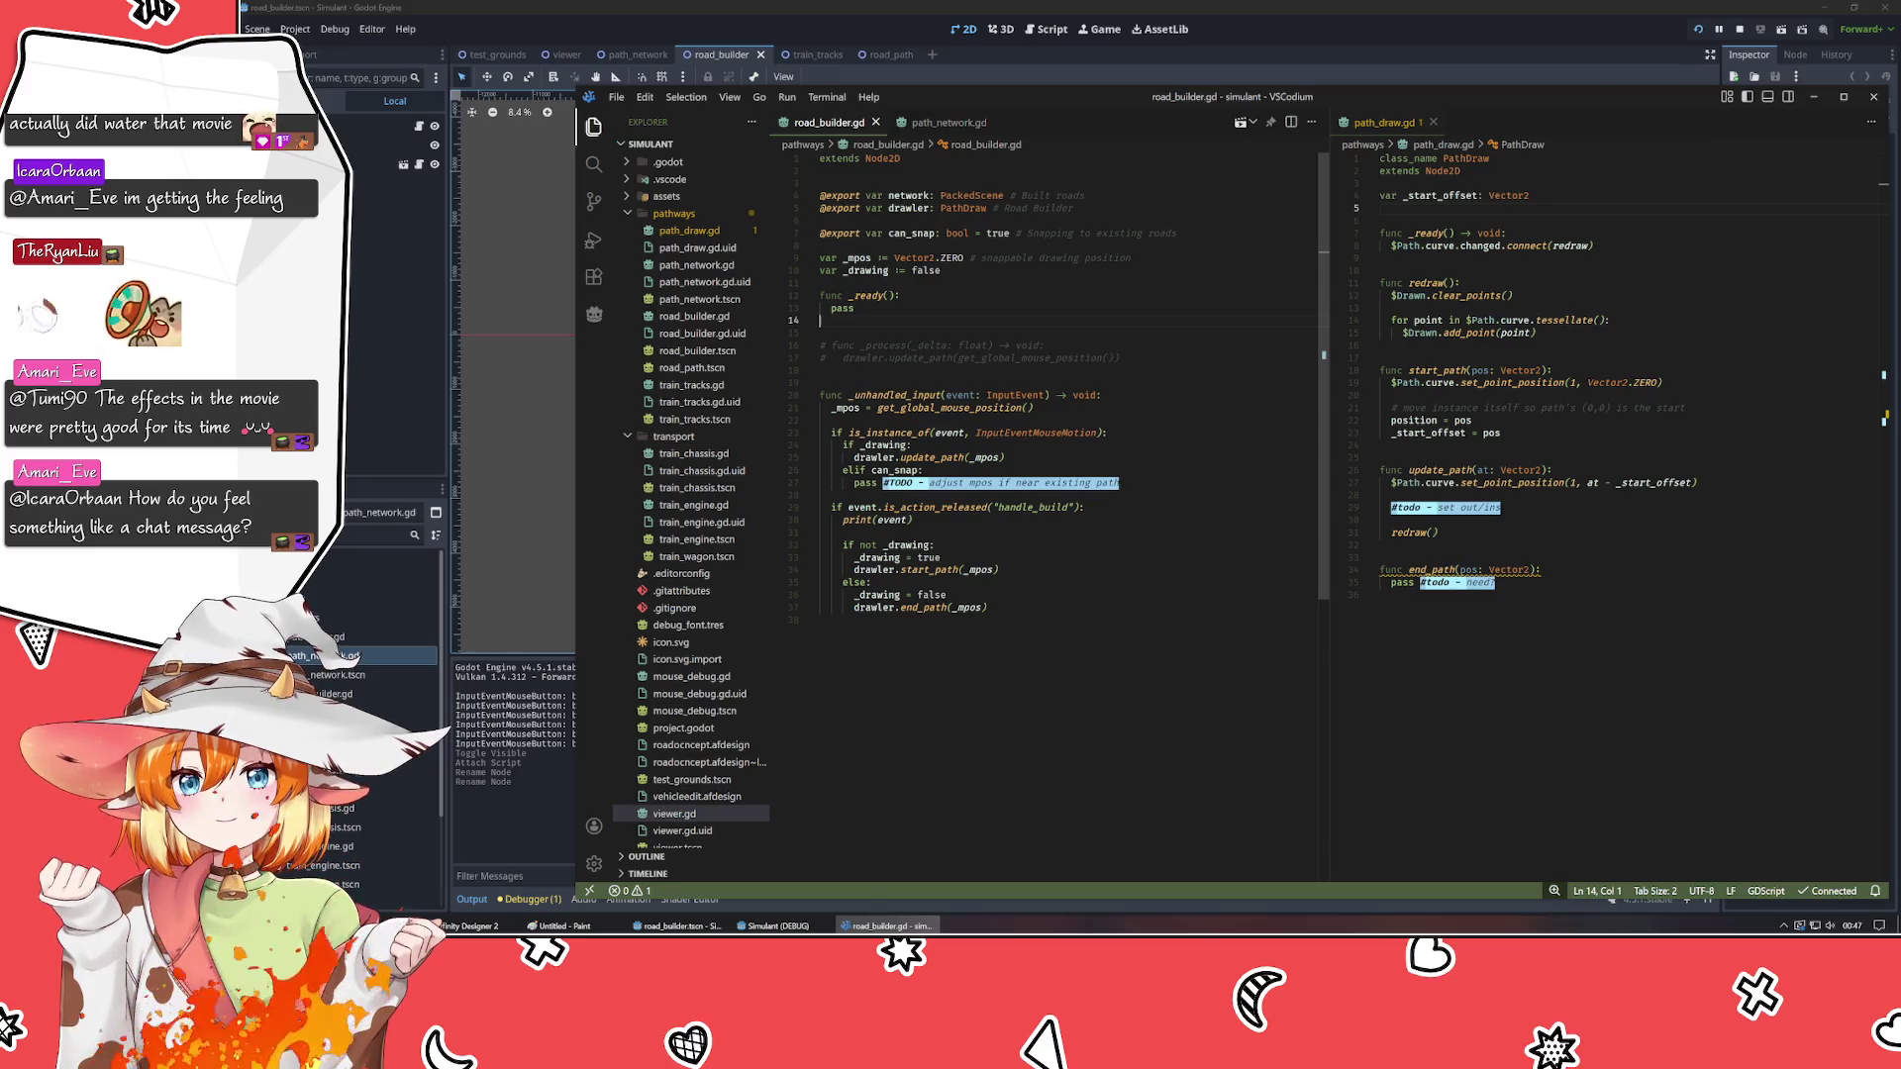
{"action": "left_click", "coordinate": [820, 369]}
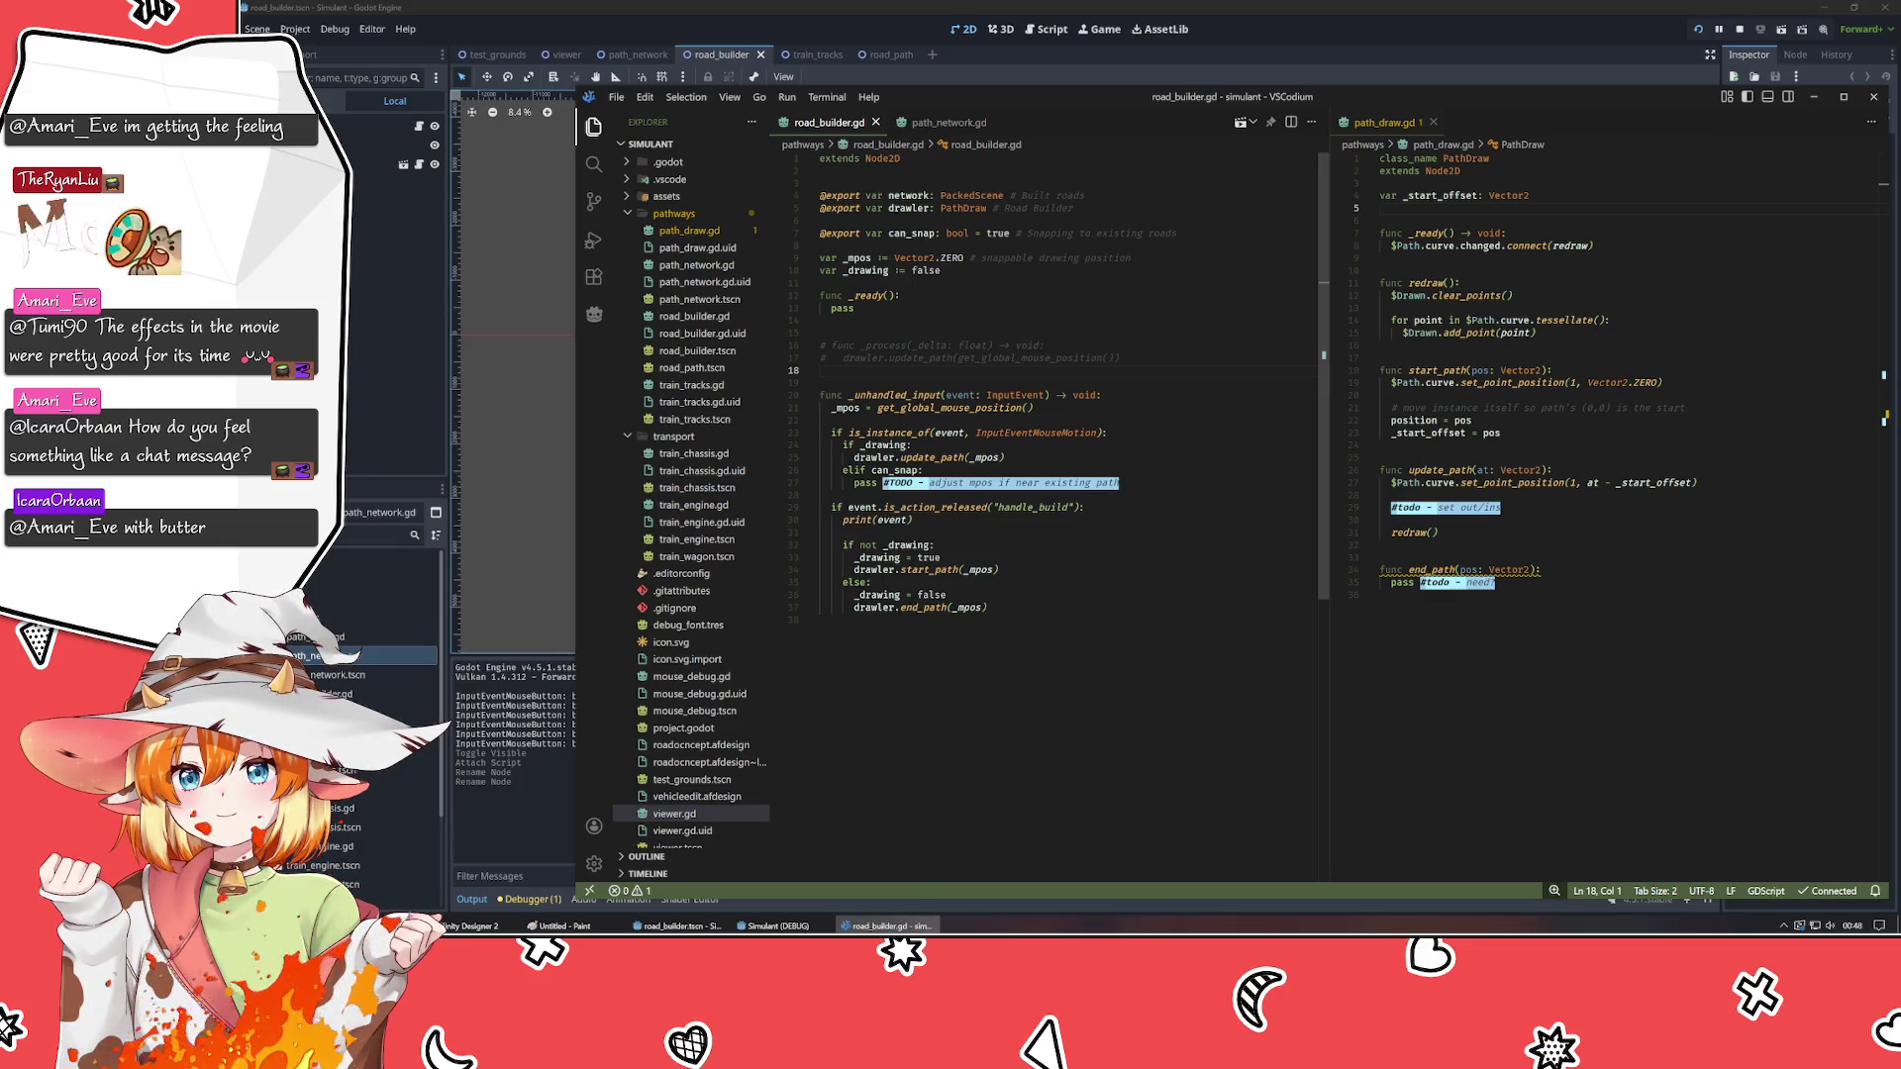
{"action": "left_click", "coordinate": [853, 308]}
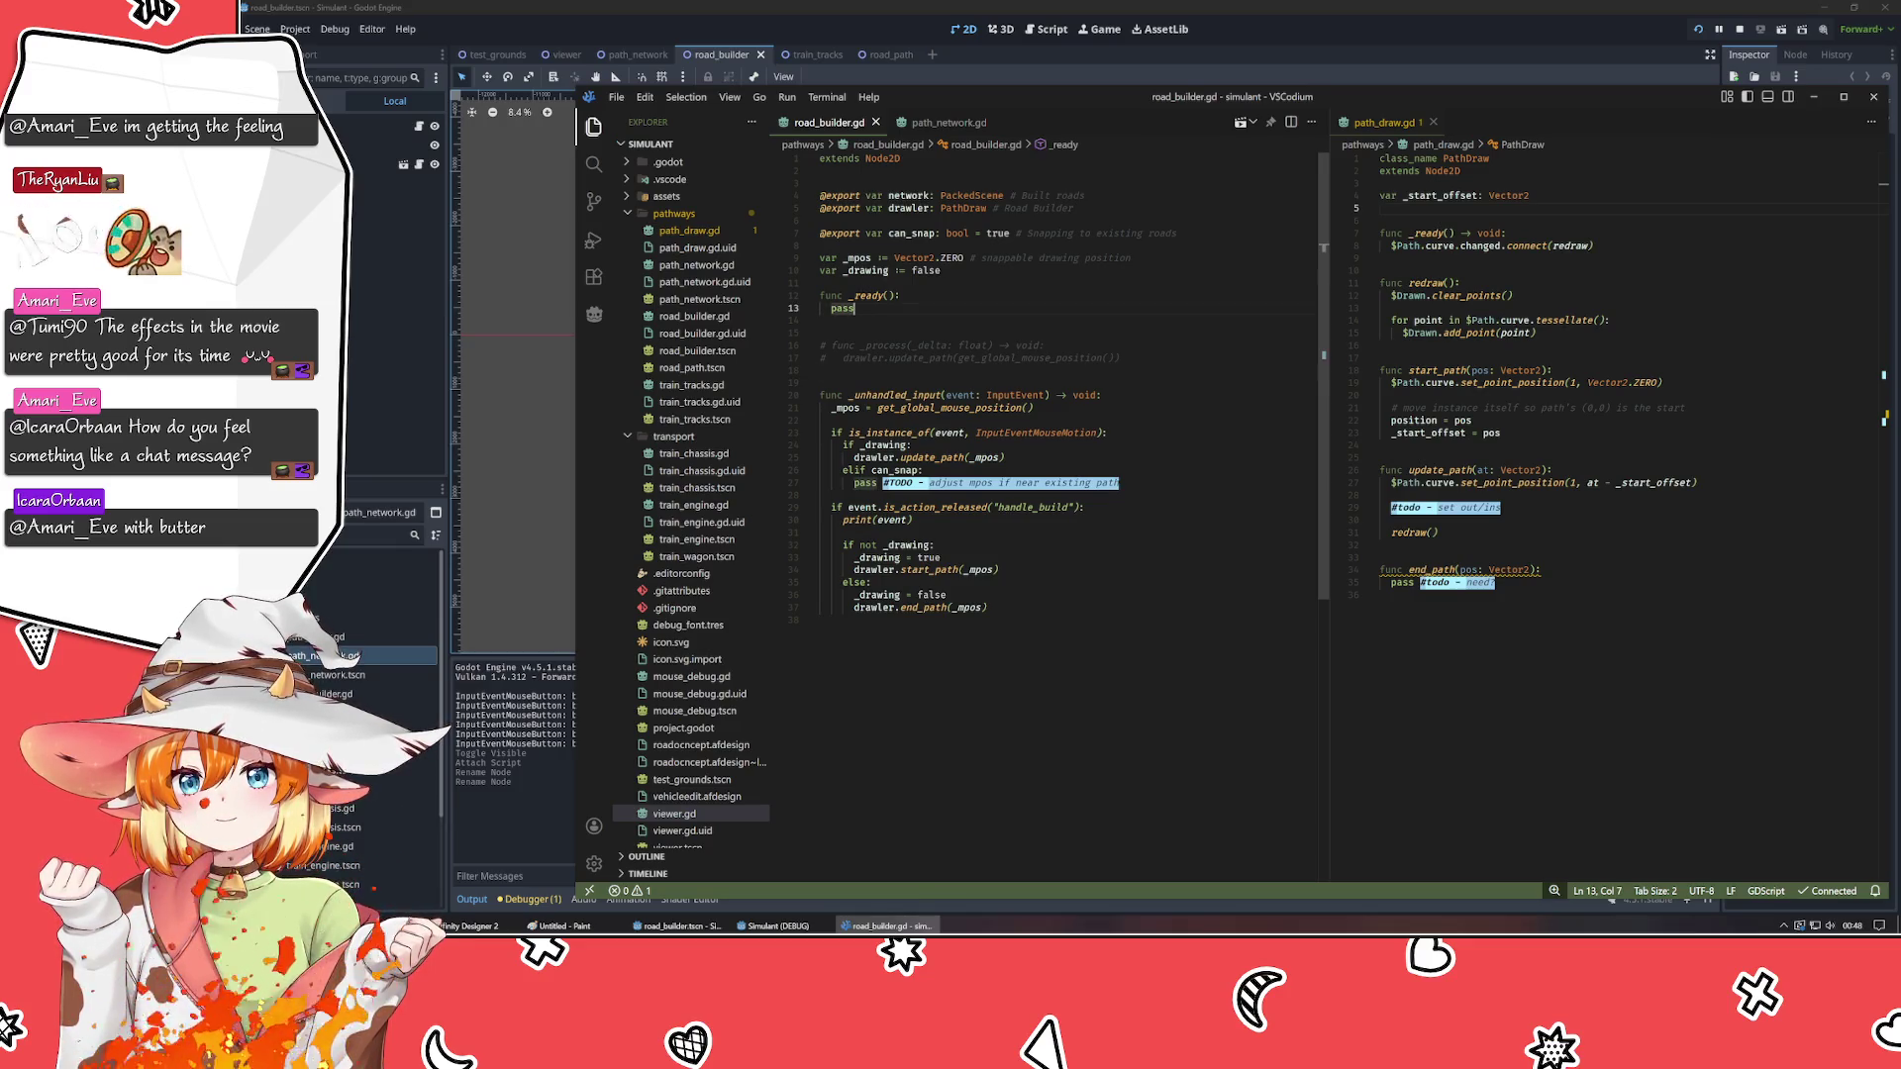
{"action": "left_click", "coordinate": [821, 333]}
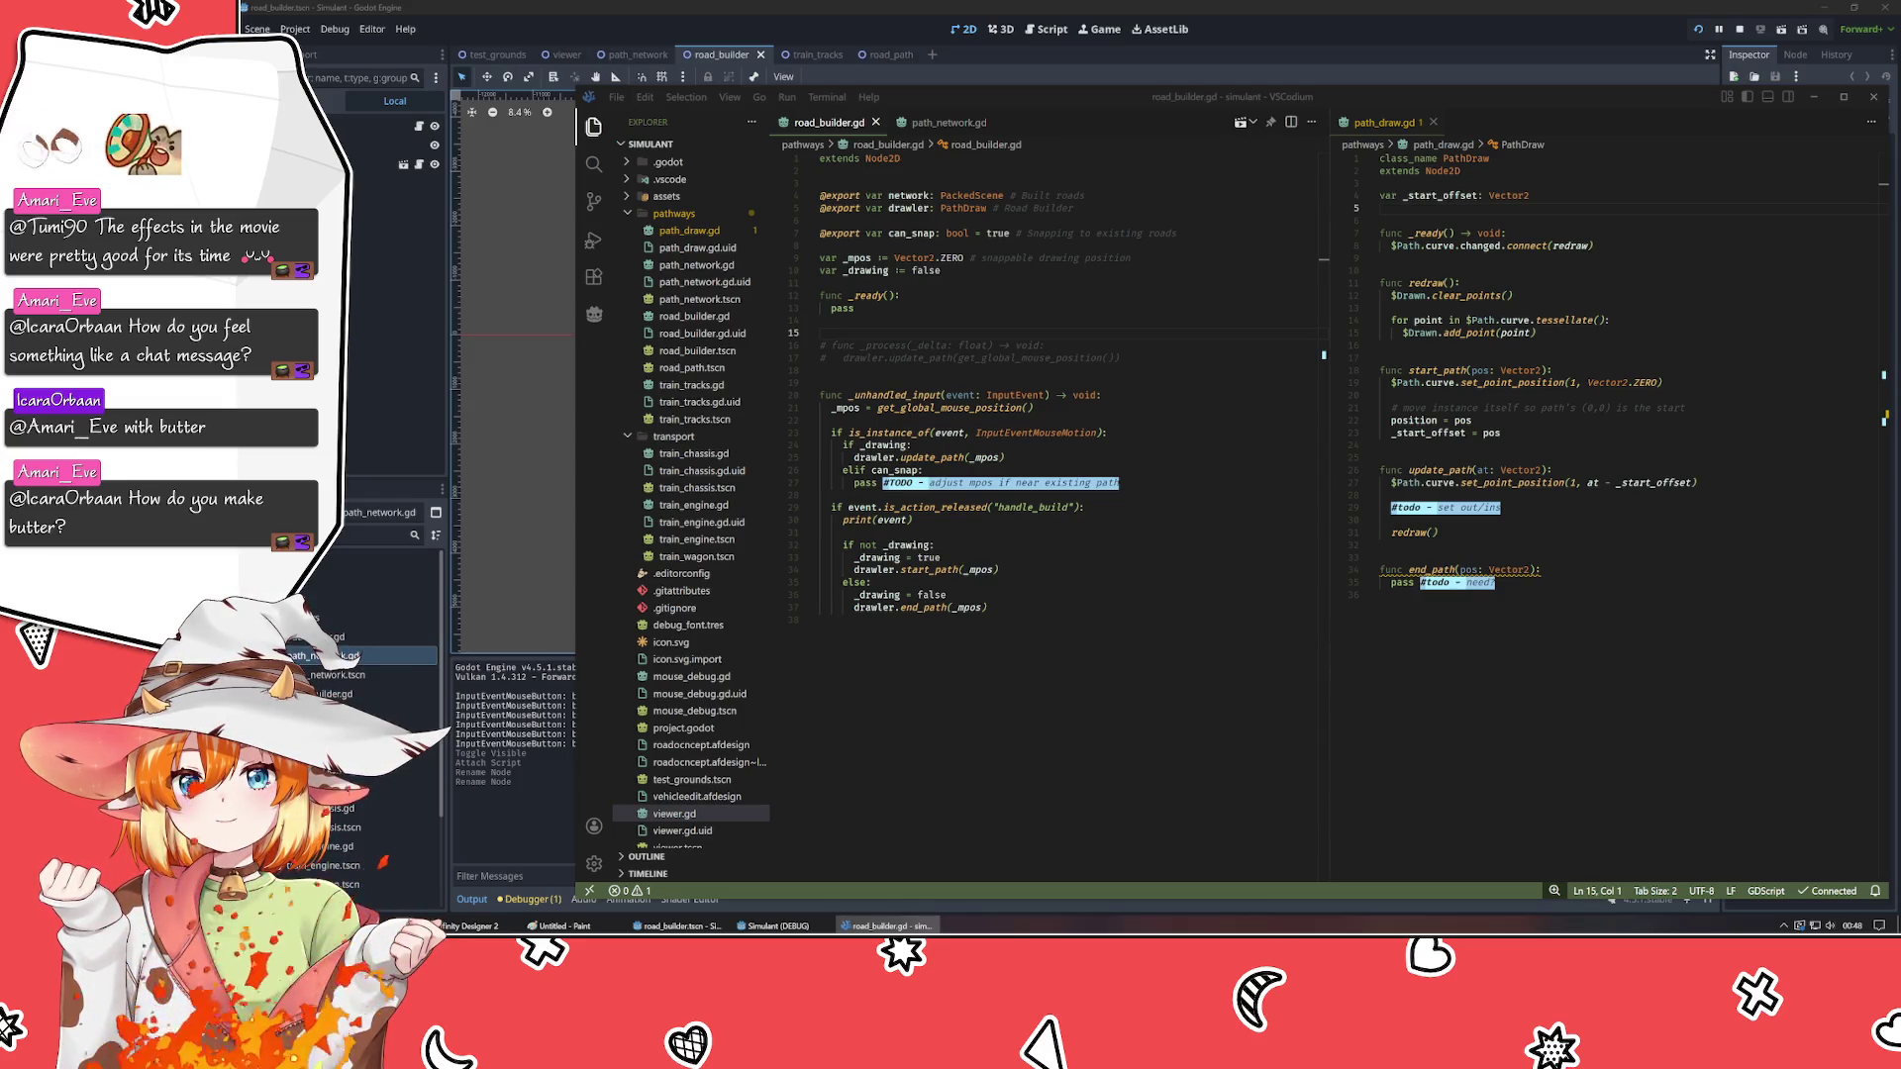
{"action": "left_click", "coordinate": [820, 619]}
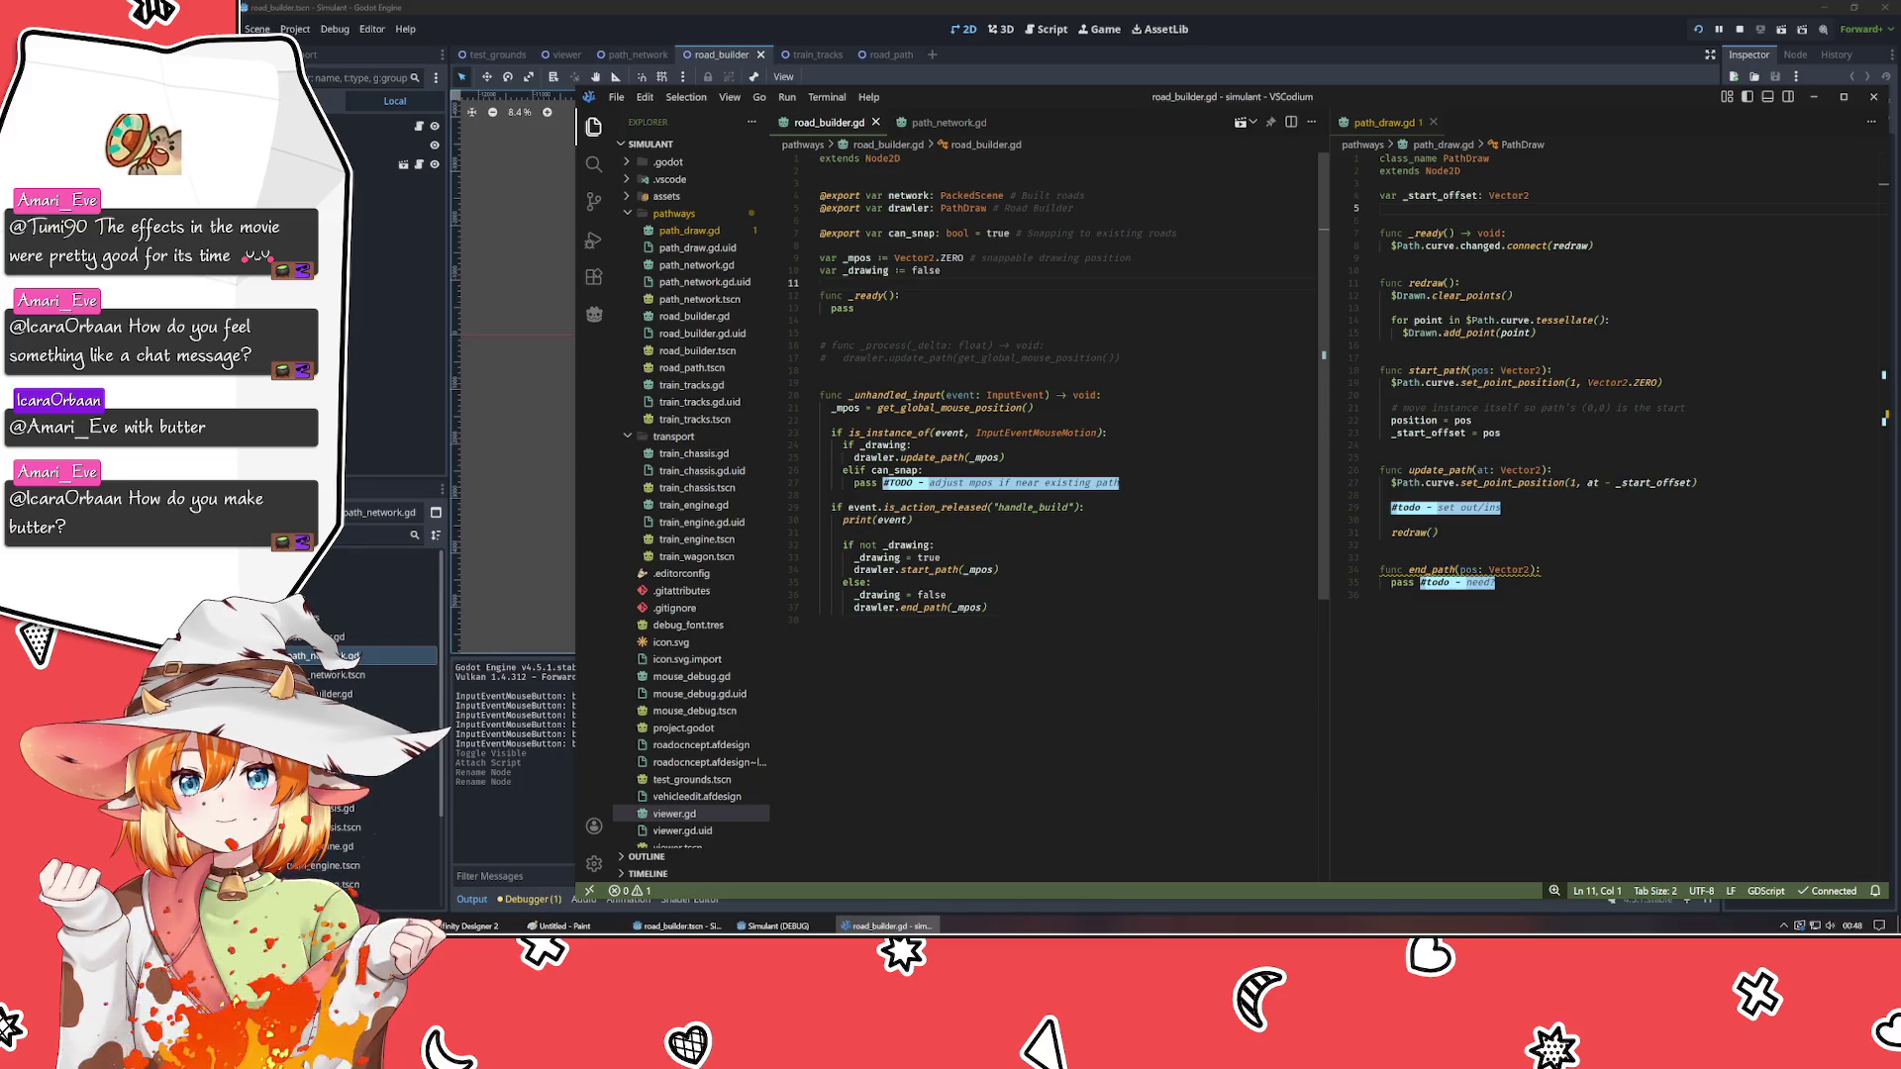
{"action": "left_click", "coordinate": [942, 271]}
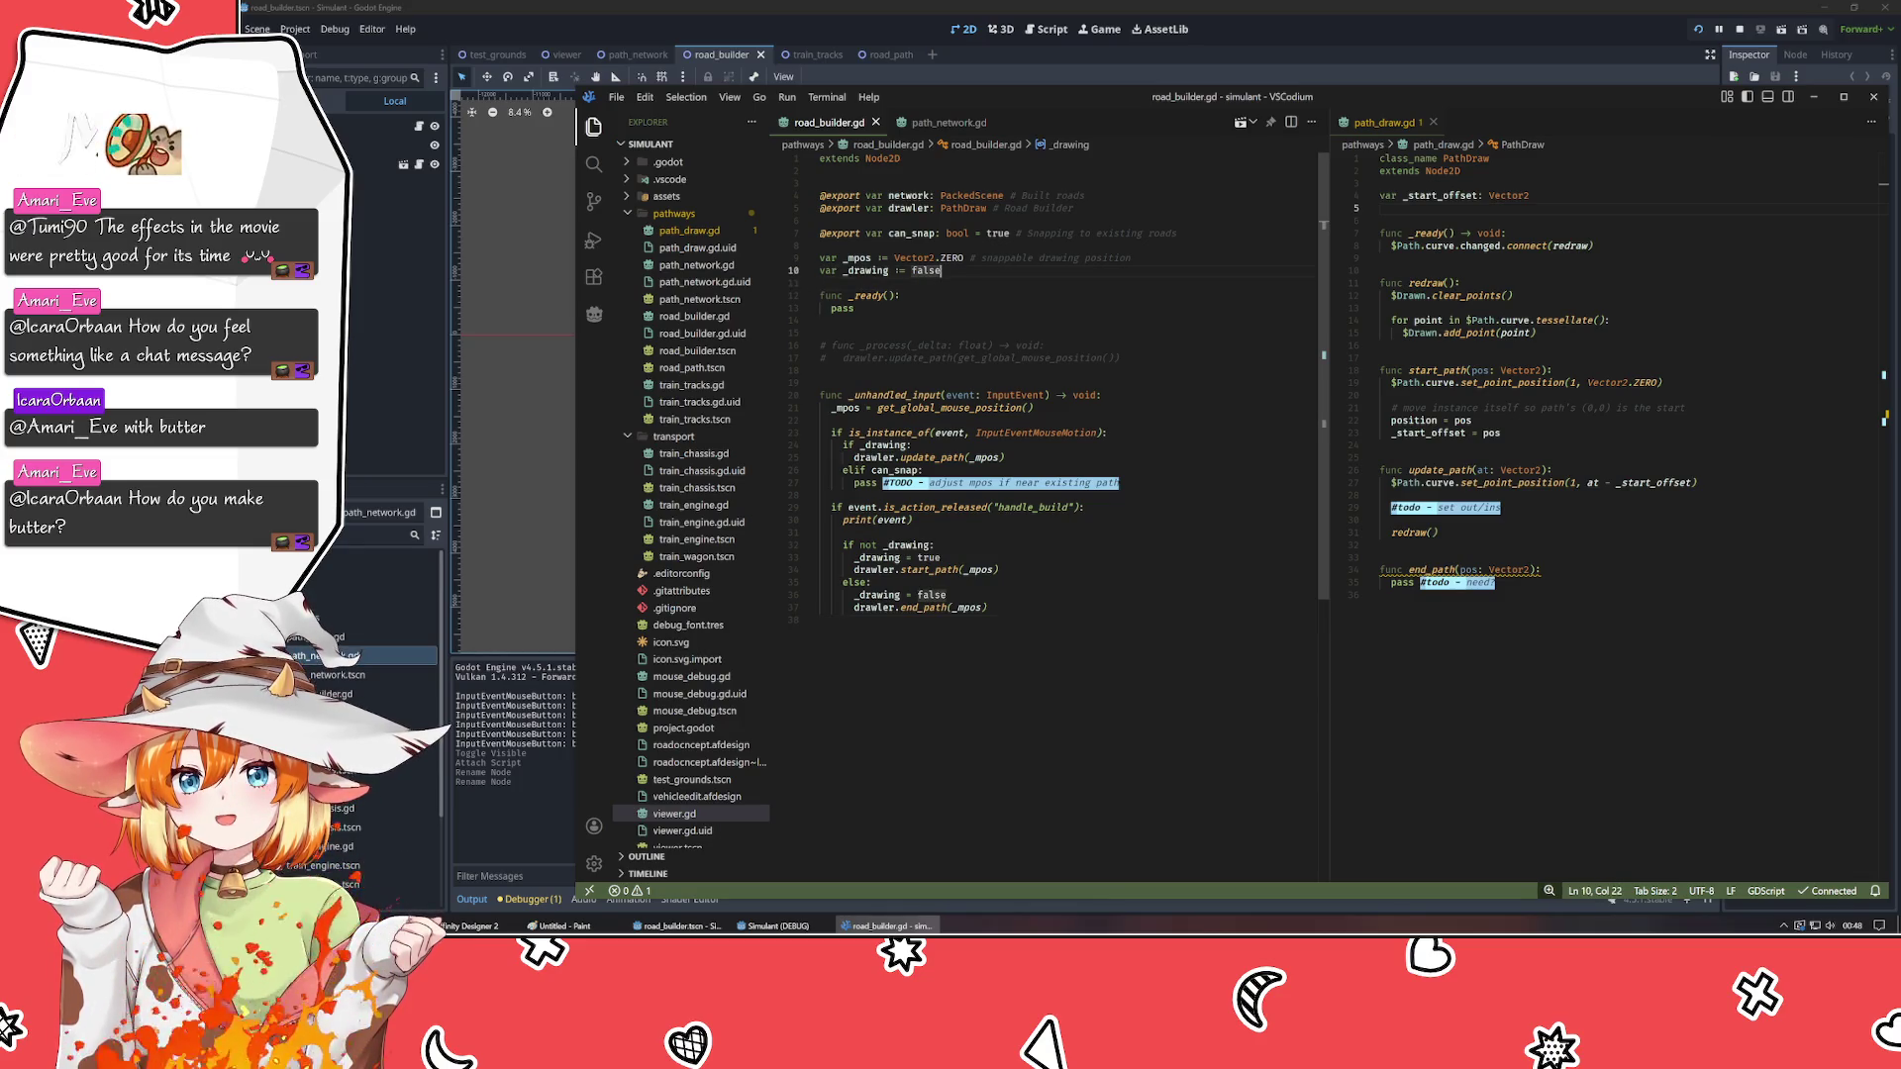
{"action": "key", "text": "Return"}
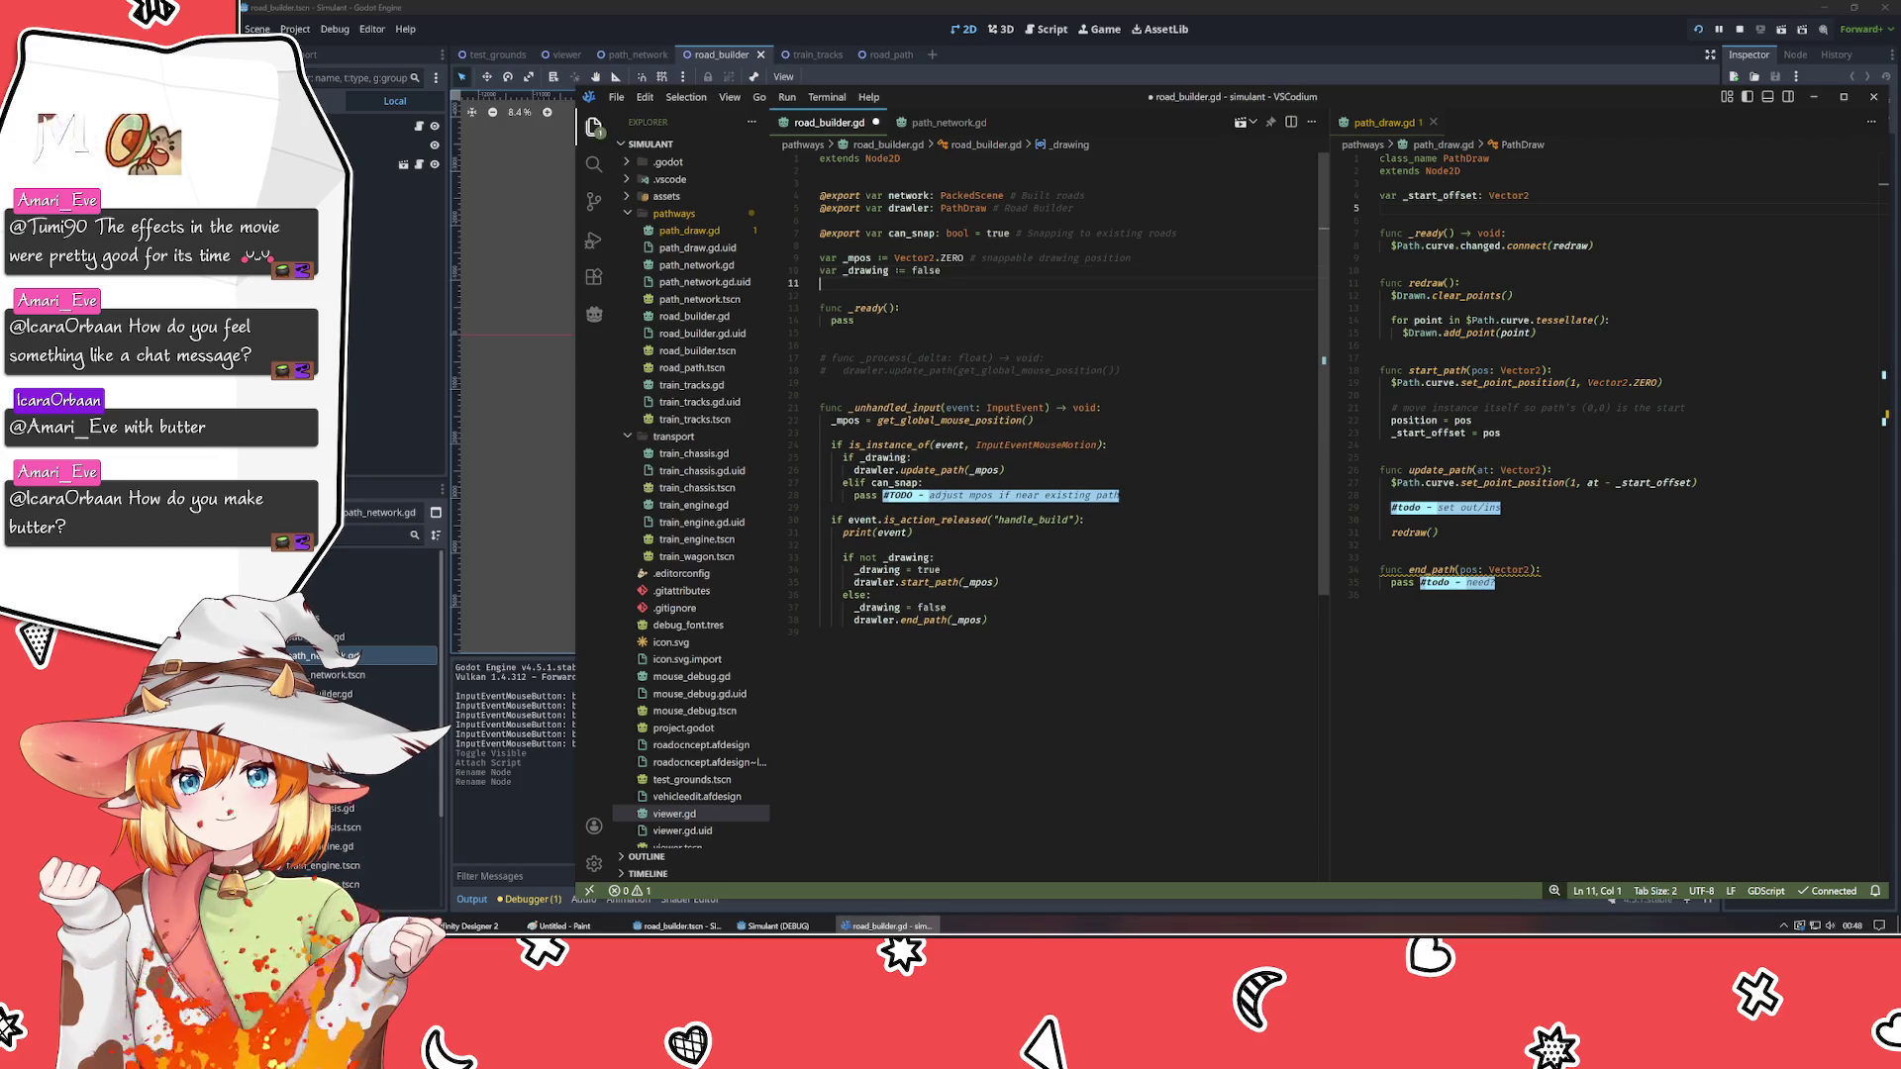
- Save road_builder.gd and add a blank line at the end of the file
{"action": "key", "text": "ctrl+s"}
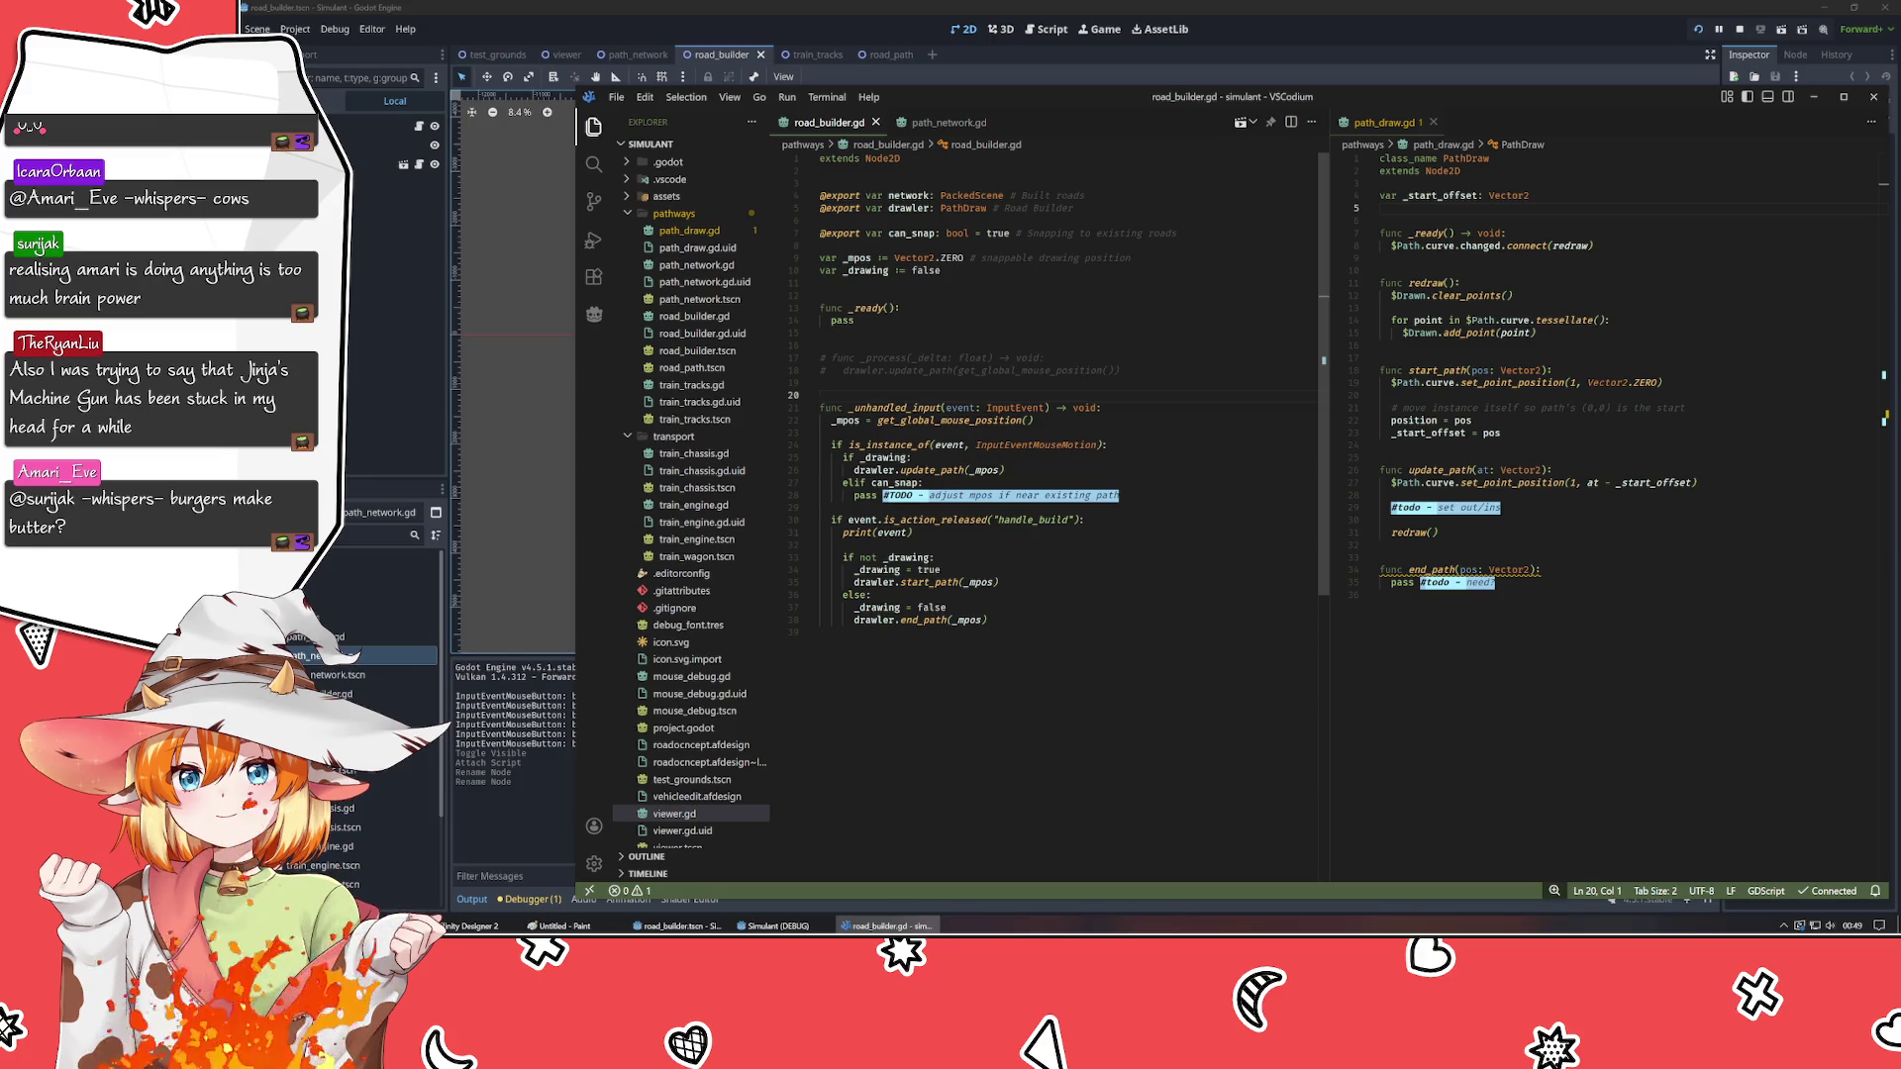
{"action": "mouse_move", "coordinate": [891, 408]}
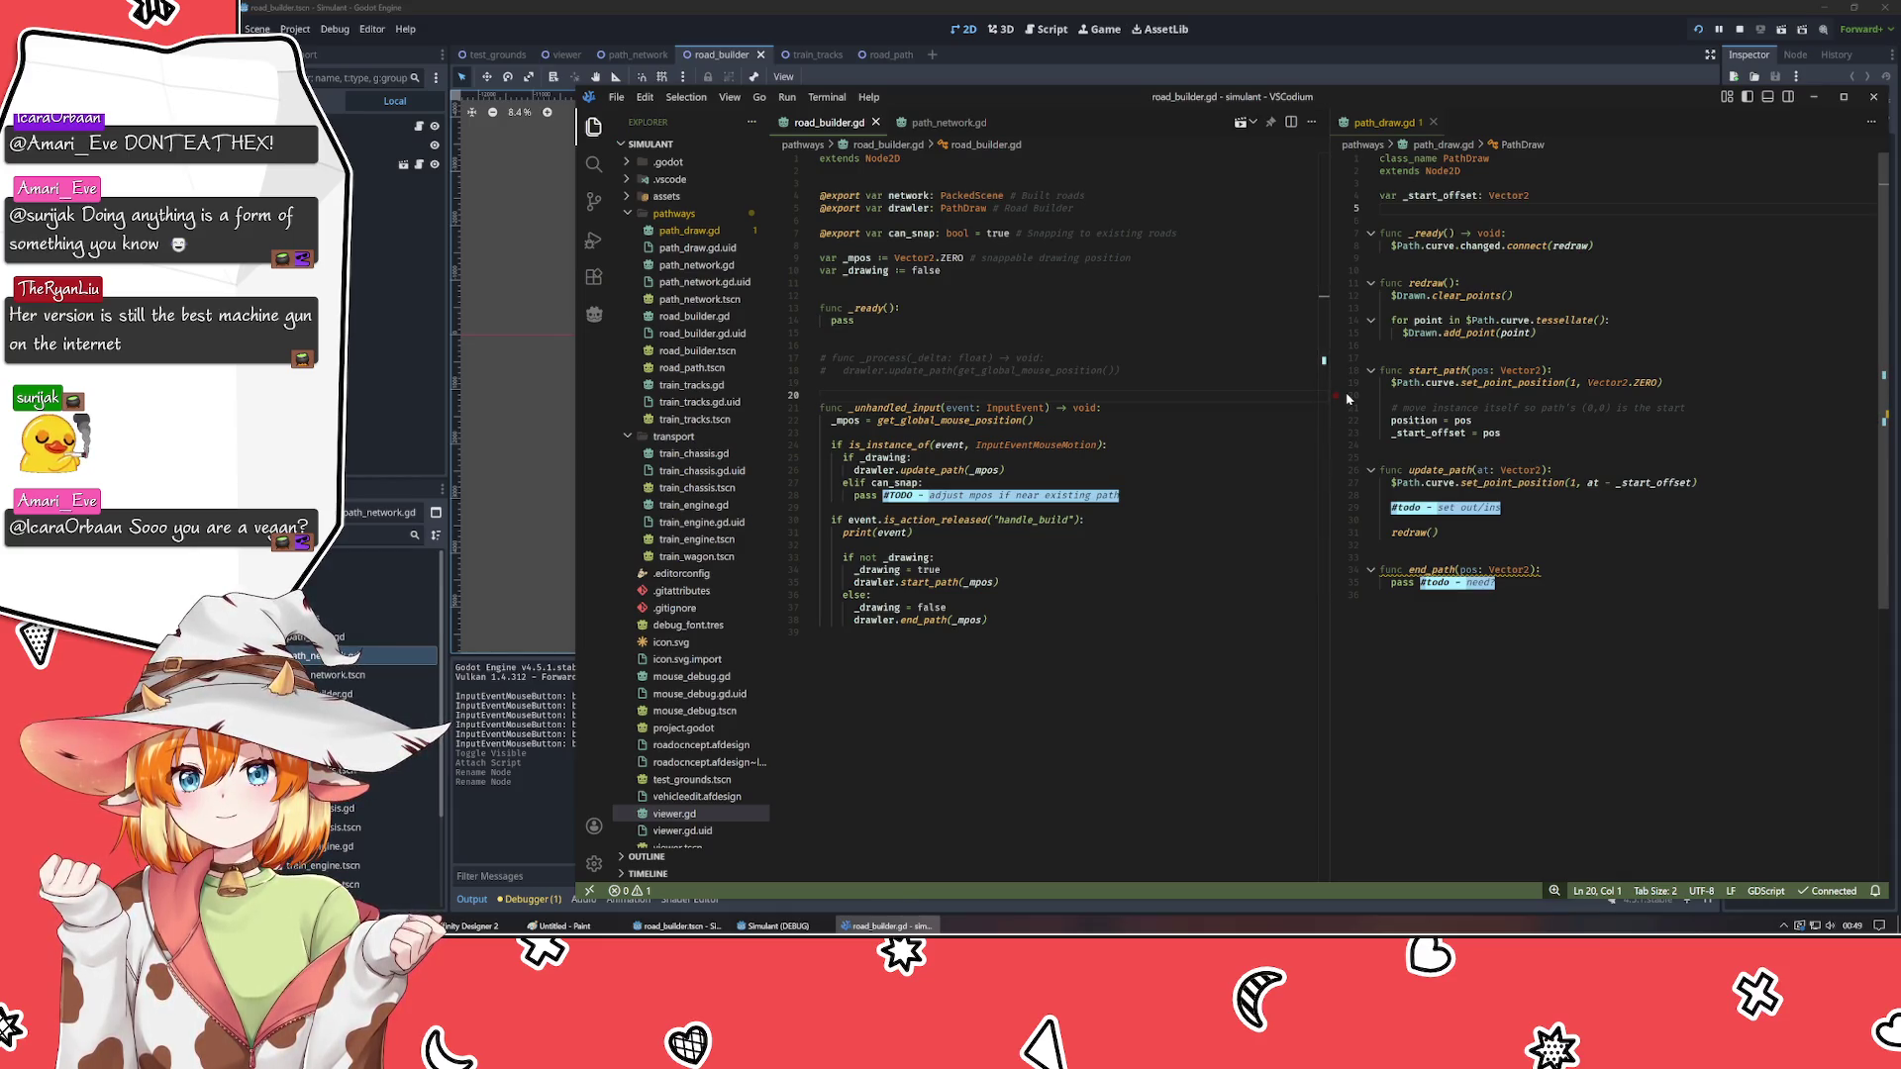
{"action": "left_click", "coordinate": [821, 634]}
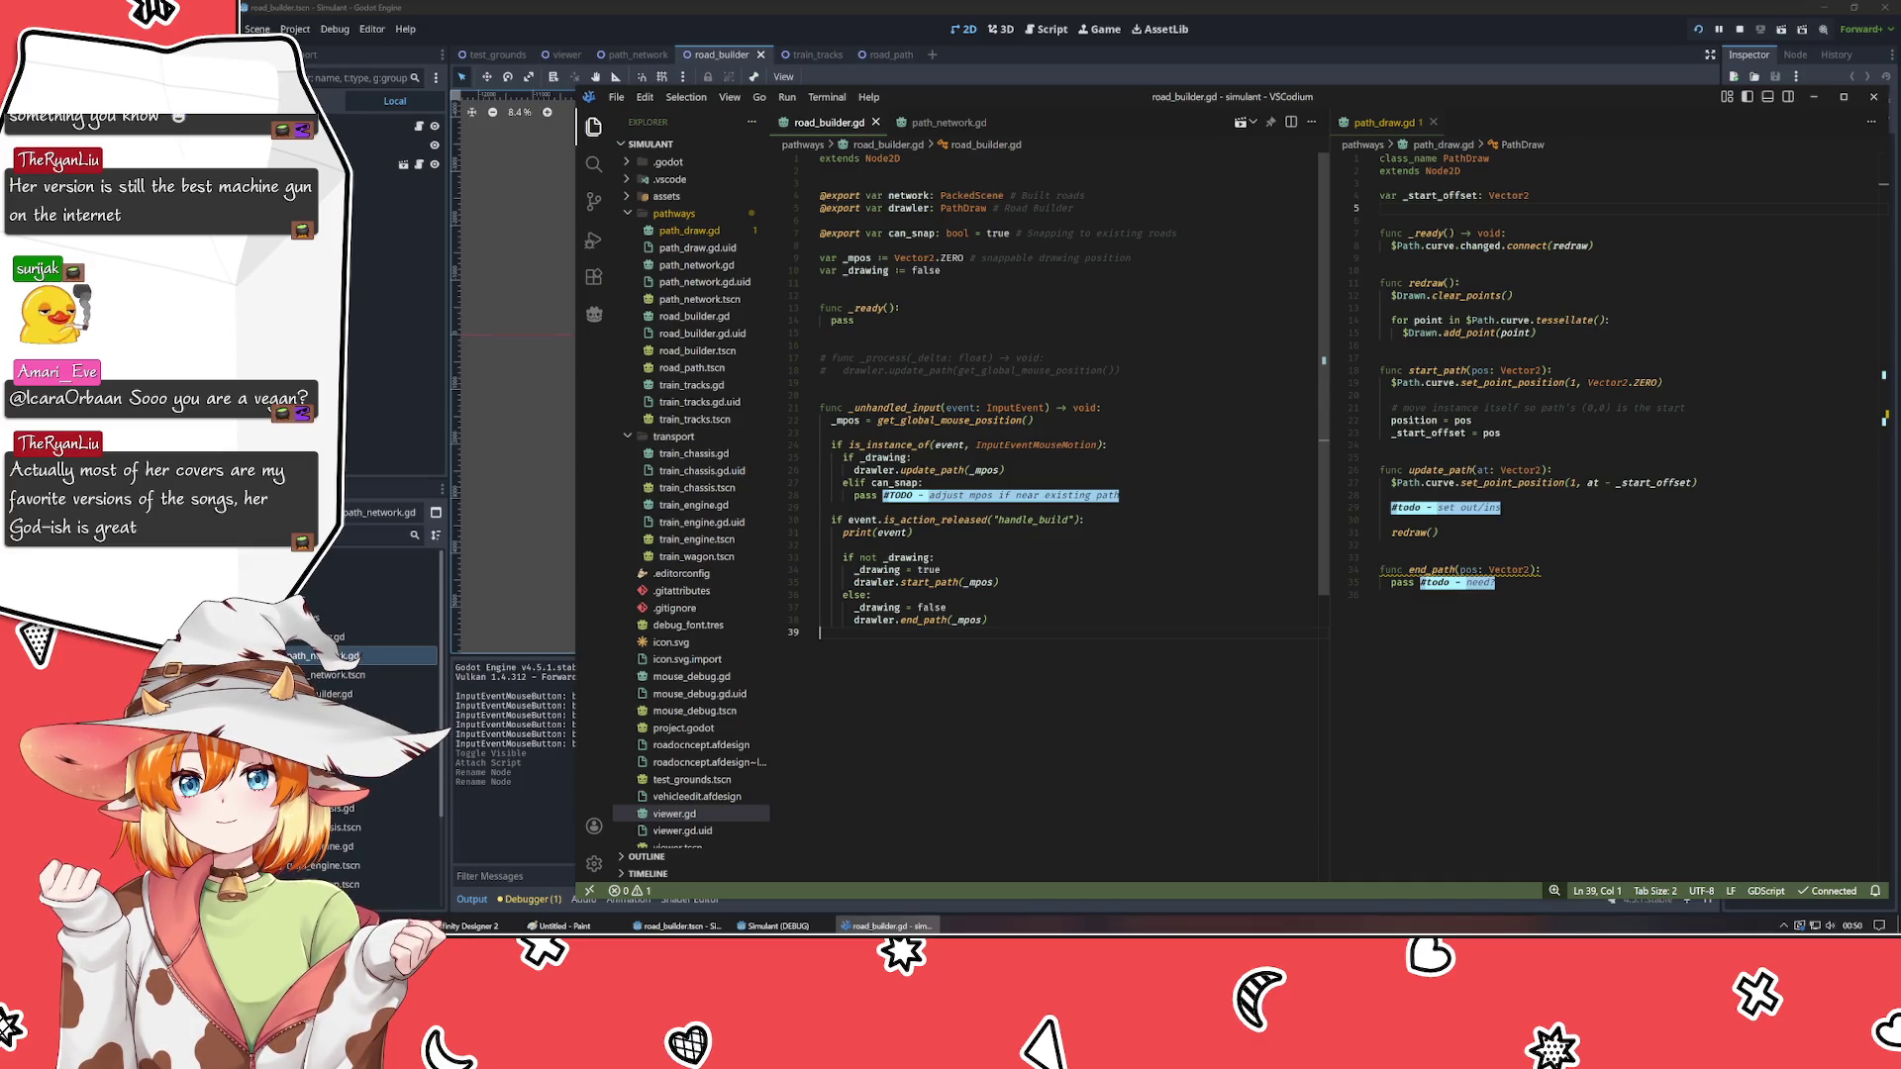
{"action": "key", "text": "Return"}
{"action": "key", "text": "ctrl+s"}
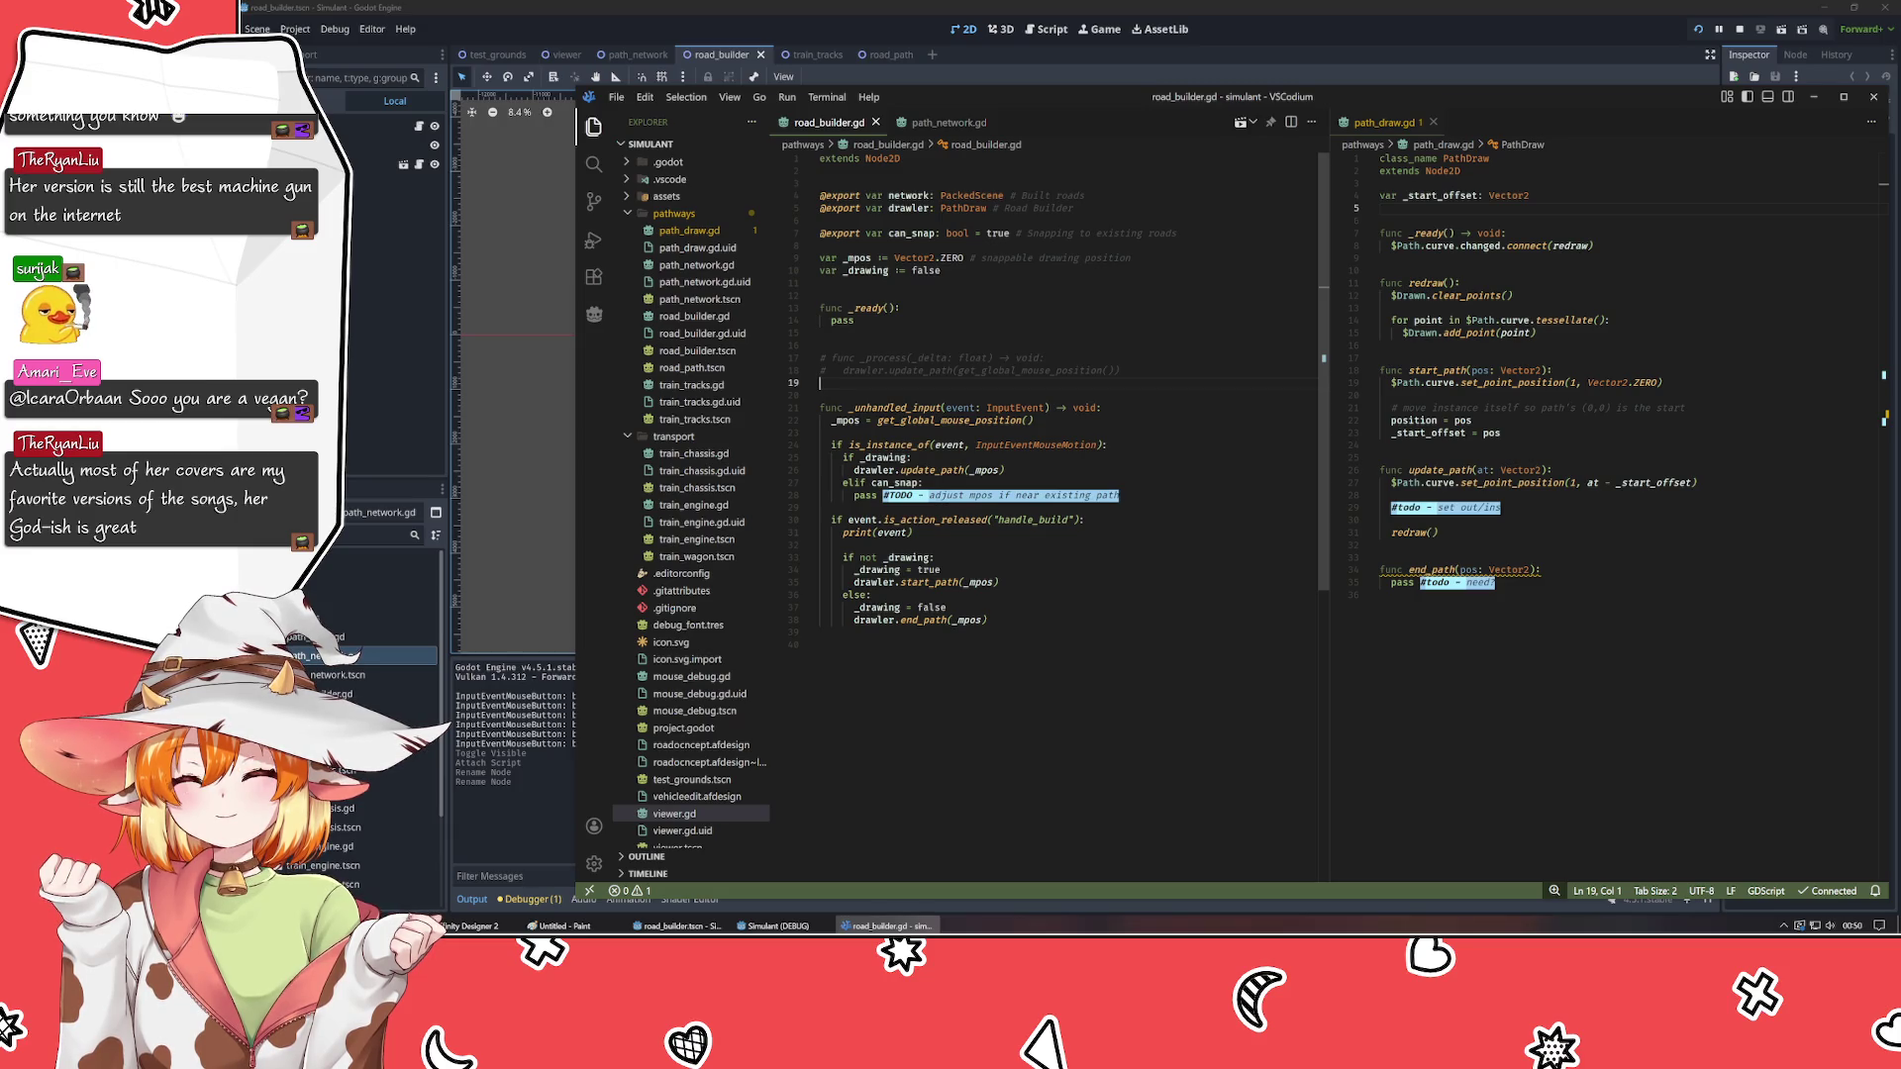
- Return to the end of the mouse-position line in the input handler
{"action": "mouse_move", "coordinate": [918, 372]}
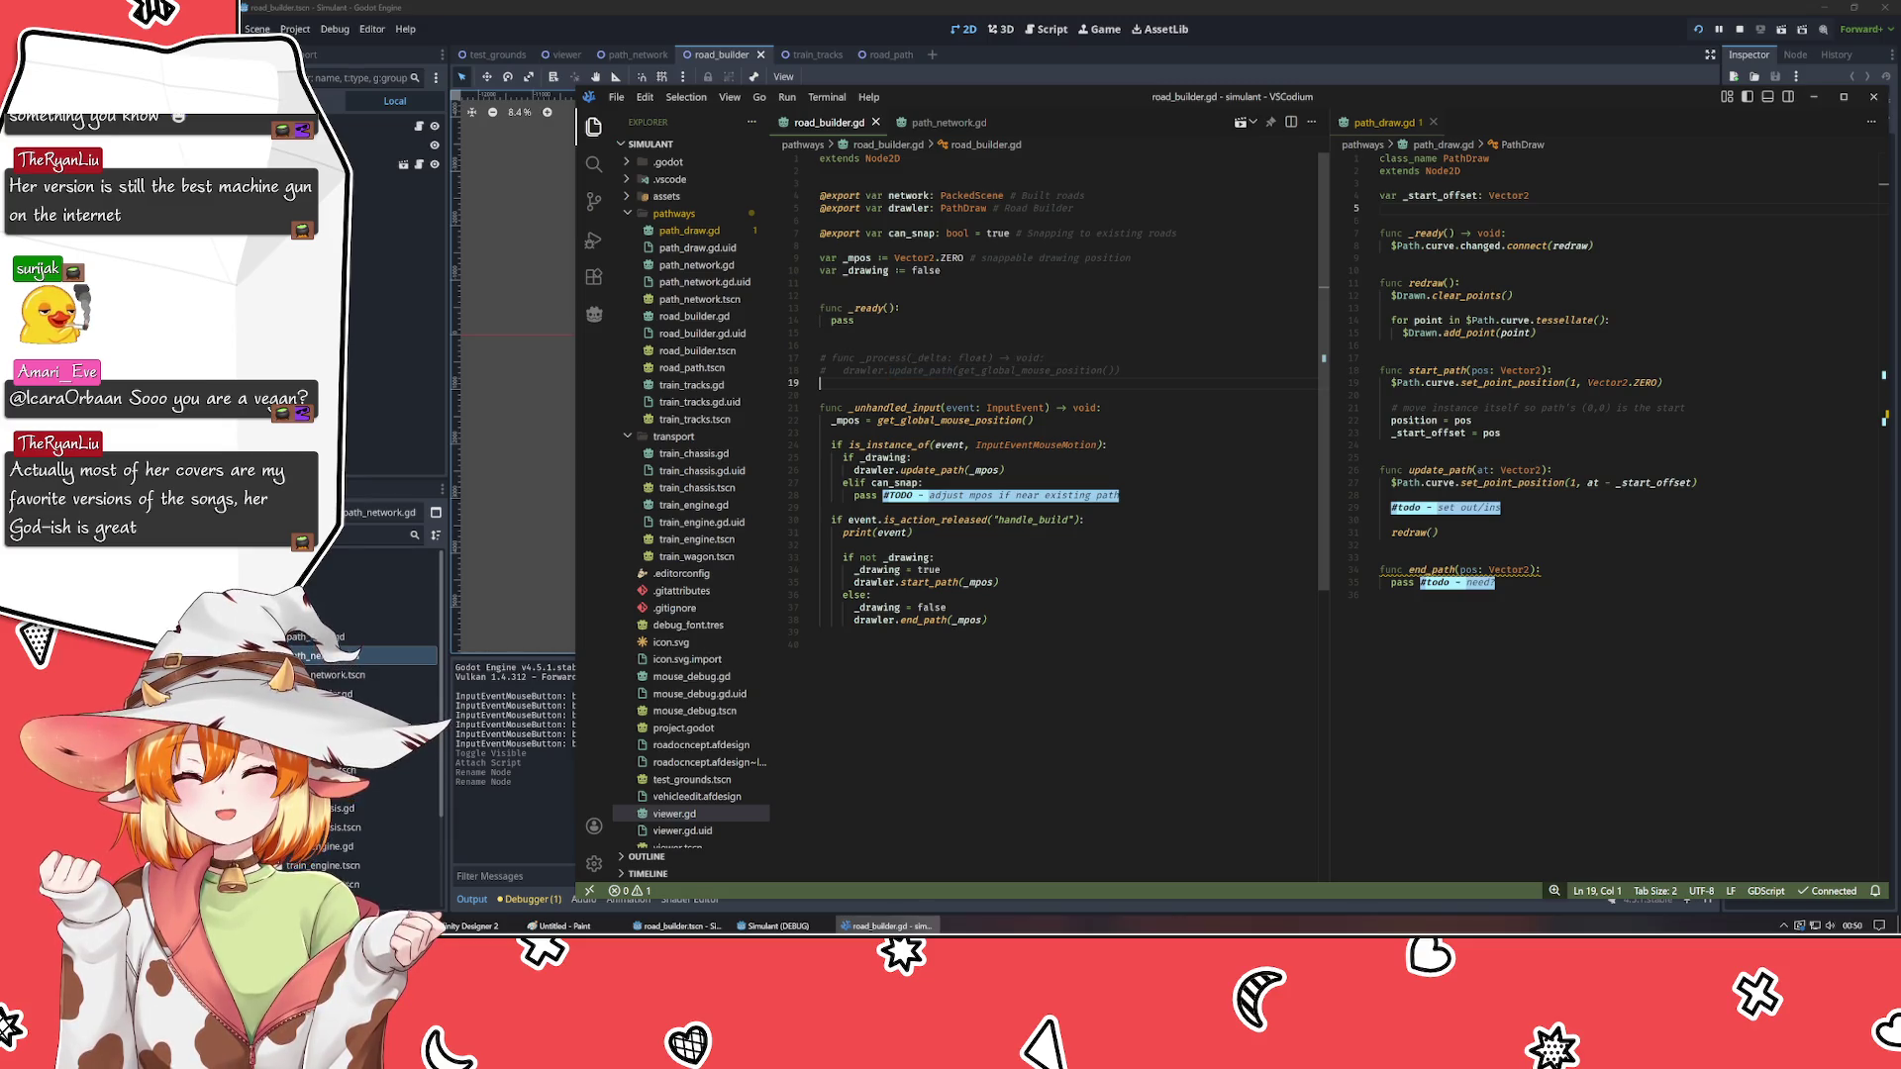
{"action": "left_click", "coordinate": [821, 645]}
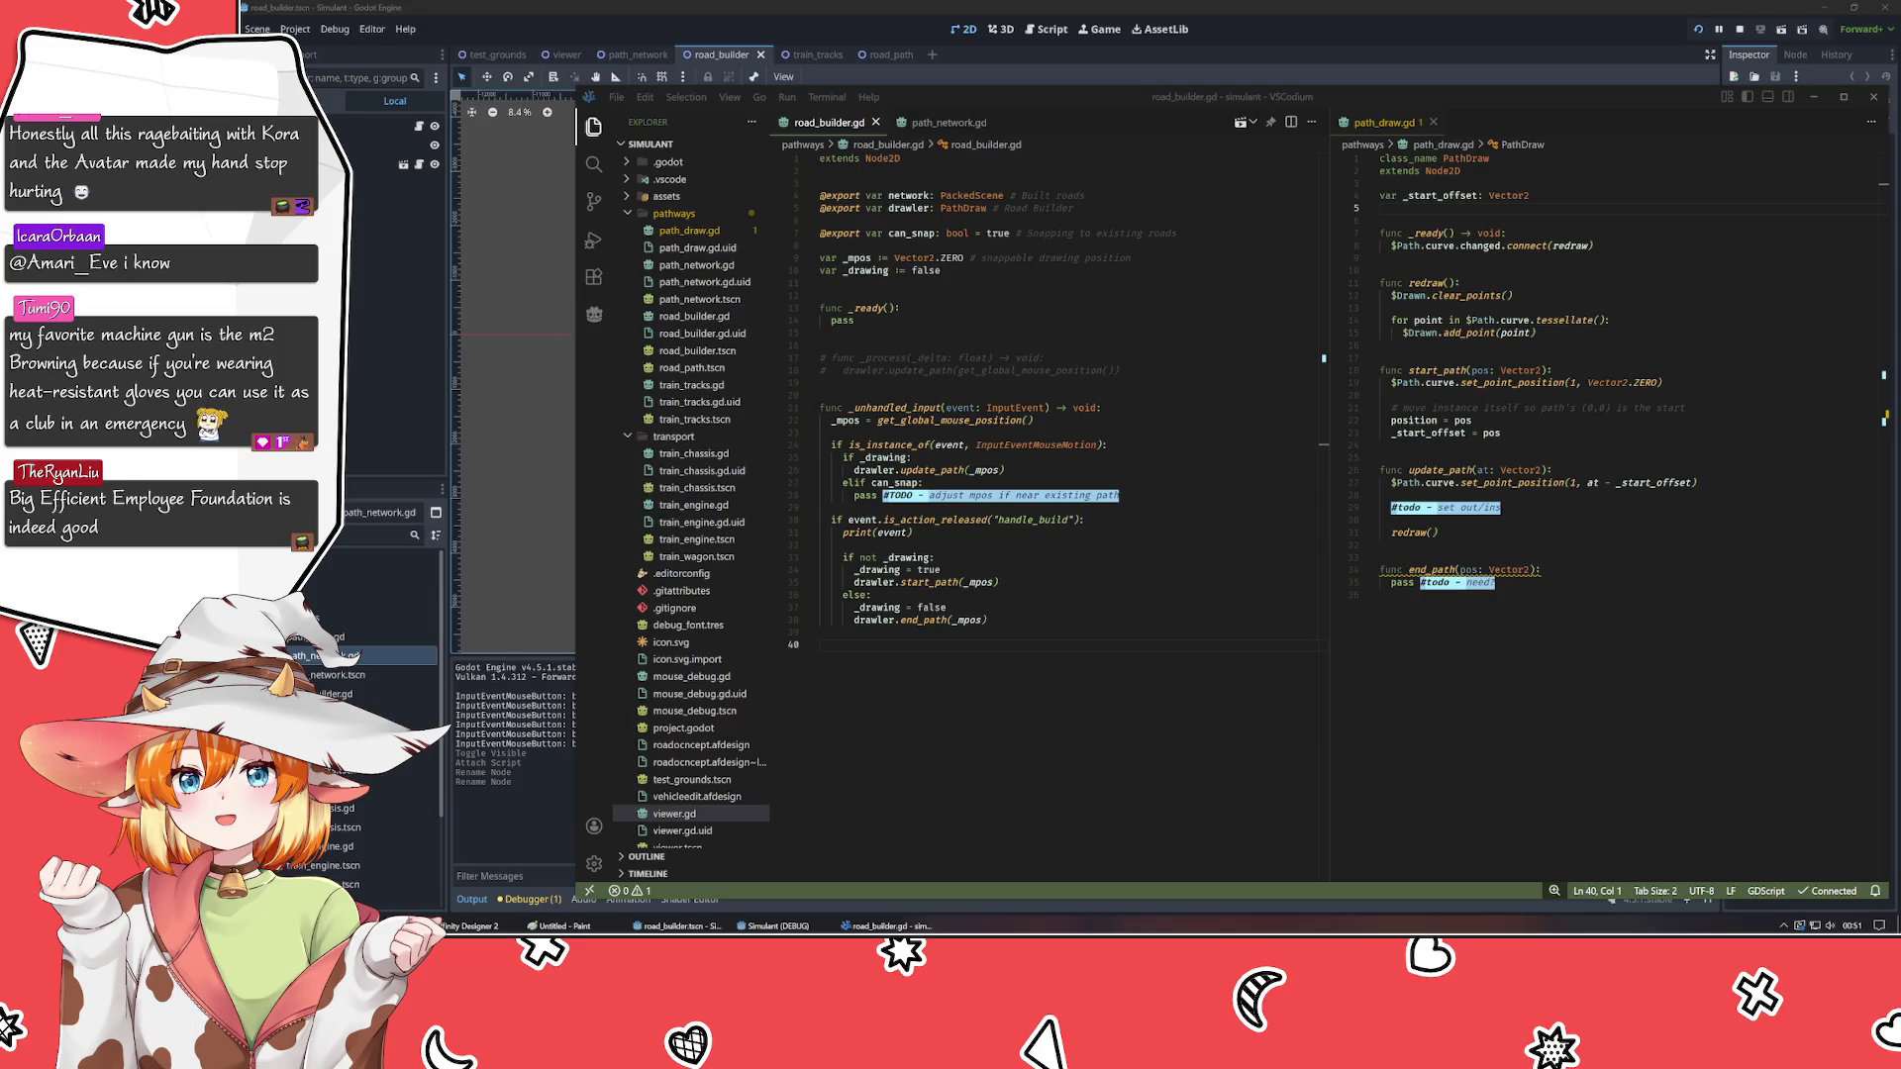
{"action": "key", "text": "alt+Tab"}
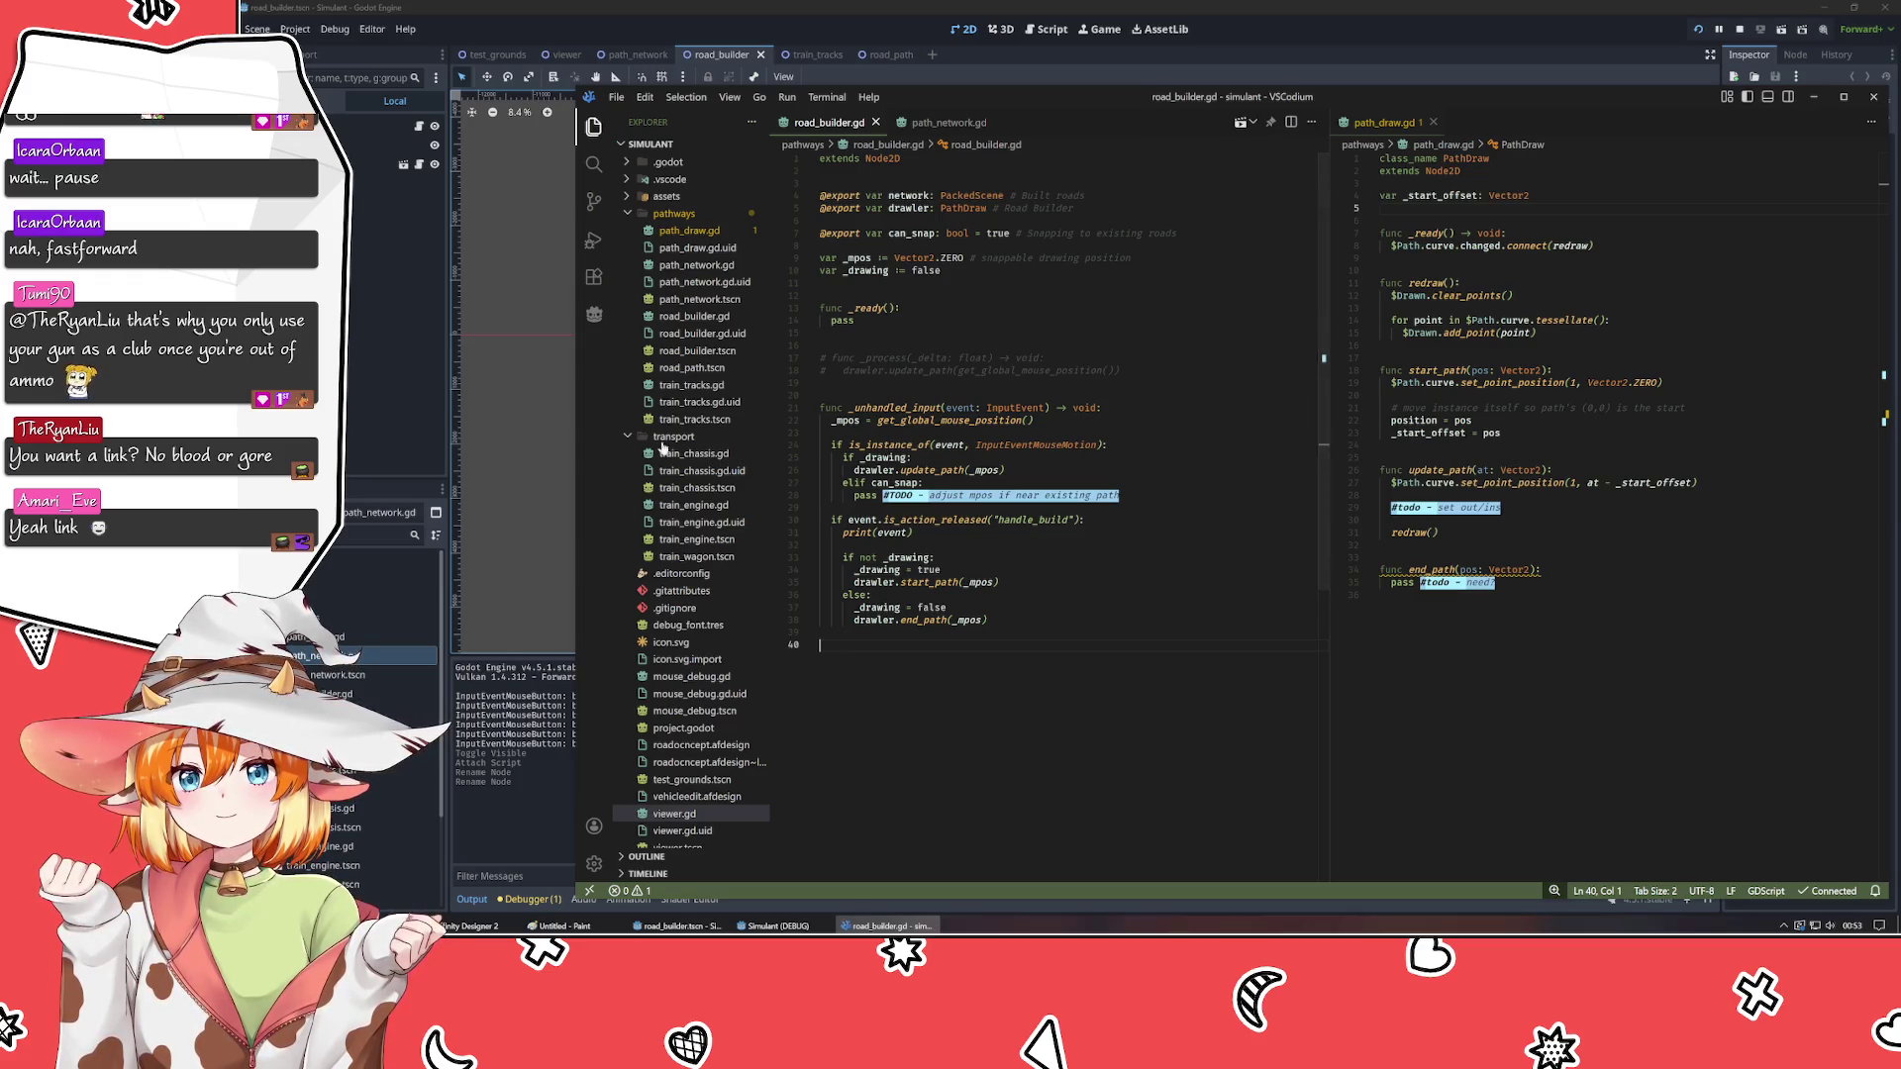
{"action": "left_click", "coordinate": [1033, 419]}
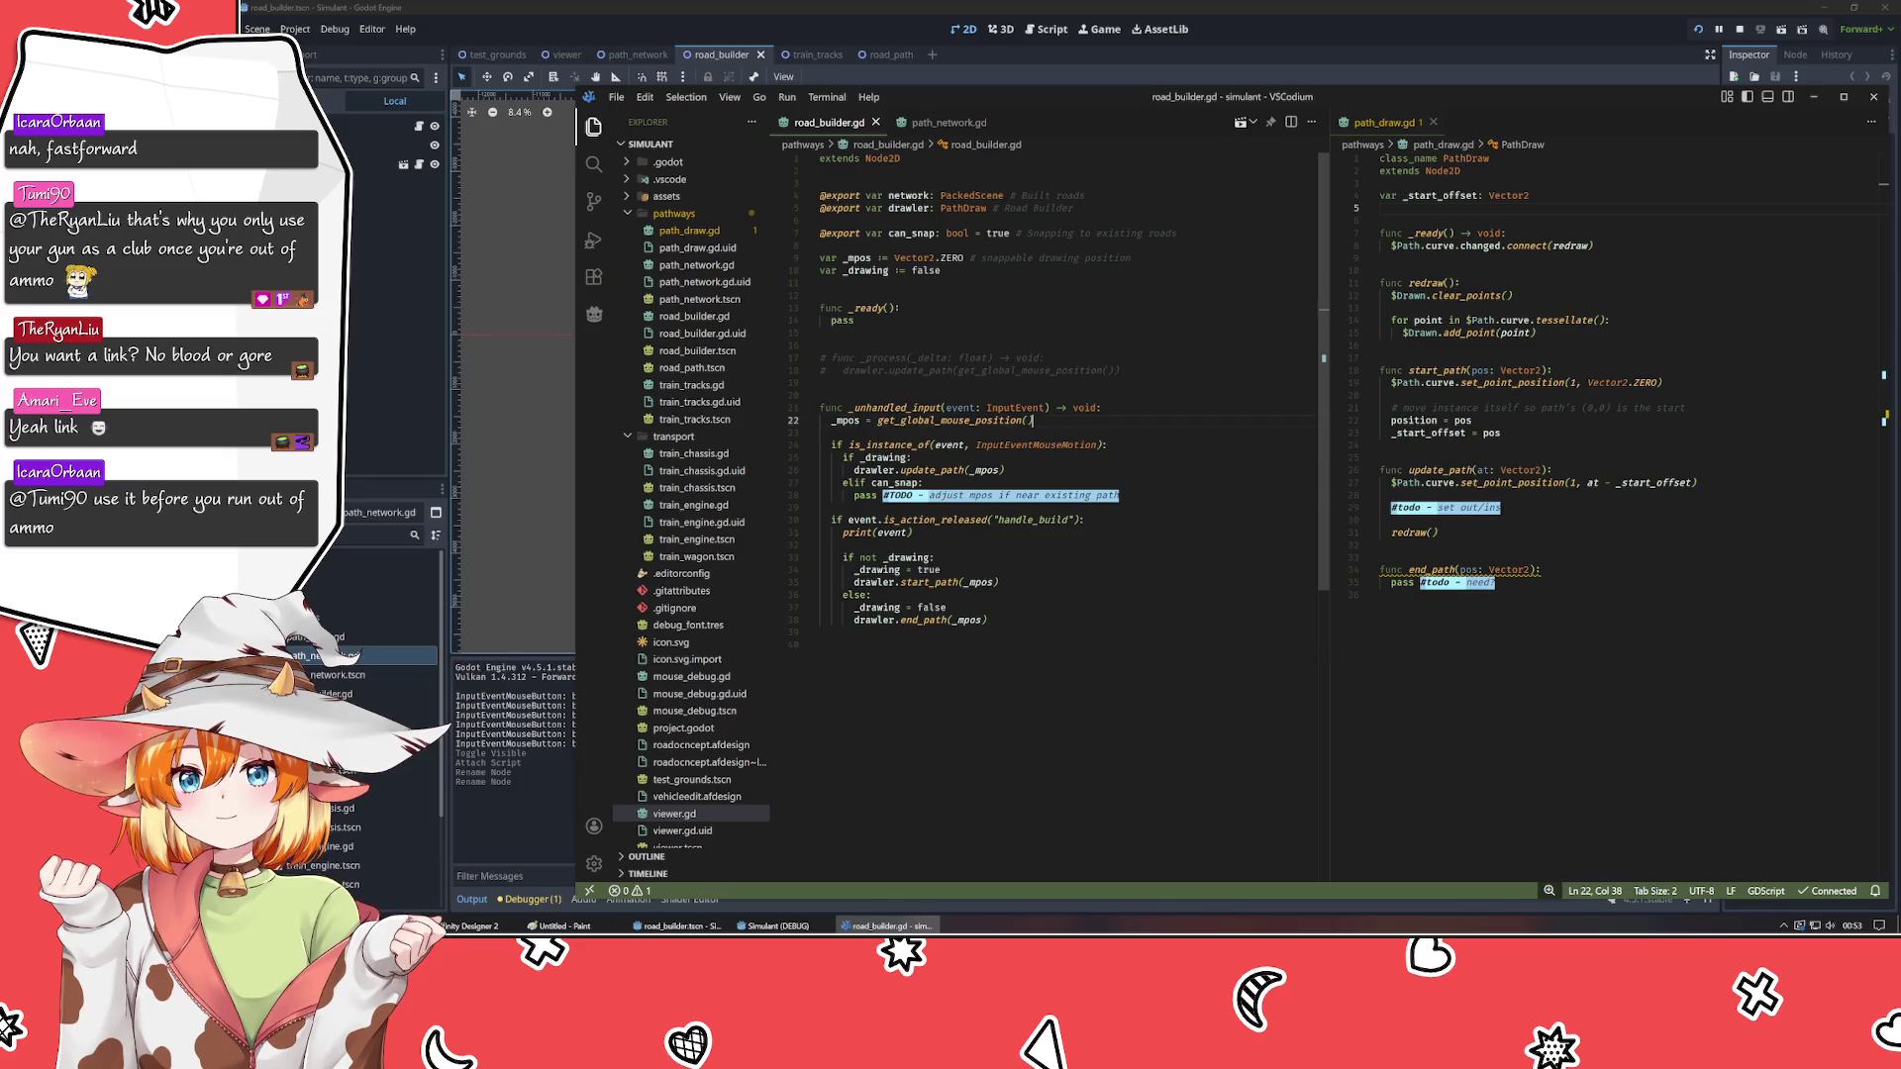
- Uncomment func _process and add the line $BuilderMouse.position = _mpos inside it
{"action": "key", "text": "Return"}
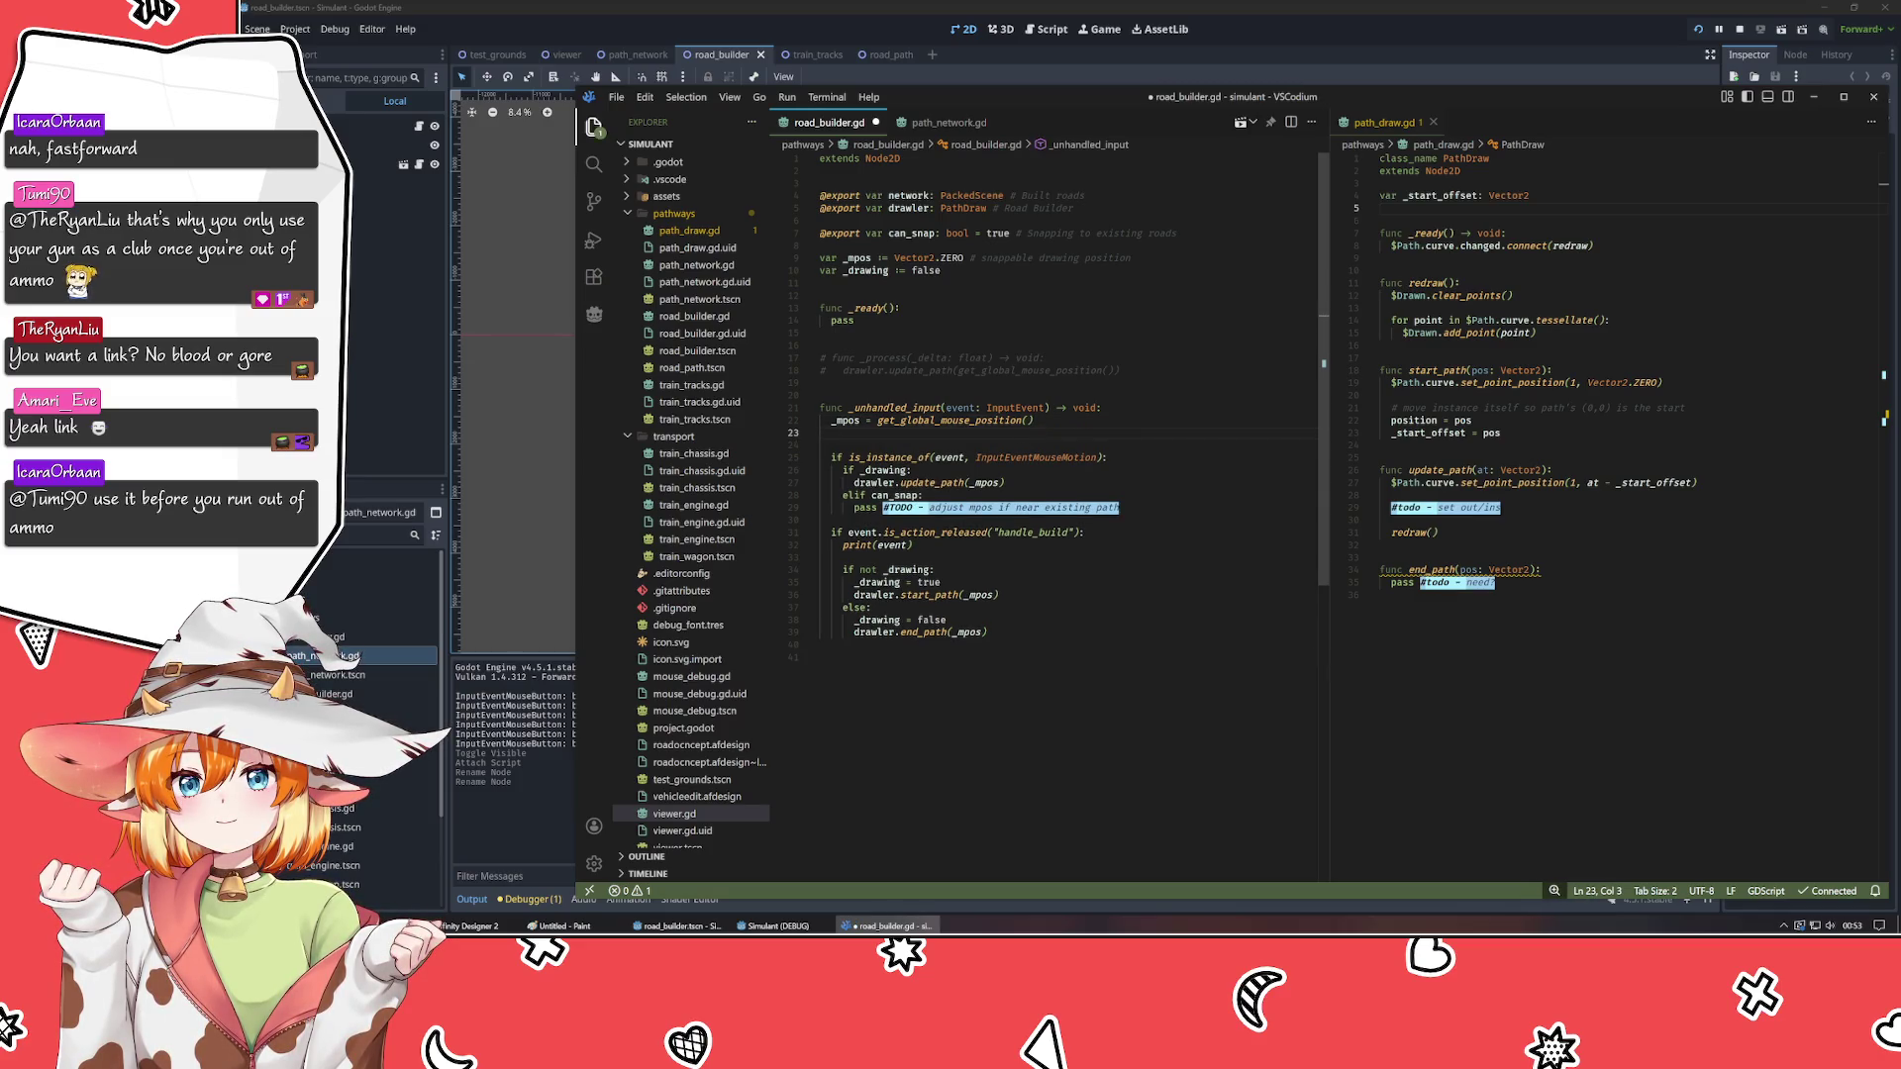
{"action": "key", "text": "ctrl+z"}
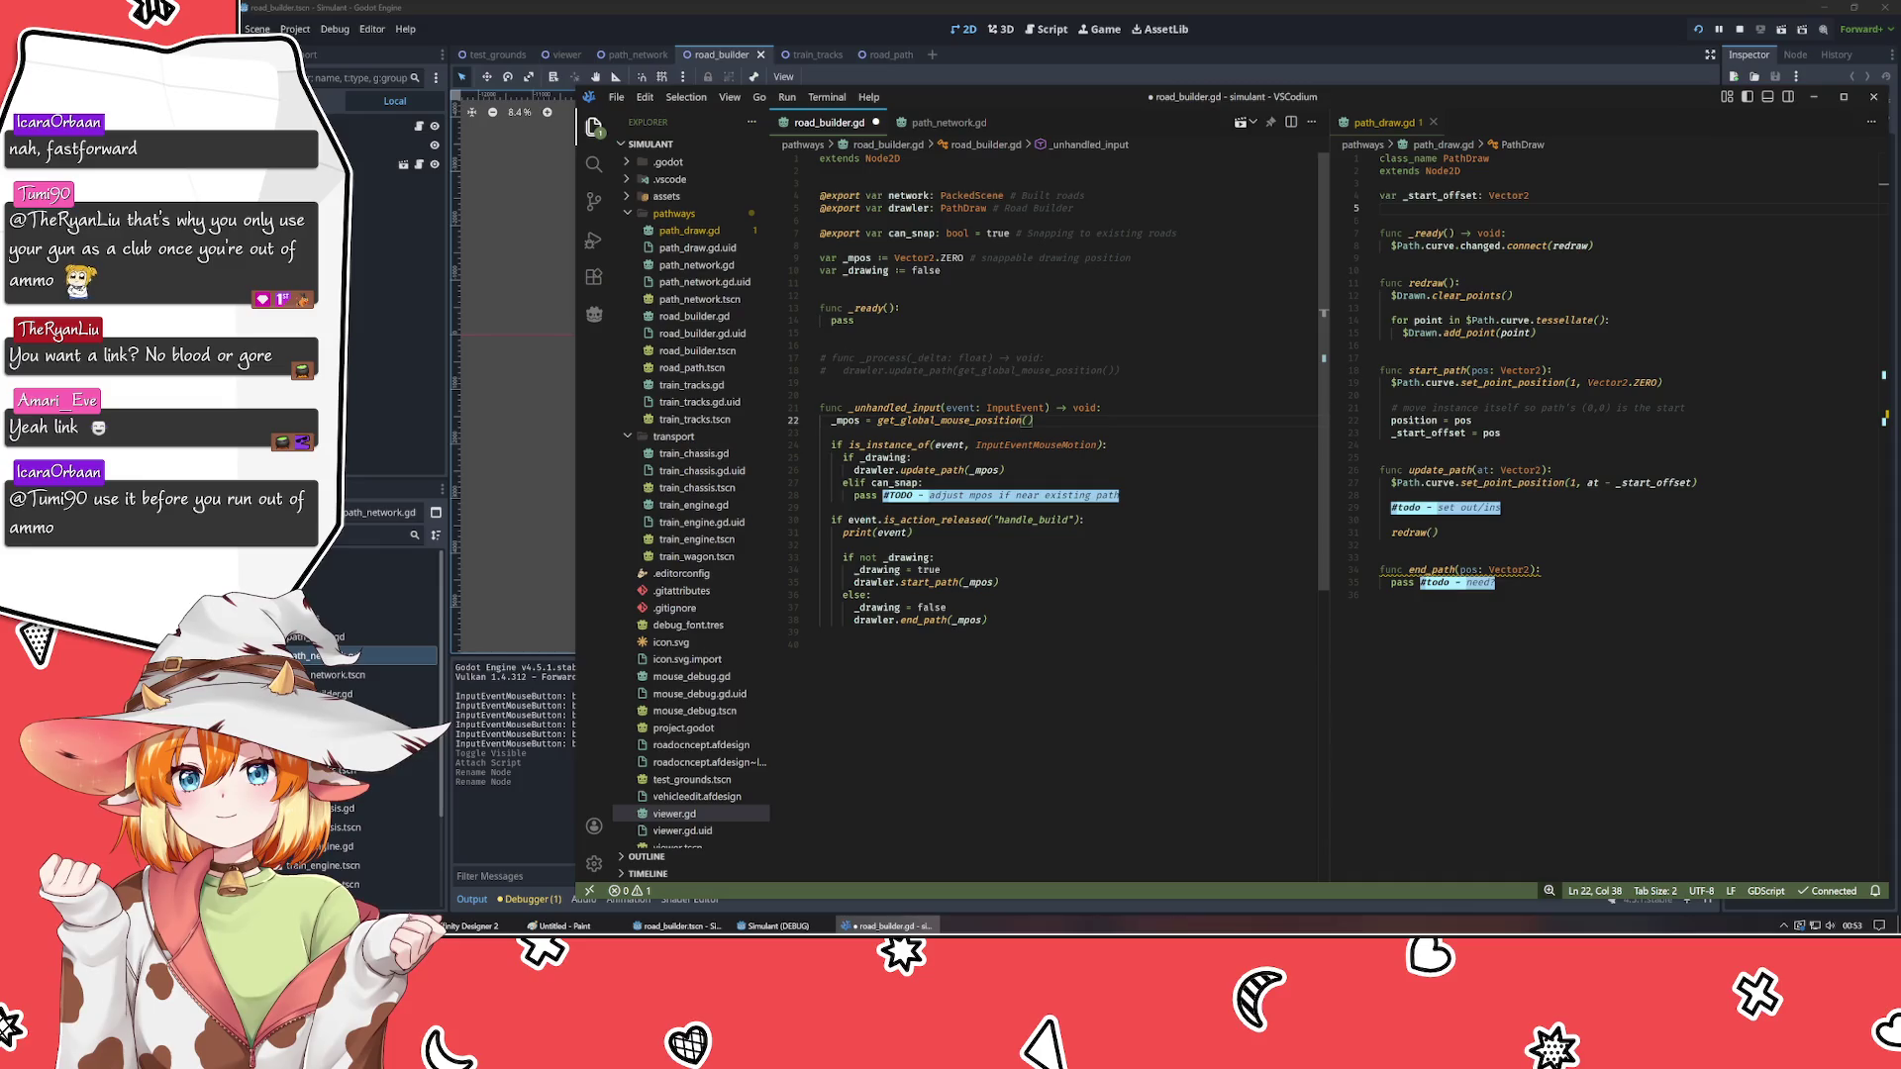
{"action": "left_click", "coordinate": [860, 357]}
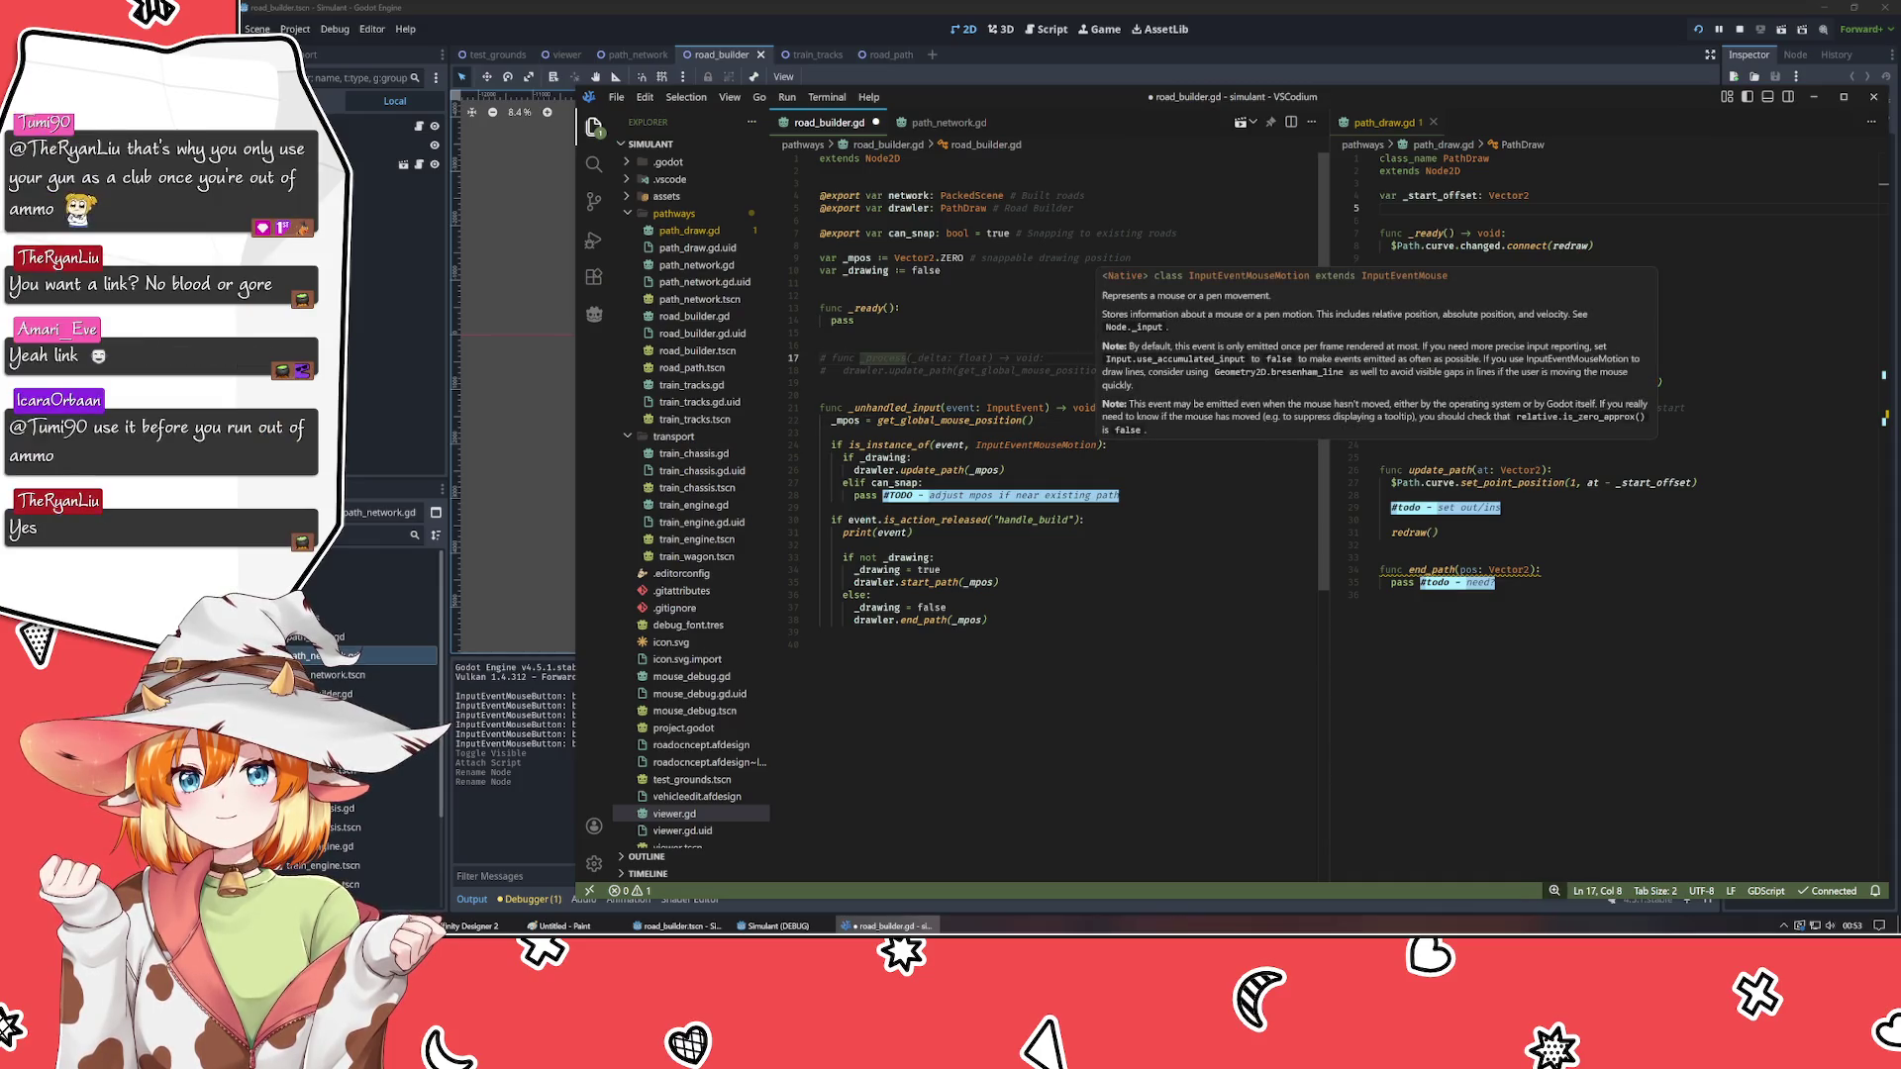
{"action": "key", "text": "ctrl+slash"}
{"action": "key", "text": "End"}
{"action": "key", "text": "Return"}
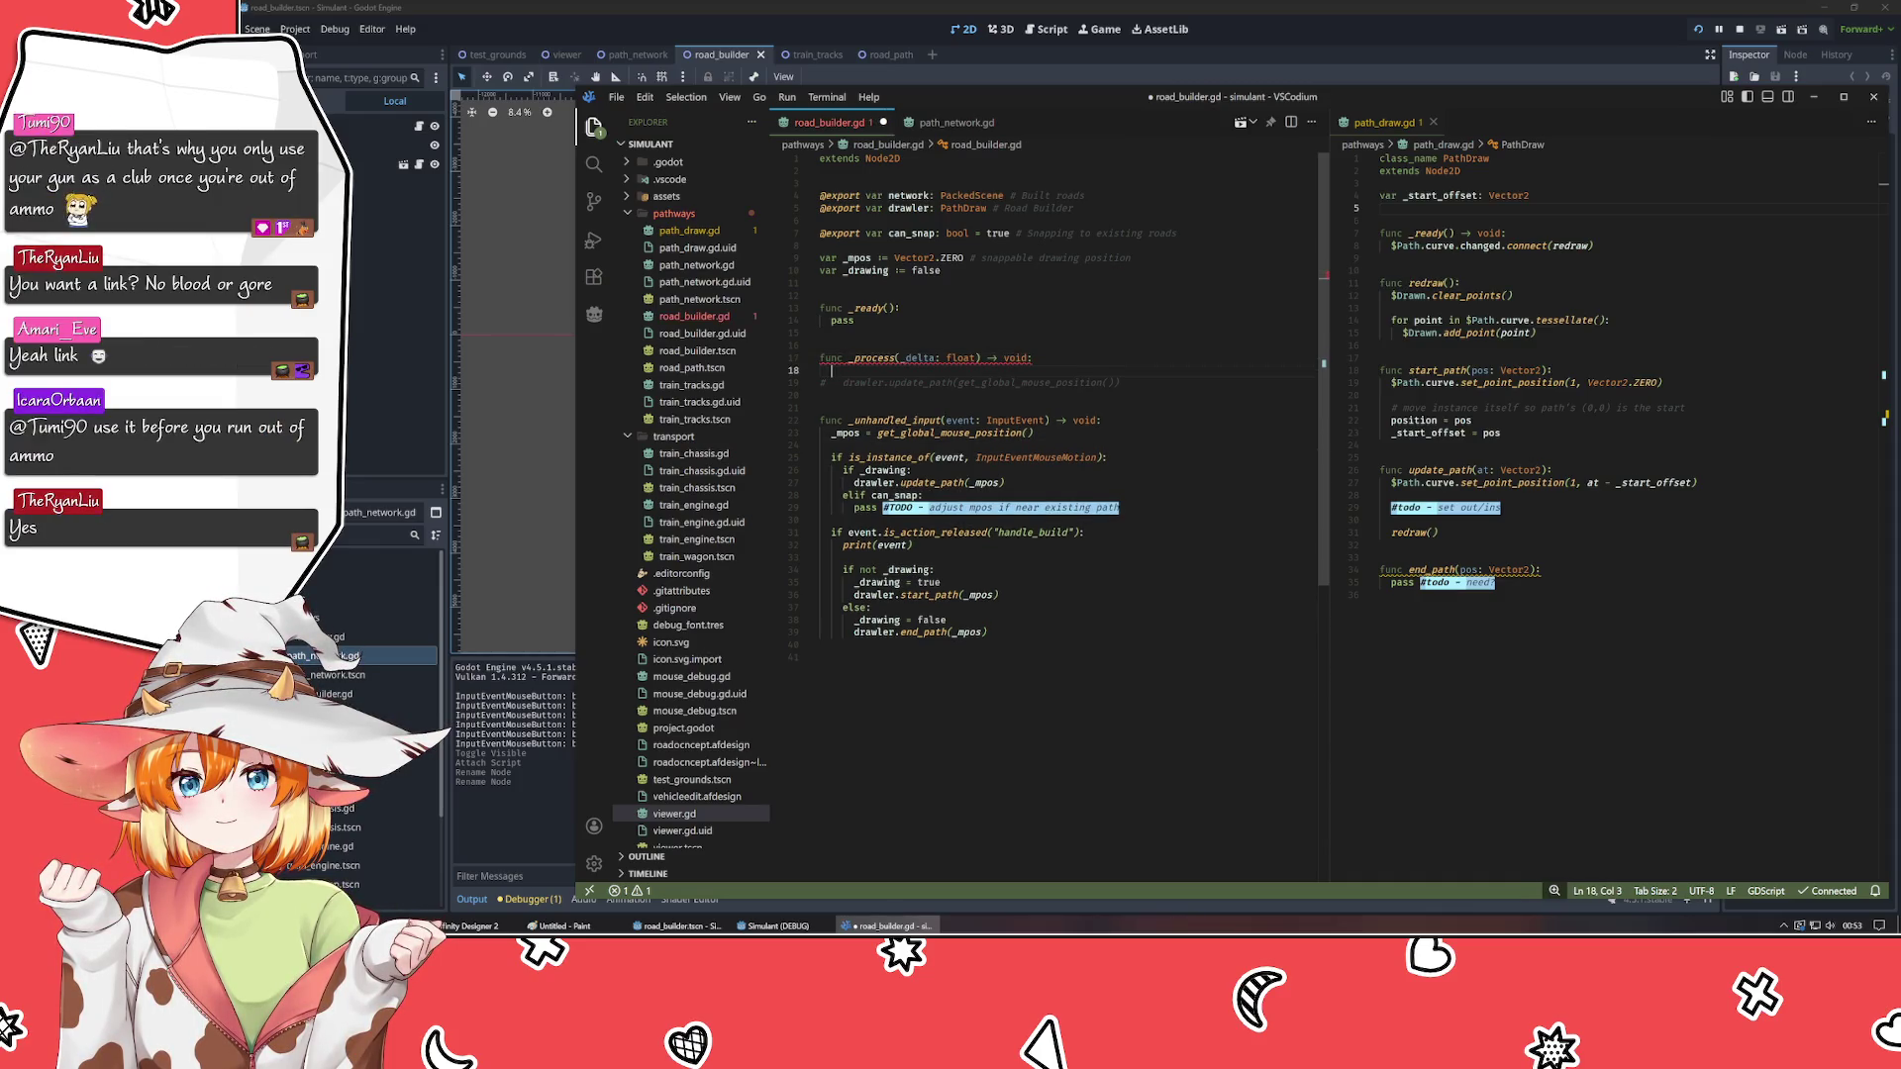
{"action": "type", "text": "$Build"}
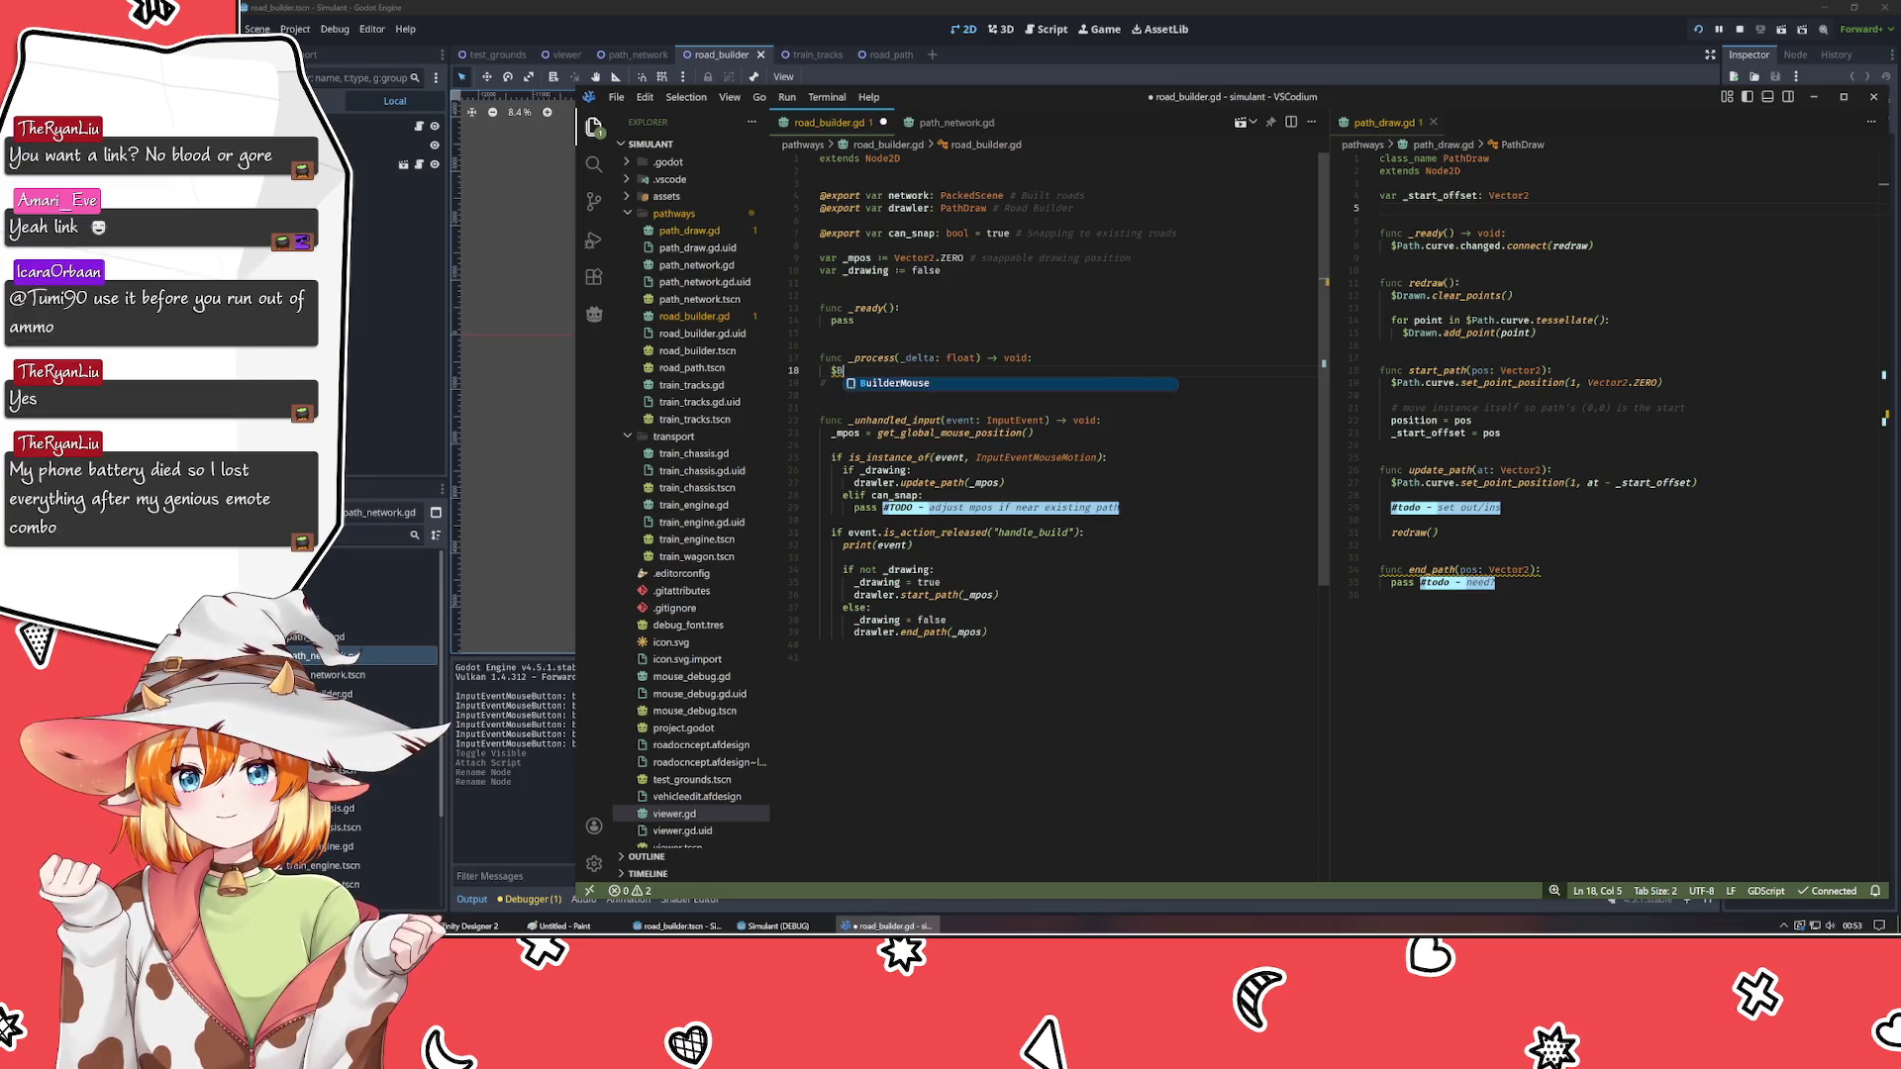
{"action": "key", "text": "Tab"}
{"action": "type", "text": "."}
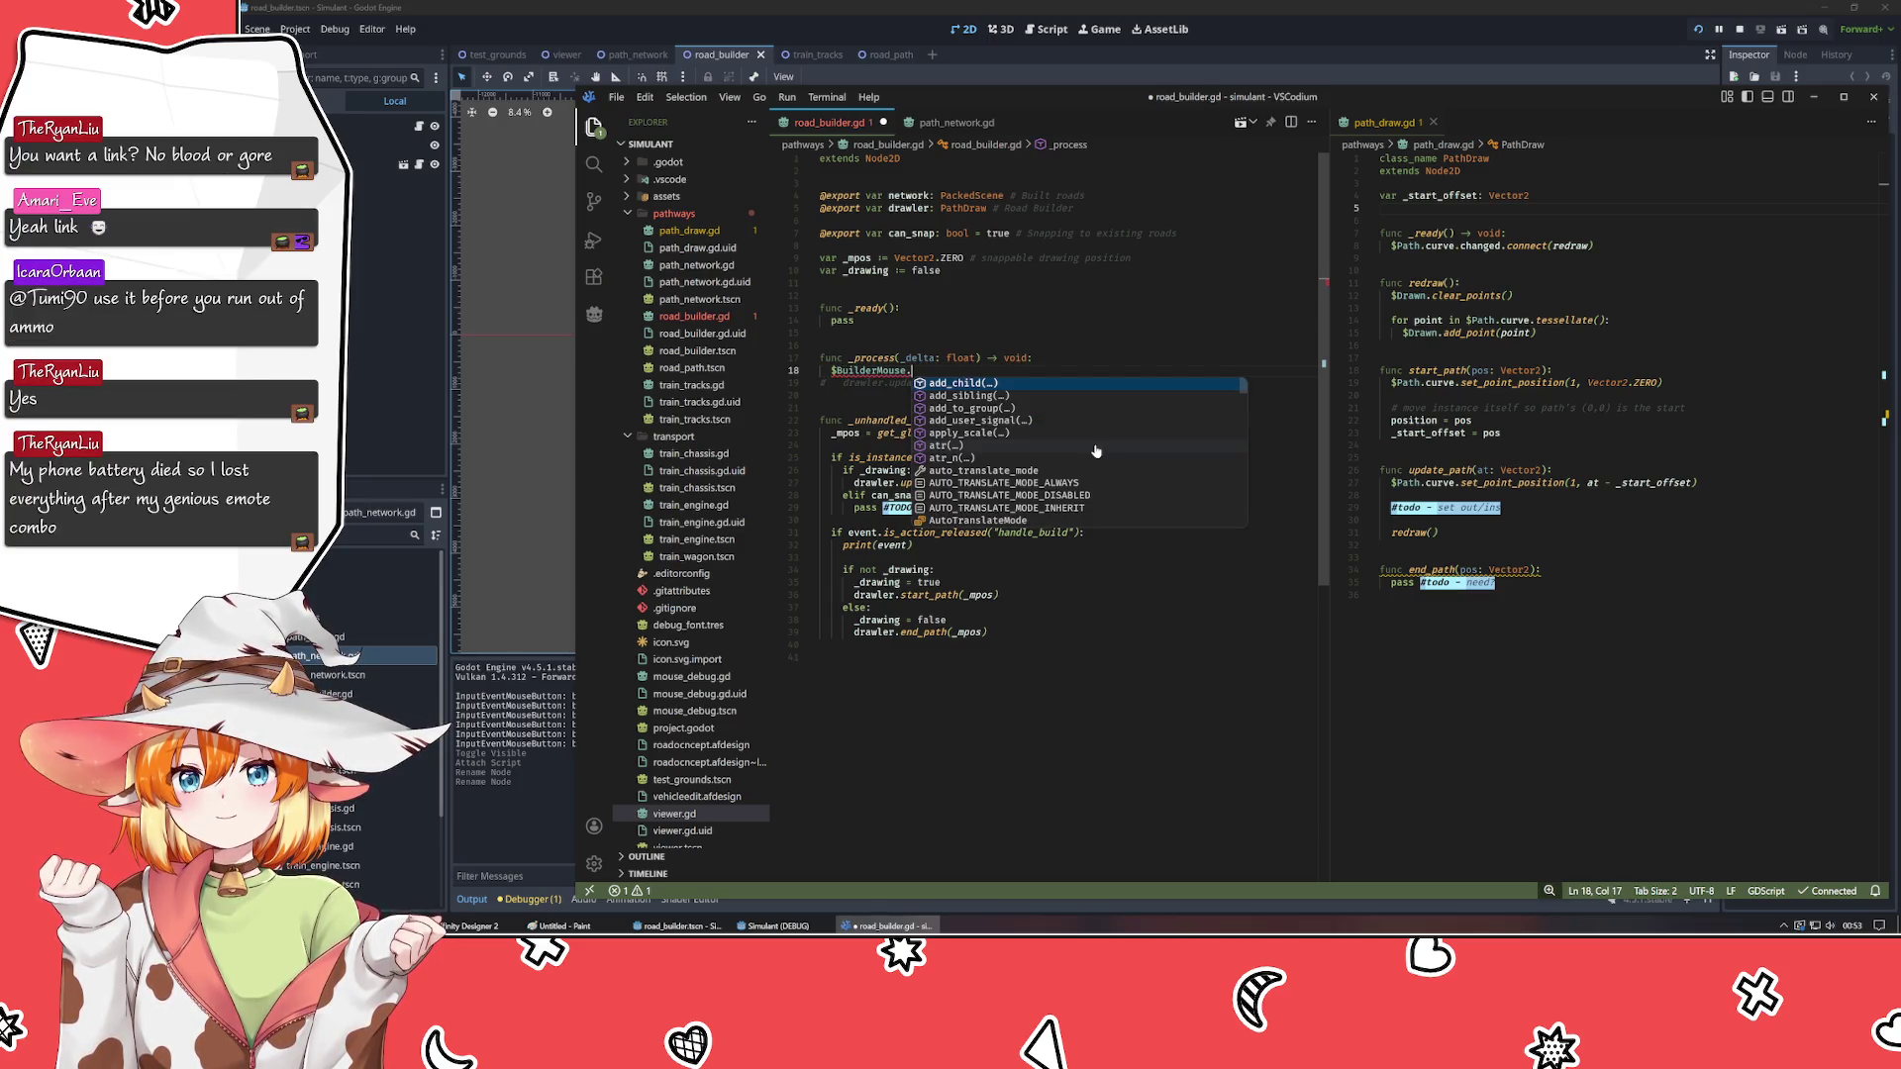
{"action": "type", "text": "position = _mpos"}
{"action": "key", "text": "Escape"}
- Delete the leftover commented update_path line, save road_builder.gd, and return to Godot
{"action": "key", "text": "Down"}
{"action": "key", "text": "End"}
{"action": "key", "text": "shift+Home"}
{"action": "key", "text": "shift+Home"}
{"action": "key", "text": "BackSpace"}
{"action": "key", "text": "BackSpace"}
{"action": "key", "text": "ctrl+s"}
{"action": "left_click", "coordinate": [384, 405]}
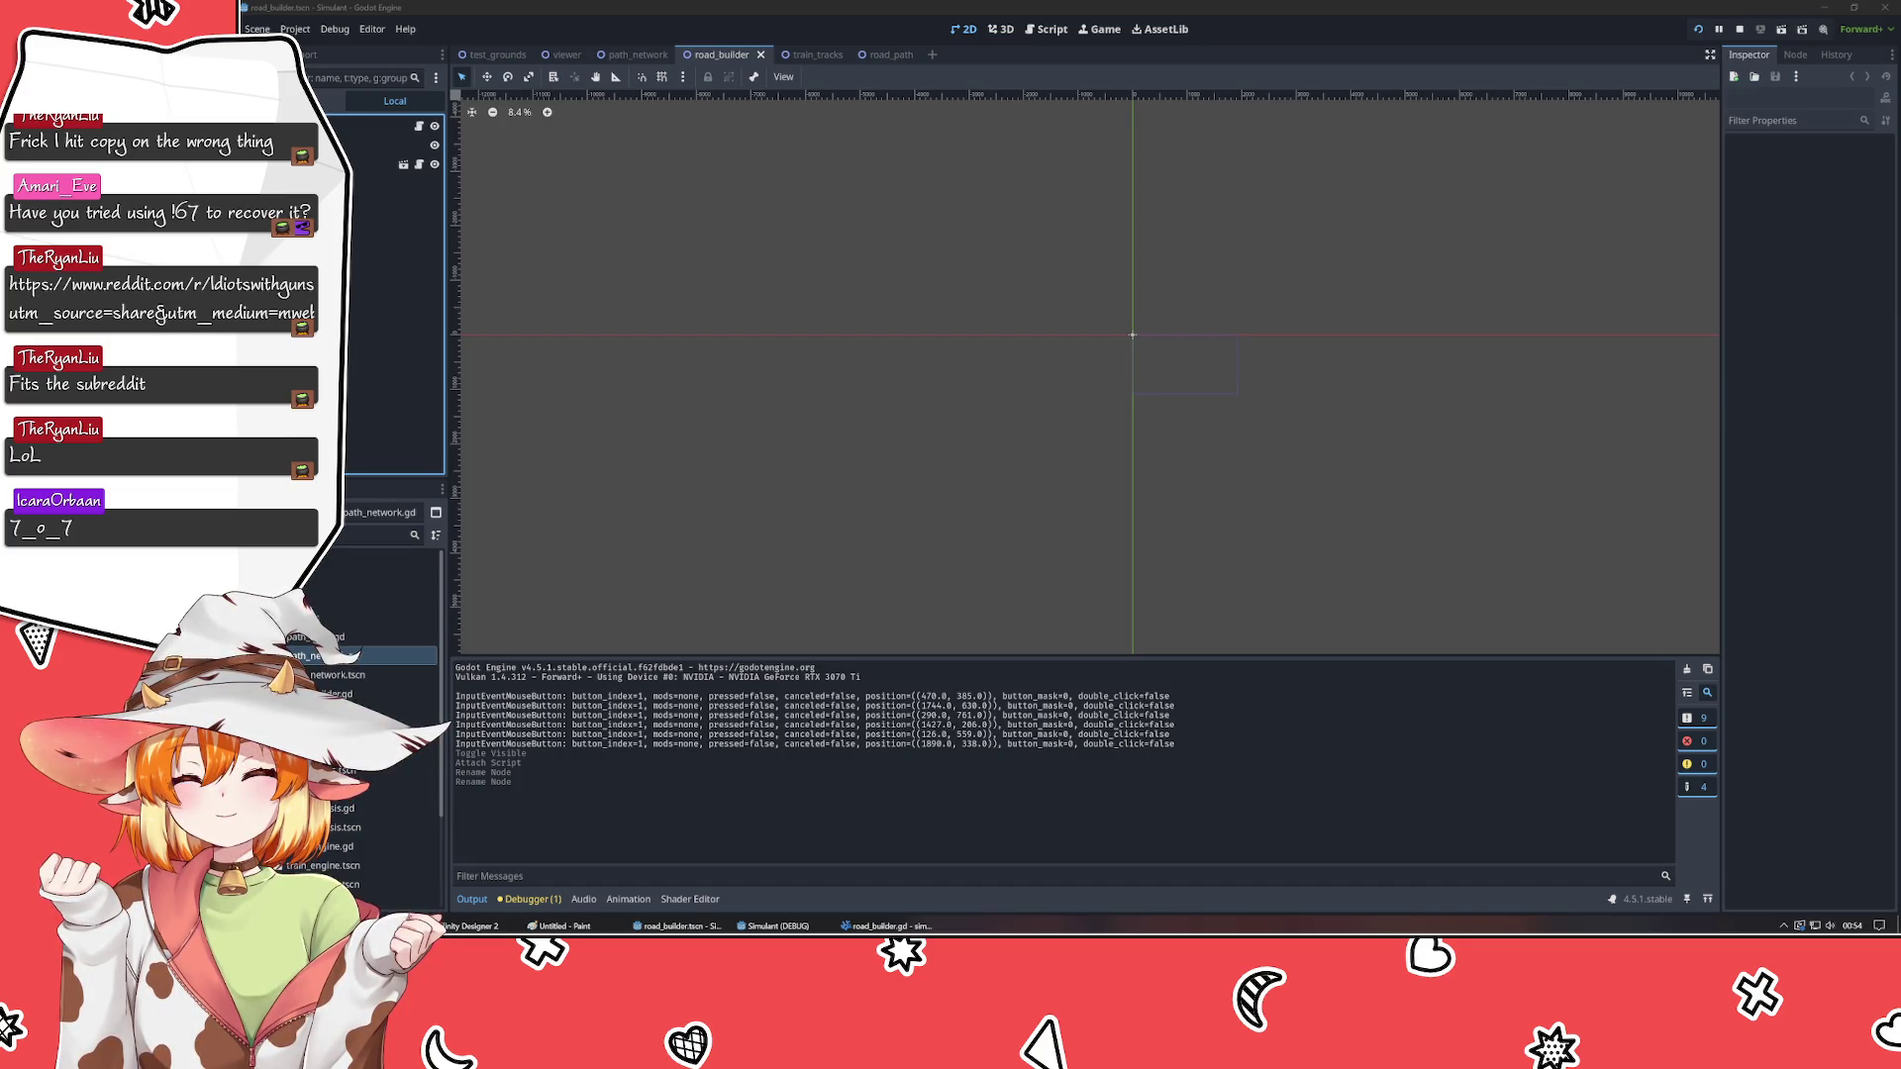
- Draw a new road in the running game window, then stop the game
{"action": "left_click", "coordinate": [998, 373]}
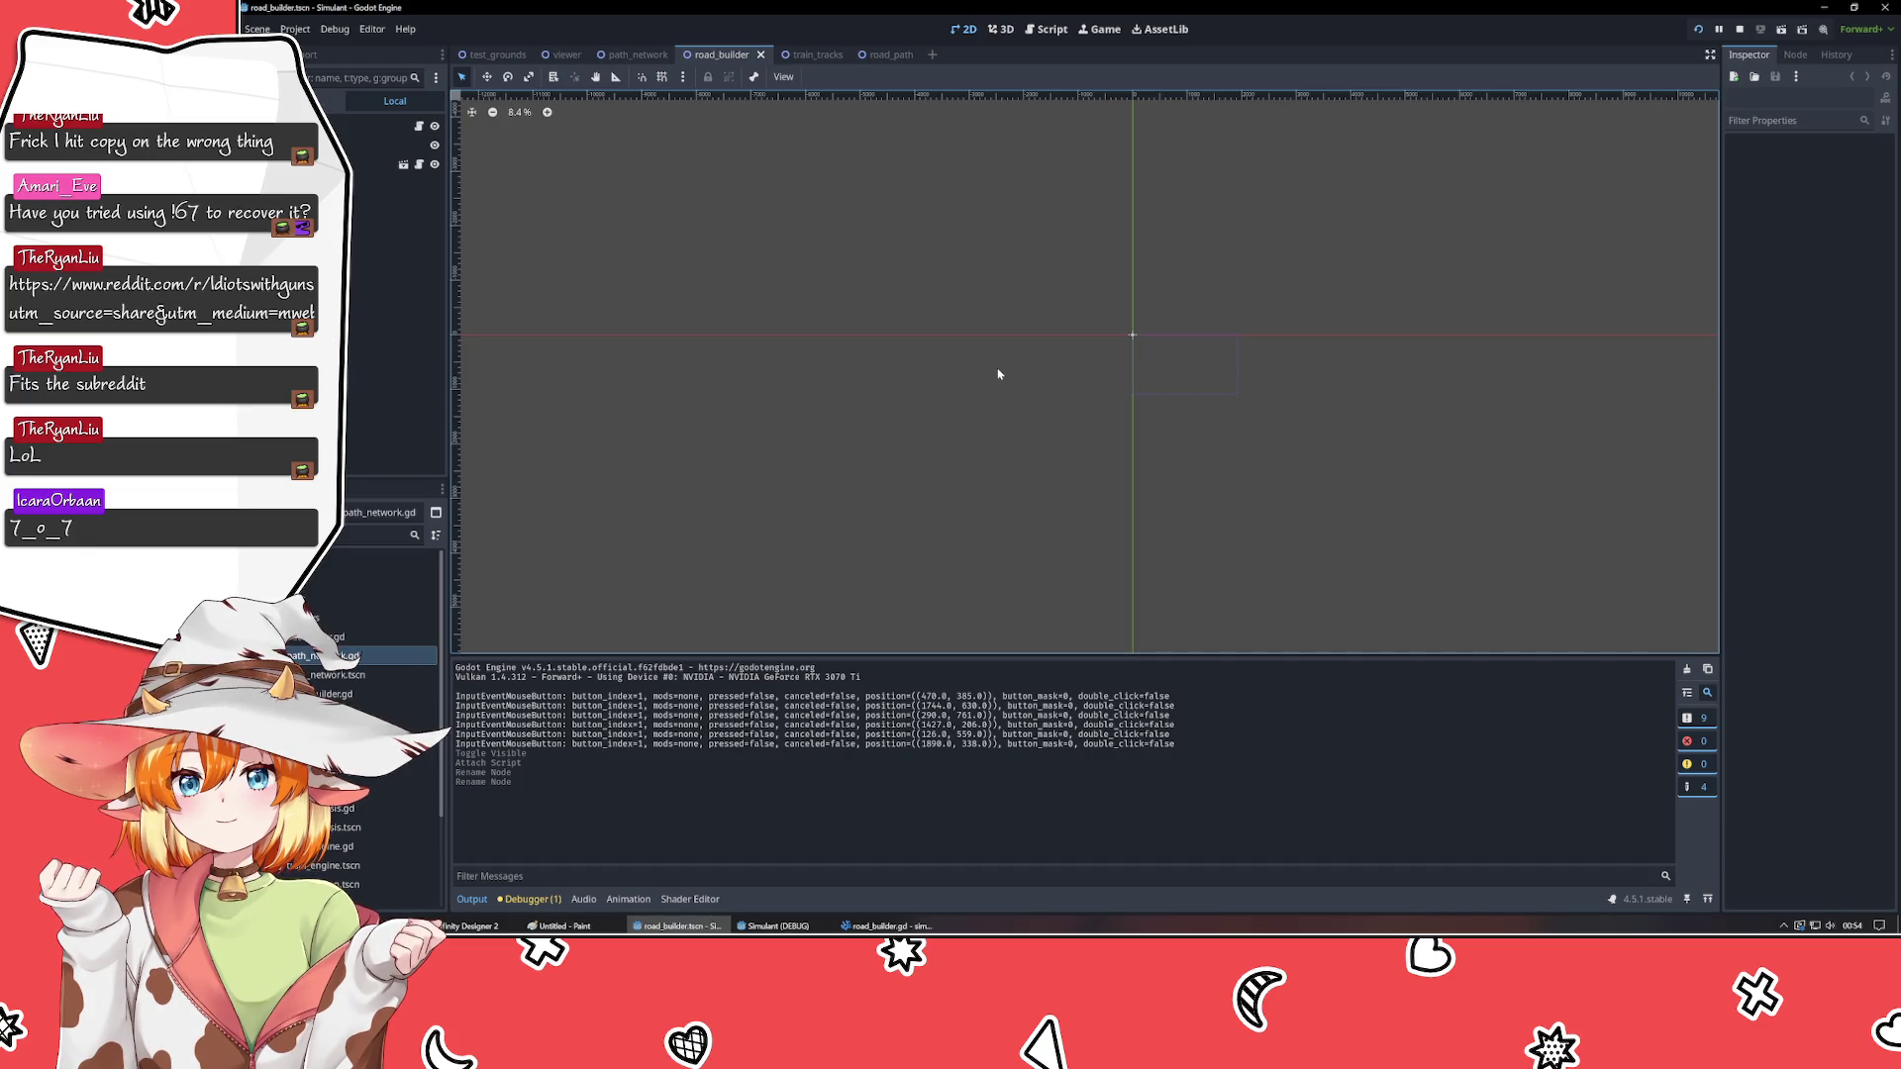
{"action": "left_click", "coordinate": [777, 926]}
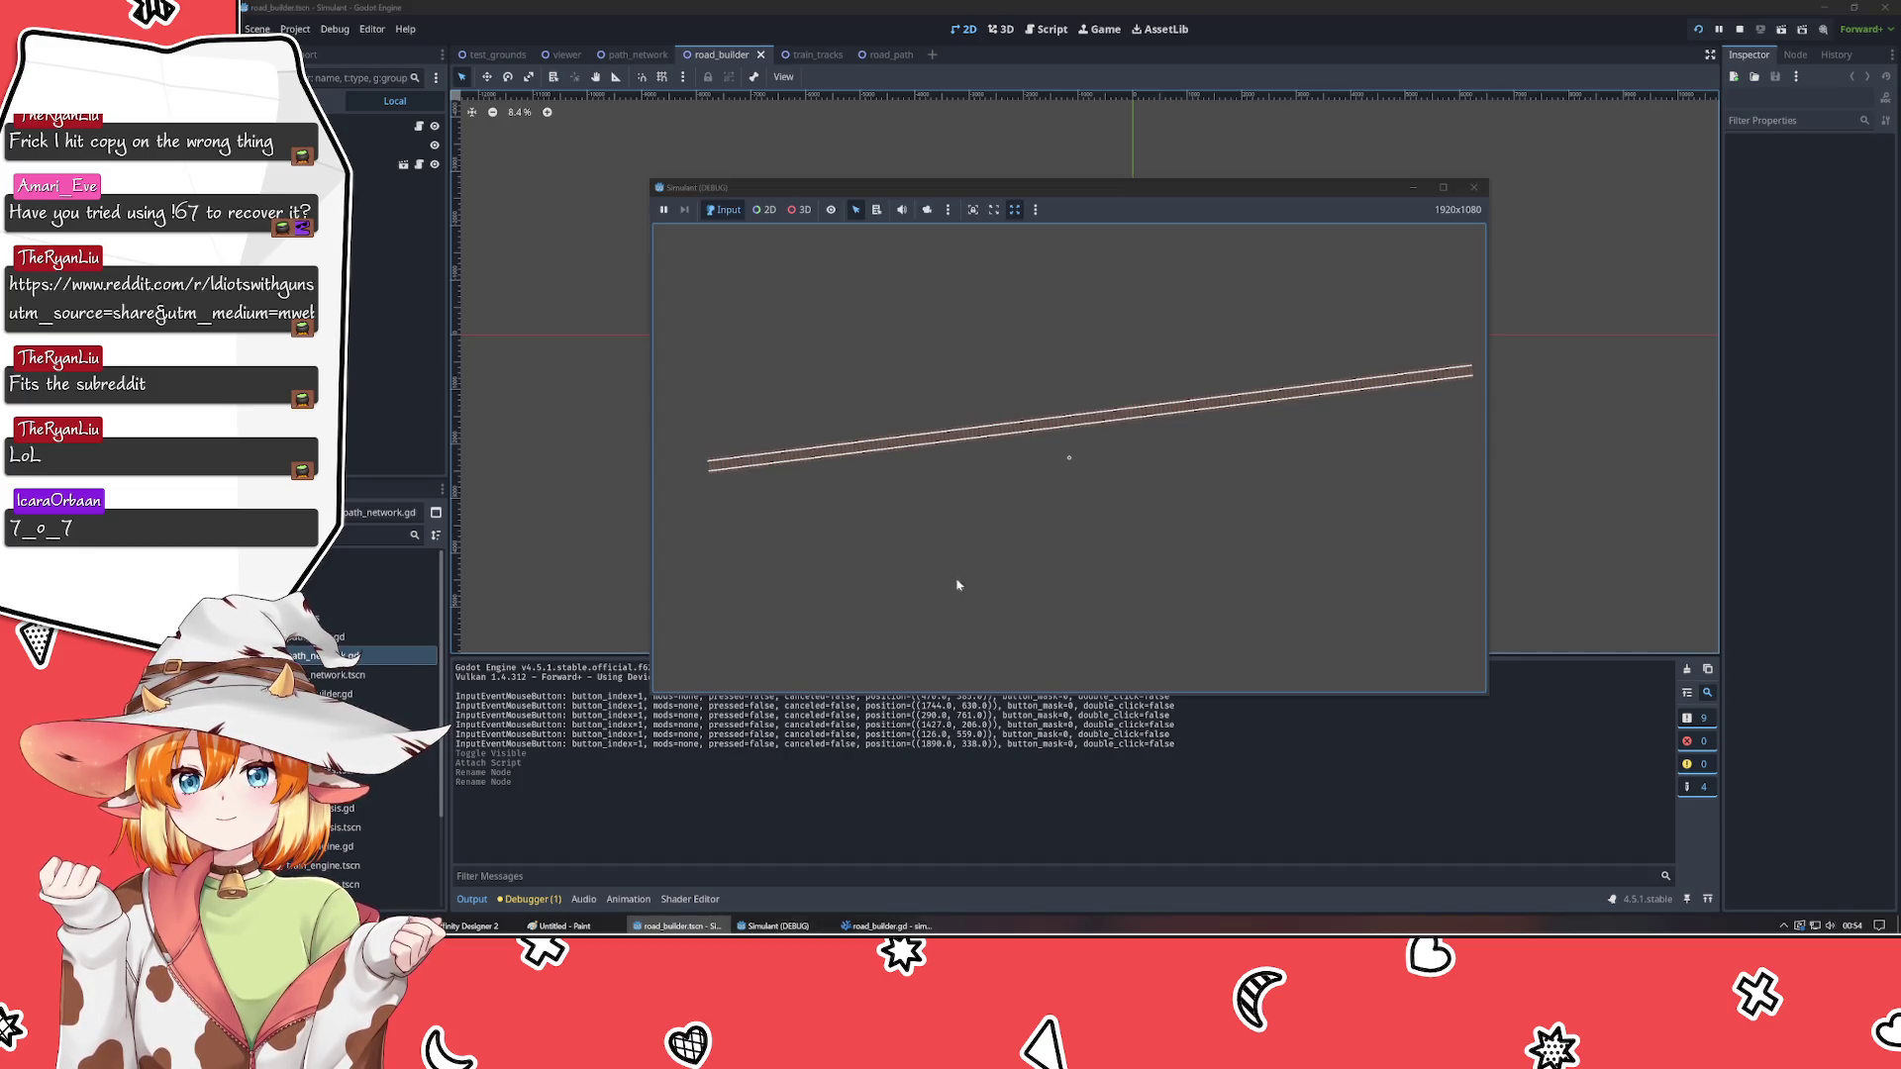
{"action": "left_click", "coordinate": [1118, 385]}
{"action": "left_click", "coordinate": [844, 498]}
{"action": "left_click", "coordinate": [1474, 187]}
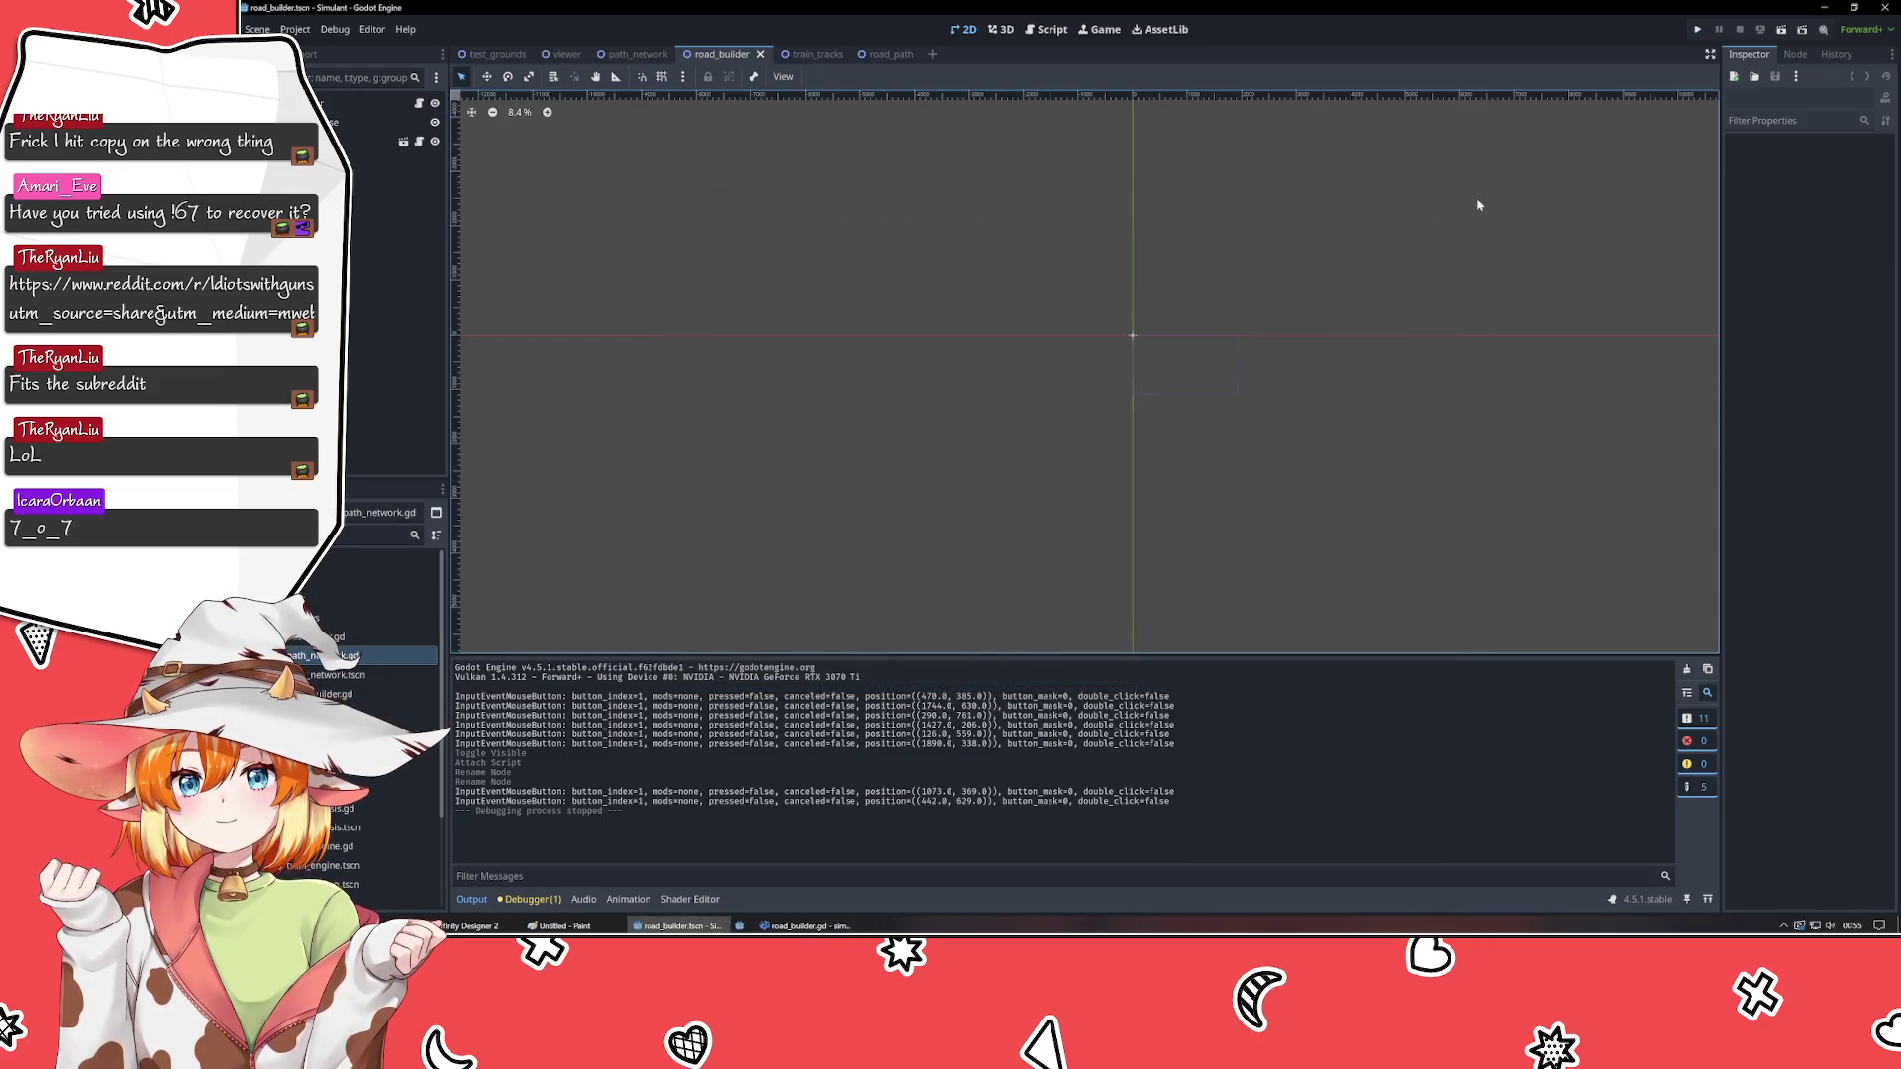
- Look through the road_path, train_tracks, viewer, path_network and test_grounds scenes, ending on road_builder
{"action": "left_click", "coordinate": [869, 56]}
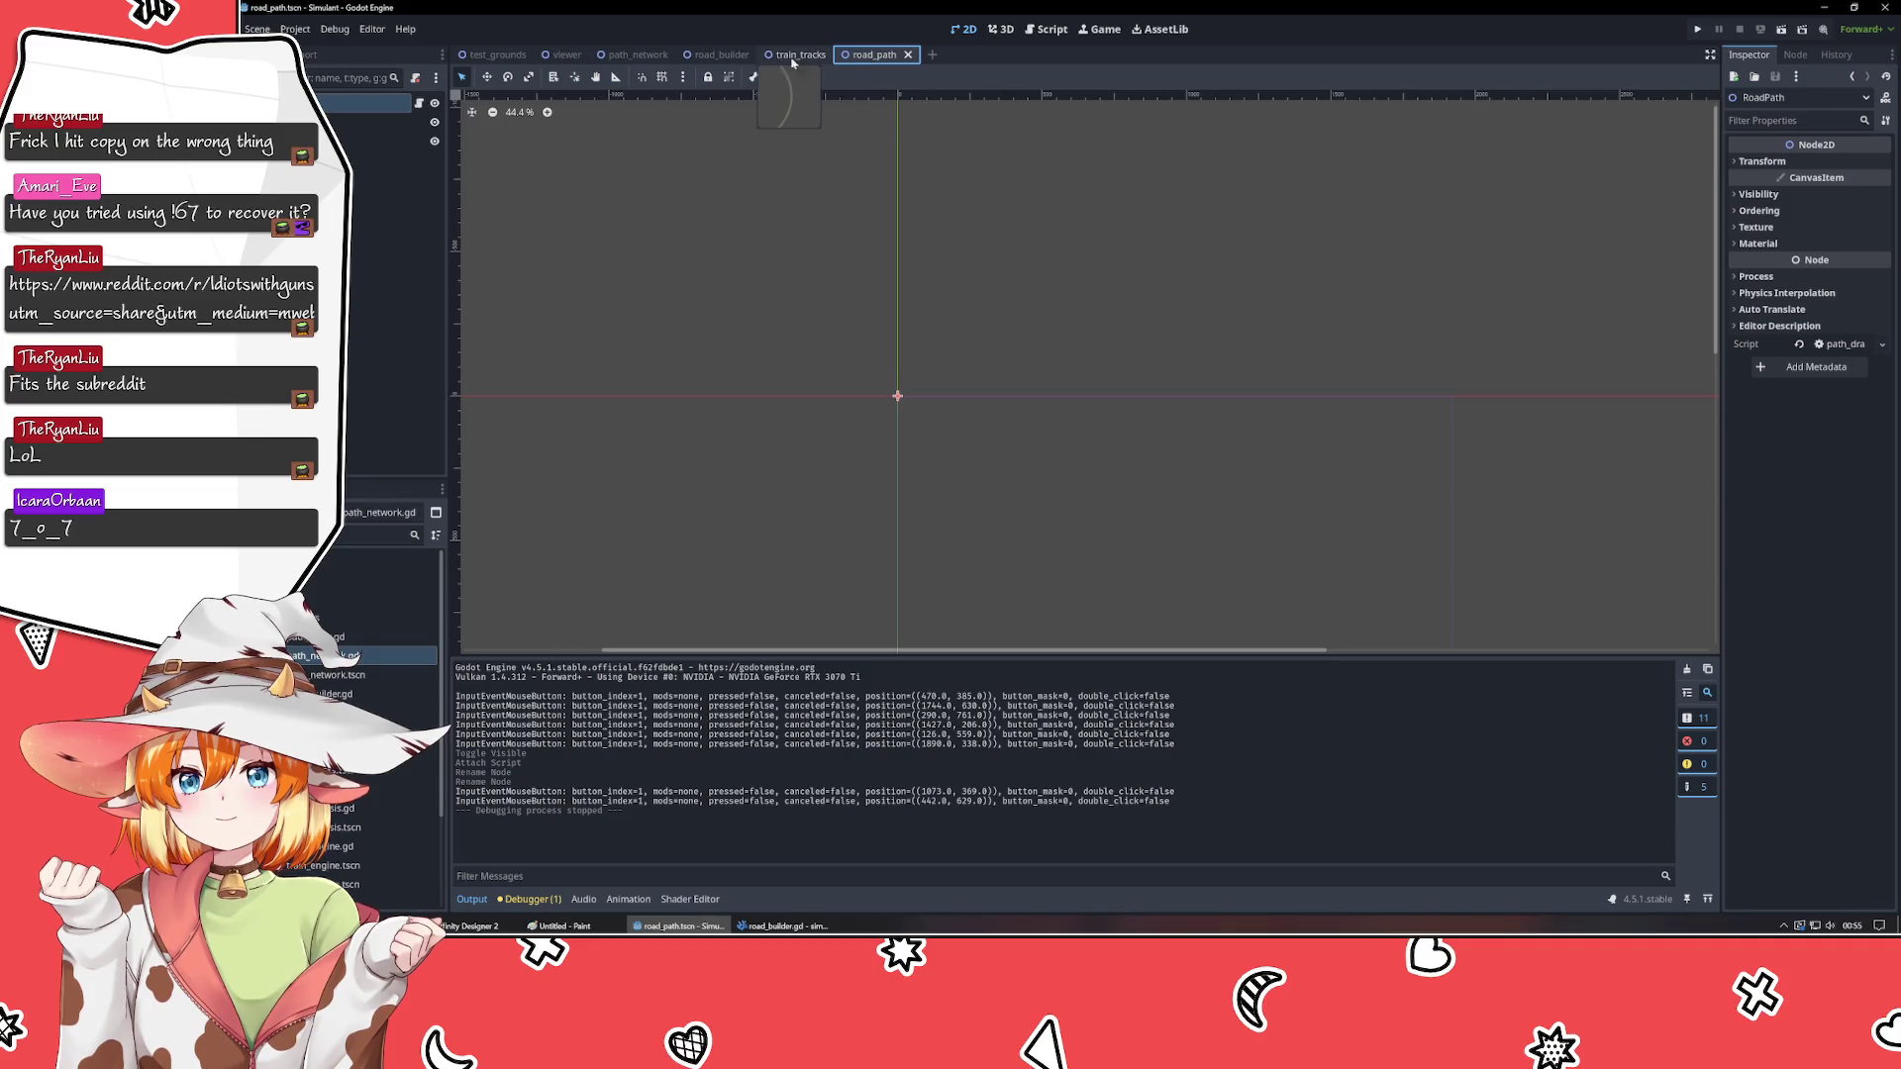
{"action": "left_click", "coordinate": [794, 57]}
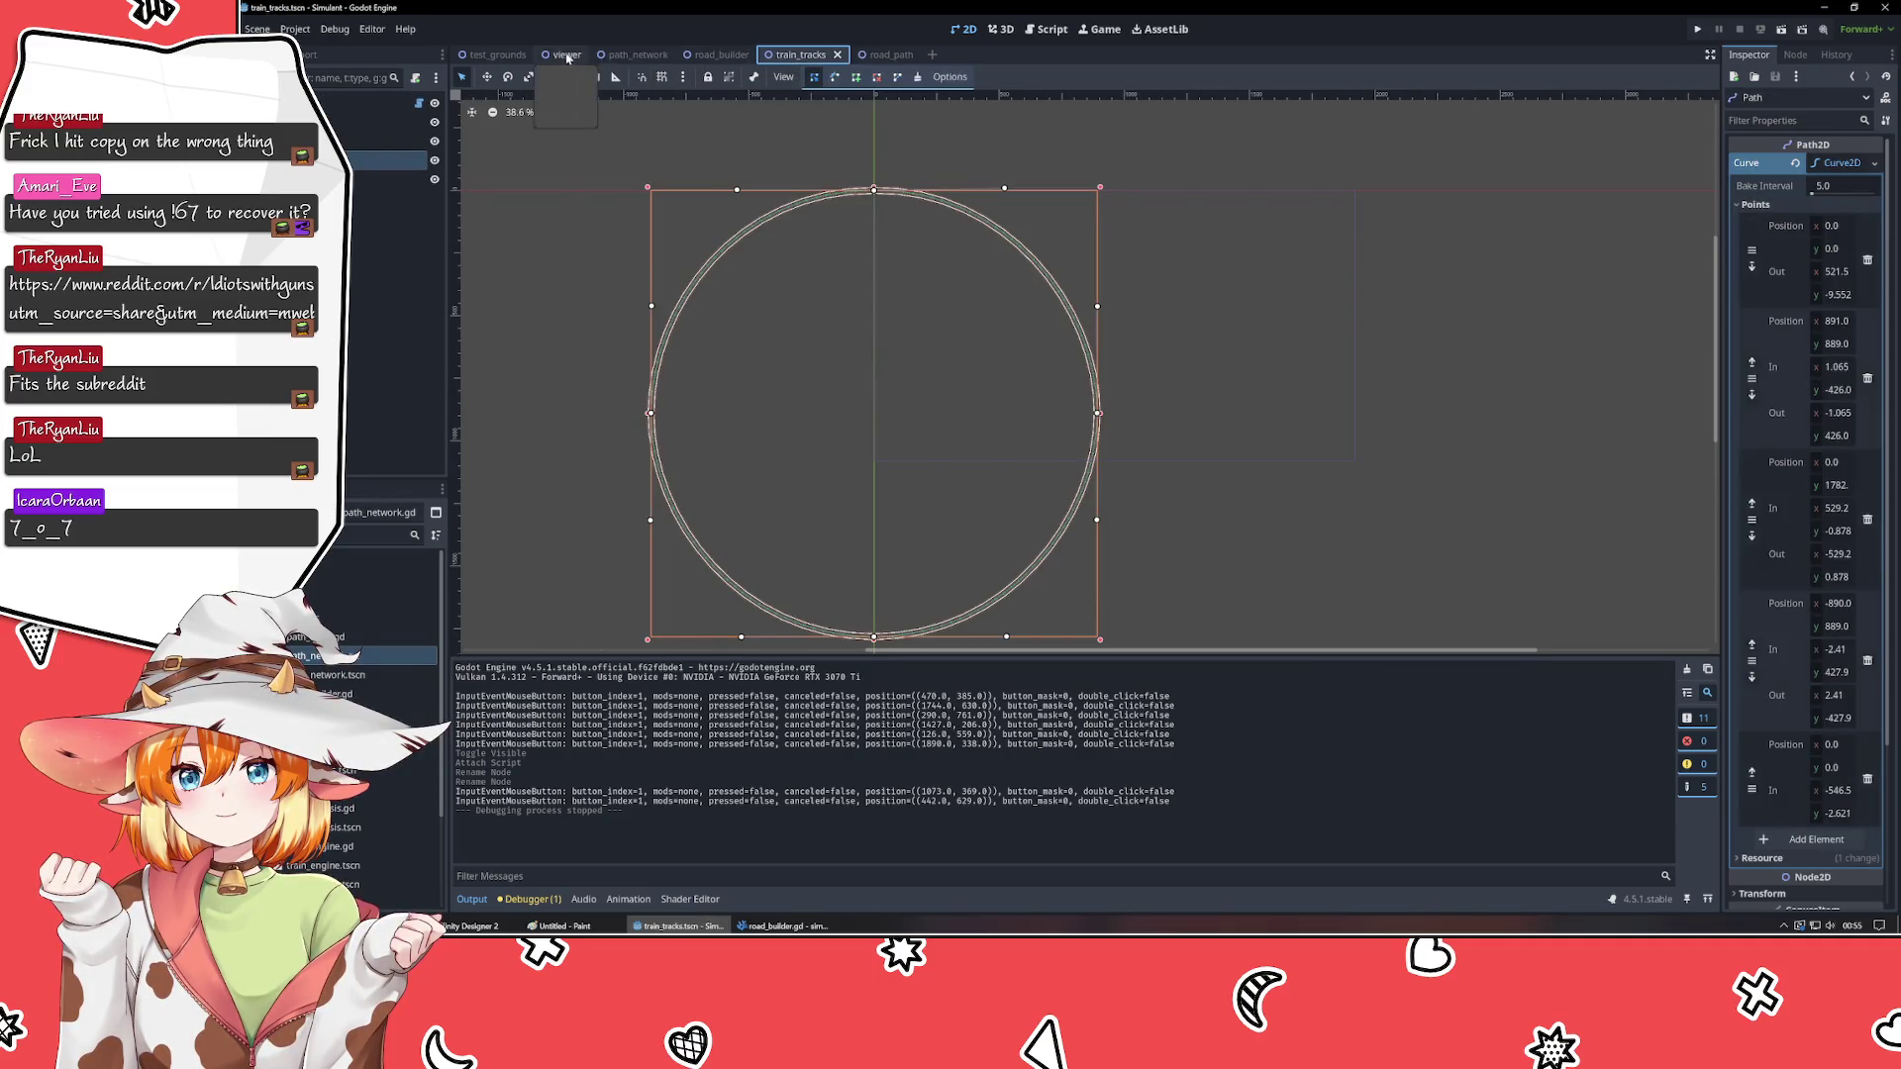
{"action": "left_click", "coordinate": [566, 55]}
{"action": "left_click", "coordinate": [646, 55]}
{"action": "left_click", "coordinate": [721, 54]}
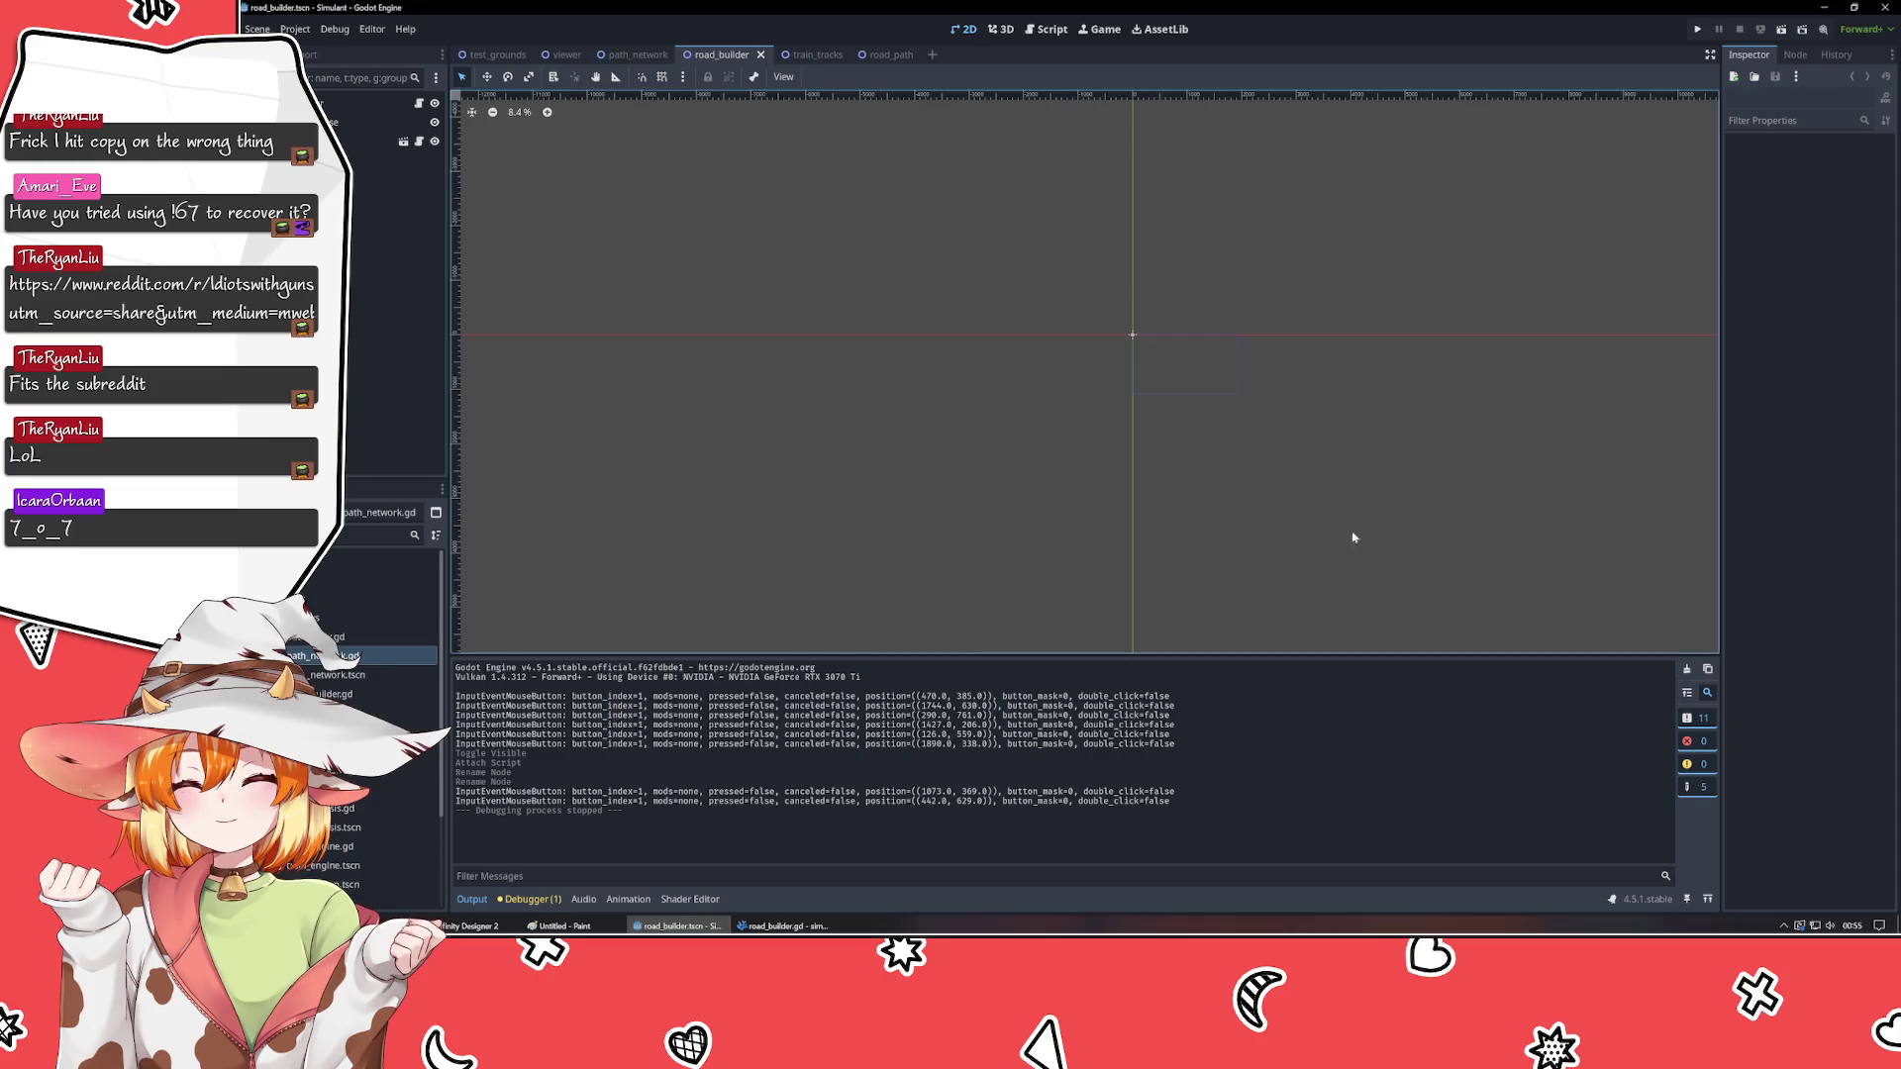
{"action": "left_click", "coordinate": [567, 55]}
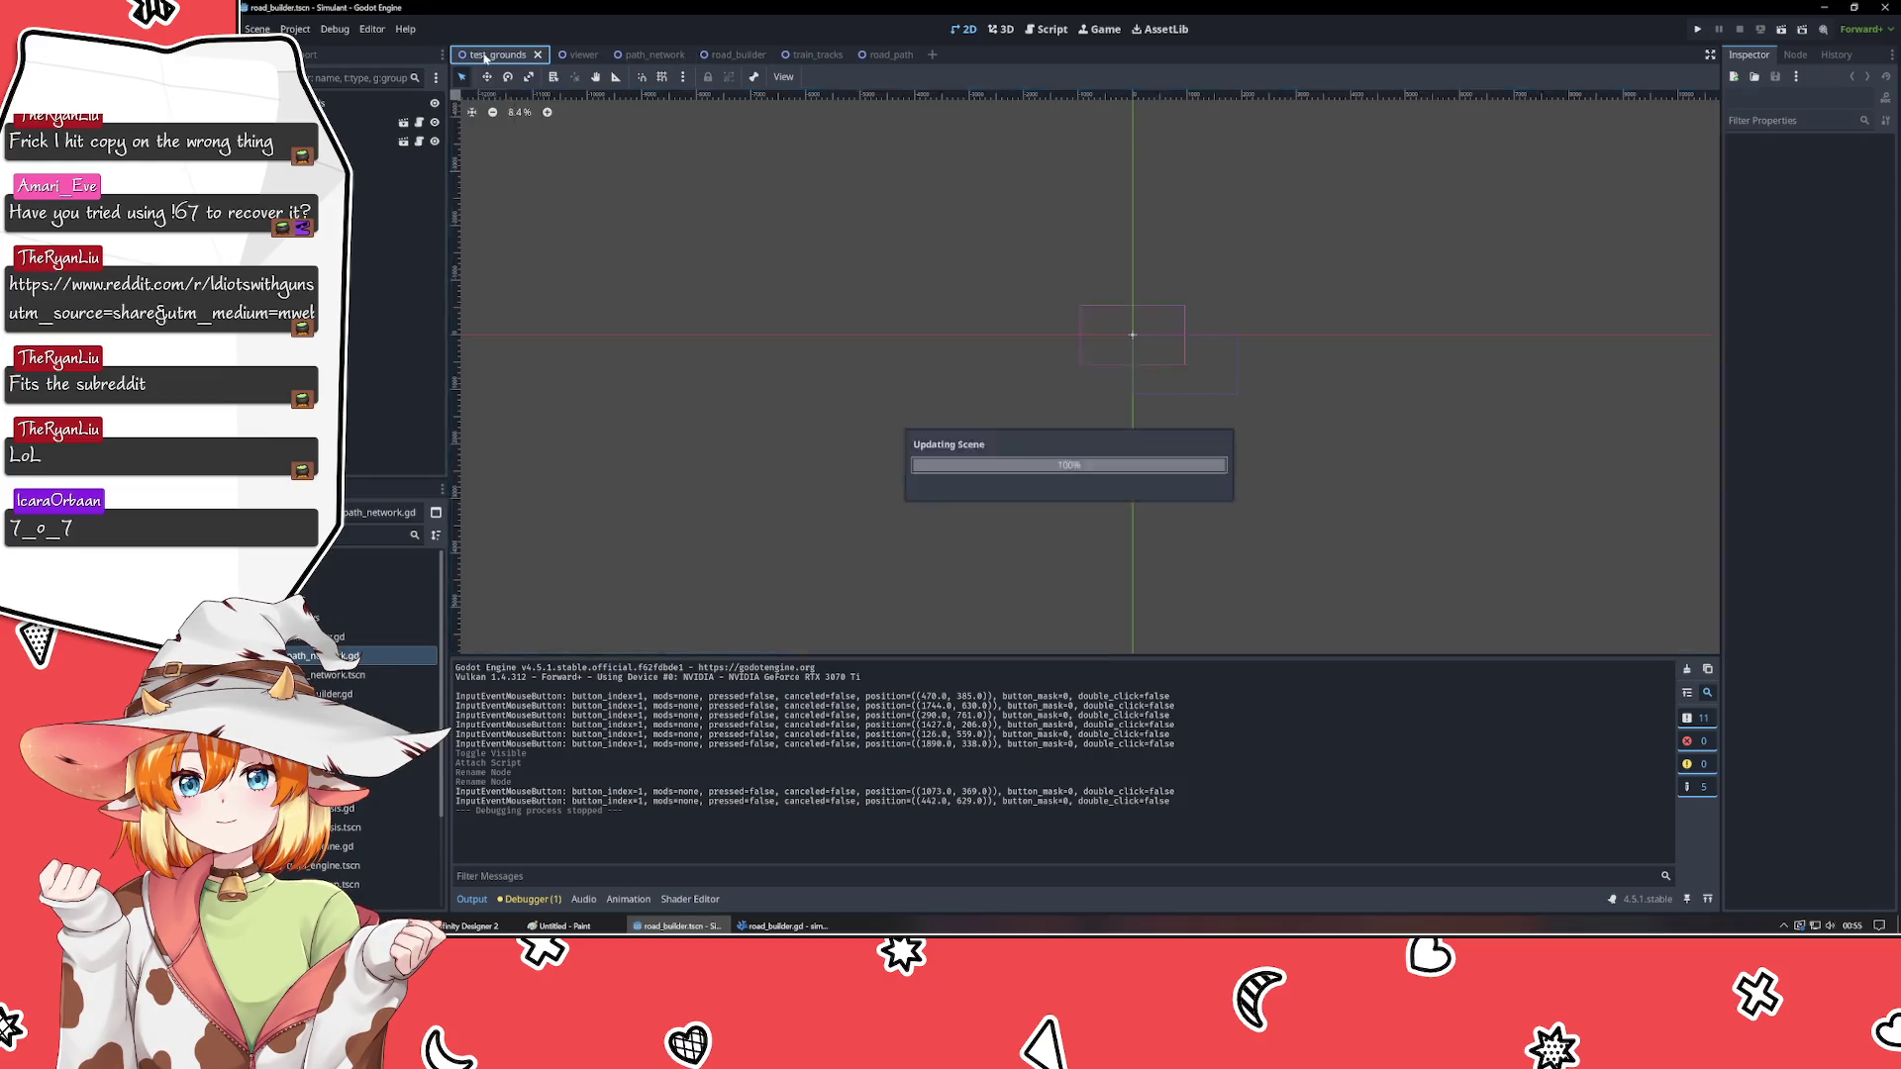
{"action": "left_click", "coordinate": [743, 57]}
- Glance at road_builder.gd in VSCodium, then relaunch the game and bring its window forward
{"action": "key", "text": "alt+Tab"}
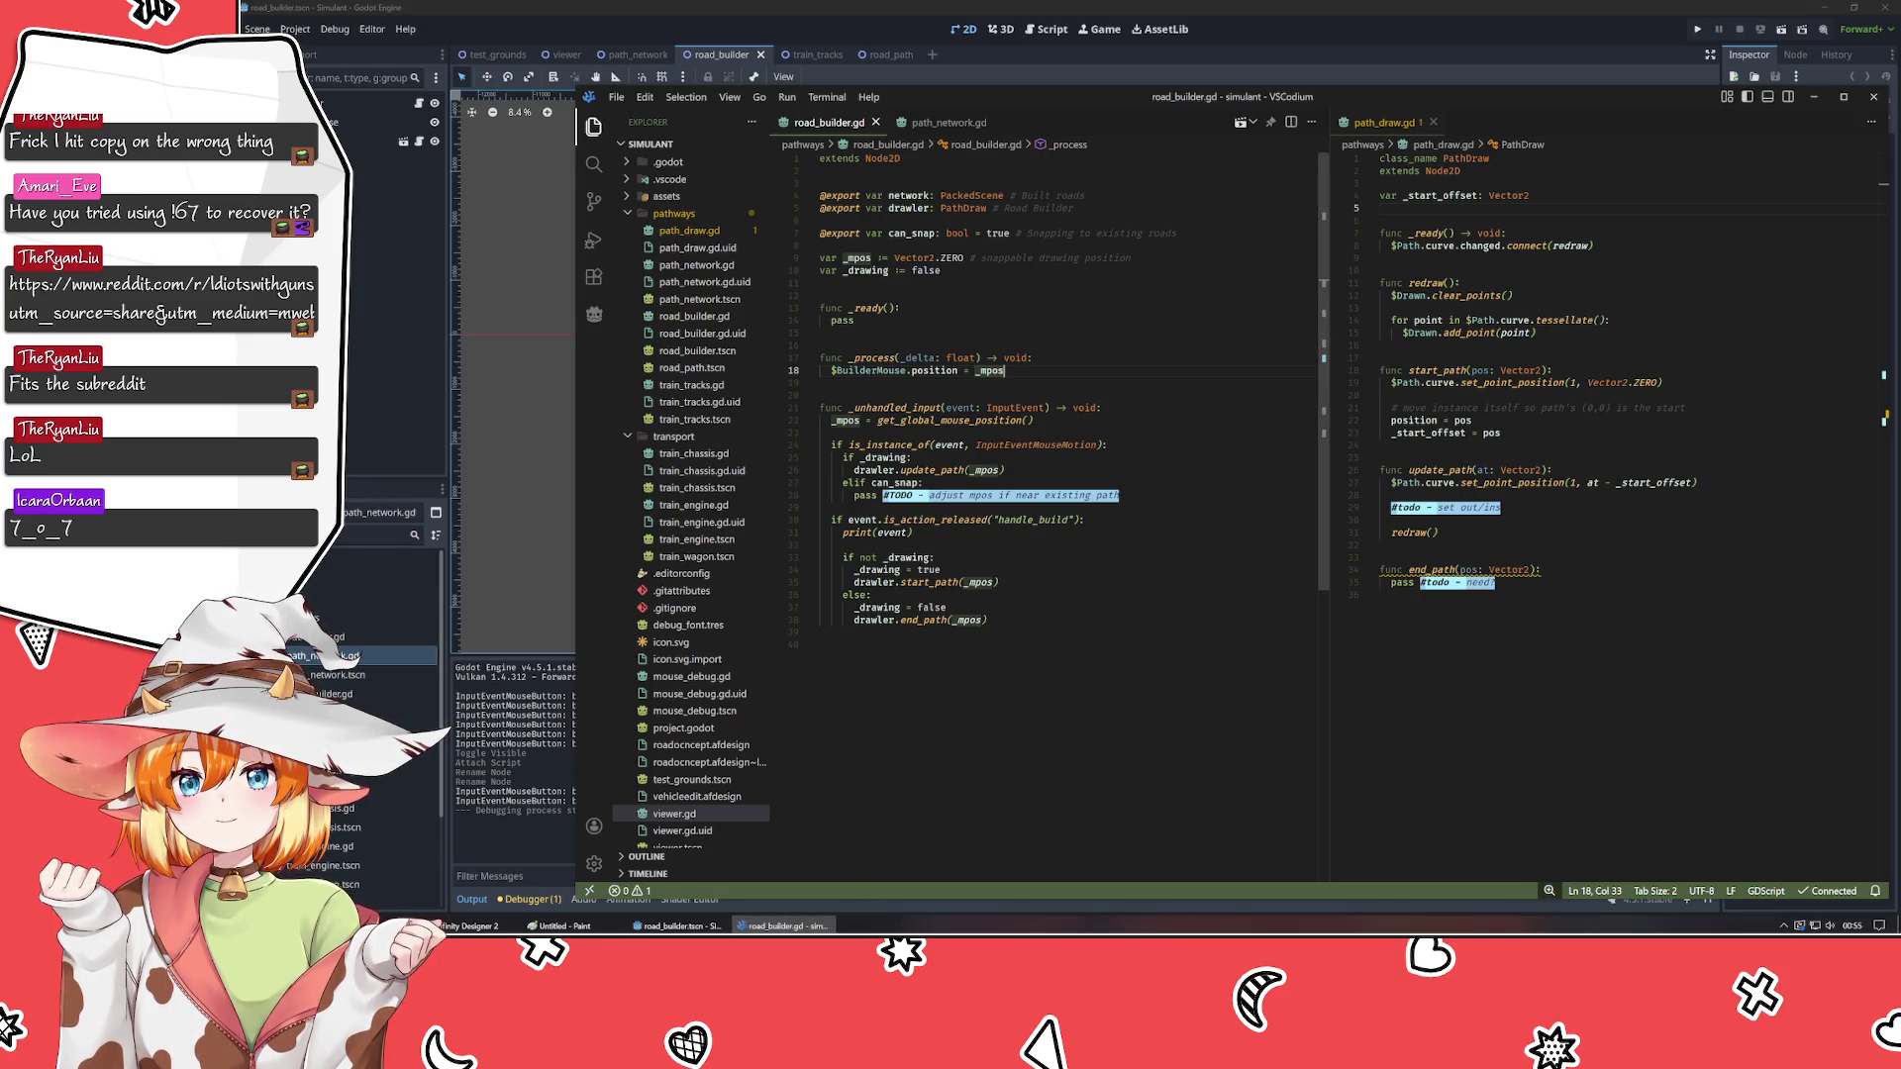
{"action": "key", "text": "alt+Tab"}
{"action": "left_click", "coordinate": [1697, 30]}
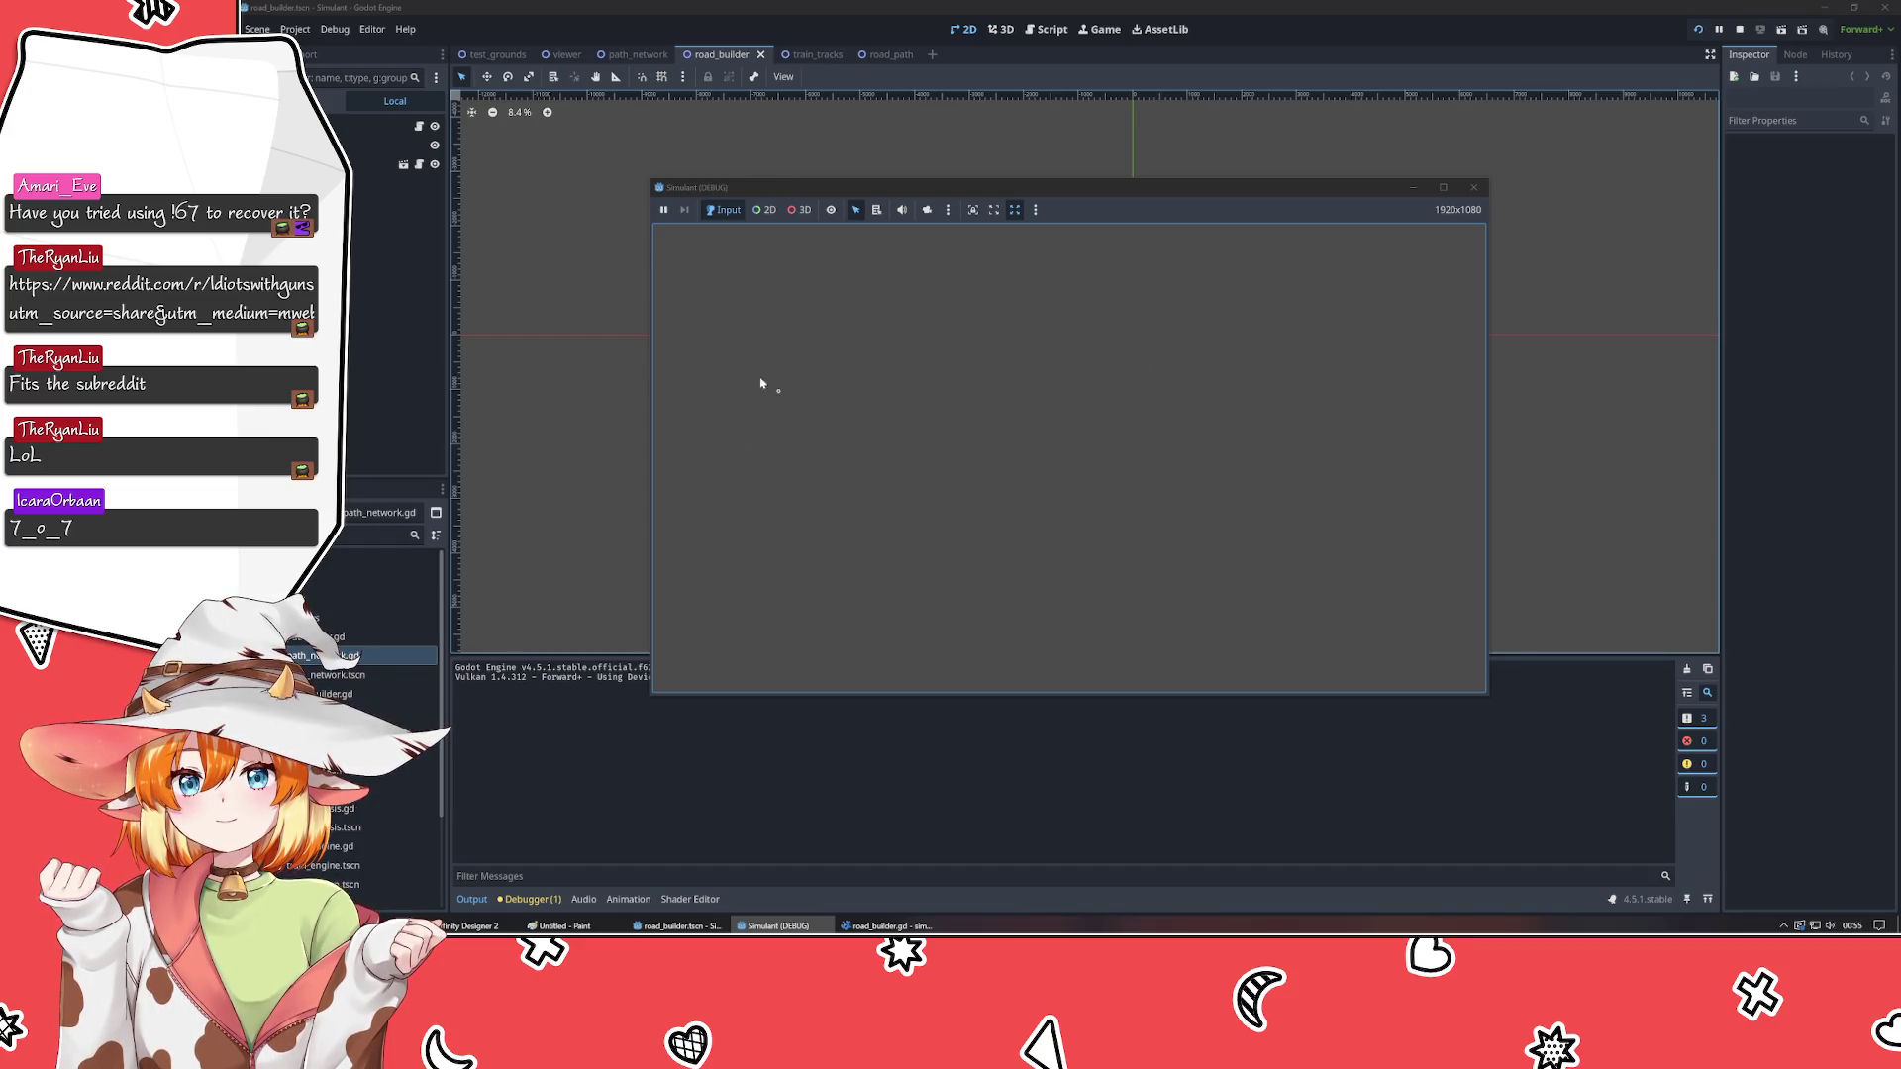
{"action": "left_click", "coordinate": [733, 346]}
{"action": "left_click", "coordinate": [1394, 660]}
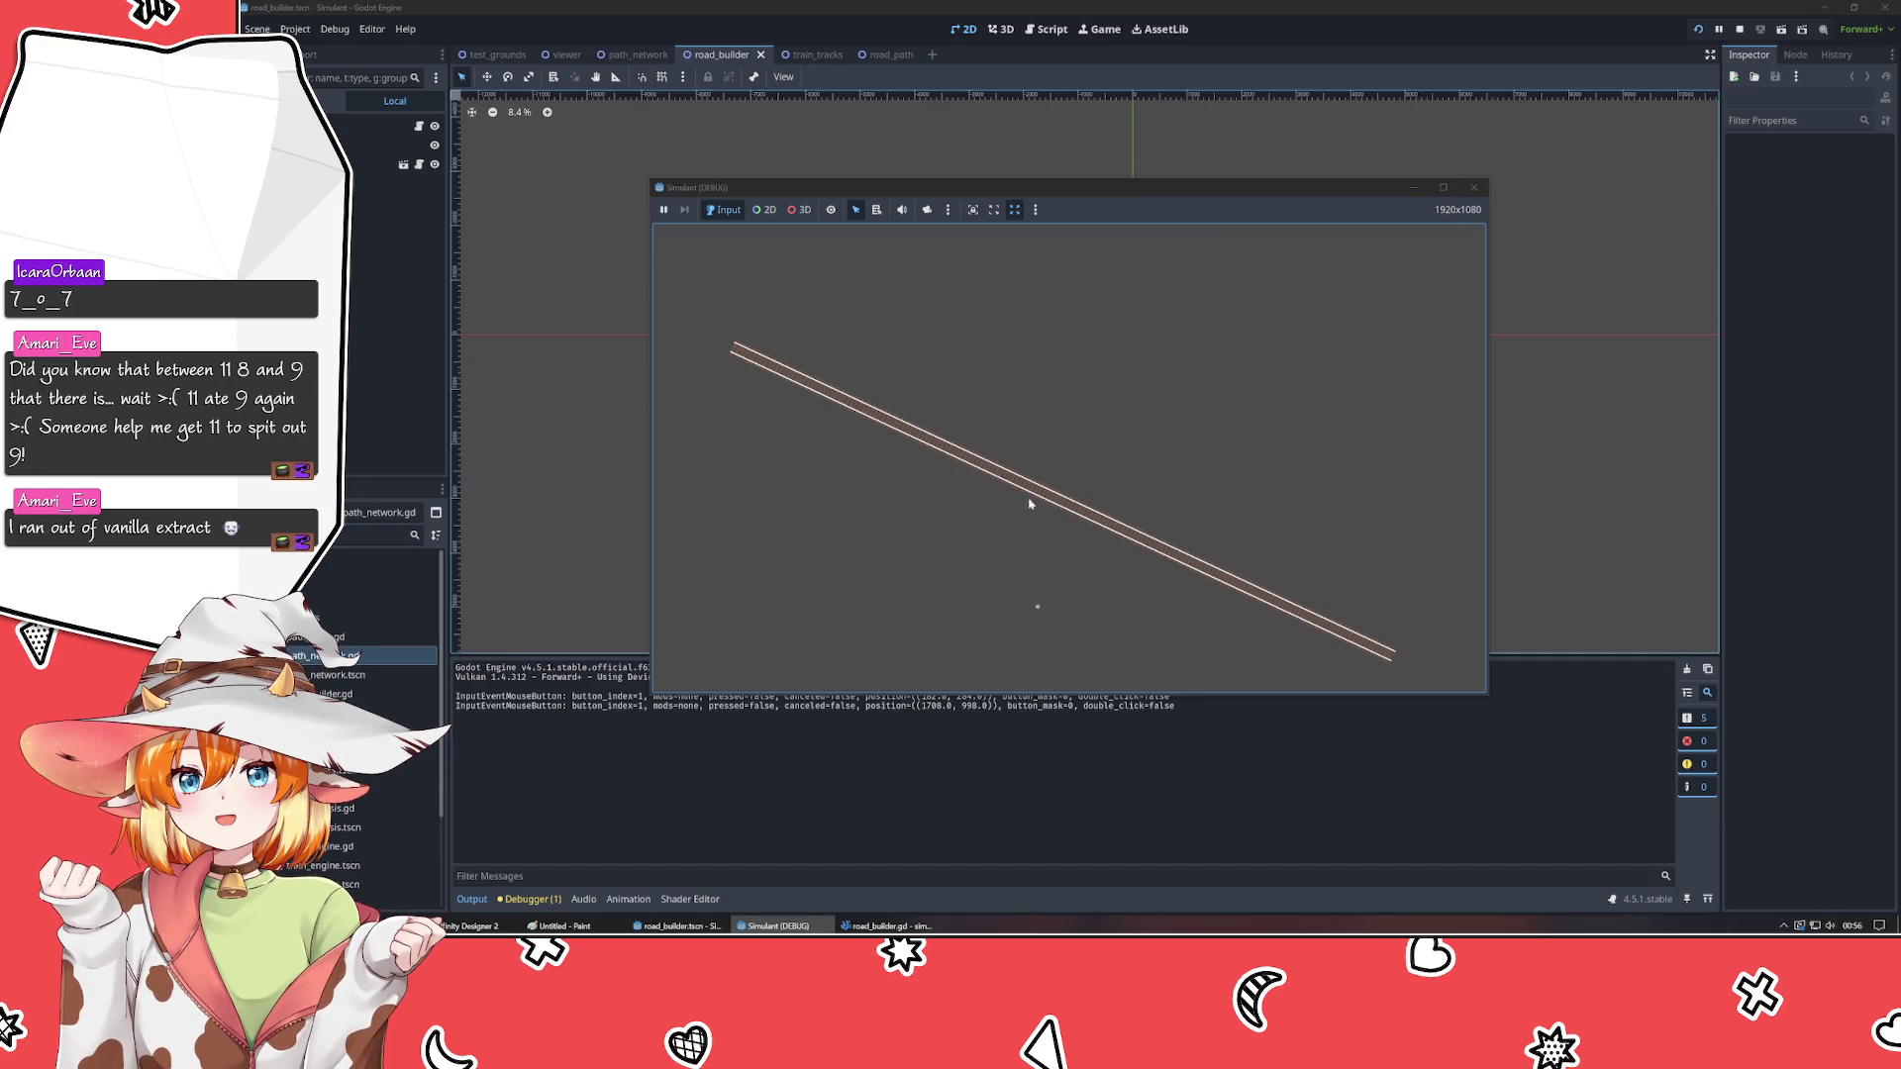
{"action": "left_click", "coordinate": [656, 654]}
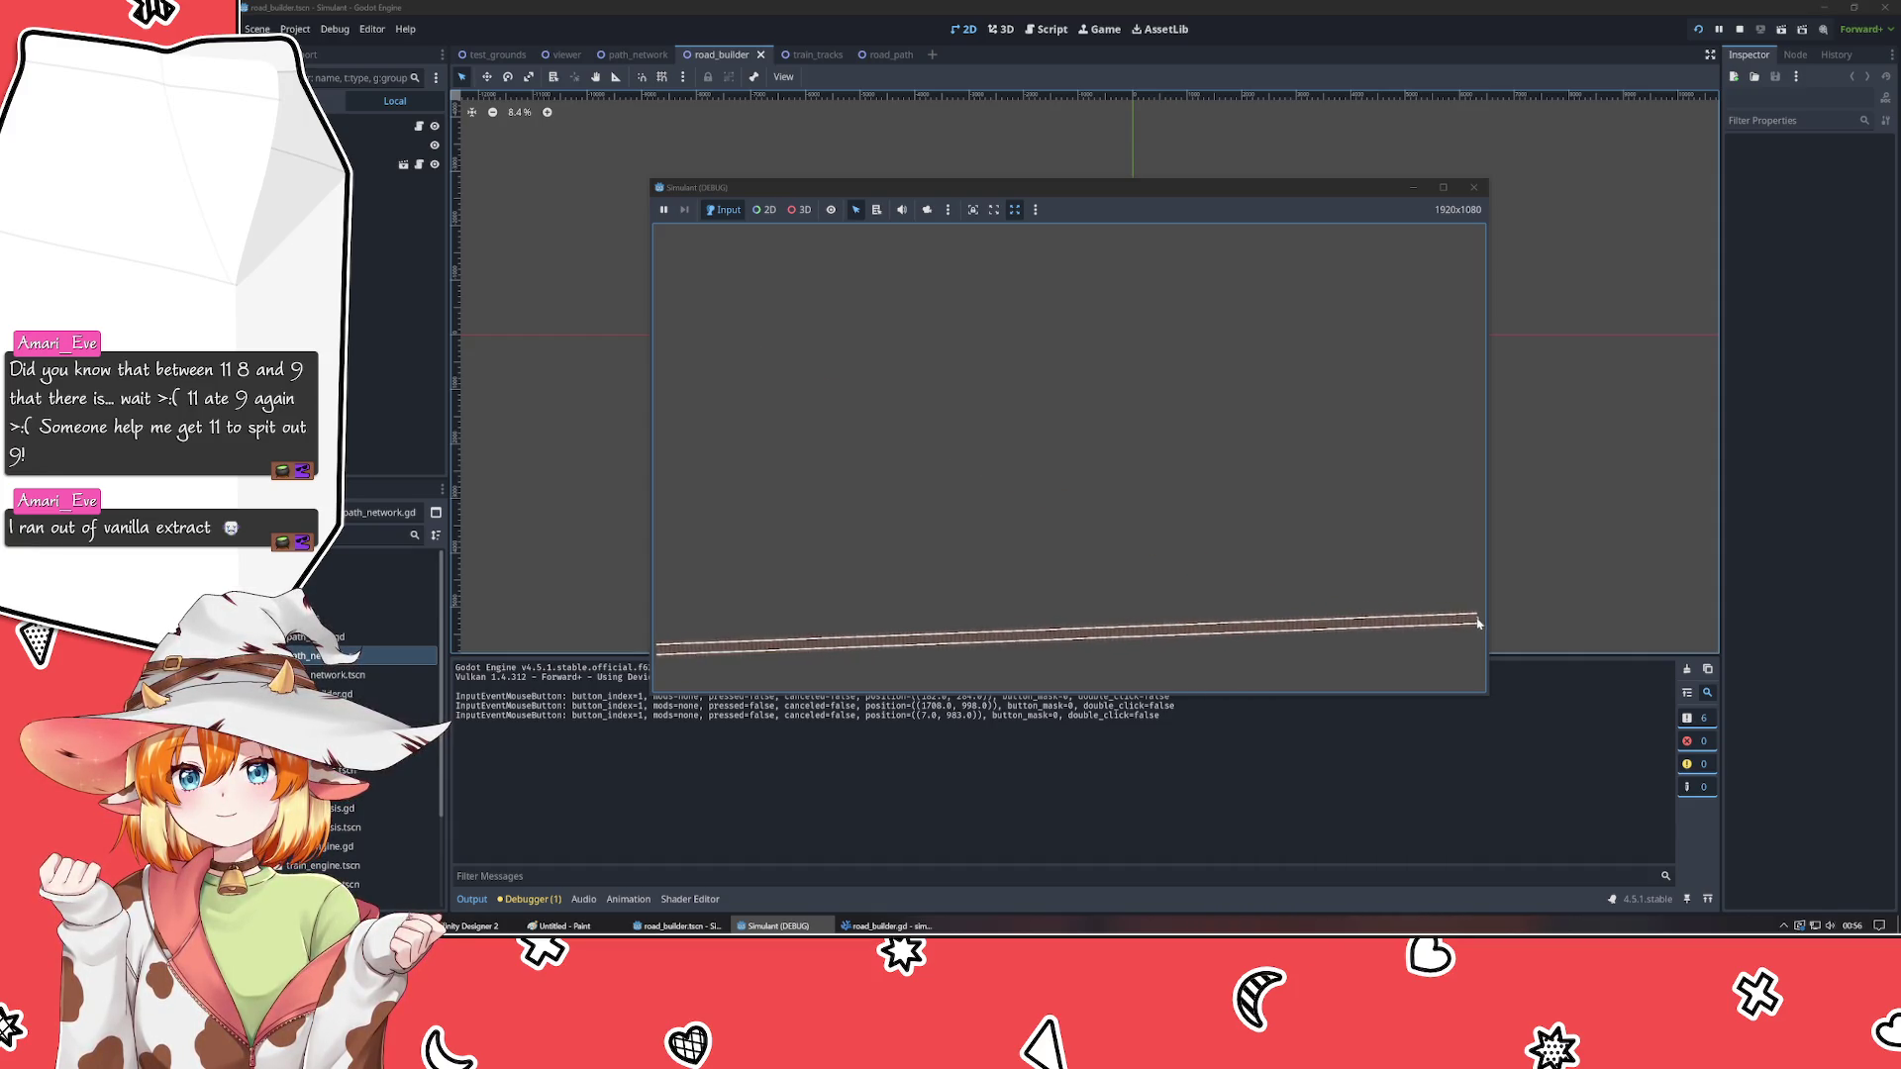
{"action": "left_click", "coordinate": [1483, 624]}
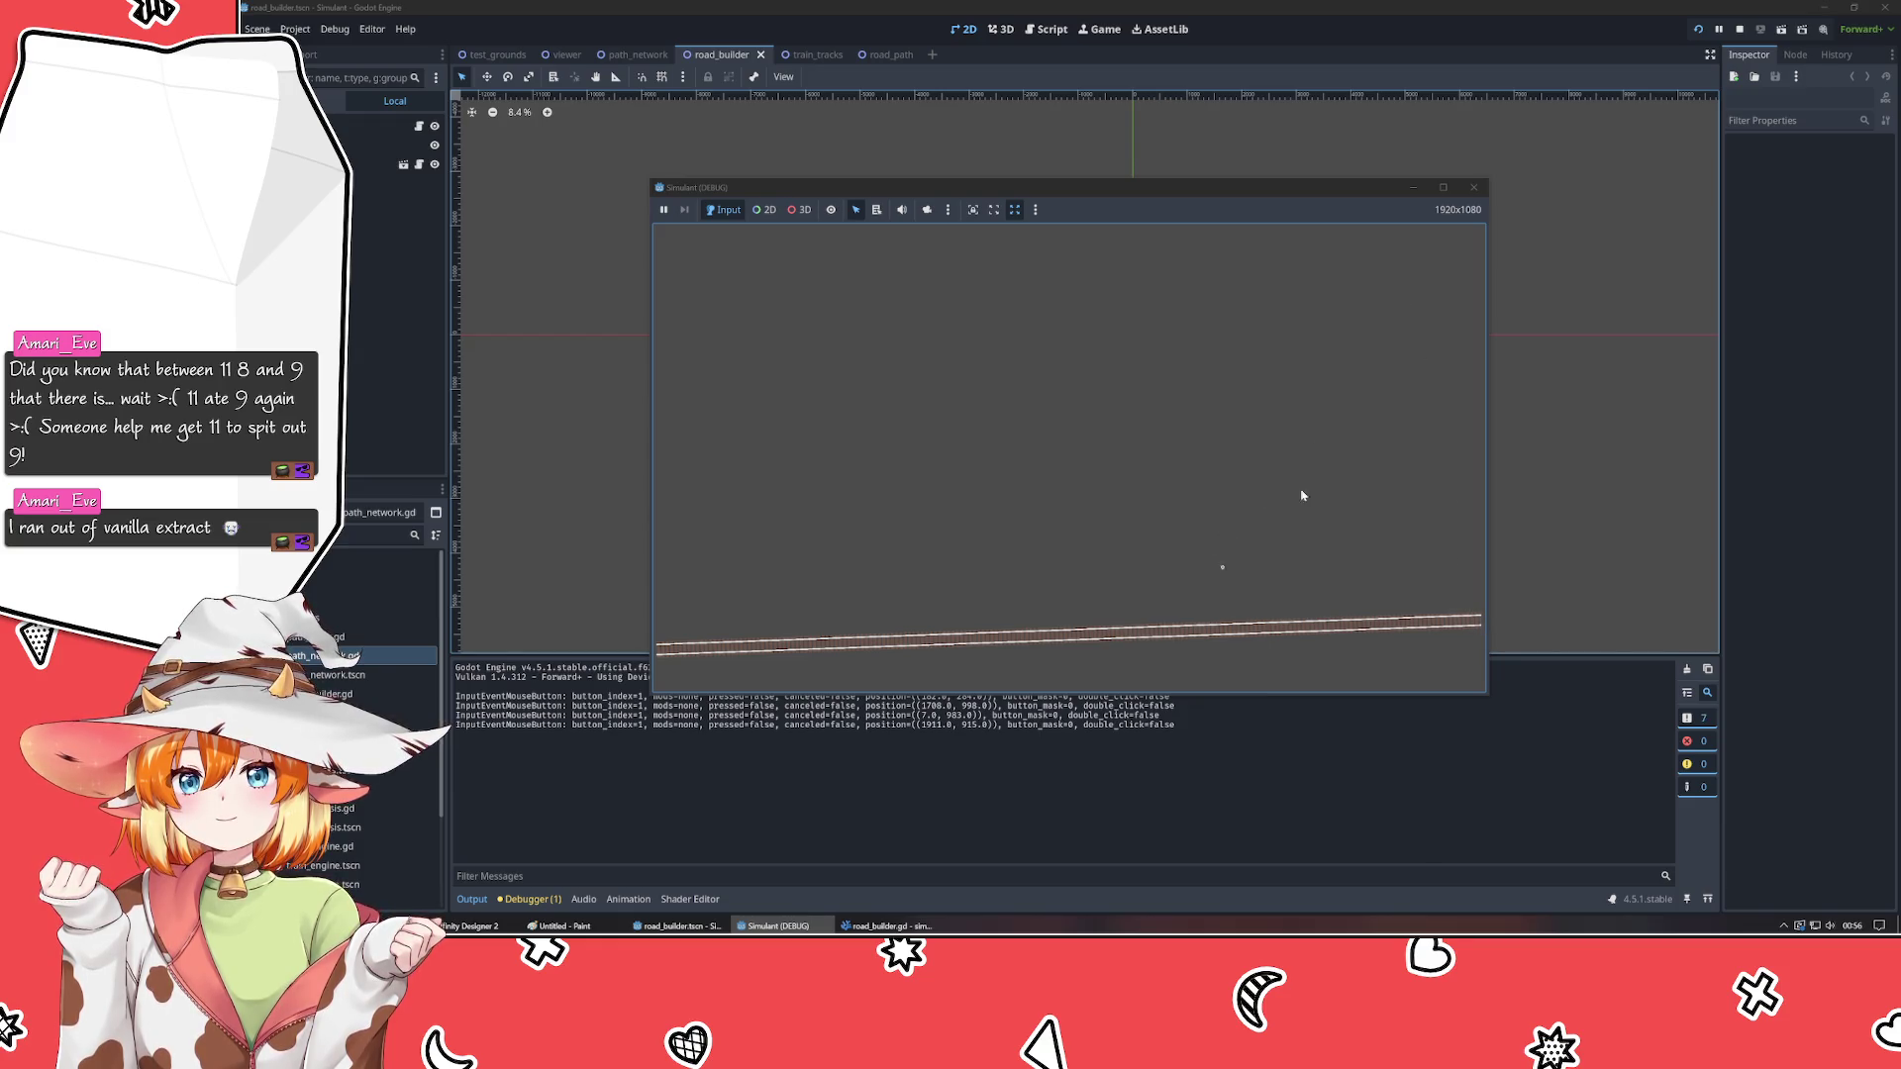
{"action": "left_click", "coordinate": [1472, 187]}
{"action": "key", "text": "alt+Tab"}
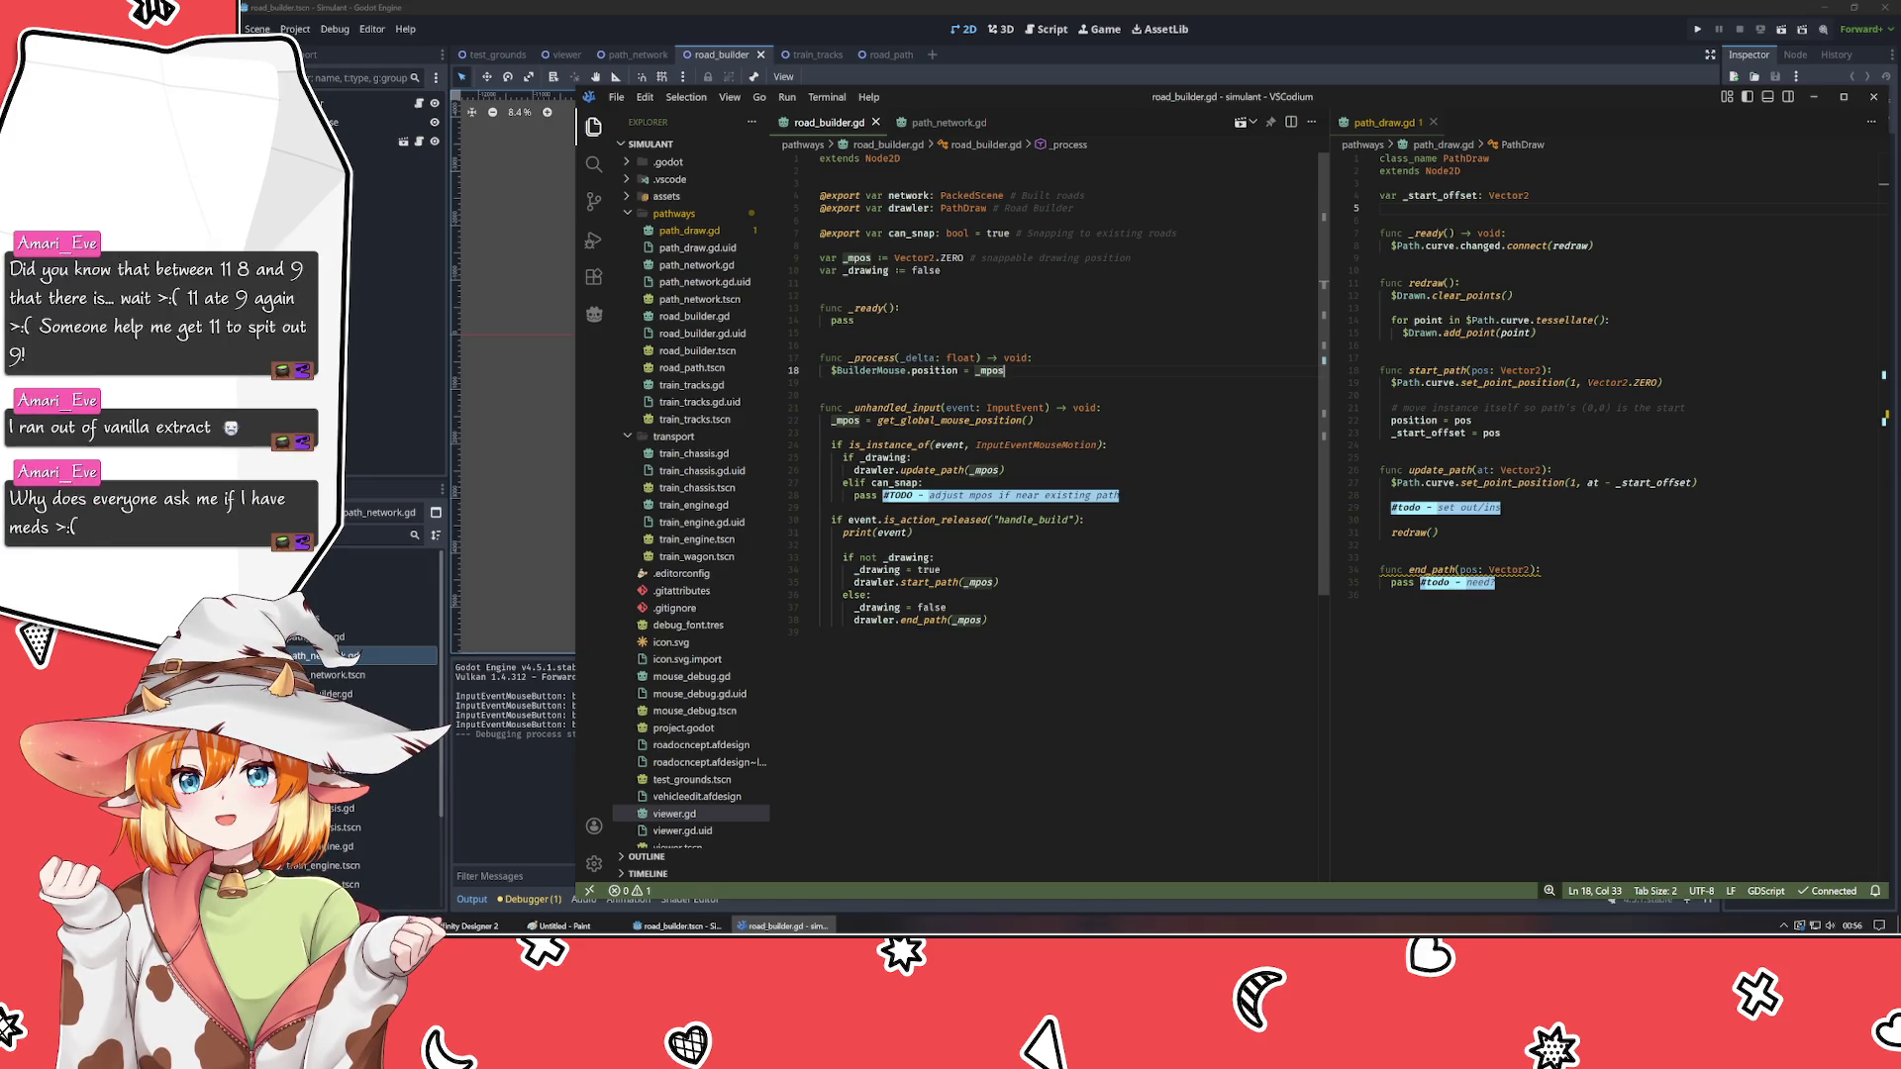
- Retype the network variable on line 4 from PackedScene to PathNetwork, save, and return to Godot
{"action": "double_click", "coordinate": [972, 195]}
{"action": "type", "text": "PathNe"}
{"action": "key", "text": "Return"}
{"action": "key", "text": "ctrl+s"}
{"action": "left_click", "coordinate": [334, 123]}
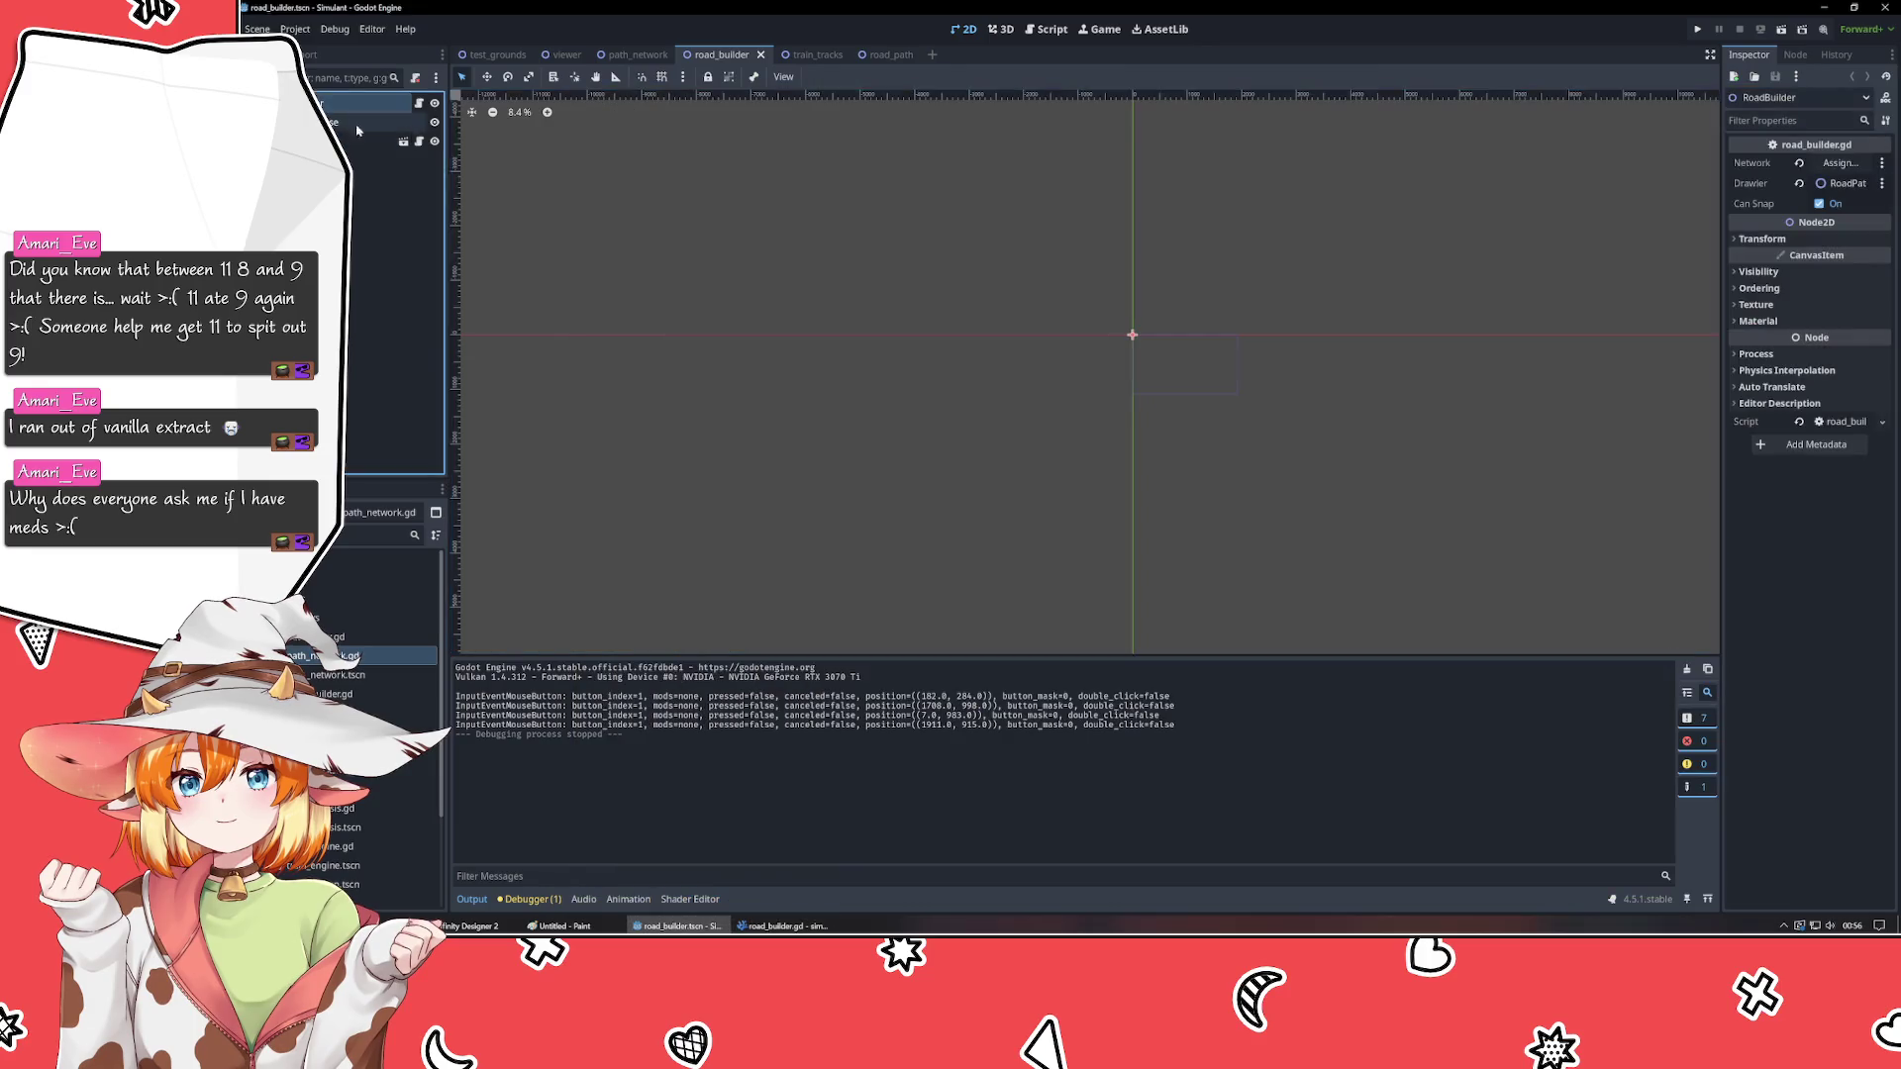
{"action": "left_click", "coordinate": [1839, 163]}
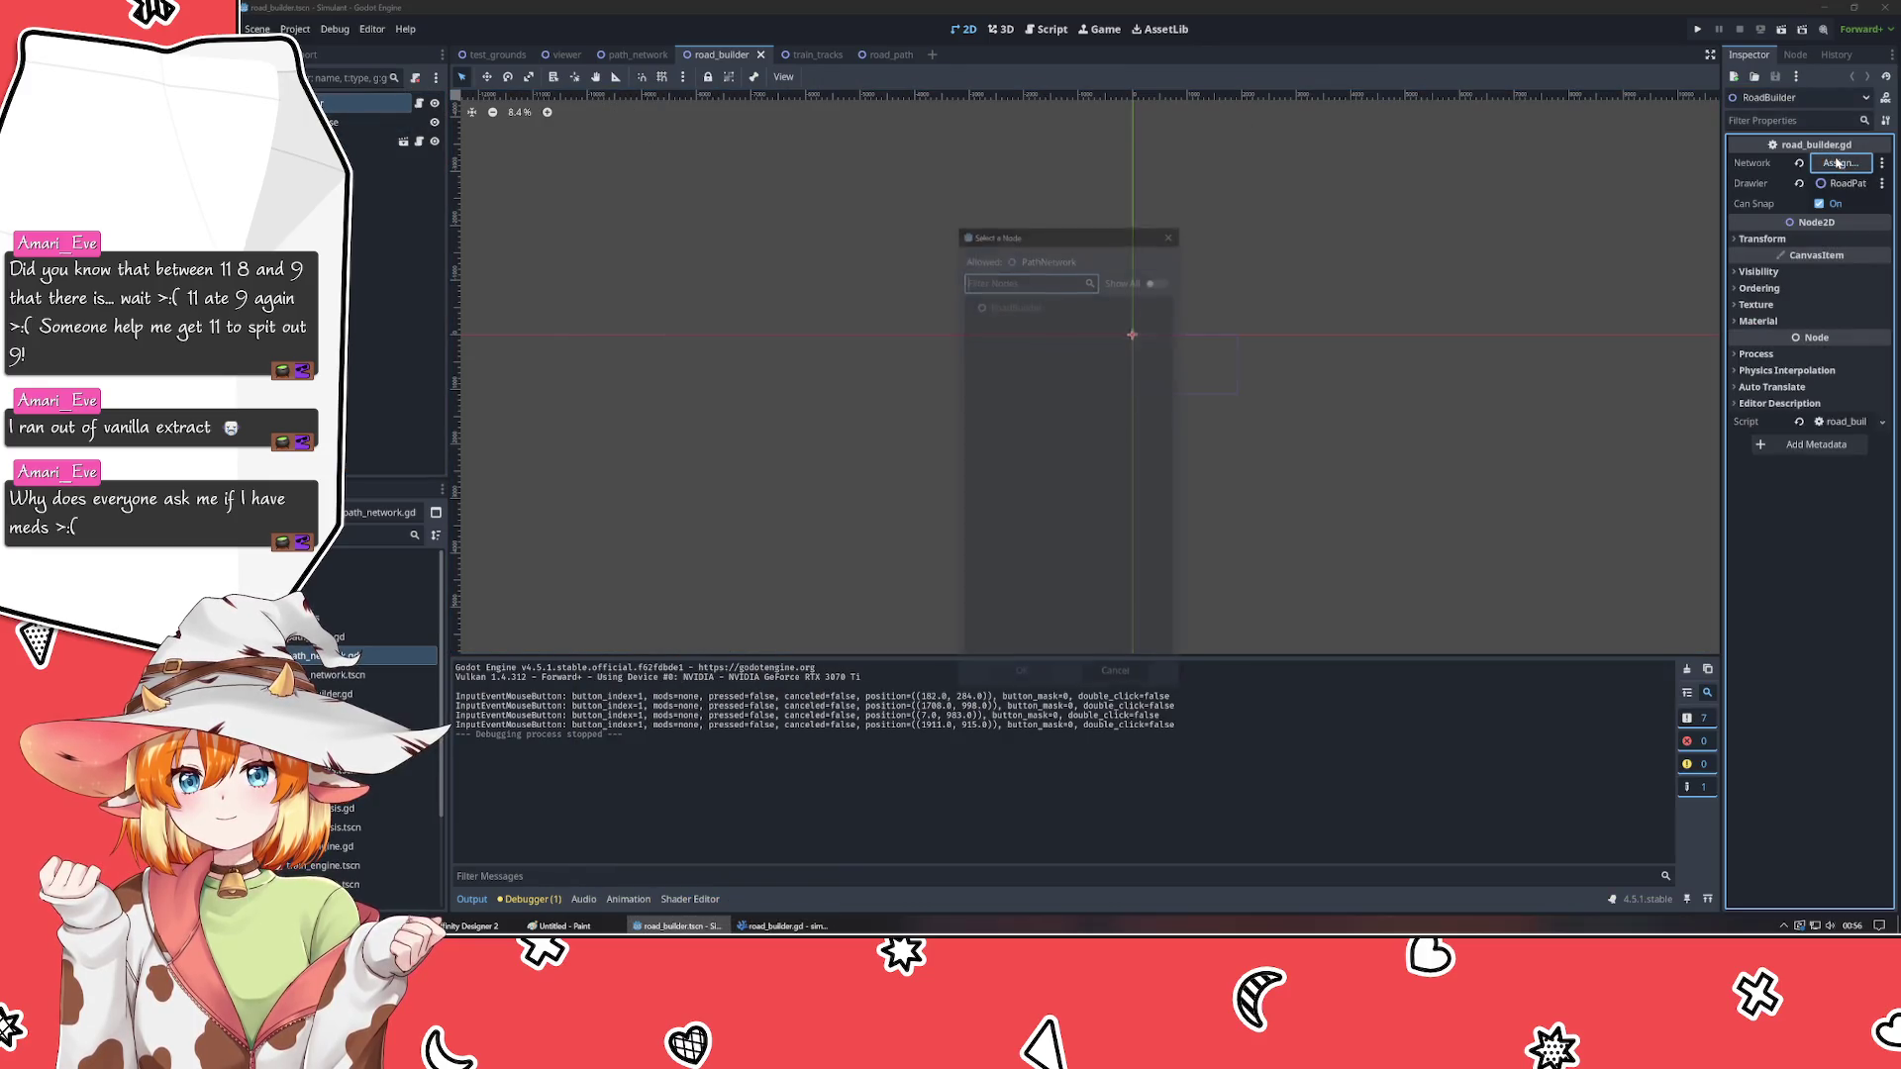
{"action": "left_click", "coordinate": [1169, 231]}
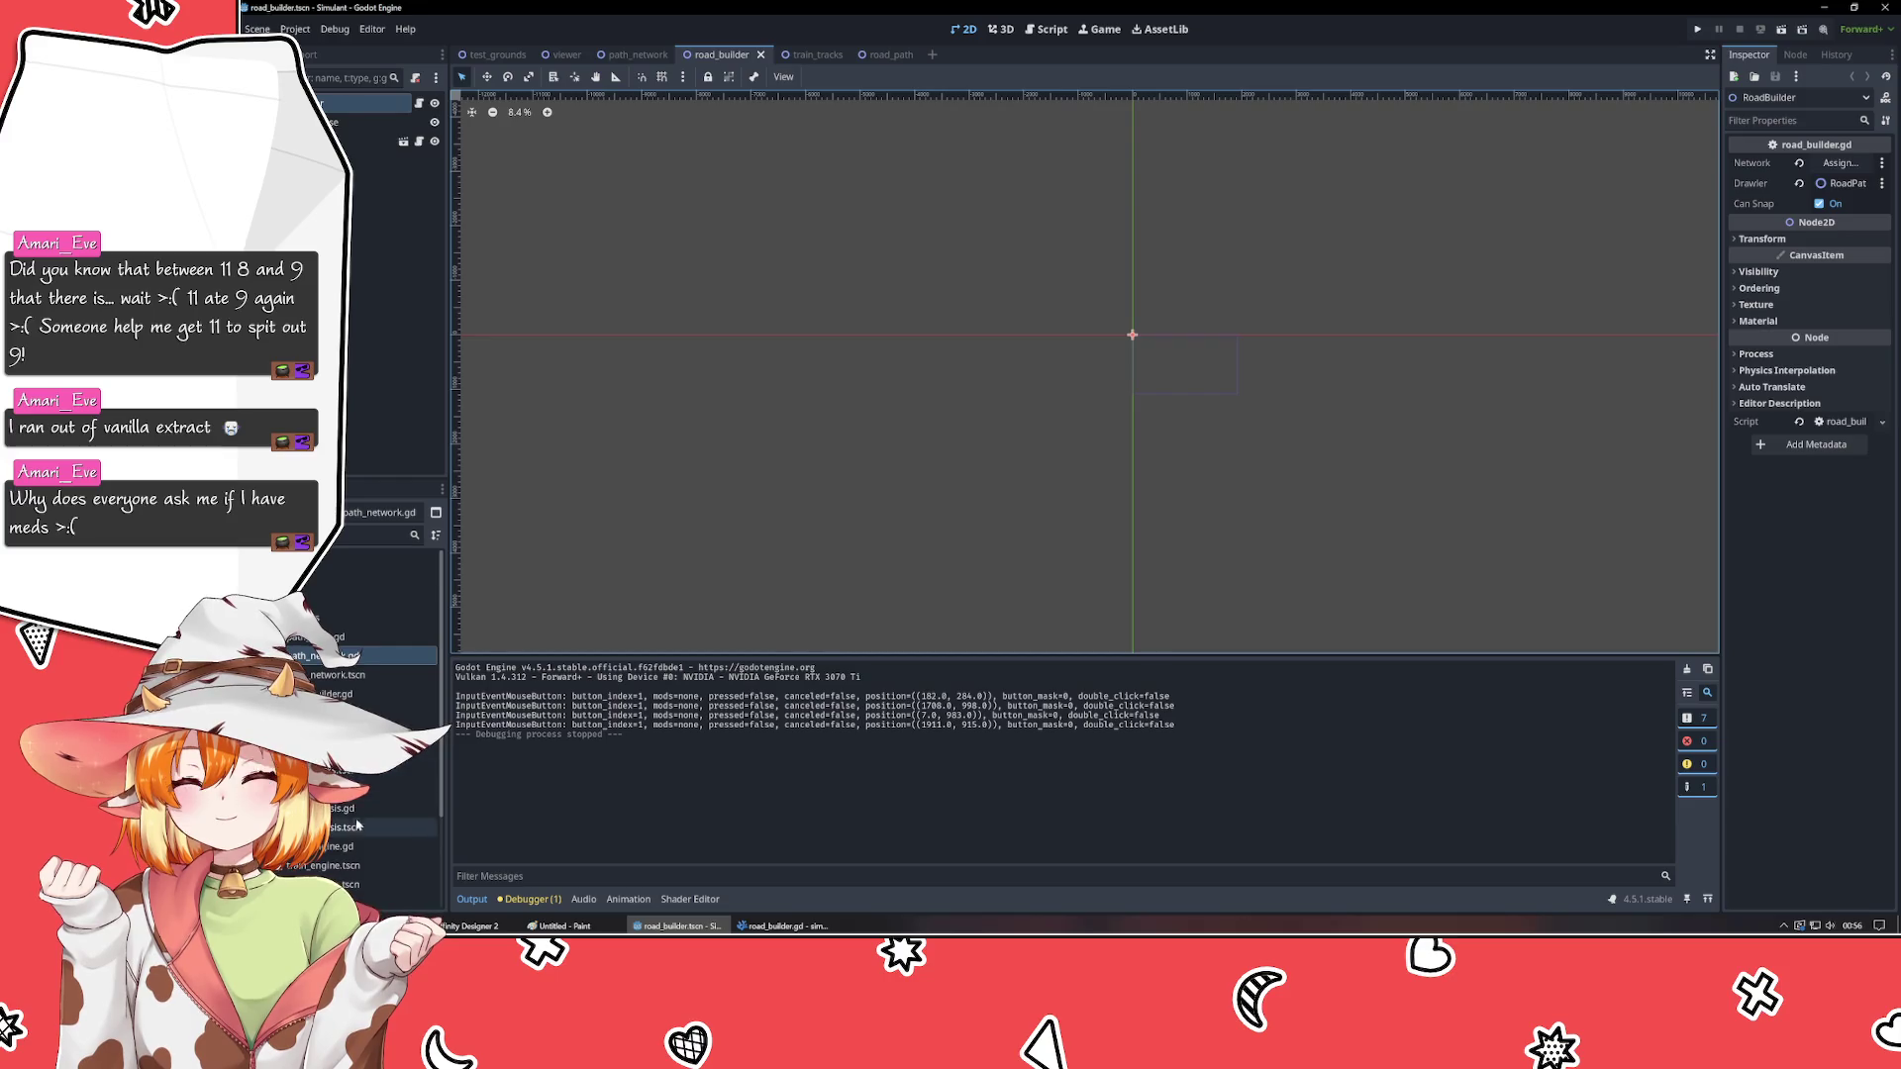
{"action": "left_click", "coordinate": [360, 681]}
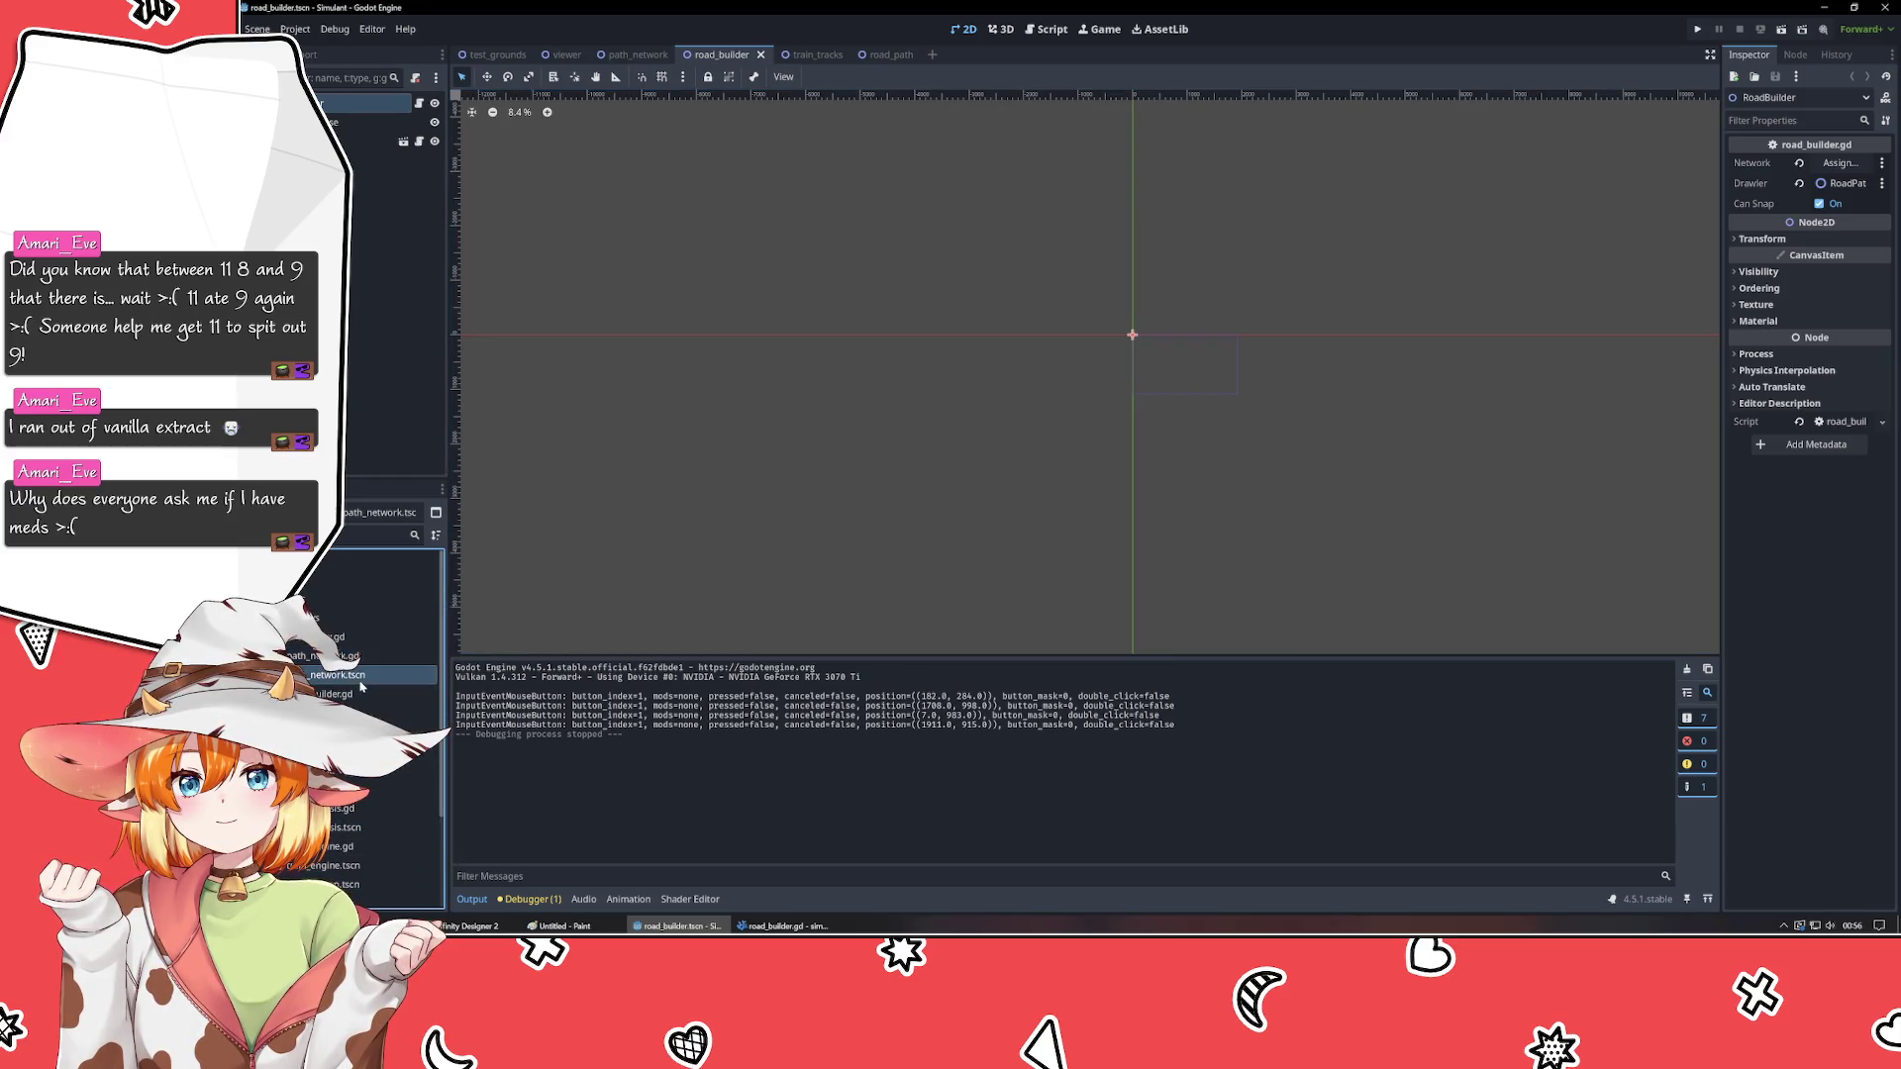
{"action": "left_click", "coordinate": [358, 455]}
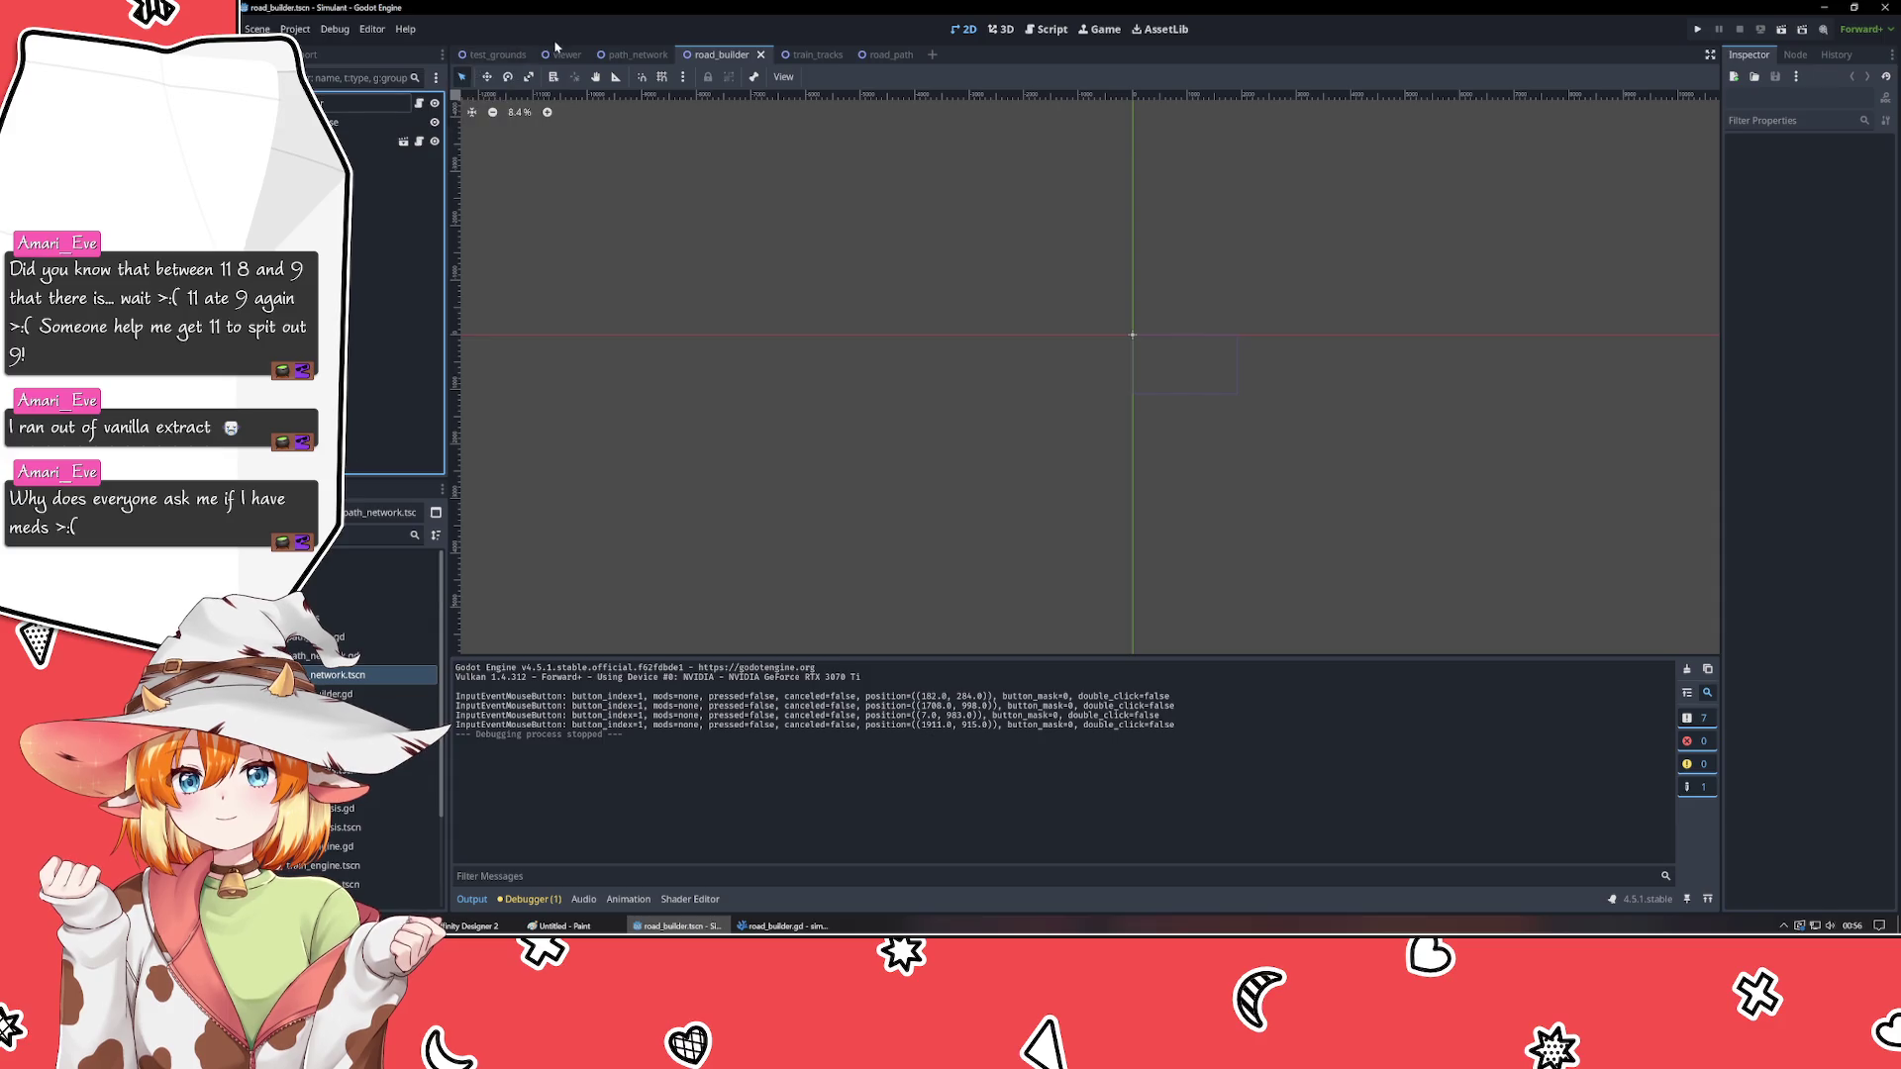
- Drop a path_network.tscn instance into test_grounds and reset its position to 0,0
{"action": "left_click", "coordinate": [495, 54]}
{"action": "mouse_move", "coordinate": [327, 676]}
{"action": "left_mouse_down"}
{"action": "mouse_move", "coordinate": [1090, 466]}
{"action": "mouse_move", "coordinate": [1060, 458]}
{"action": "left_mouse_up"}
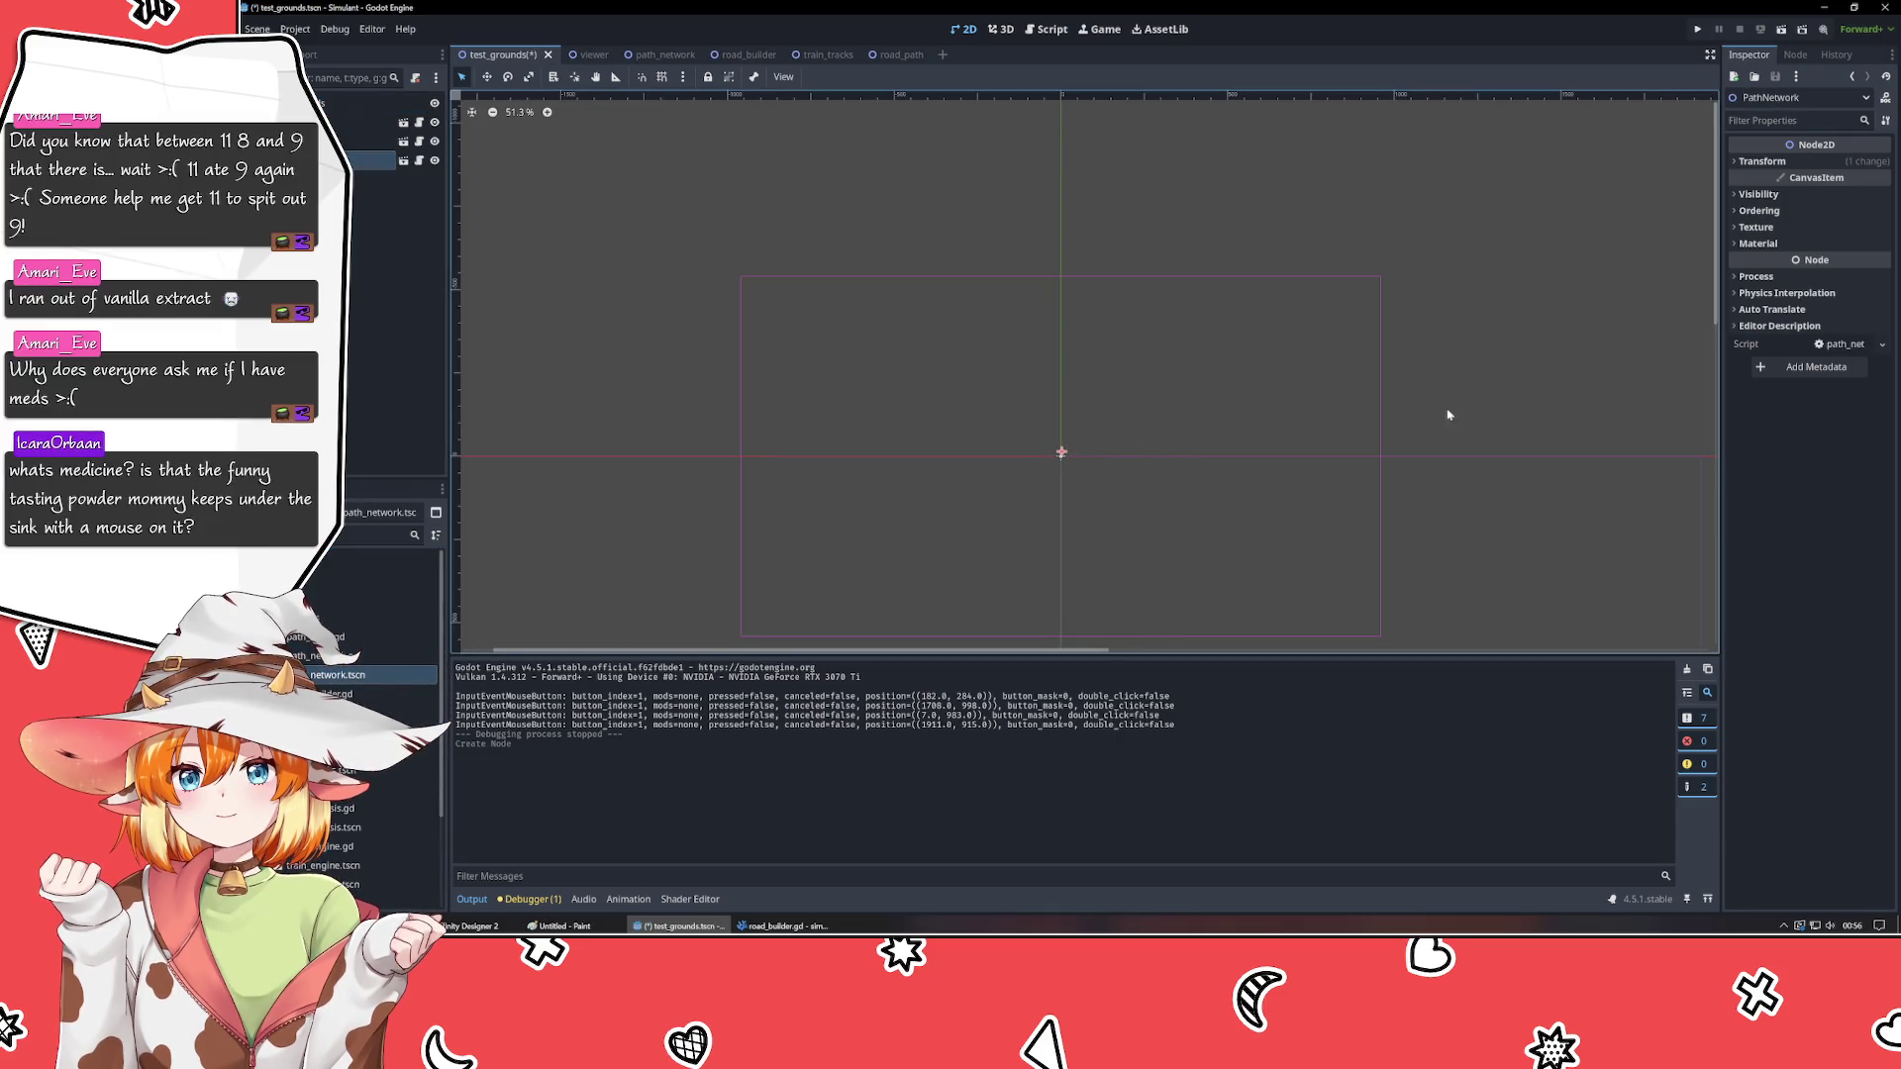
{"action": "left_click", "coordinate": [1767, 161]}
{"action": "left_click", "coordinate": [1803, 180]}
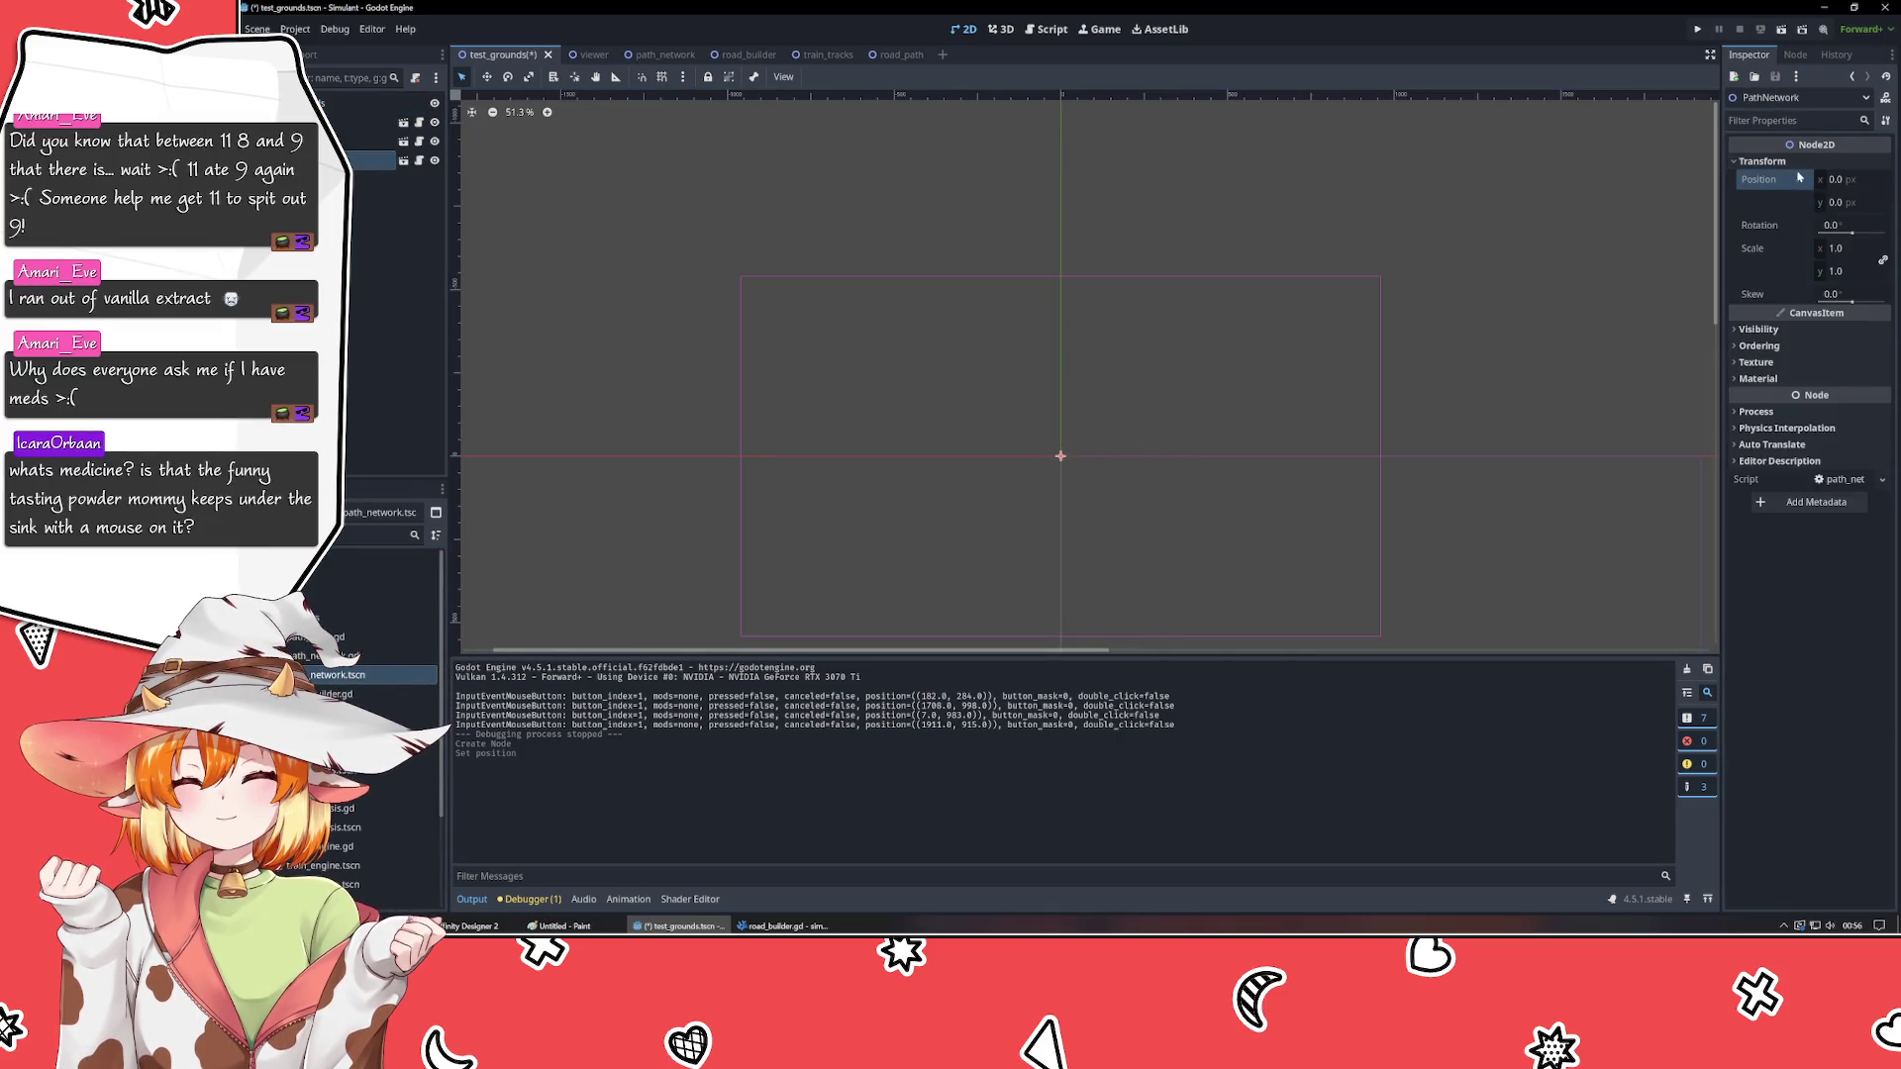
{"action": "left_click", "coordinate": [1762, 162]}
- Assign PathNetwork as RoadBuilder's Network, reorder it in the scene tree, and save the scene
{"action": "left_click", "coordinate": [371, 140]}
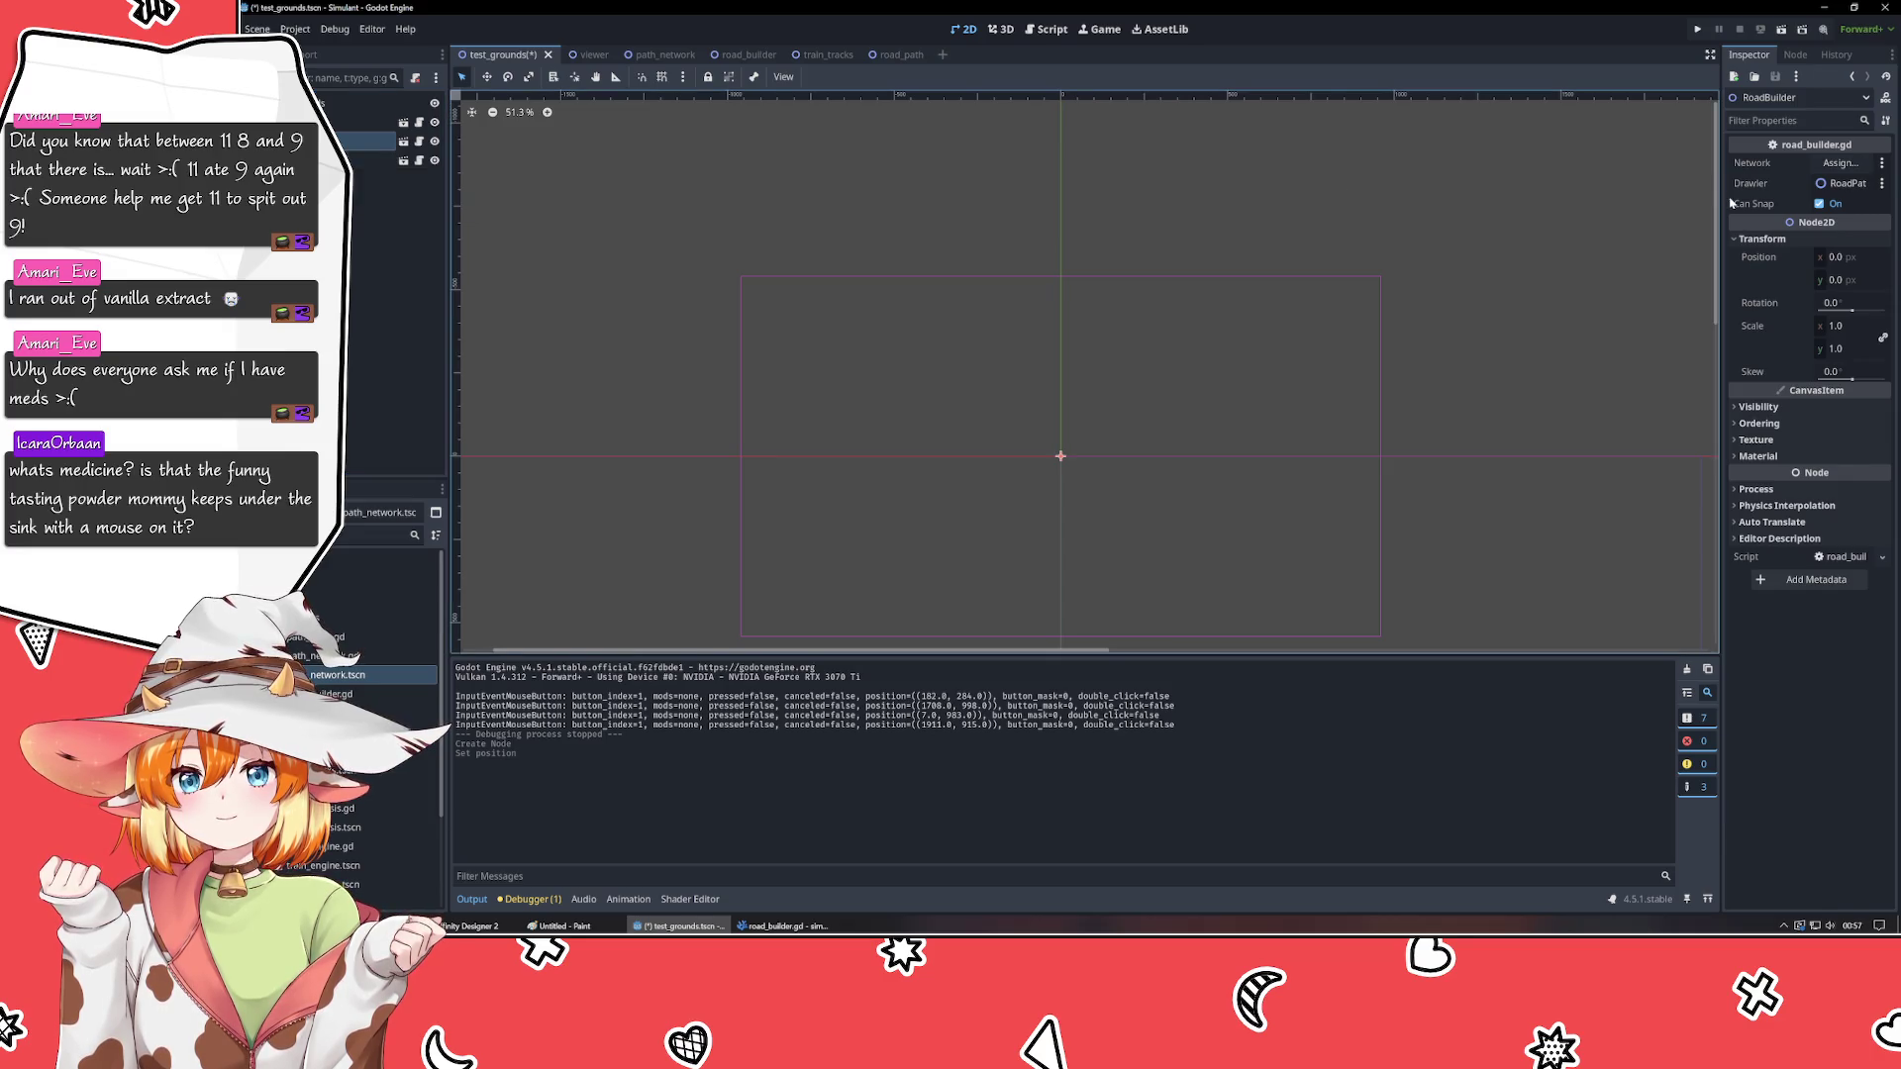
{"action": "left_click", "coordinate": [1839, 163]}
{"action": "left_click", "coordinate": [1018, 318]}
{"action": "left_click", "coordinate": [1020, 678]}
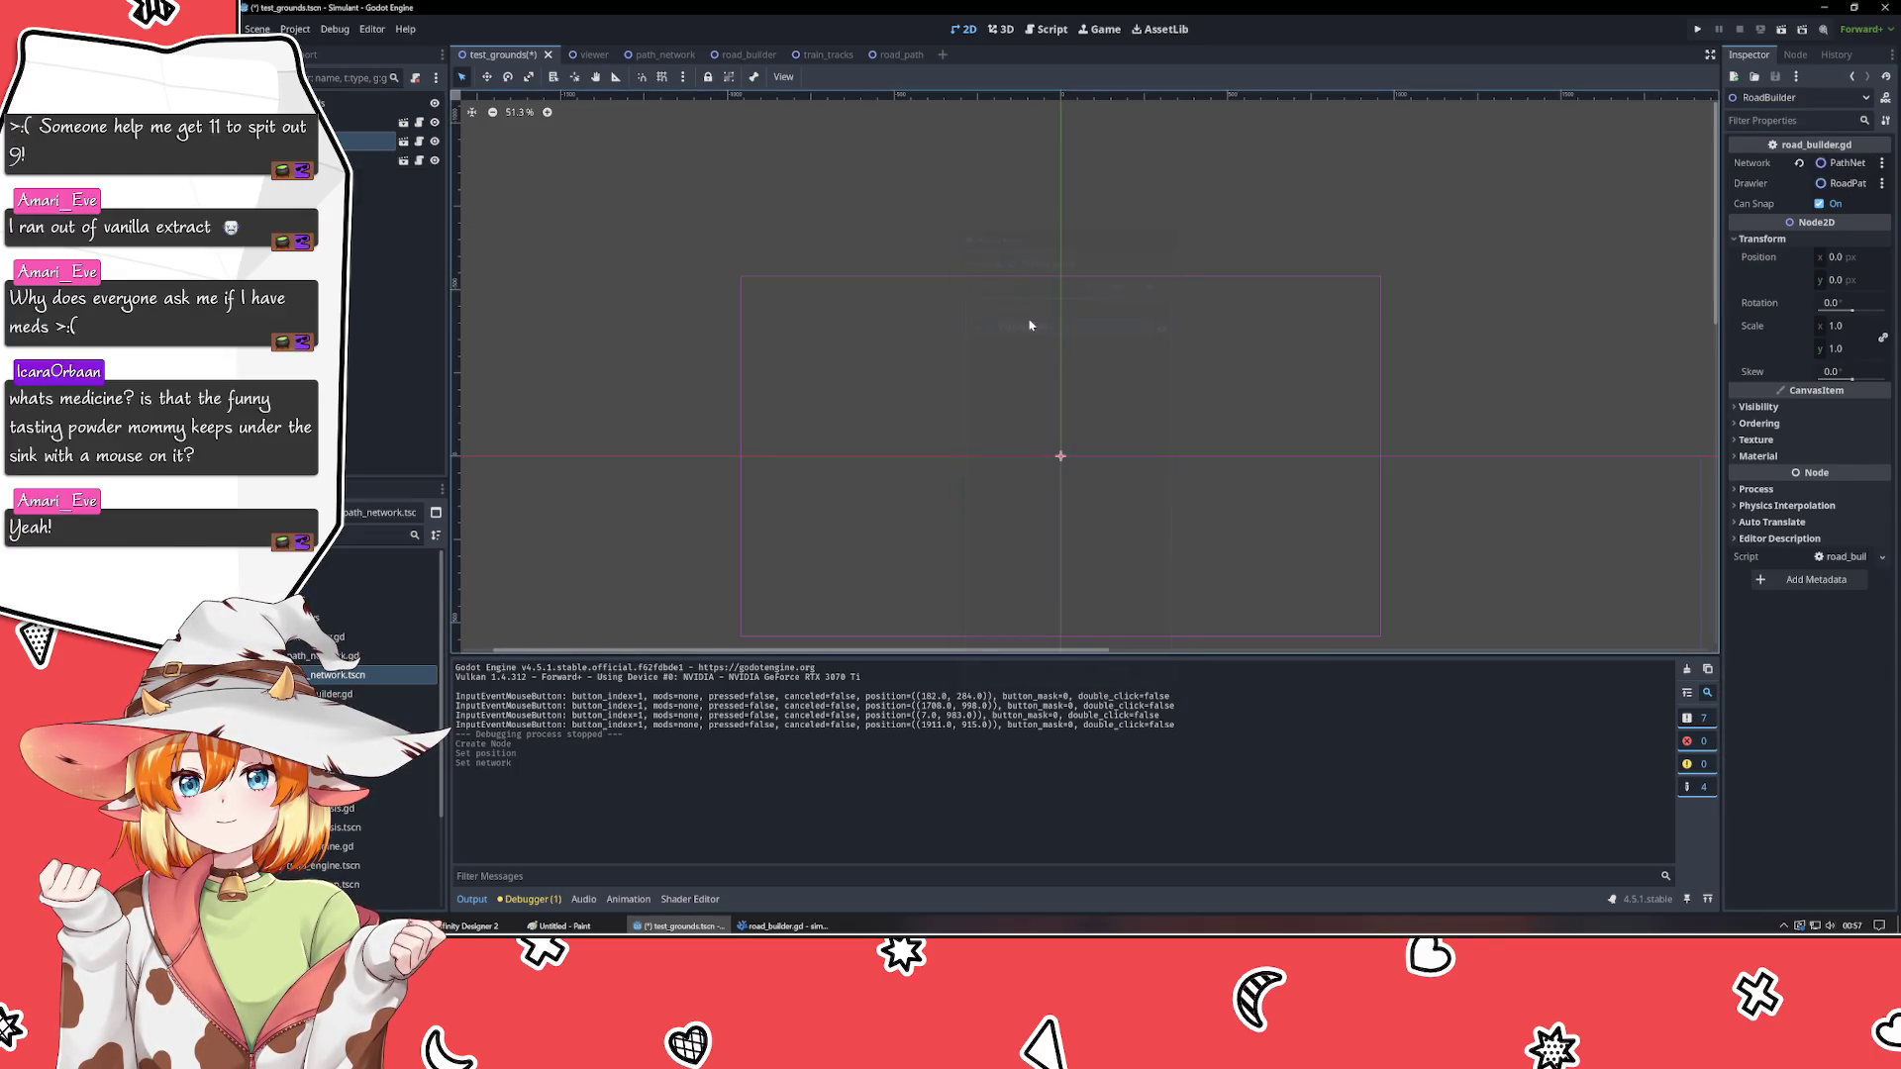
{"action": "left_click_drag", "start_coordinate": [366, 159], "coordinate": [366, 138]}
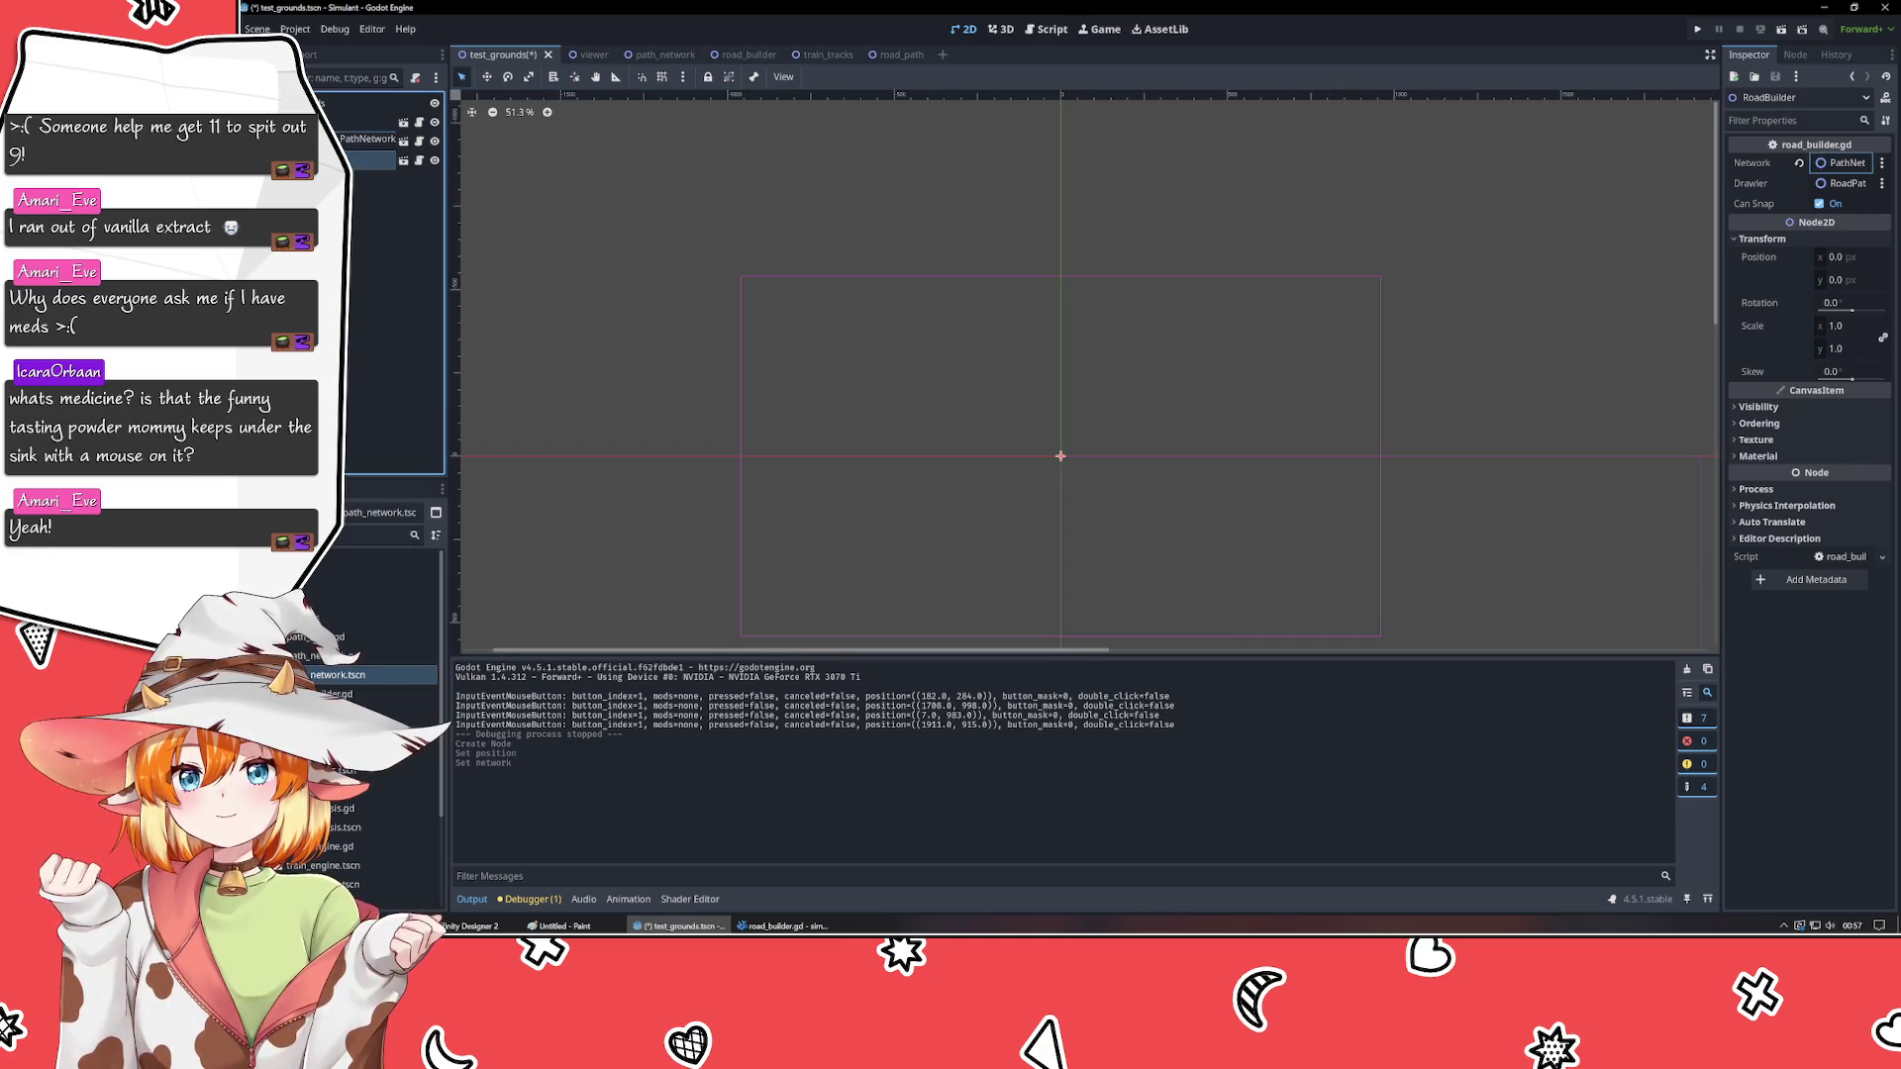
{"action": "left_click", "coordinate": [352, 327]}
{"action": "key", "text": "ctrl+s"}
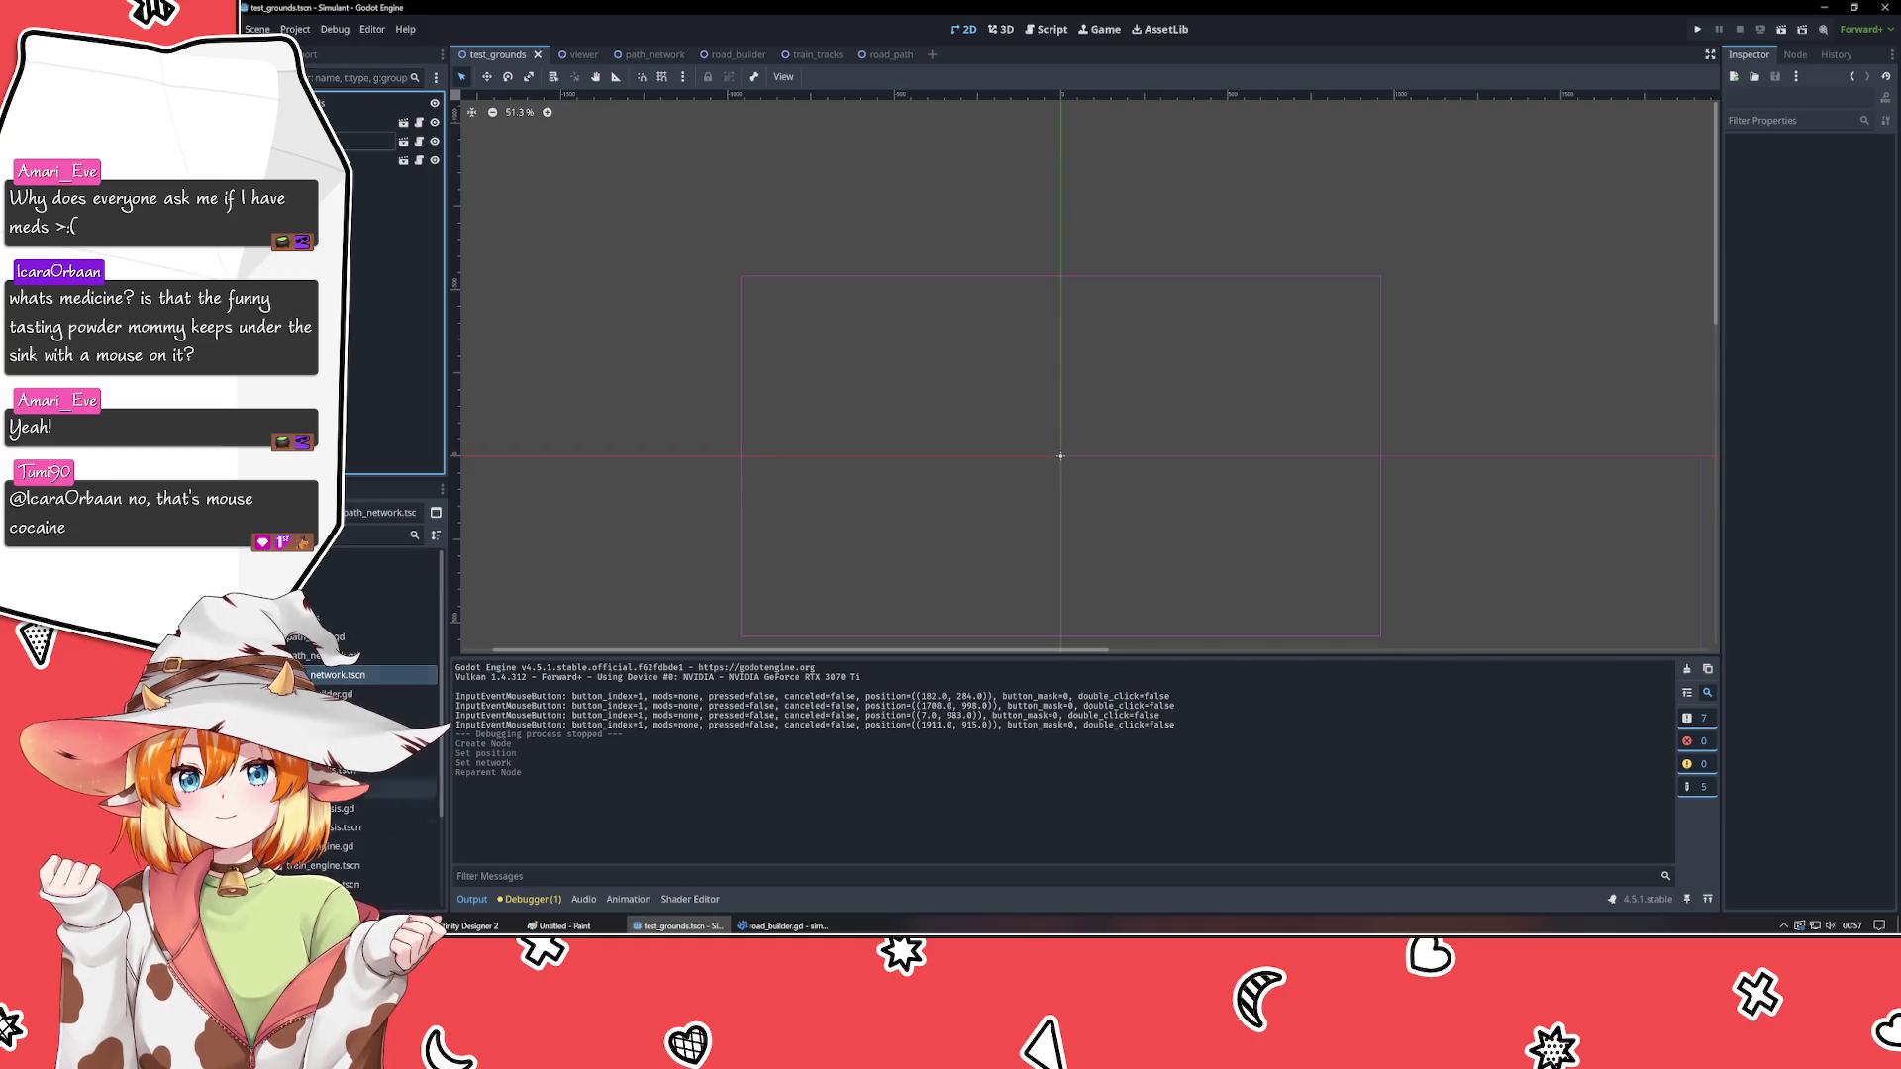
- Switch from Godot back to road_builder.gd in VSCodium
{"action": "key", "text": "alt+Tab"}
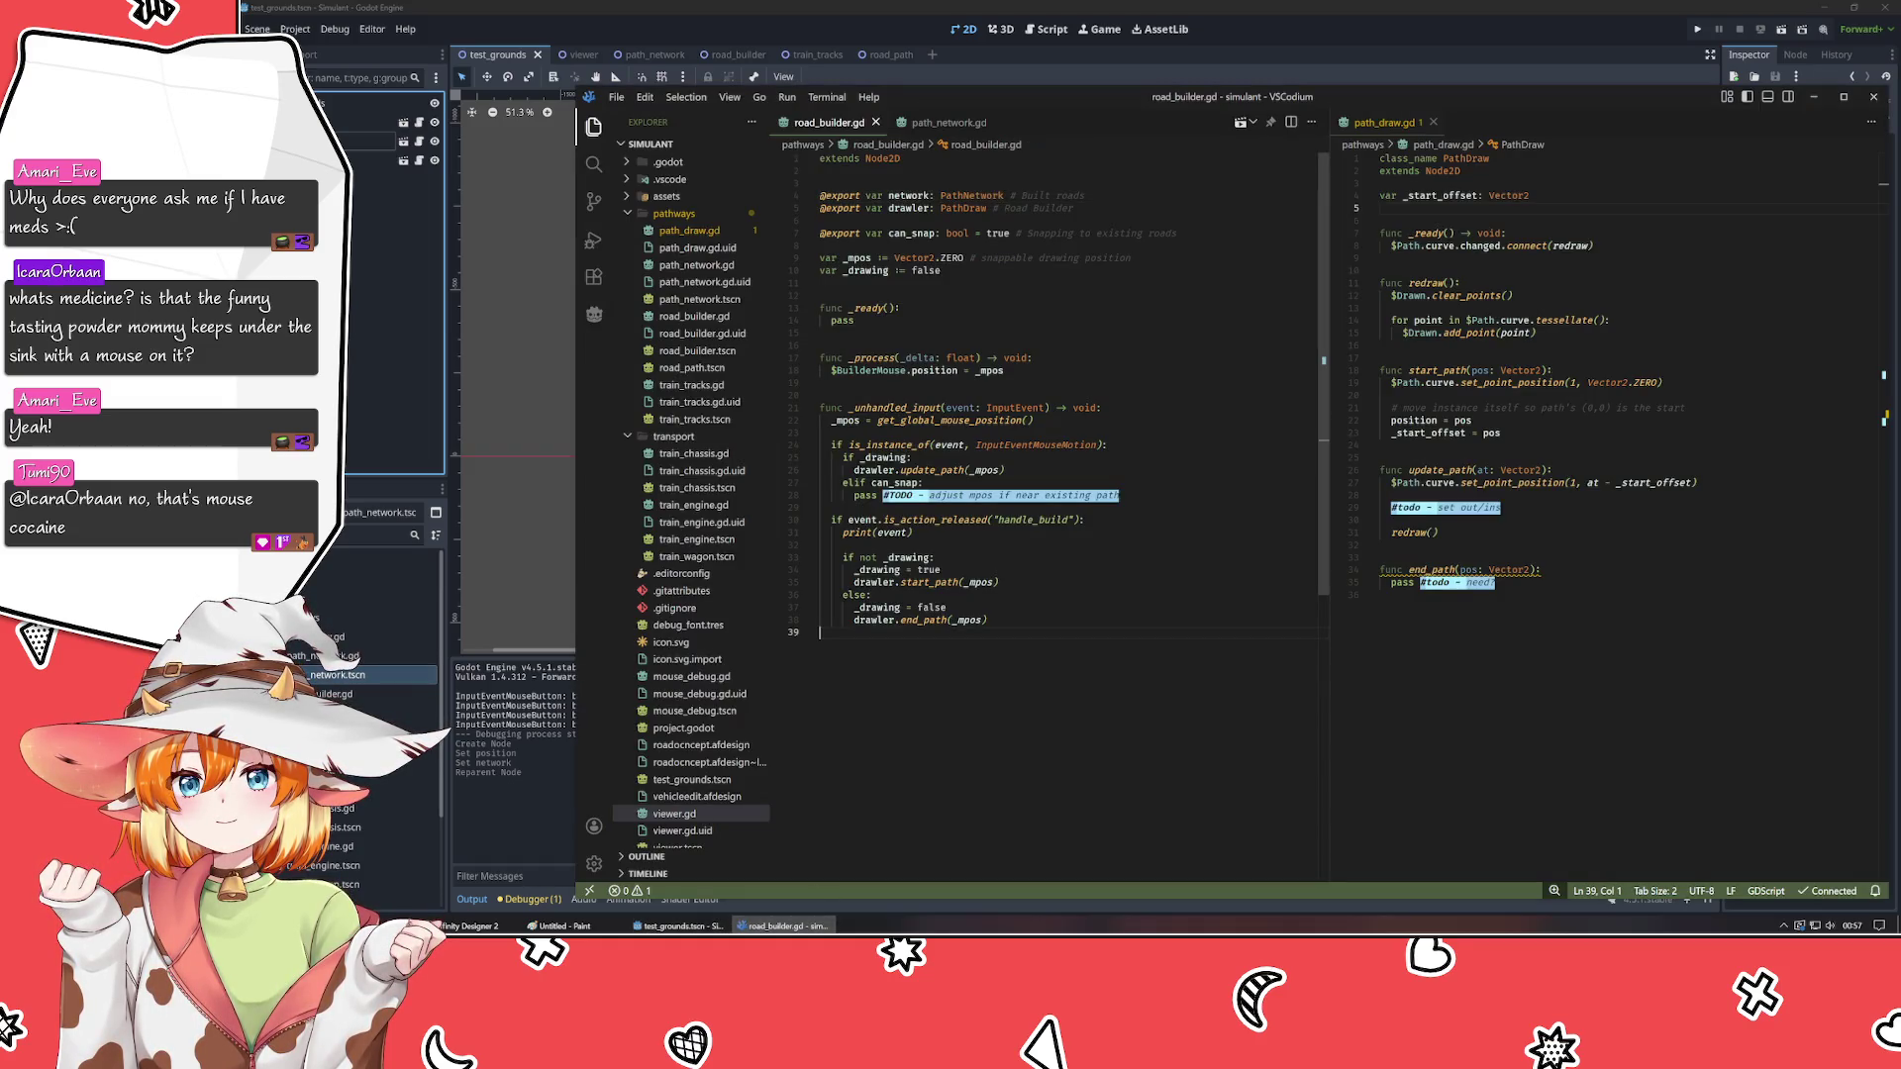
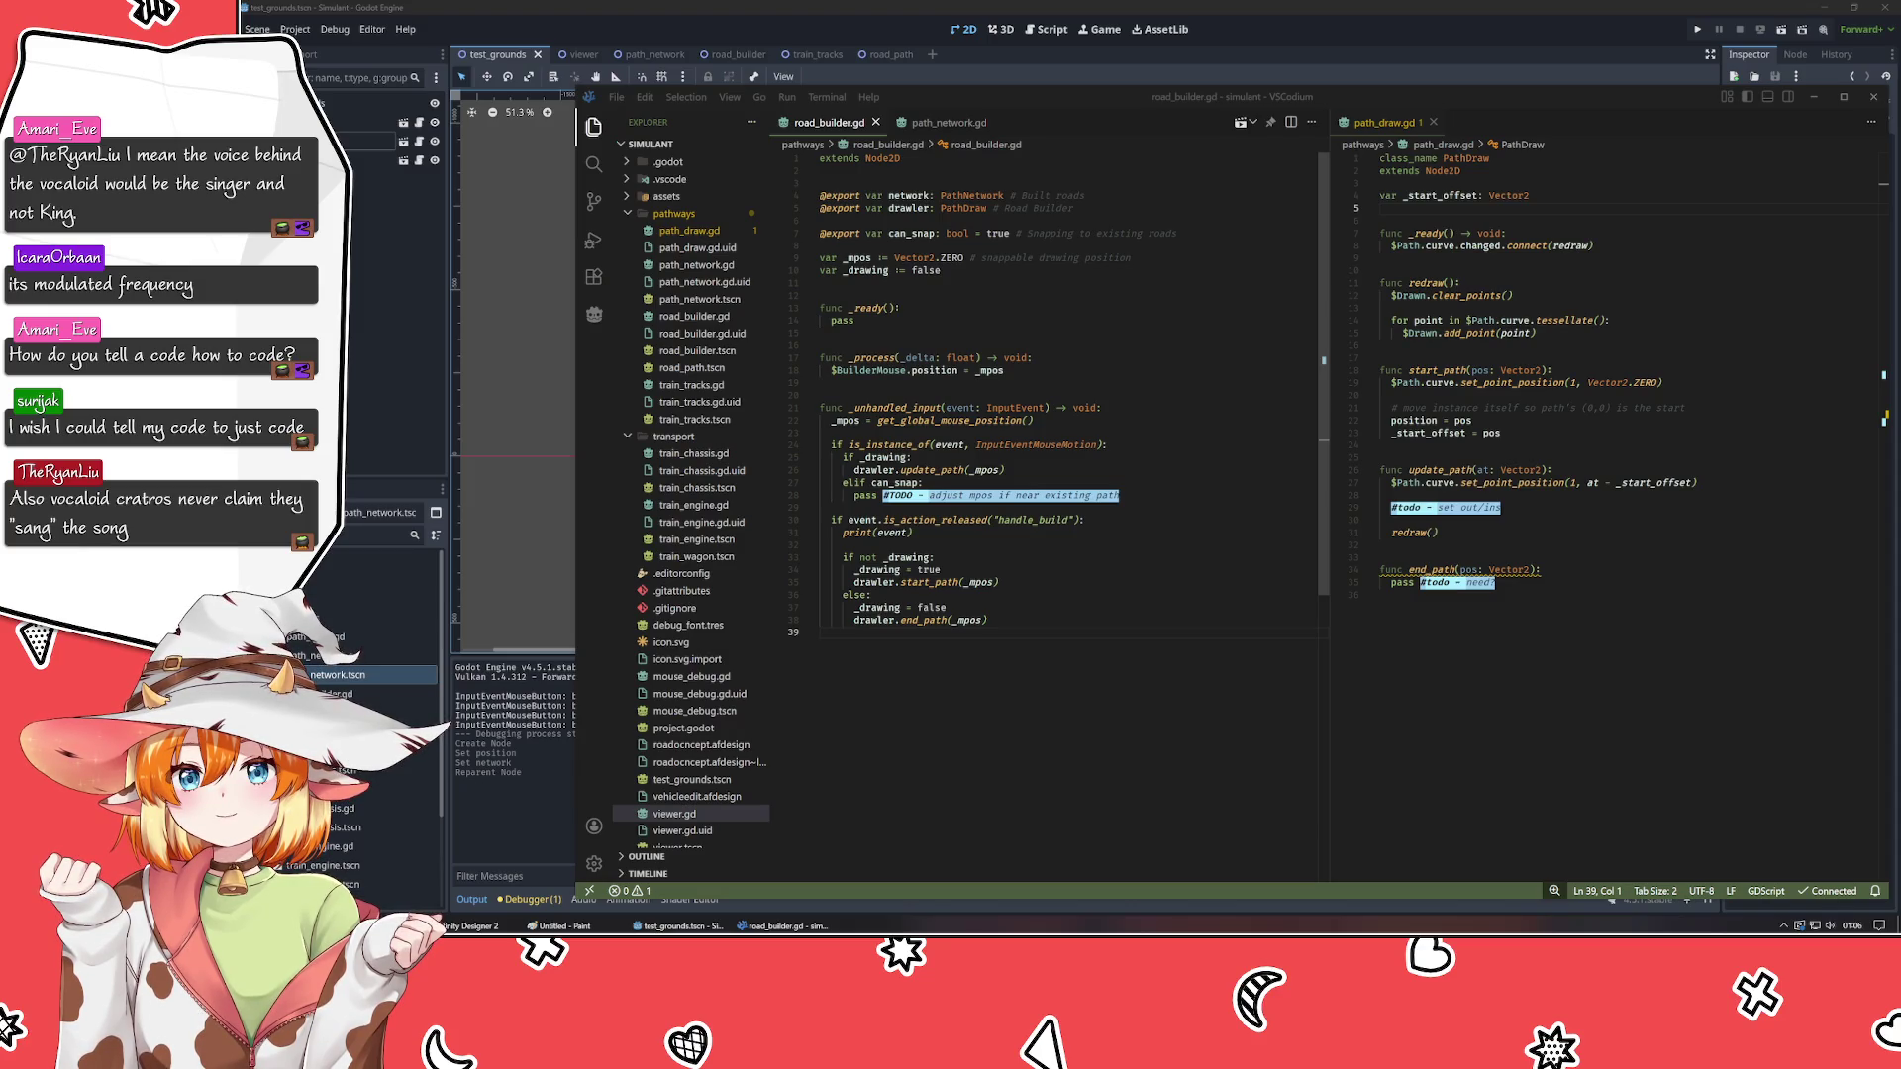
{"action": "key", "text": "alt+Tab"}
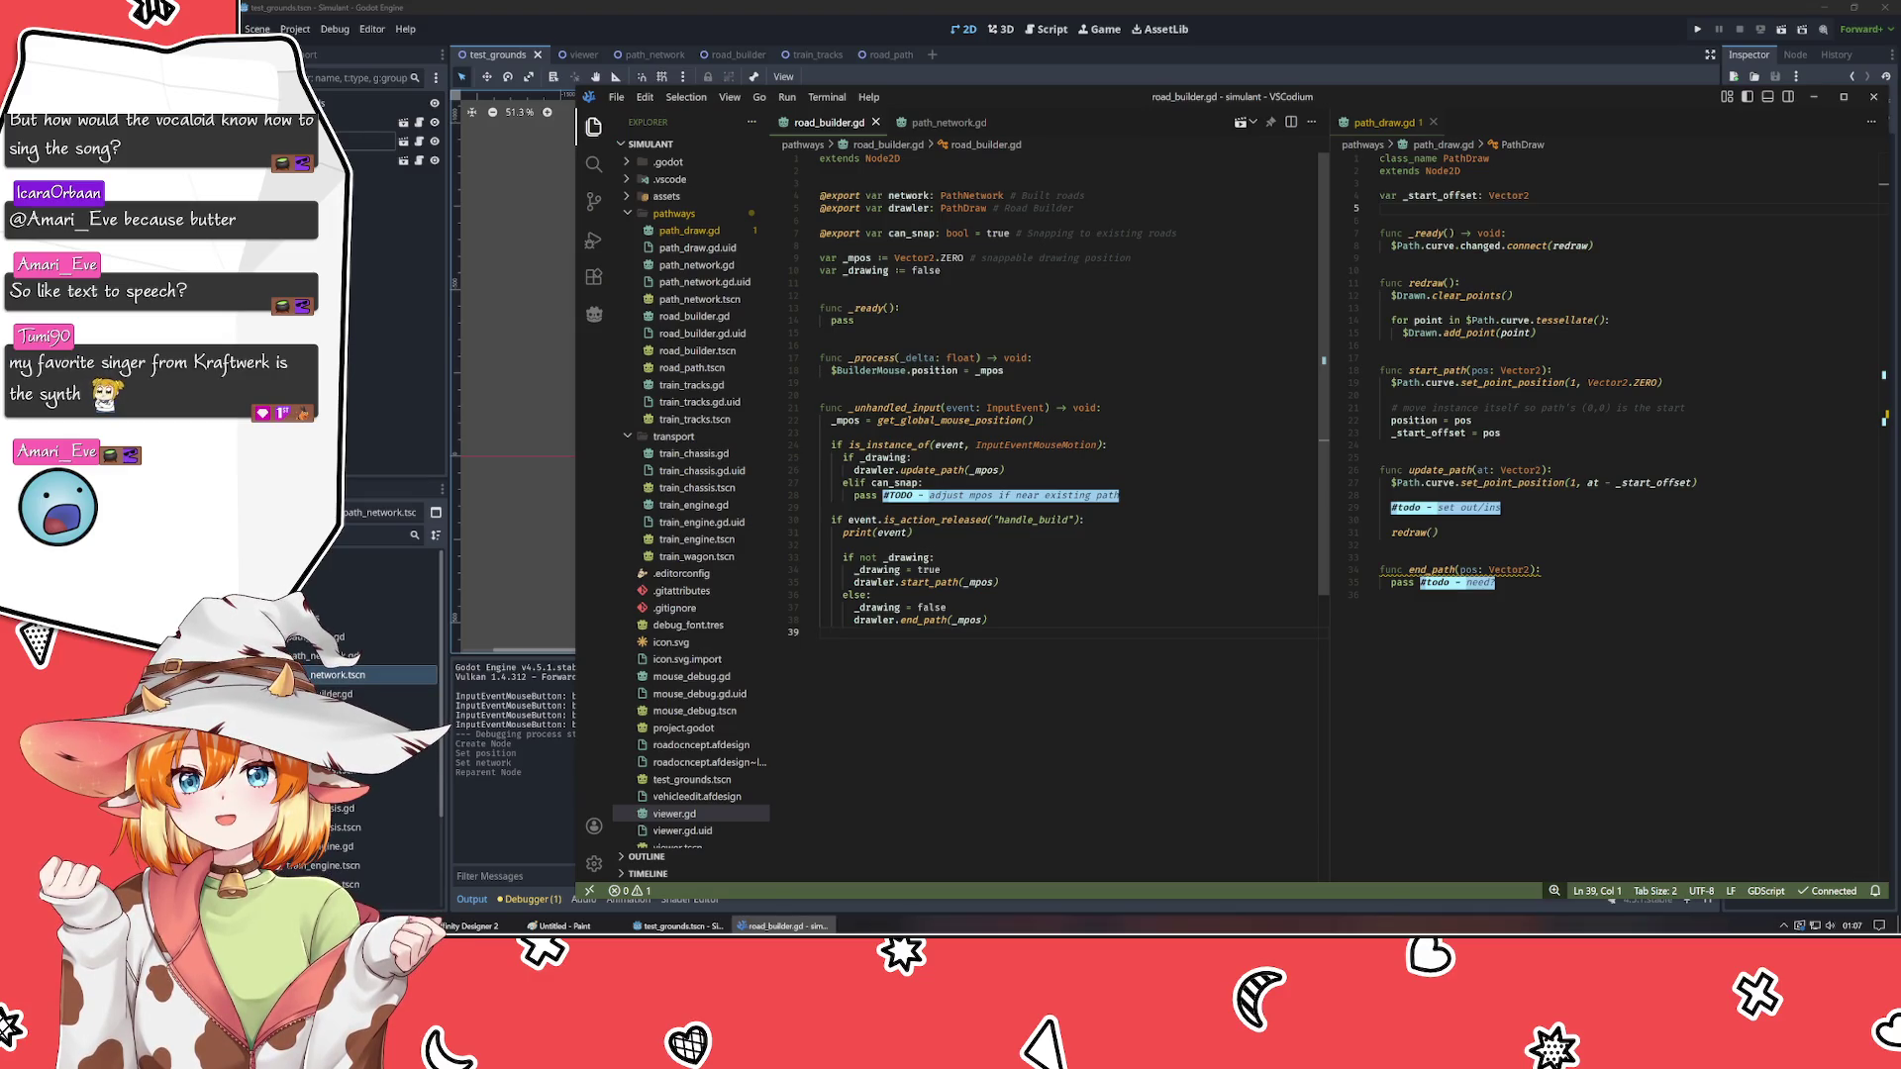
{"action": "left_click", "coordinate": [822, 395]}
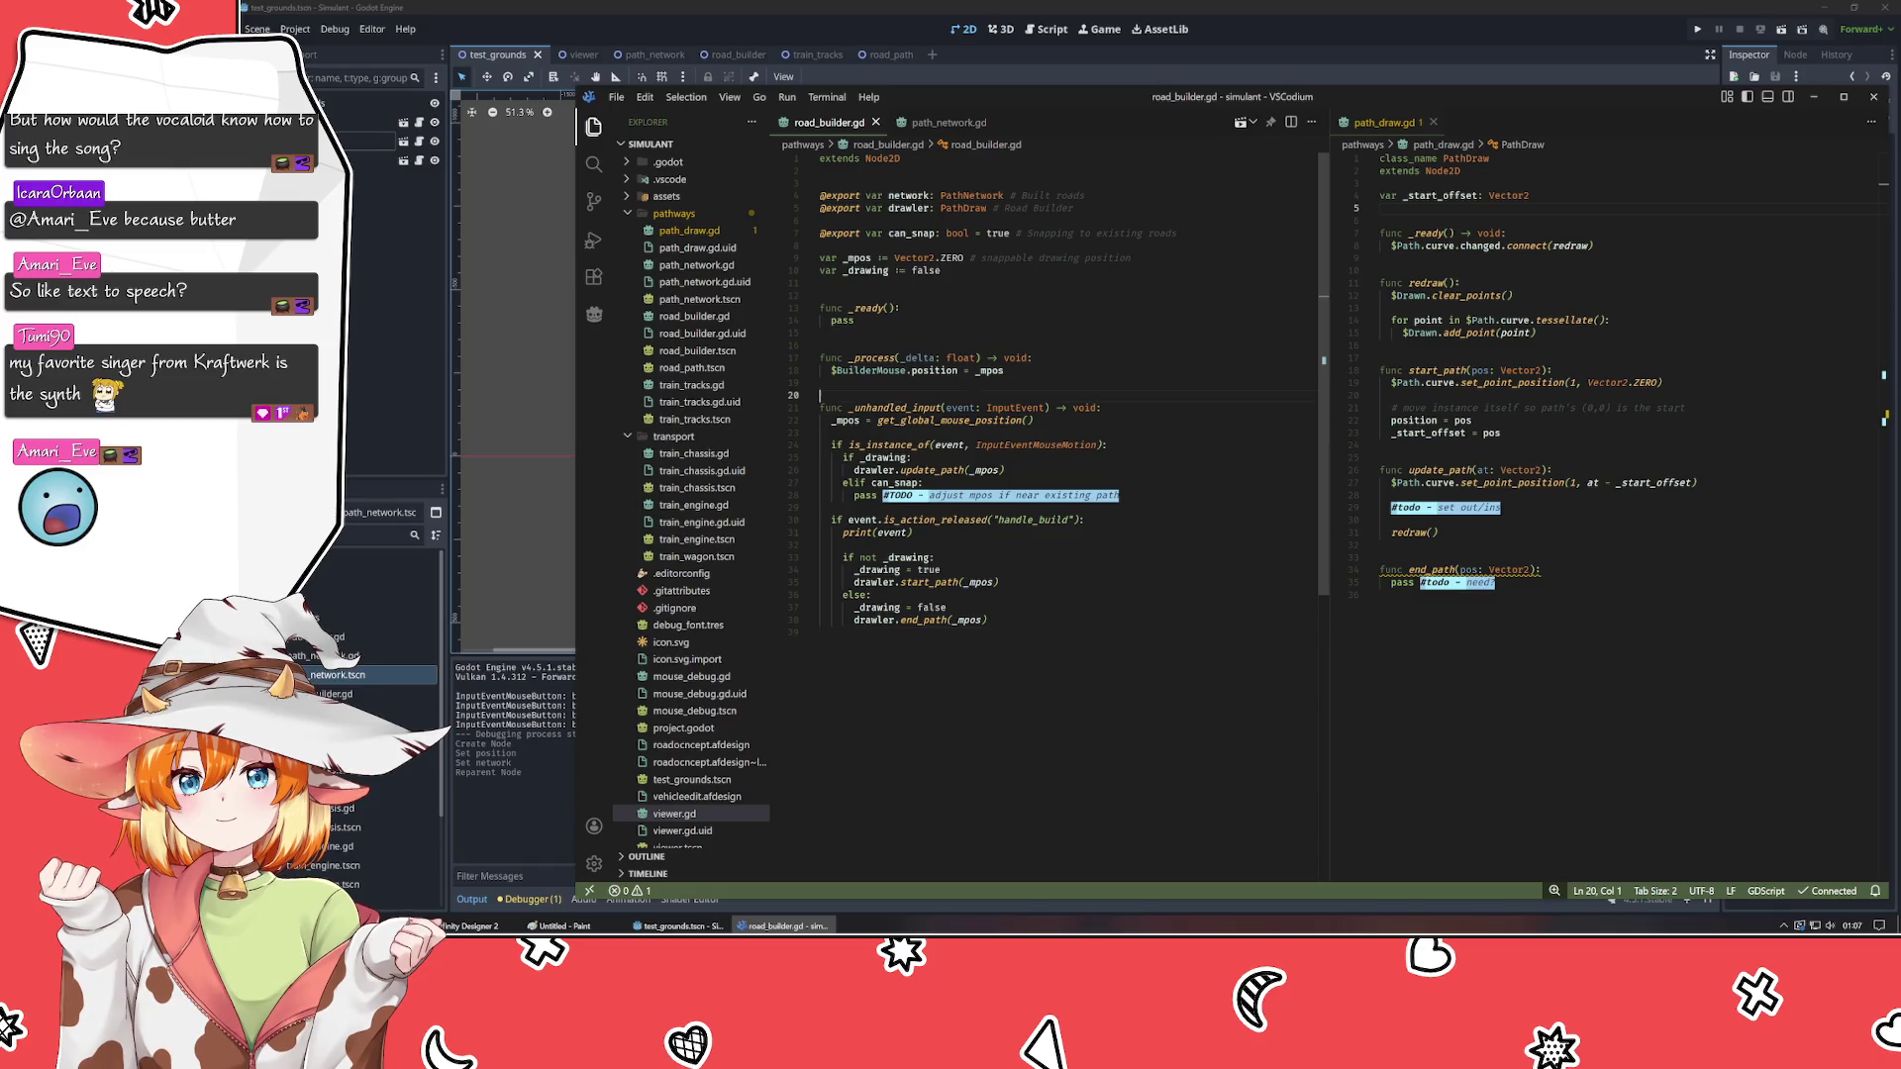
{"action": "left_click", "coordinate": [821, 382]}
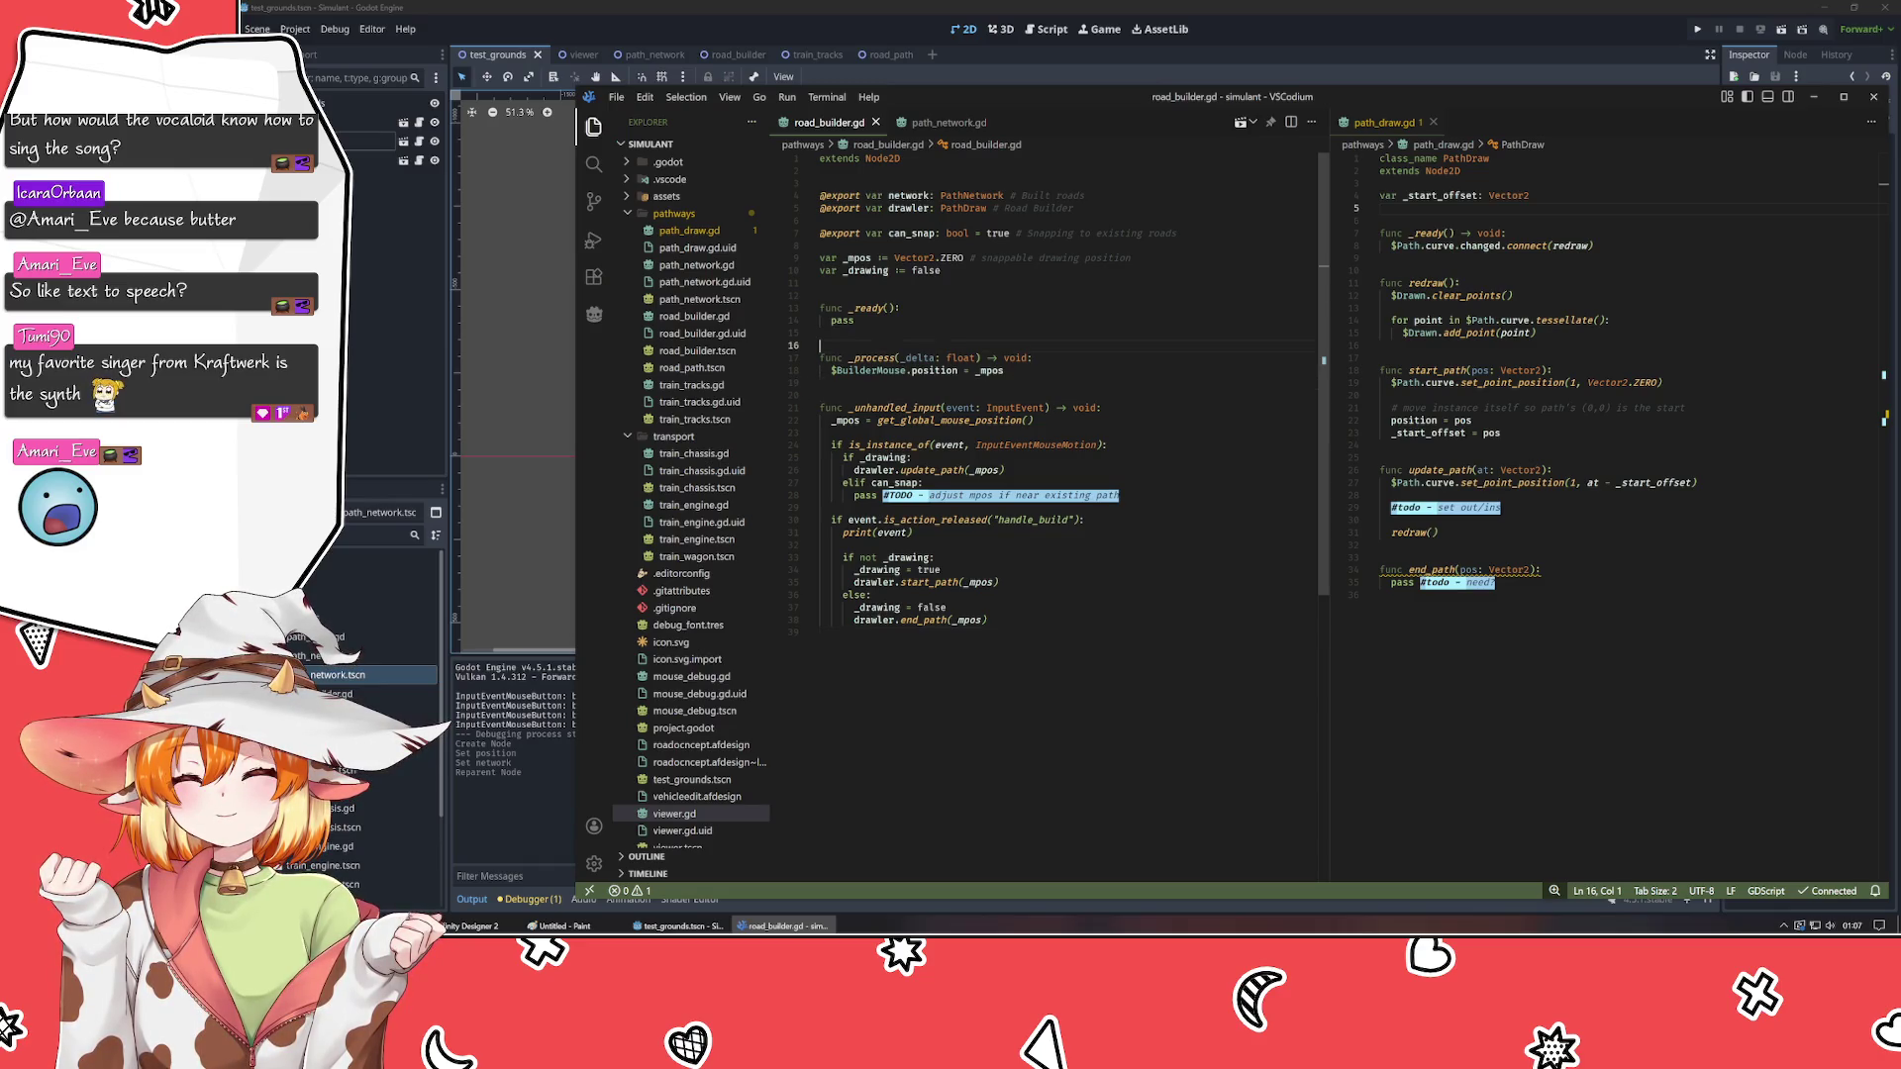
{"action": "left_click", "coordinate": [820, 333]}
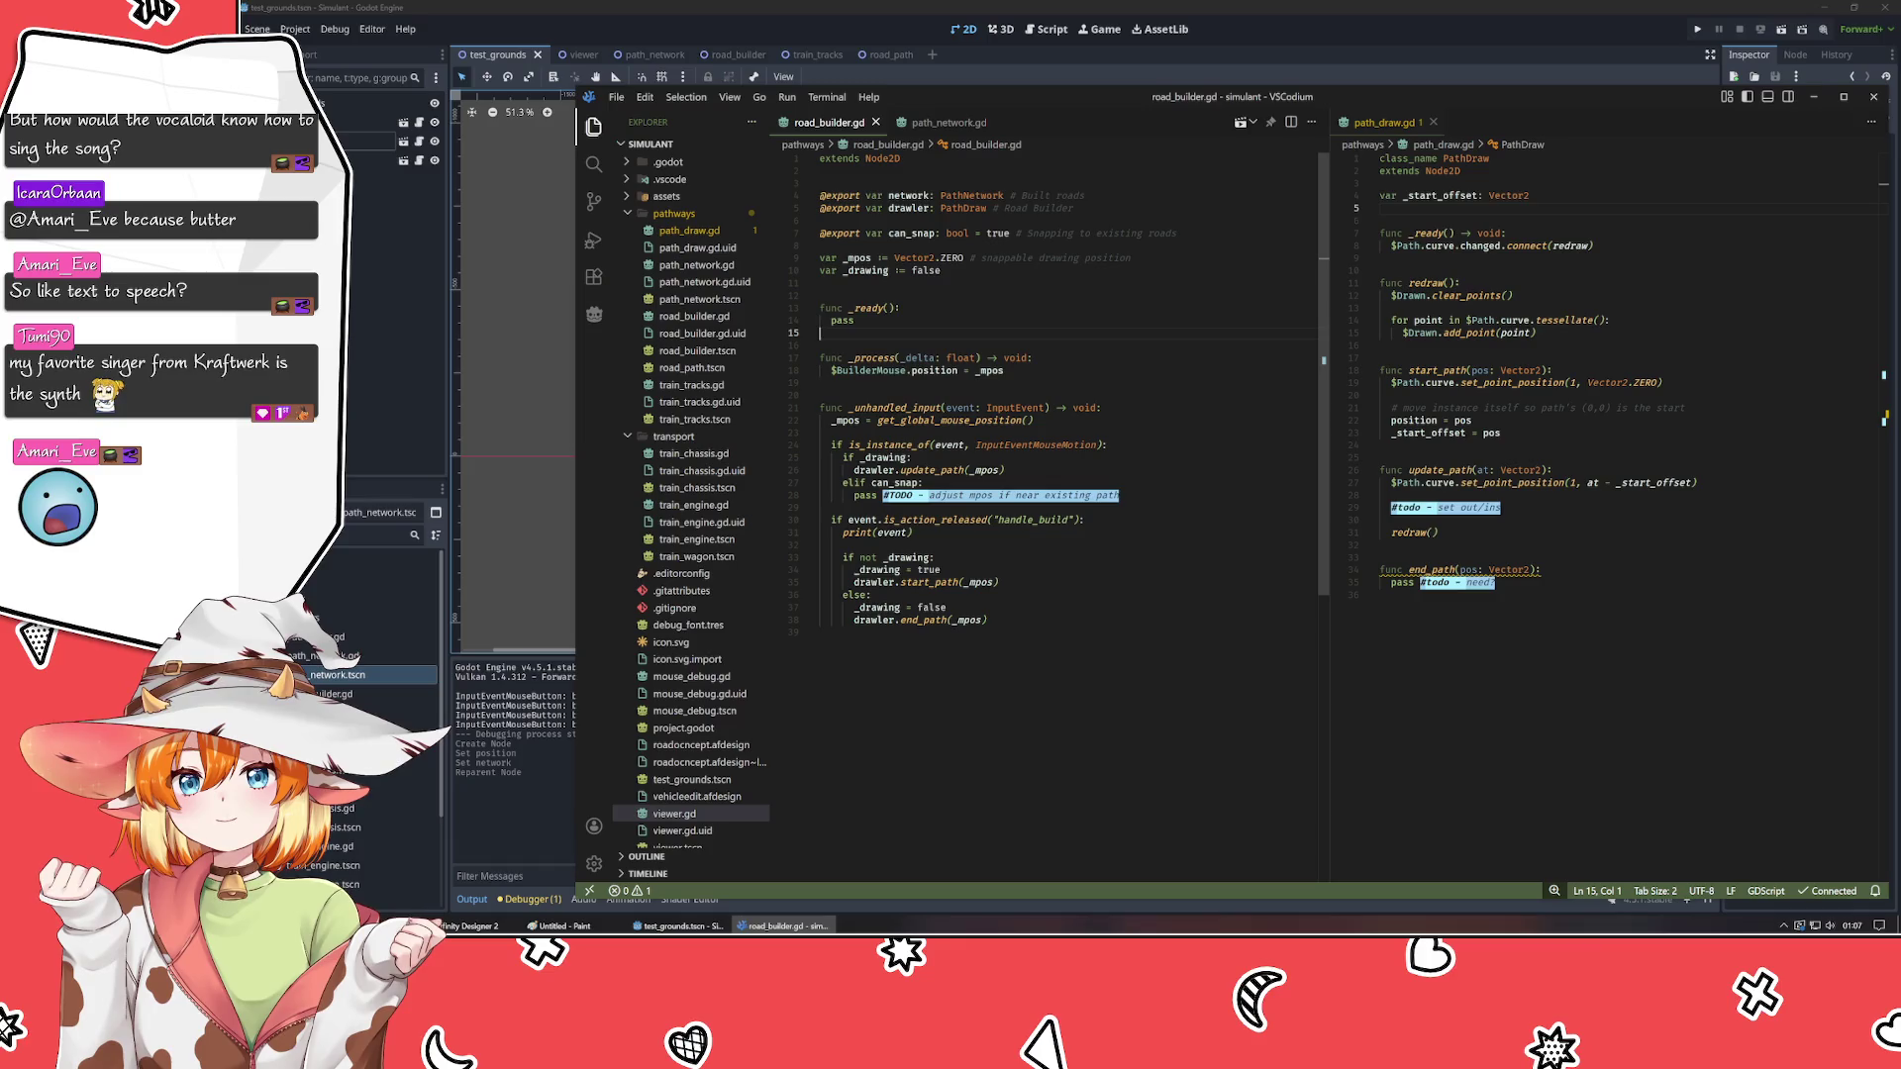